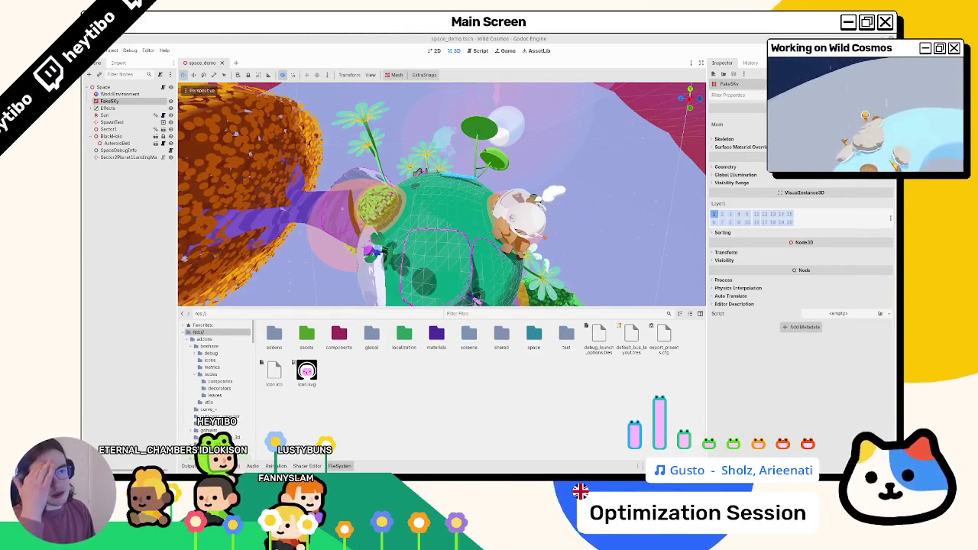
Step: Reload the scene changed on disk and open space.tscn through Quick Open
left_click(476, 327)
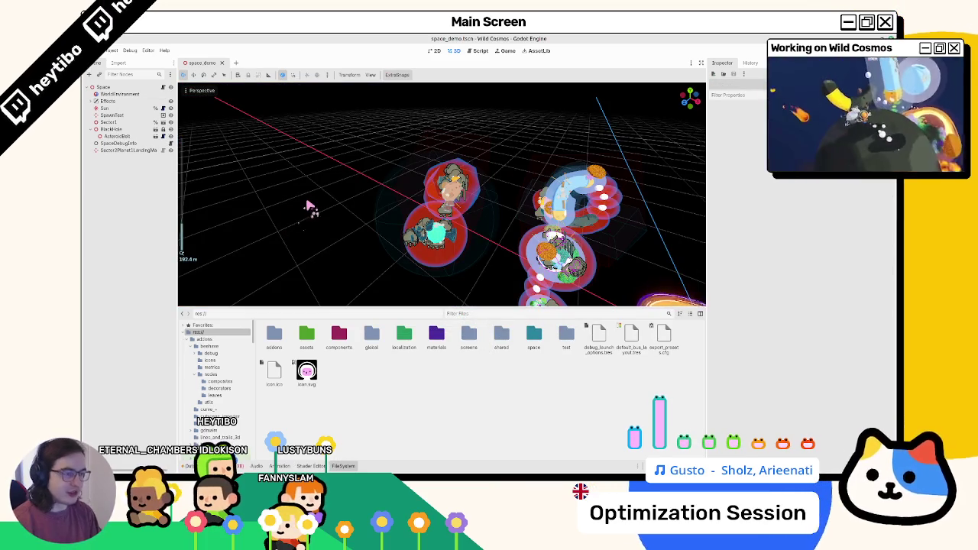
key("ctrl+shift+o")
key("Return")
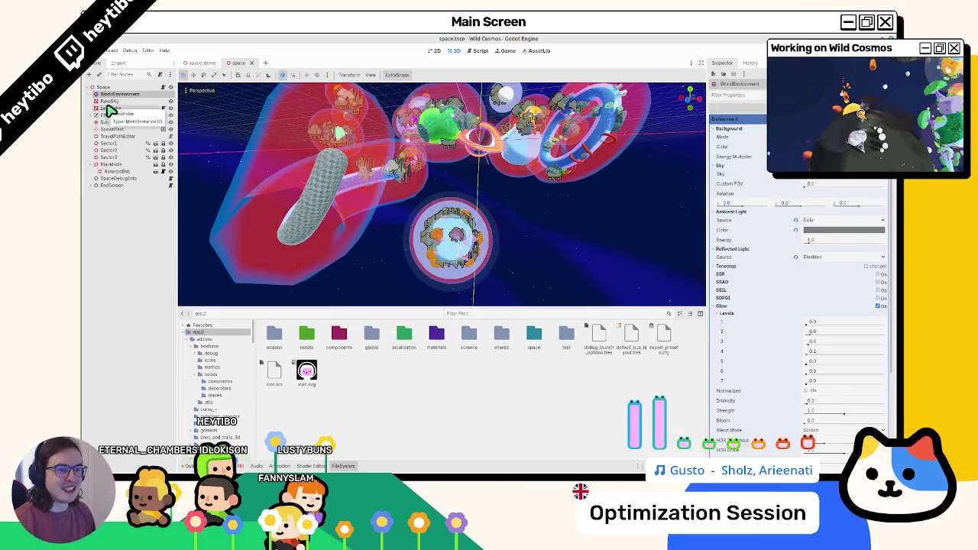
Step: Copy the FakeSky node and paste it into space_demo.tscn as FakeSky2
left_click(108, 105)
key("ctrl+c")
key("ctrl+Tab")
key("ctrl+v")
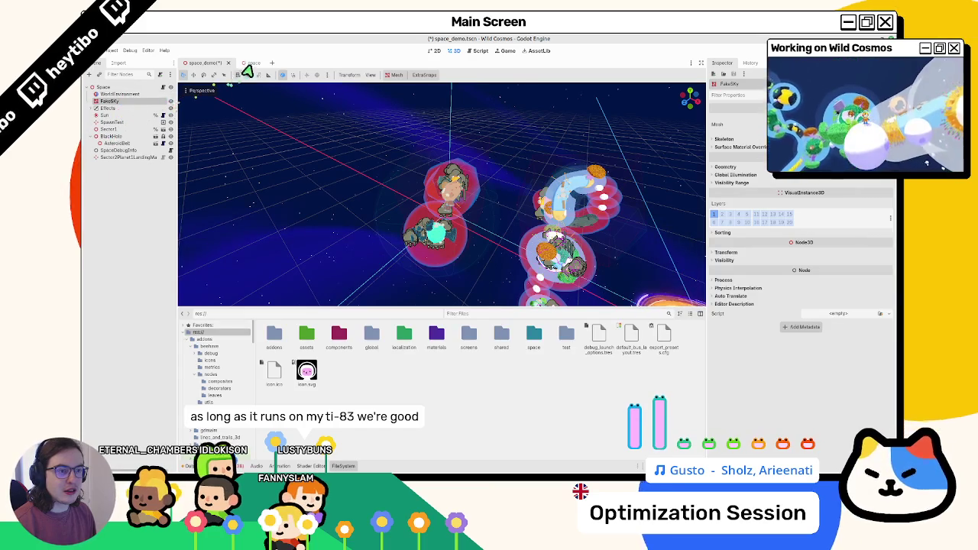
Step: Select LensFlare in space.tscn to open lens_flare.gdshader, then return to space_demo
key("ctrl+Tab")
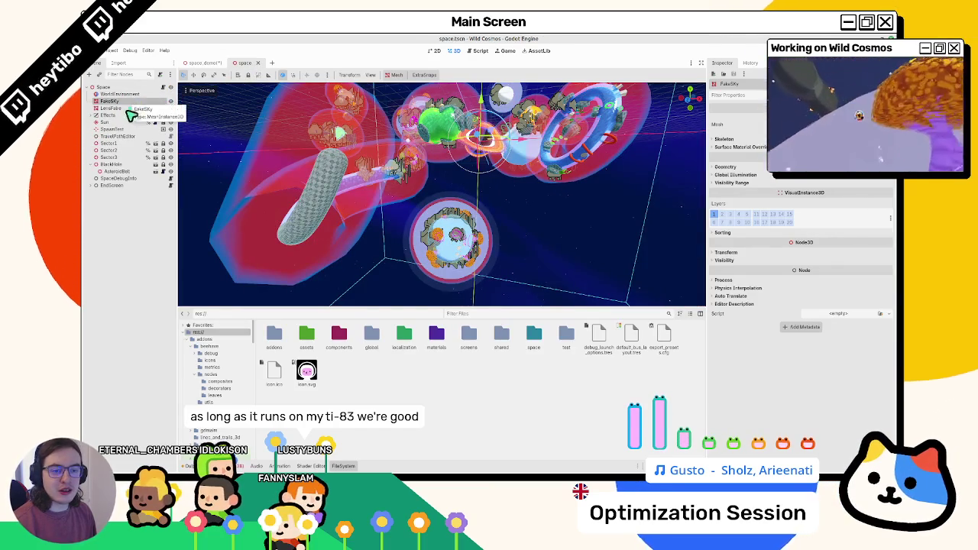
left_click(128, 108)
left_click(203, 64)
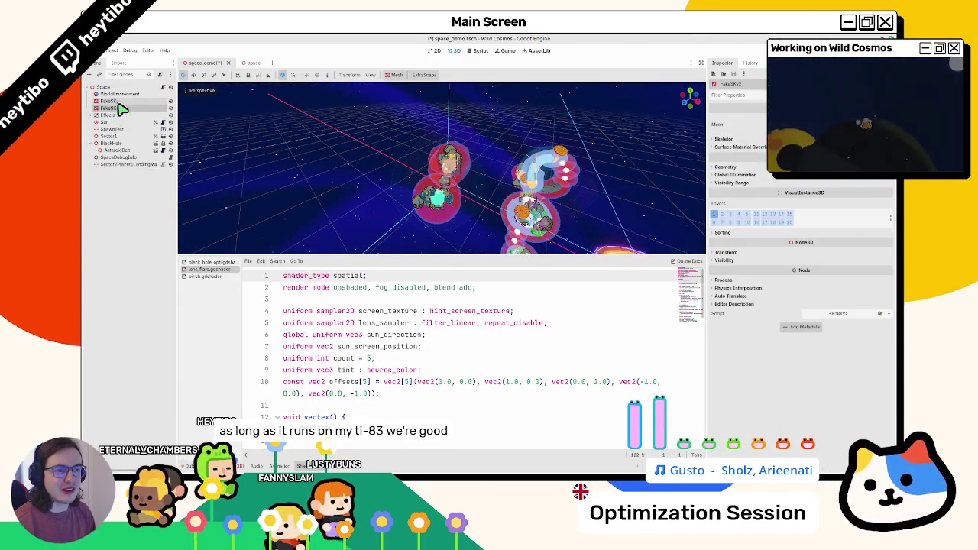
Step: Remove the pasted FakeSky2 copy from the space_demo scene
key("Delete")
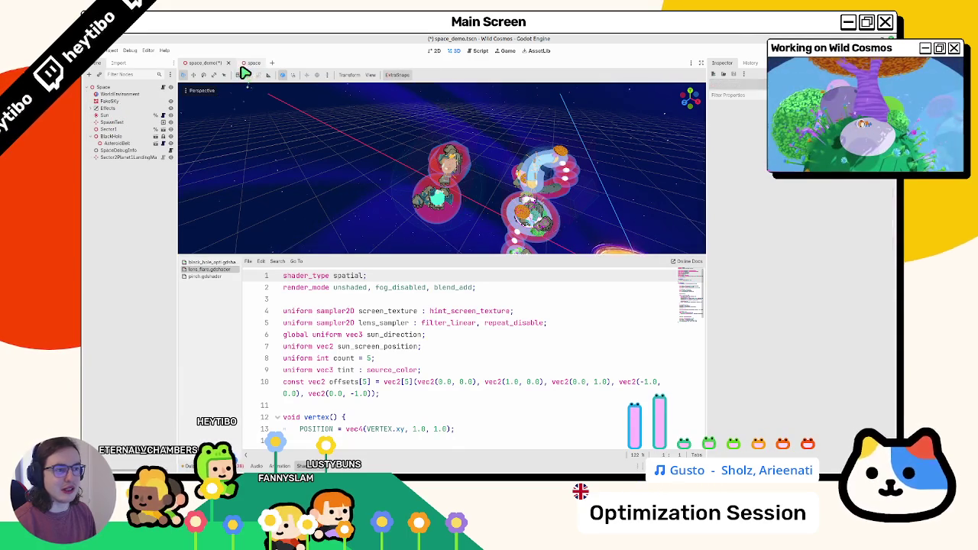
key("ctrl+Tab")
left_click(125, 109)
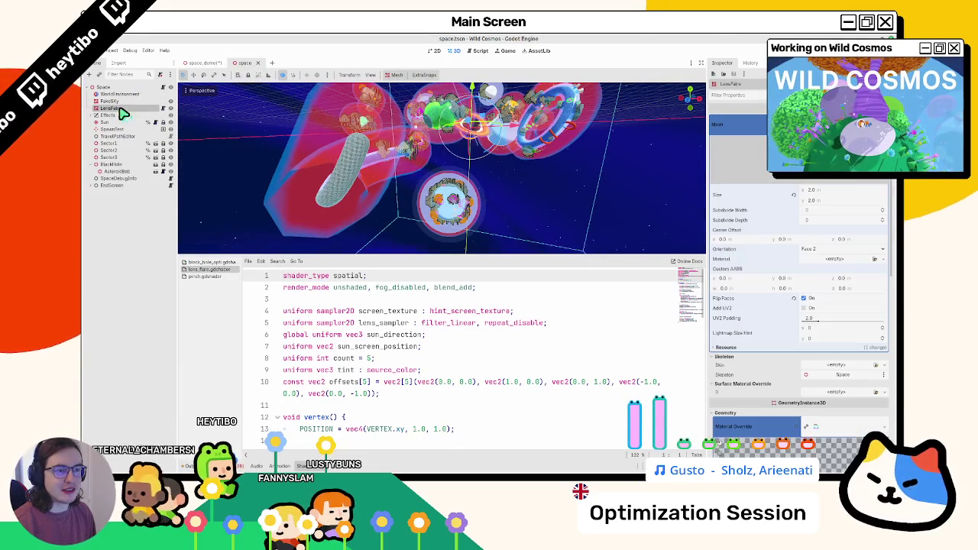
key("ctrl+Tab")
key("ctrl+v")
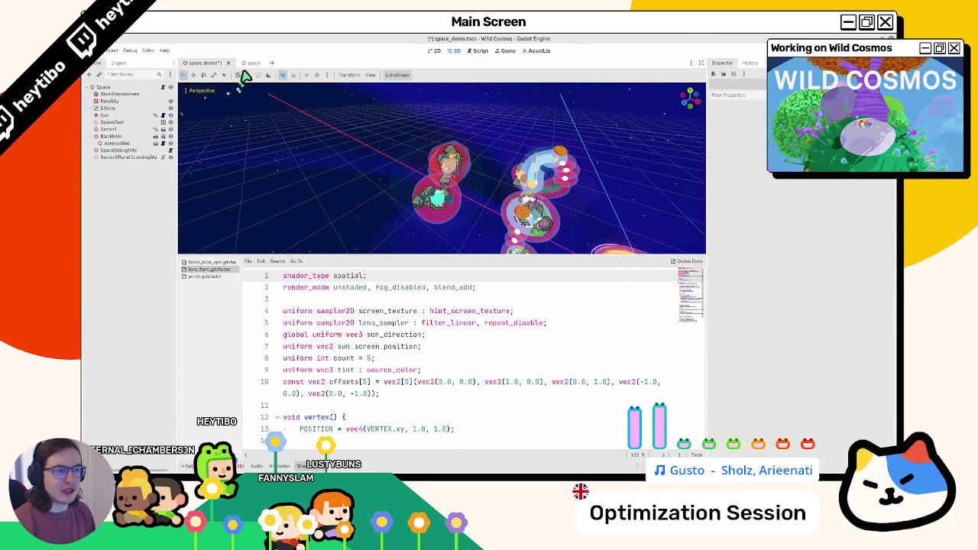
key("ctrl+z")
key("ctrl+Tab")
Step: Copy LensFlare from space.tscn and paste it under the Space root in space_demo
left_click(125, 109)
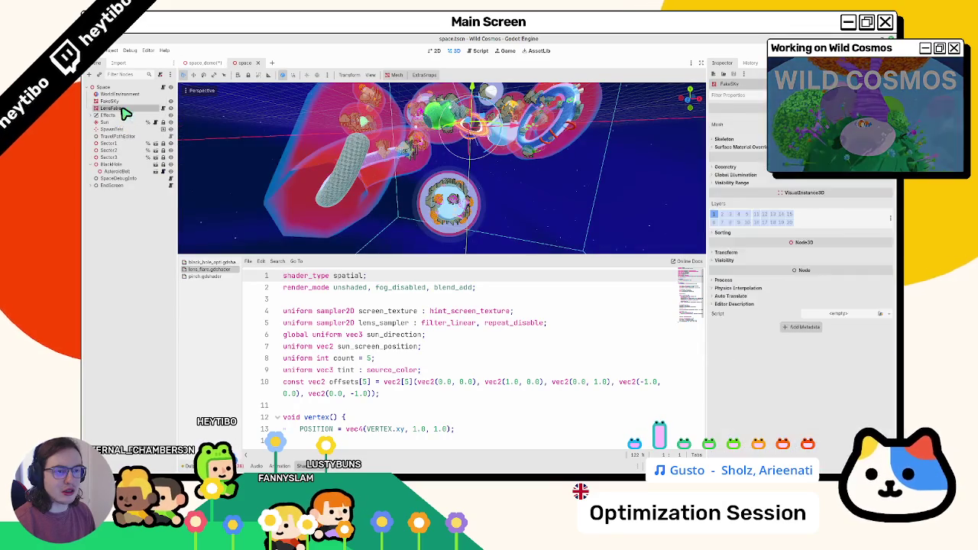
right_click(125, 109)
left_click(153, 157)
key("ctrl+Tab")
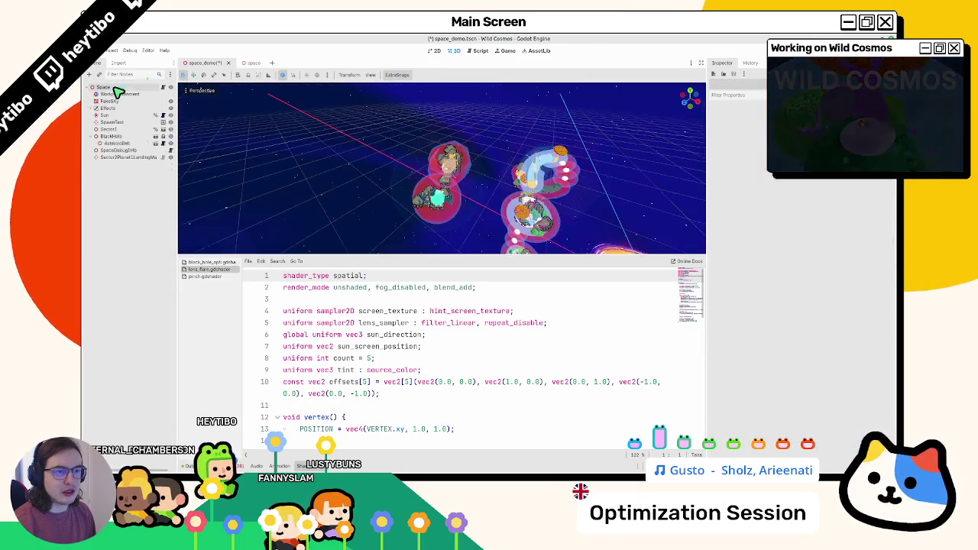
right_click(116, 88)
left_click(142, 143)
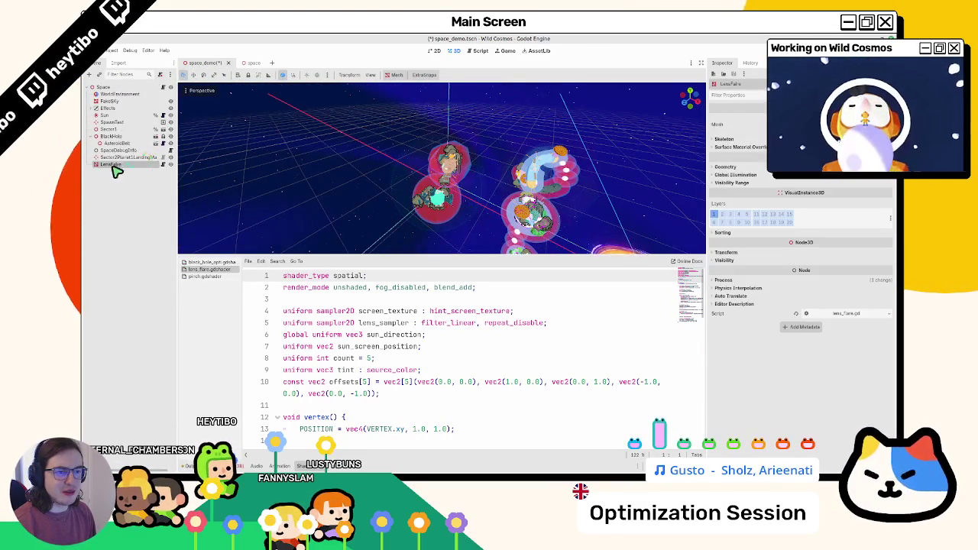
Step: Place LensFlare between FakeSky and Effects and save space_demo.tscn
left_click_drag(138, 108, 111, 108)
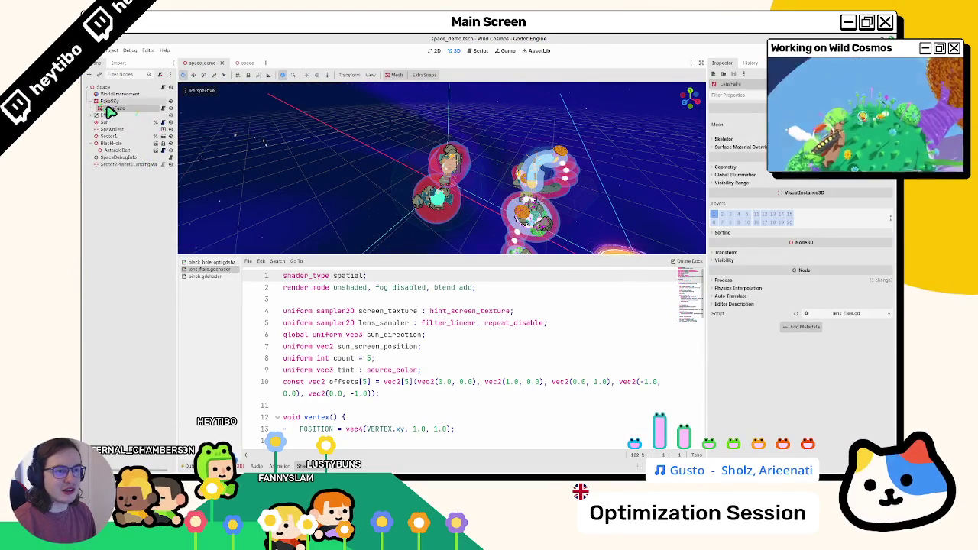
key("ctrl+z")
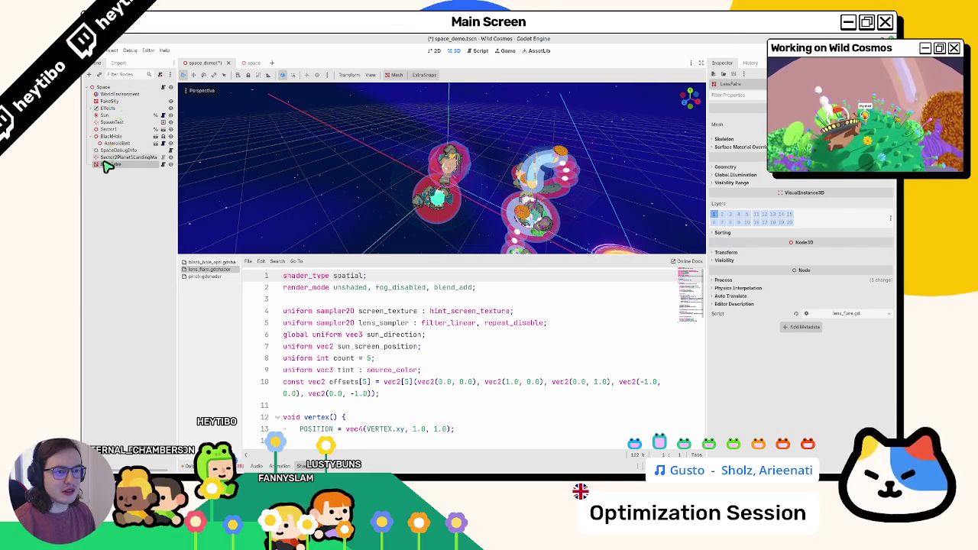
left_click_drag(120, 109, 114, 105)
key("ctrl+s")
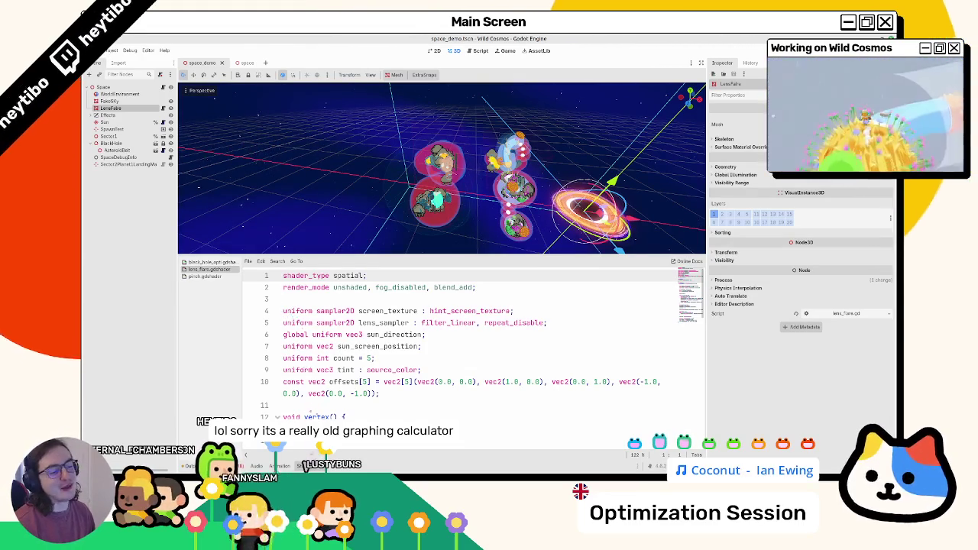
Step: Collapse the bottom panel and clear the debugger errors
left_click(295, 465)
left_click(303, 465)
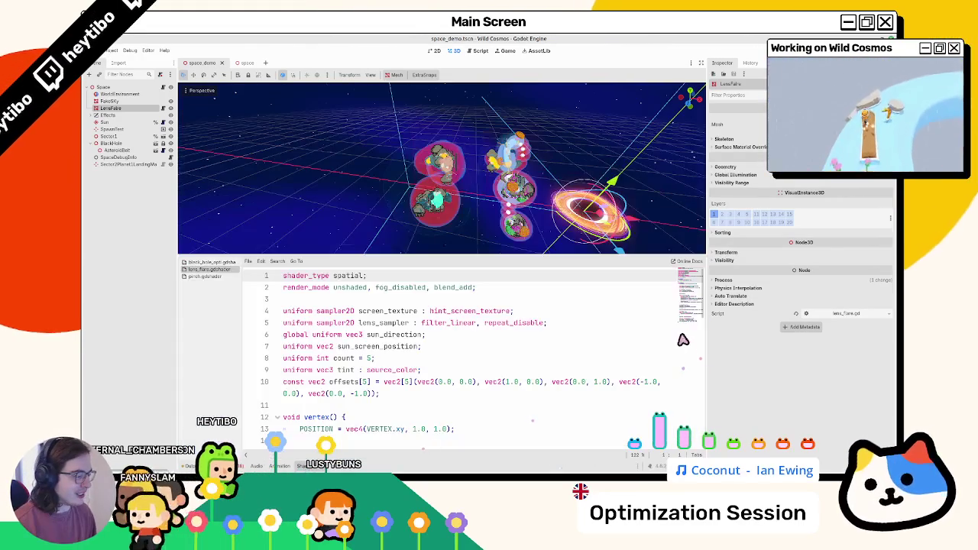
left_click(304, 466)
left_click(221, 466)
key("F5")
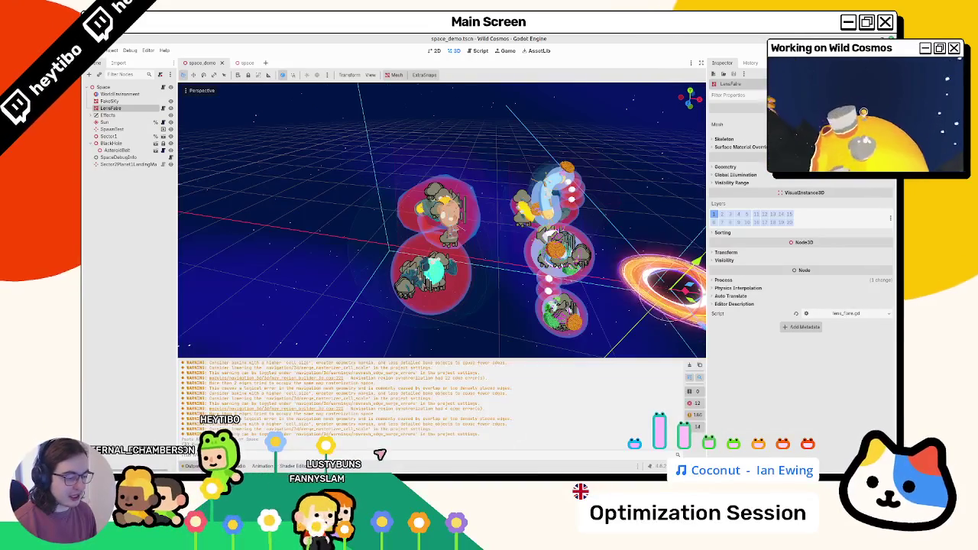
left_click(191, 465)
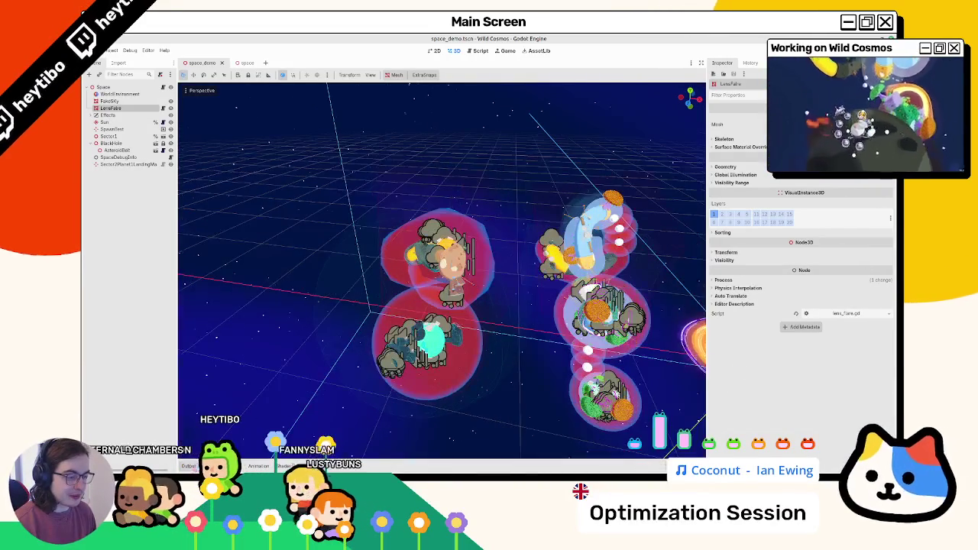
Step: Open the dream_sequence scene via Quick Open, then close it
key("ctrl+shift+o")
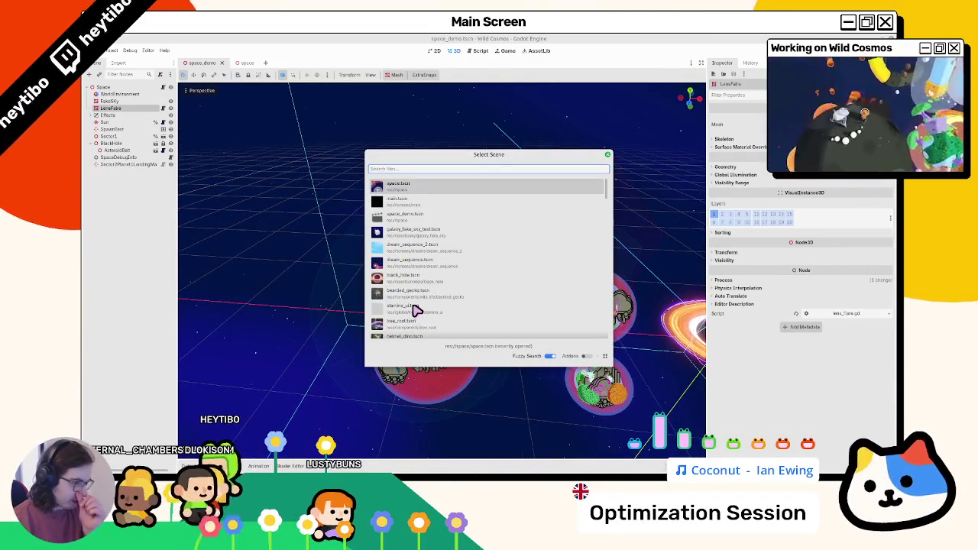
type("dre")
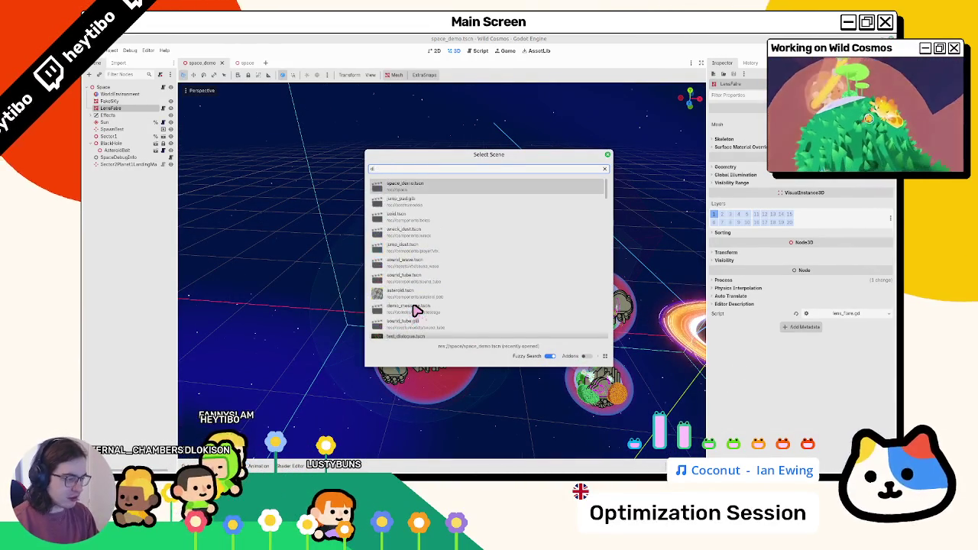
key("Return")
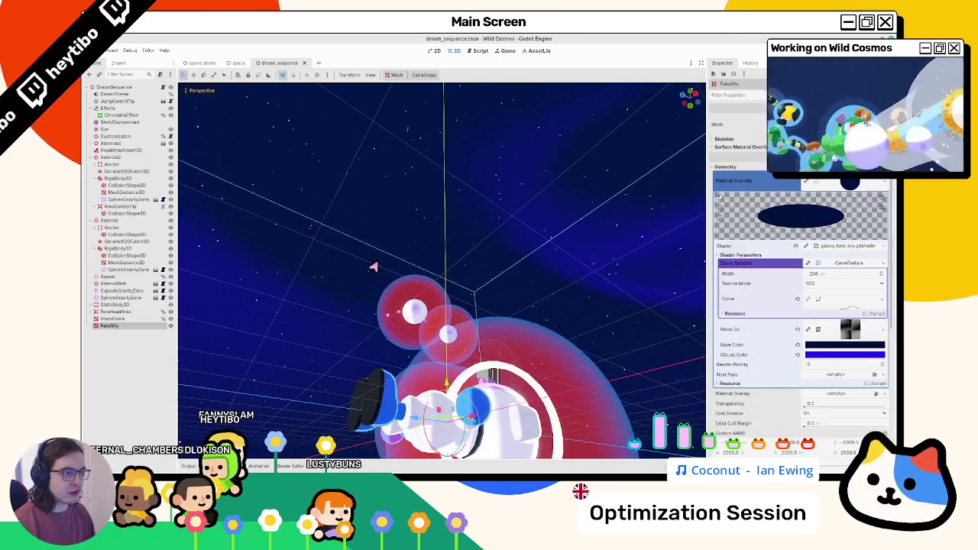
left_click(304, 63)
Step: Run space.tscn with F6 and enlarge the debug game window
key("ctrl+shift+o")
type("main")
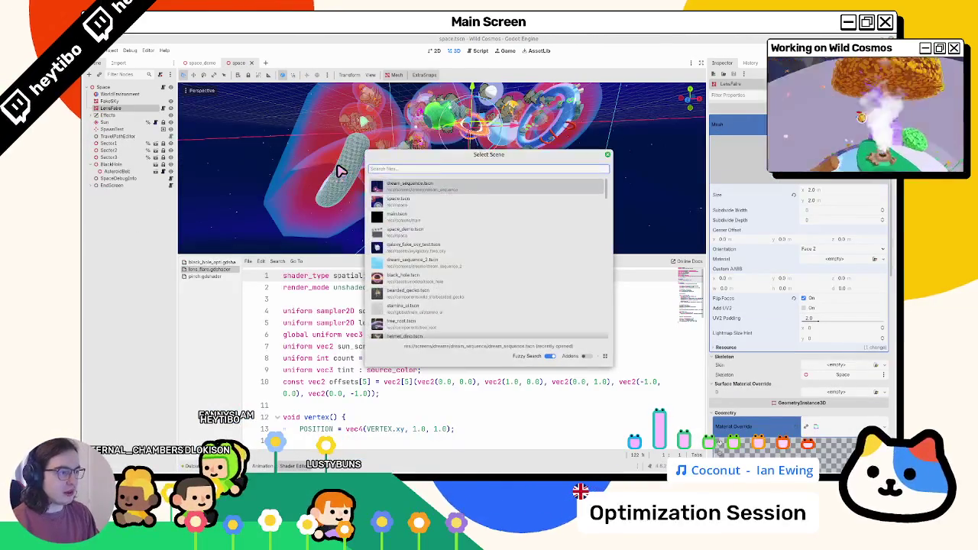
type("dream")
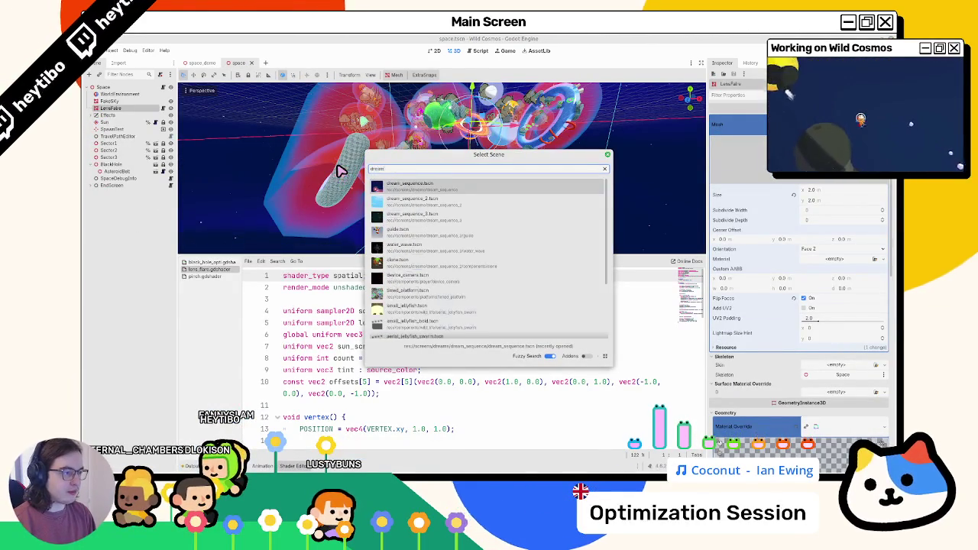
key("Return")
key("F8")
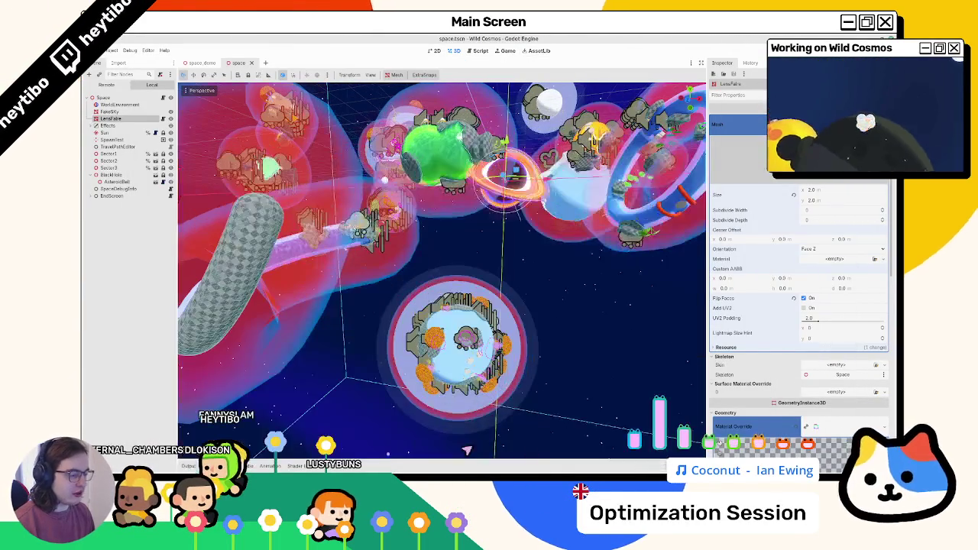
key("F6")
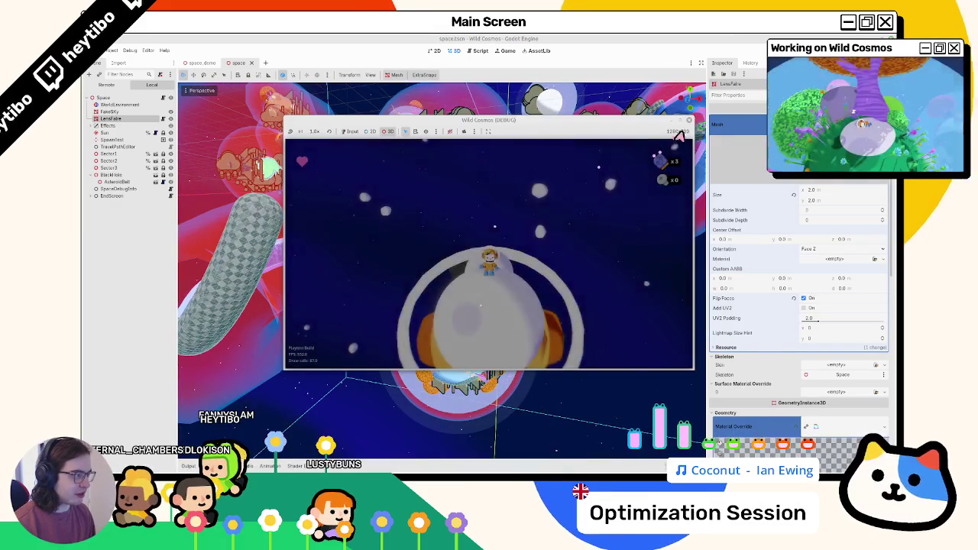
left_click(680, 123)
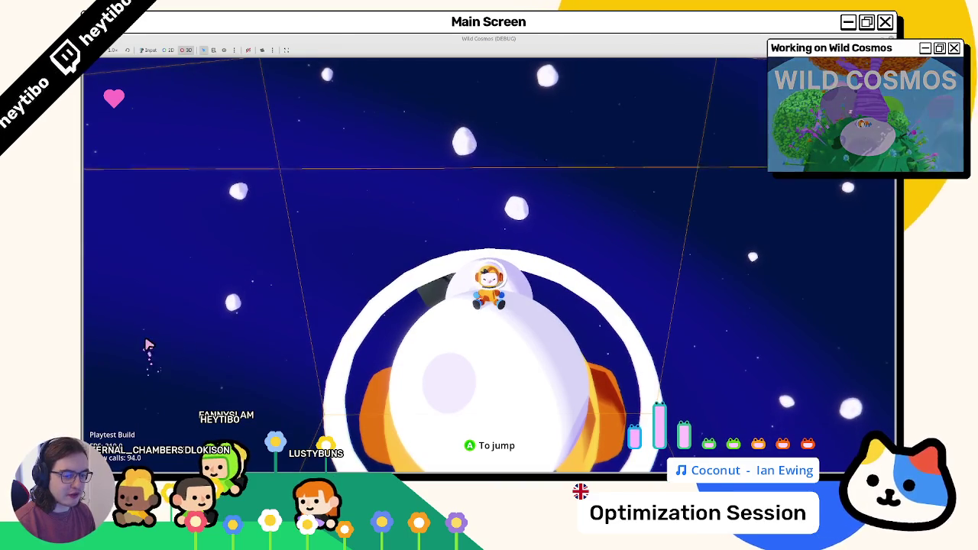
Step: Replay the game briefly, jumping to the white sphere, then return to orbit the editor's space scene
key("F8")
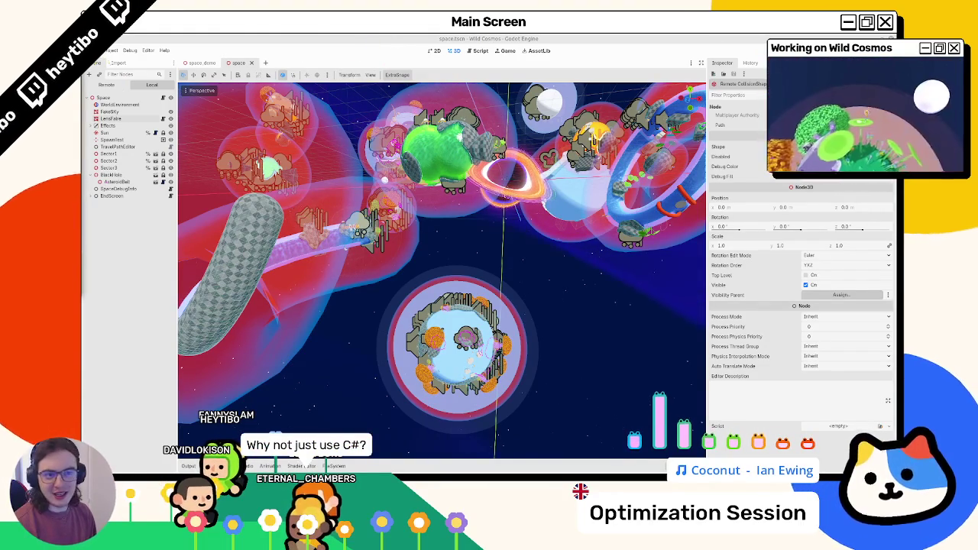
key("F5")
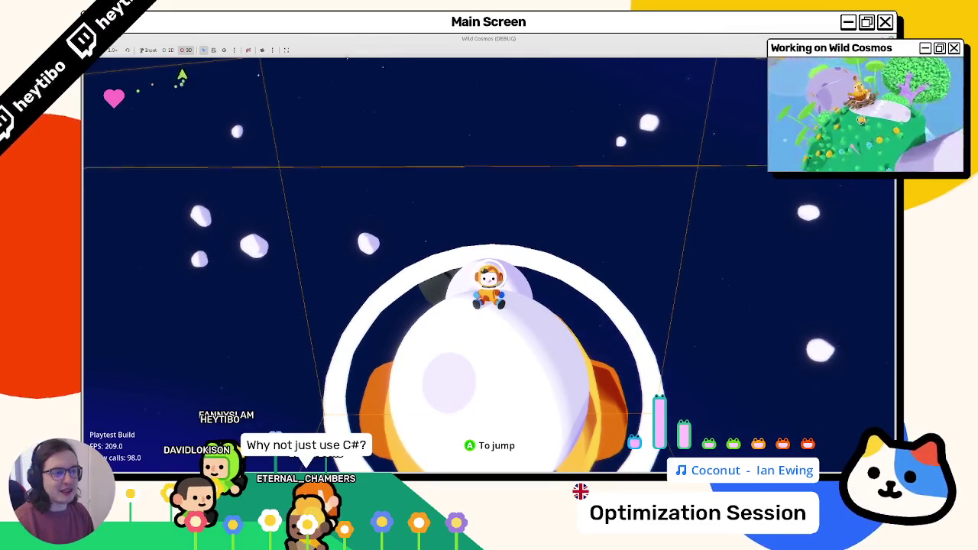
left_click(262, 50)
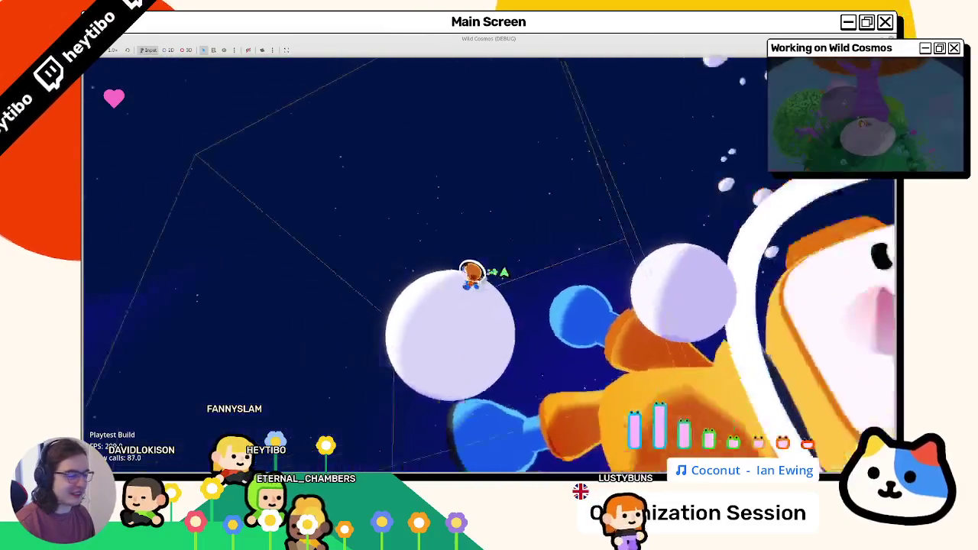
key("space")
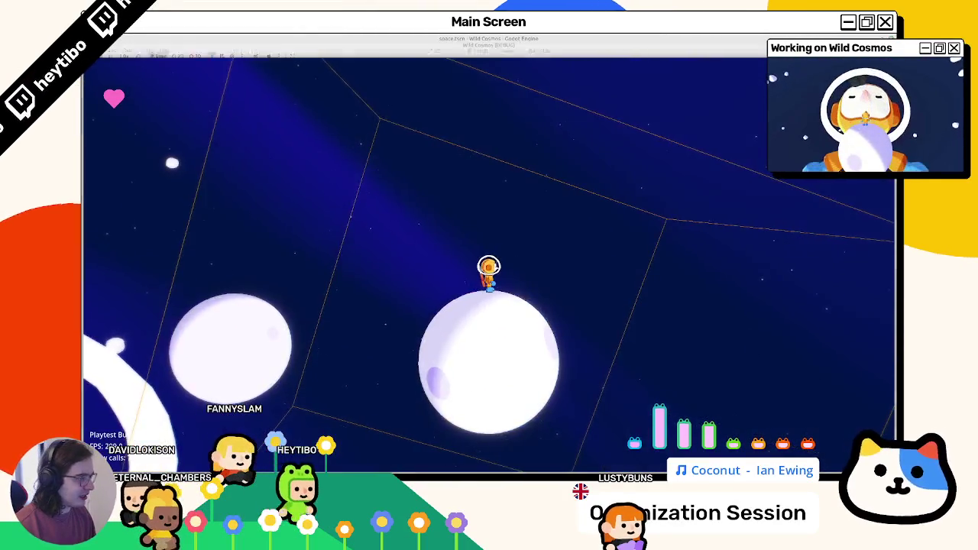
key("alt+Tab")
mouse_move(495, 225)
left_mouse_down()
mouse_move(474, 262)
mouse_move(464, 222)
mouse_move(429, 198)
left_mouse_up()
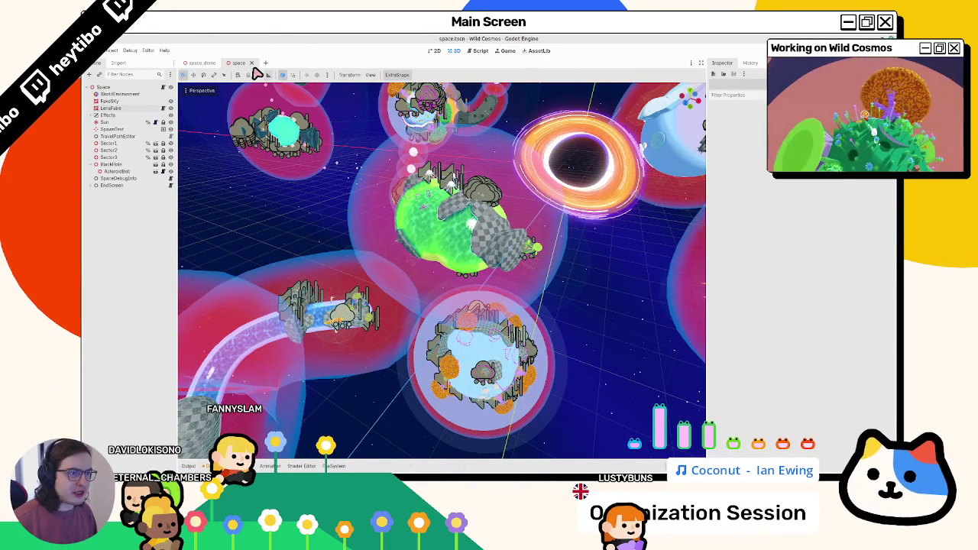
Step: Switch to space_demo, zoom around its planets and black hole, then open Sector1 in its own tab
left_click(237, 65)
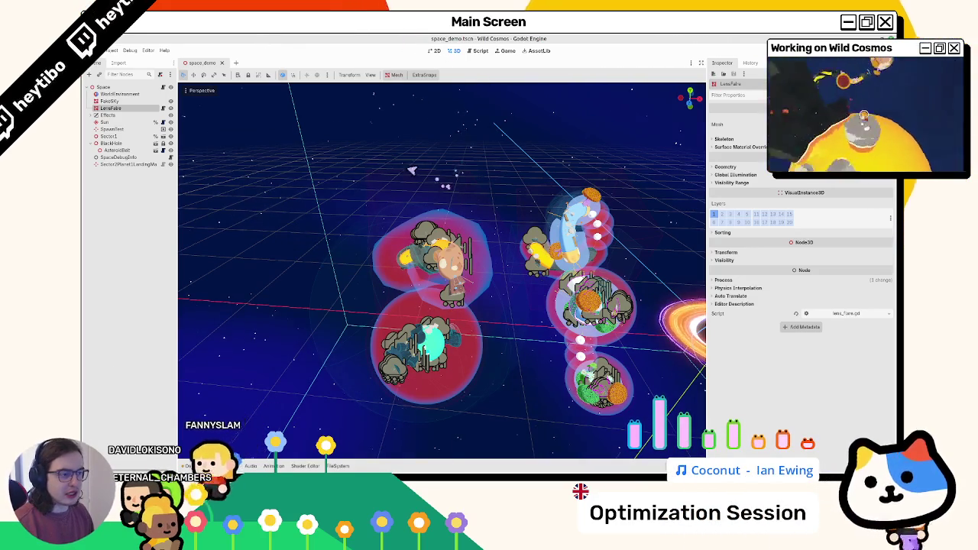
scroll(442, 271, "down", 10)
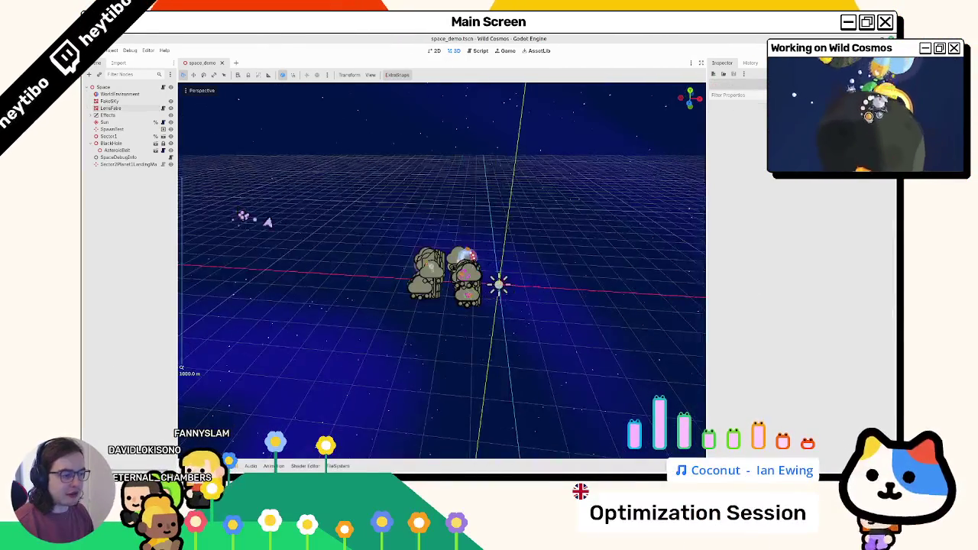
scroll(403, 238, "up", 10)
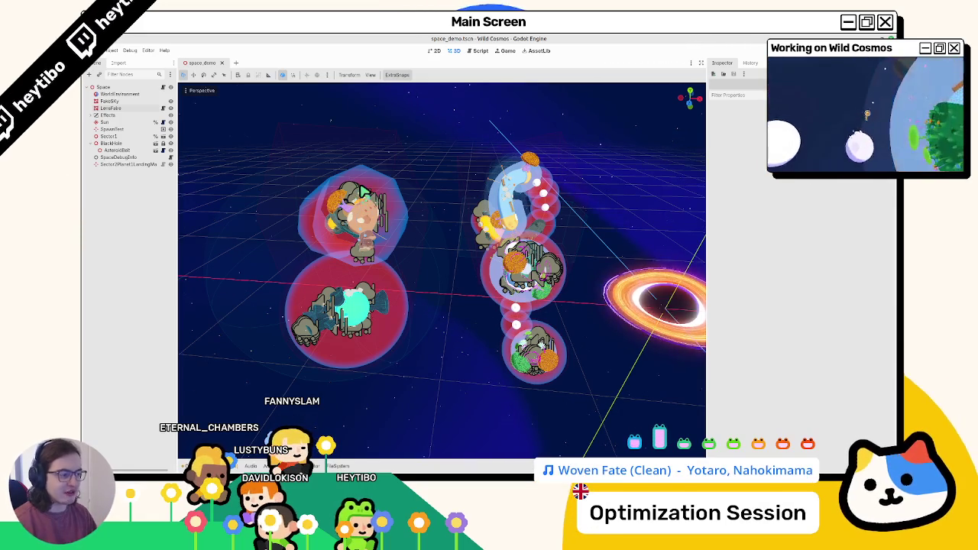
scroll(504, 243, "up", 5)
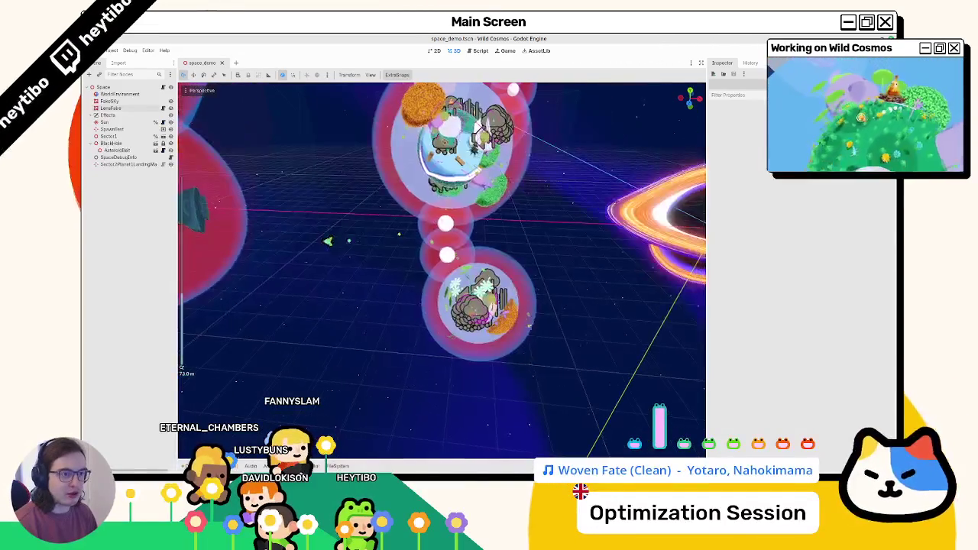
left_click(162, 137)
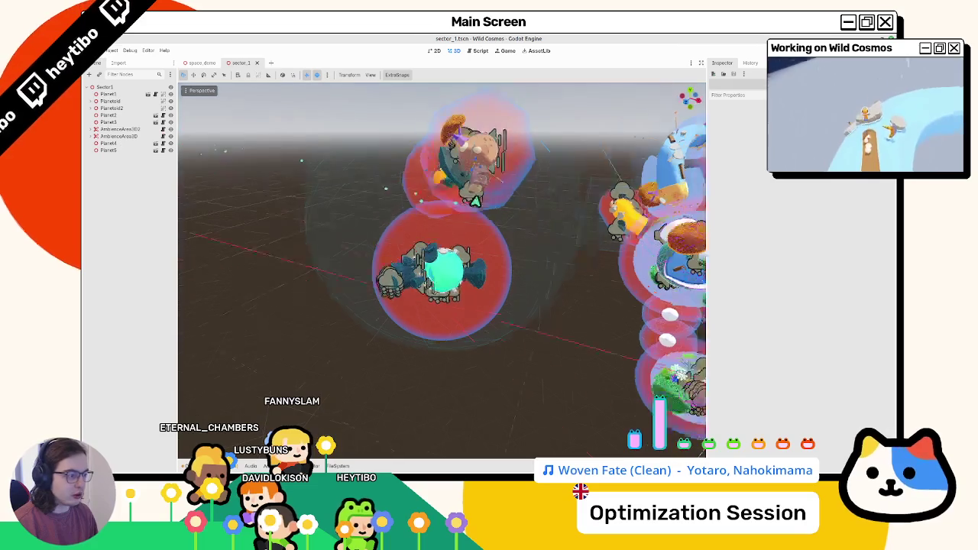
Step: Inspect Planet1 and Planet2 in Sector1, then open the Planet1 scene for editing
scroll(428, 259, "down", 3)
scroll(428, 259, "up", 3)
scroll(434, 294, "up", 3)
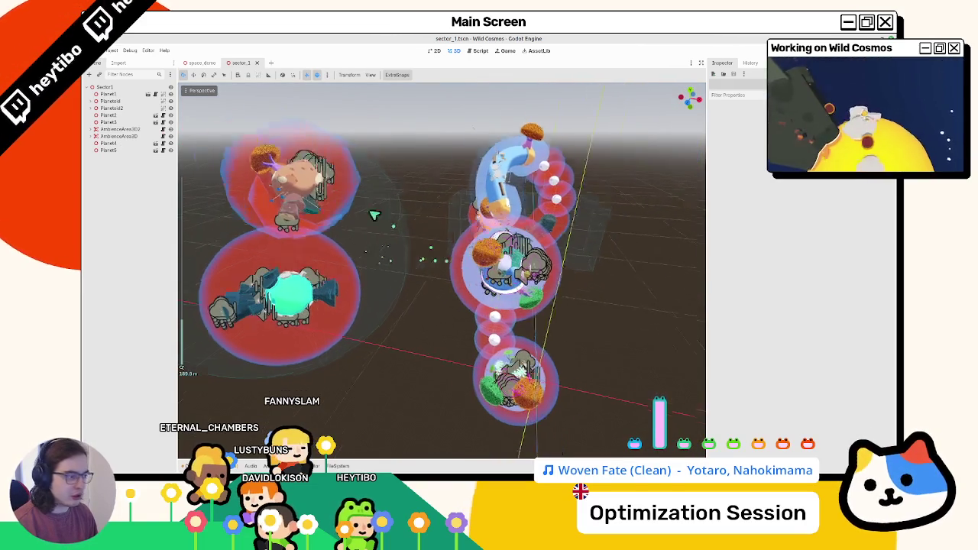
scroll(432, 294, "up", 5)
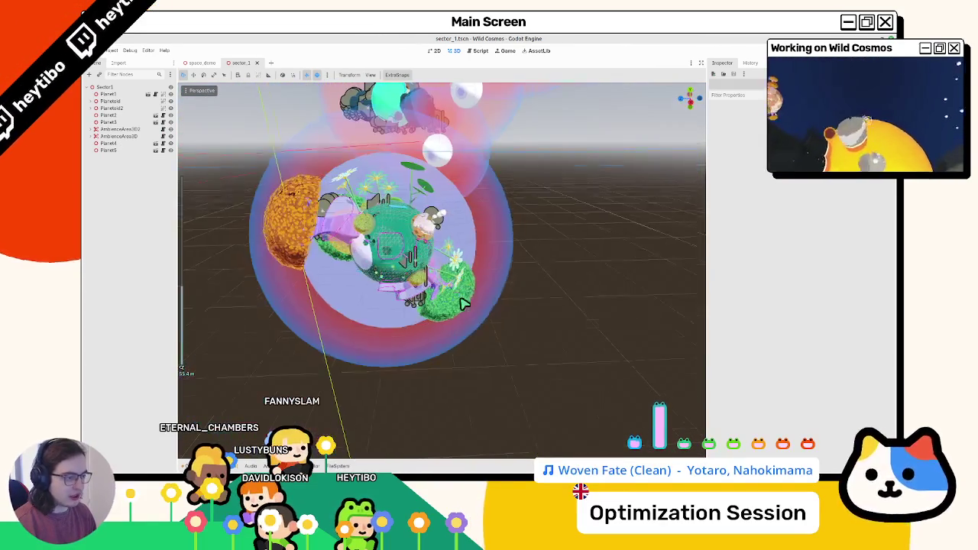
left_click(426, 308)
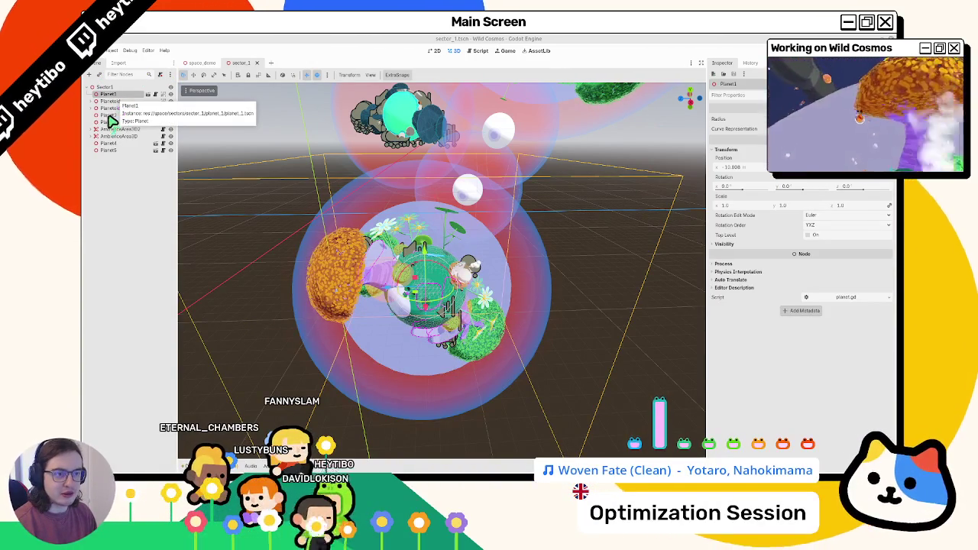
left_click(110, 115)
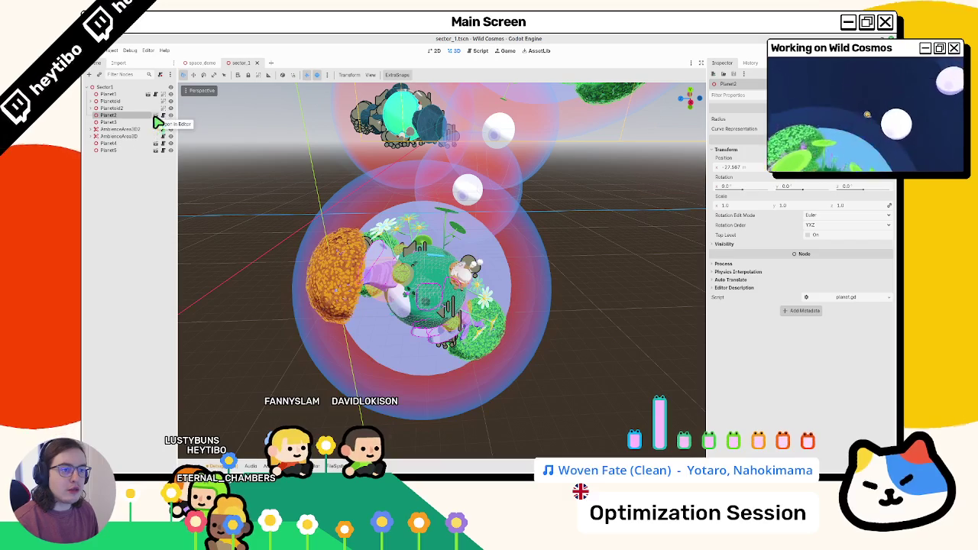
left_click(133, 95)
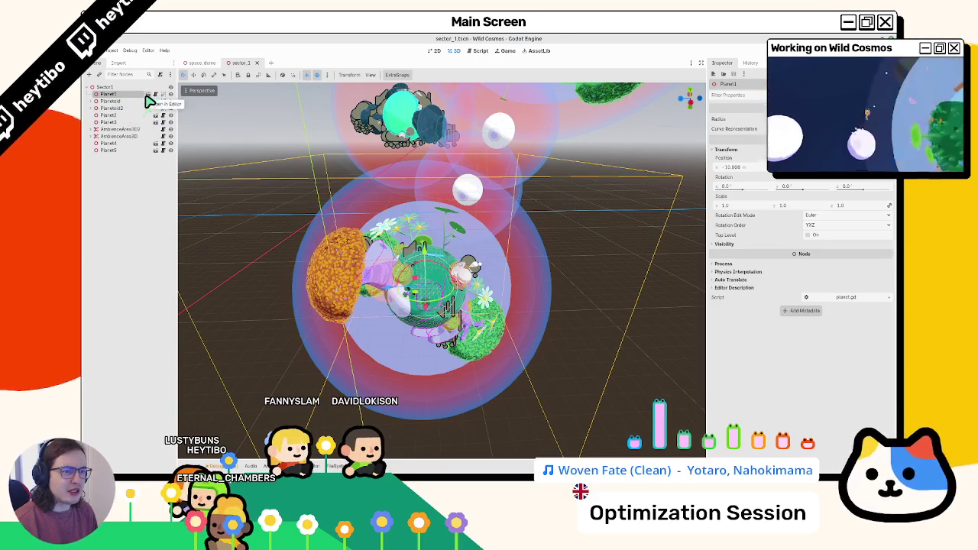
left_click(147, 95)
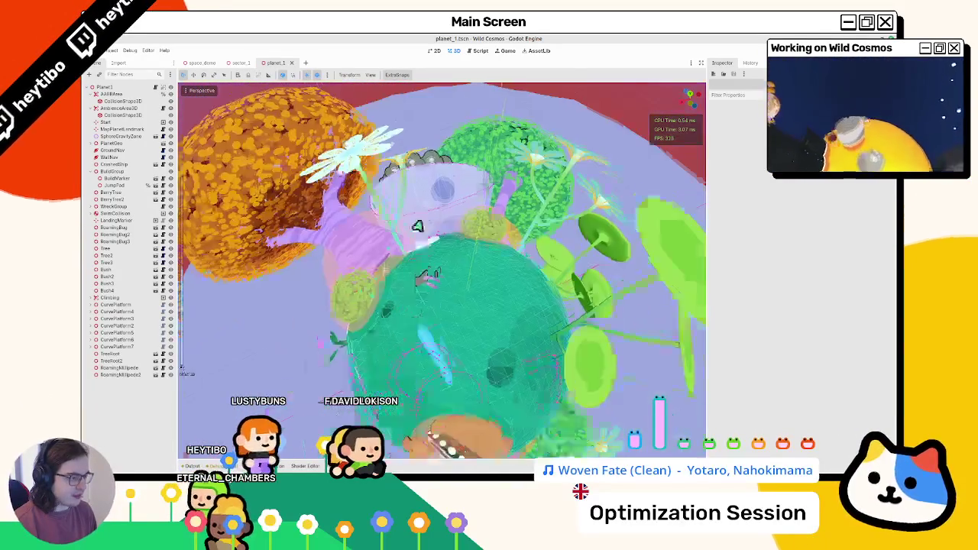
Step: Close the planet_1 tab and open planet_2 from Planetoid2's open-in-editor icon
left_click(291, 64)
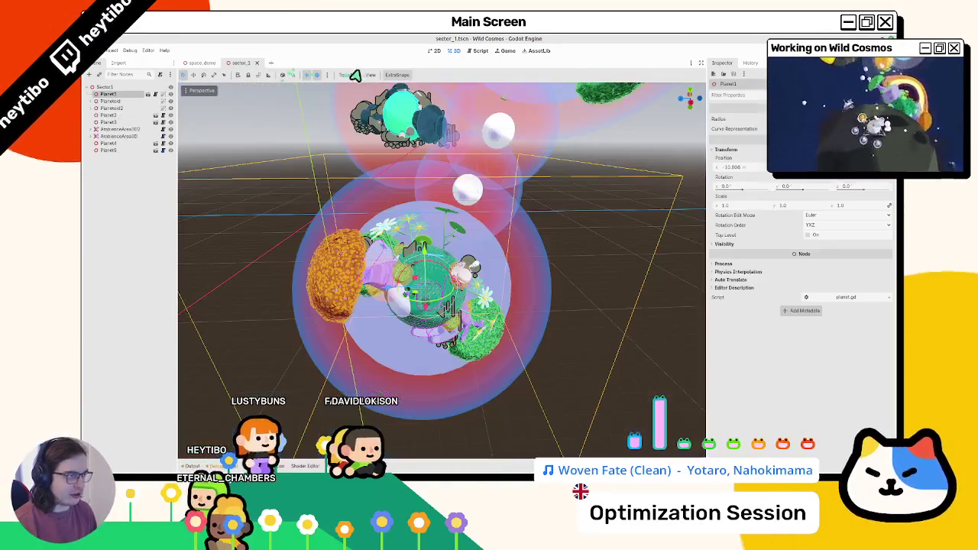
left_click(111, 101)
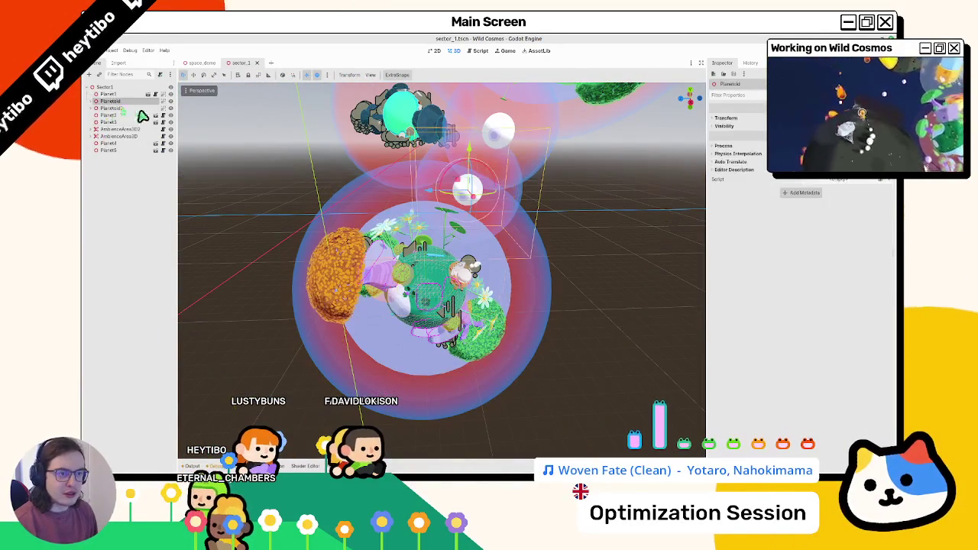
left_click(110, 109)
left_click(155, 108)
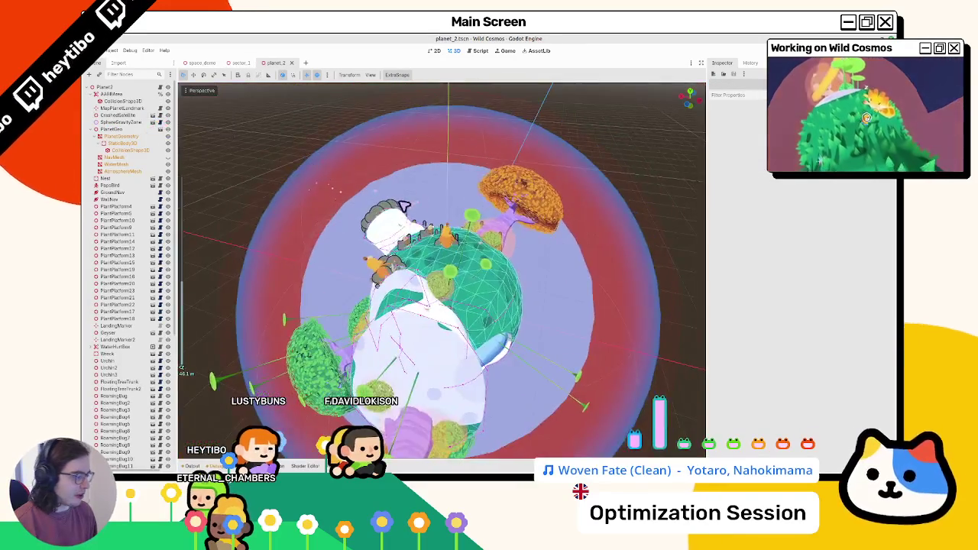
mouse_move(403, 207)
left_mouse_down()
mouse_move(436, 212)
mouse_move(420, 190)
mouse_move(655, 221)
mouse_move(552, 212)
mouse_move(489, 262)
mouse_move(413, 245)
mouse_move(378, 266)
mouse_move(375, 282)
mouse_move(318, 291)
mouse_move(356, 266)
mouse_move(418, 295)
mouse_move(389, 290)
left_mouse_up()
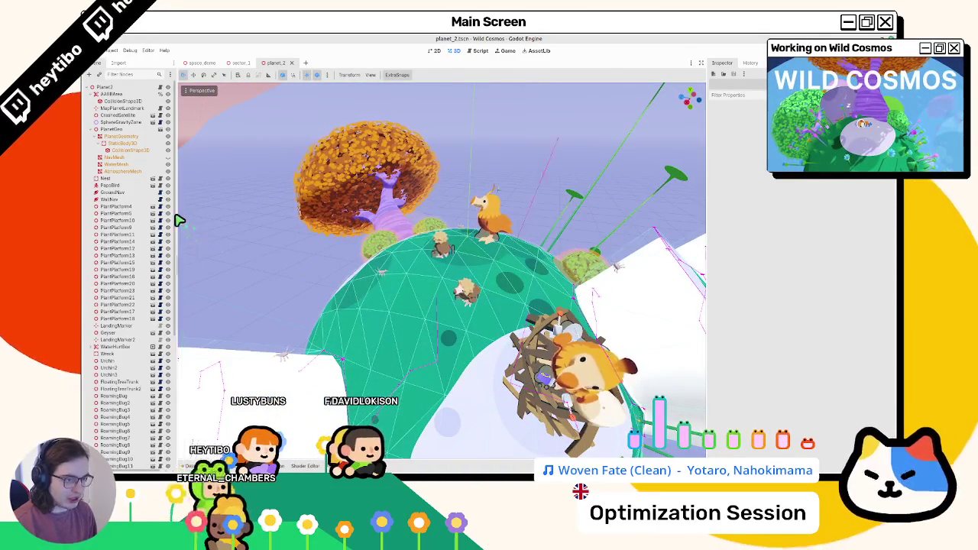
Step: Widen the Scene dock and move in close to the top of planet_2
left_click_drag(177, 221, 300, 218)
mouse_move(366, 229)
left_mouse_down()
mouse_move(504, 231)
mouse_move(486, 262)
left_mouse_up()
scroll(493, 245, "down", 3)
scroll(408, 260, "up", 5)
left_click_drag(408, 261, 484, 257)
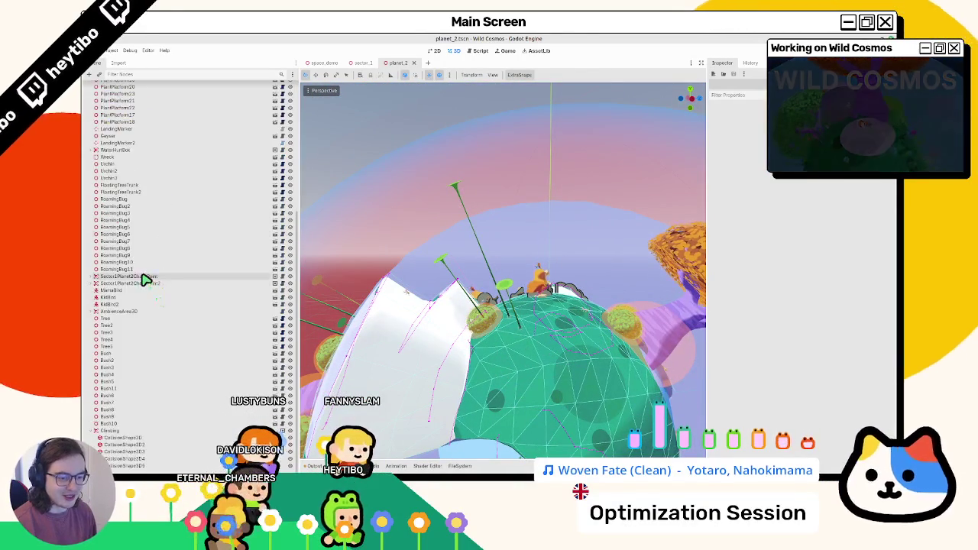
Step: Select PlantPlatform4, collapse the PlanetGeo and other expanded branches, and view the whole planet
left_click(105, 206)
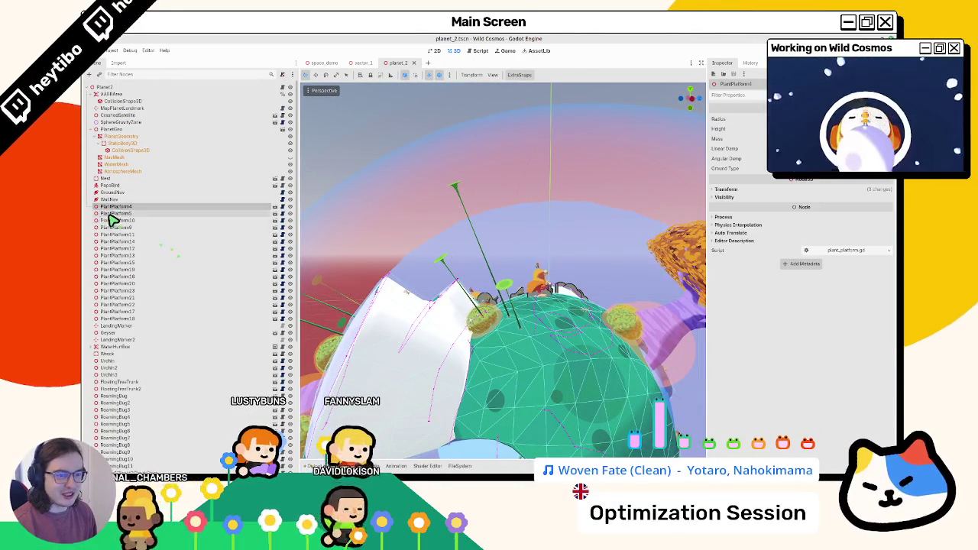
left_click(92, 130)
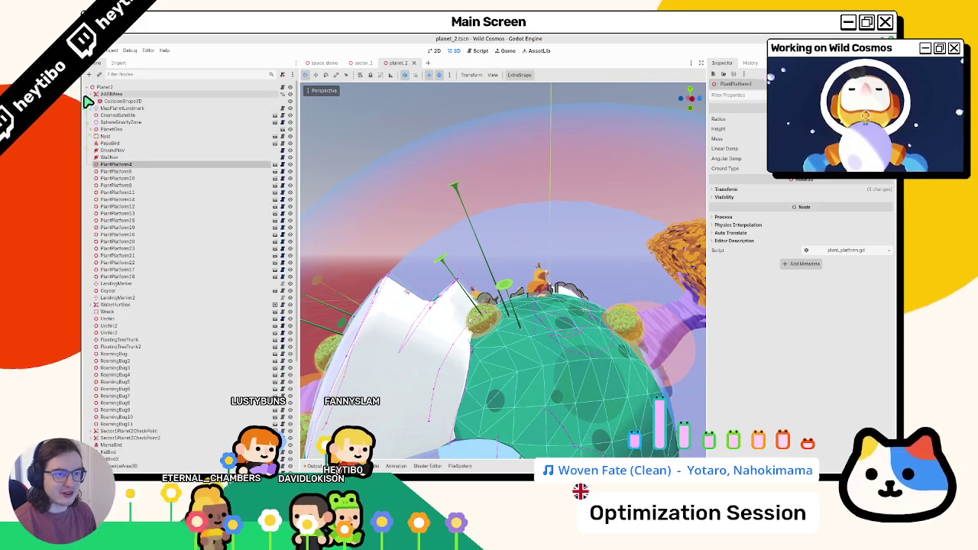
left_click(92, 93)
scroll(530, 268, "down", 5)
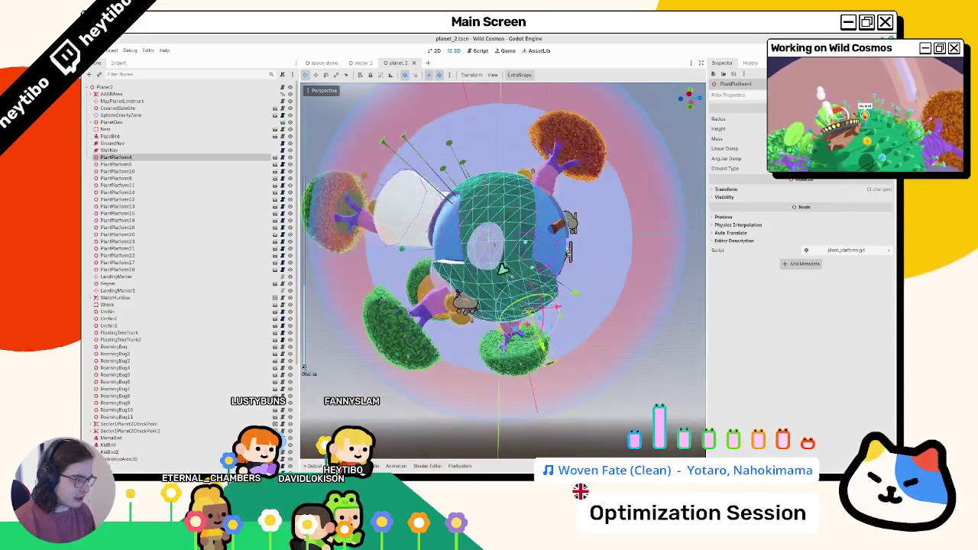
mouse_move(493, 273)
left_mouse_down()
mouse_move(428, 280)
mouse_move(458, 328)
mouse_move(402, 275)
mouse_move(427, 311)
mouse_move(382, 359)
mouse_move(349, 324)
mouse_move(335, 352)
mouse_move(382, 340)
mouse_move(375, 345)
mouse_move(527, 271)
mouse_move(540, 290)
mouse_move(530, 293)
left_mouse_up()
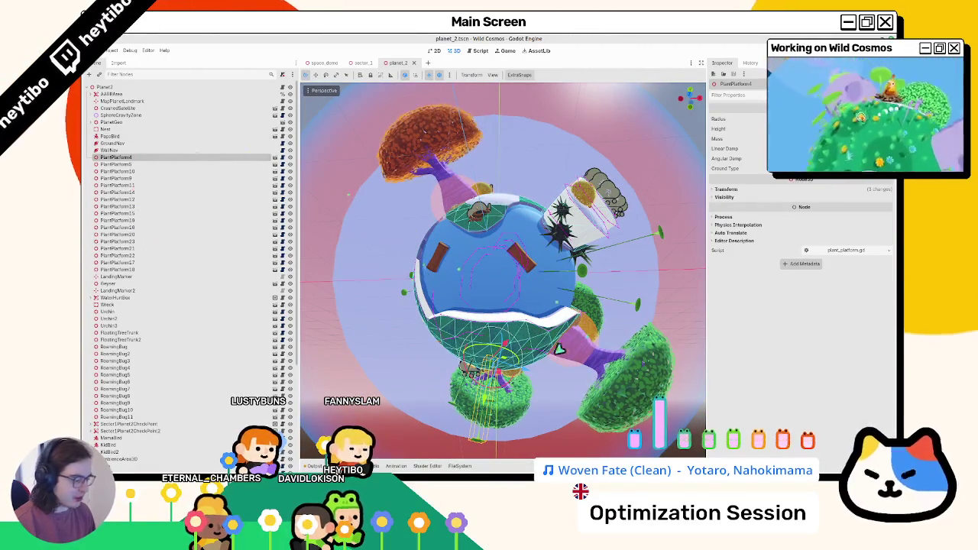
key("alt+Tab")
key("alt+Tab")
key("alt+Tab")
key("alt+Tab")
left_click(459, 466)
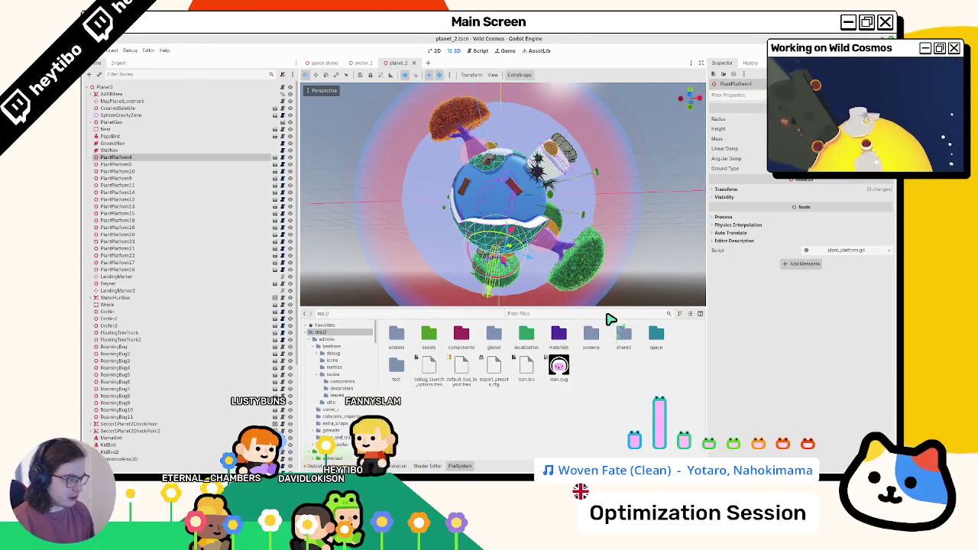
Step: Filter the FileSystem for planet_2 and reveal planet_2.tscn in the sector_1/planet_2 folder
type("planet_2")
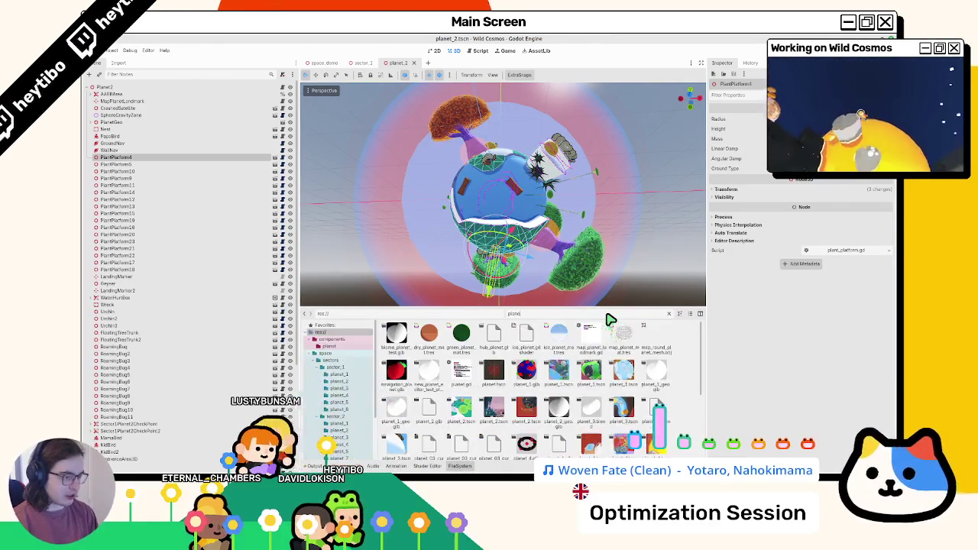
left_click(428, 337)
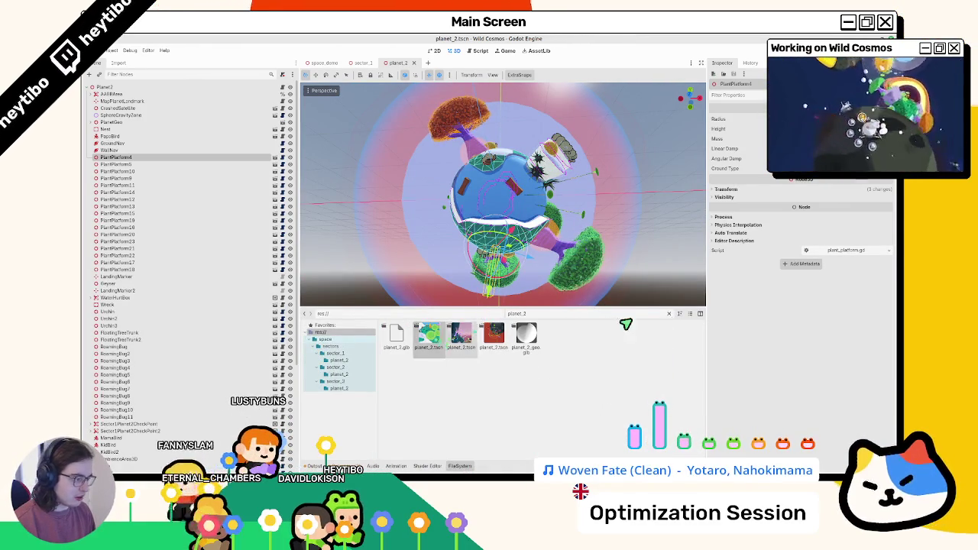
left_click(671, 314)
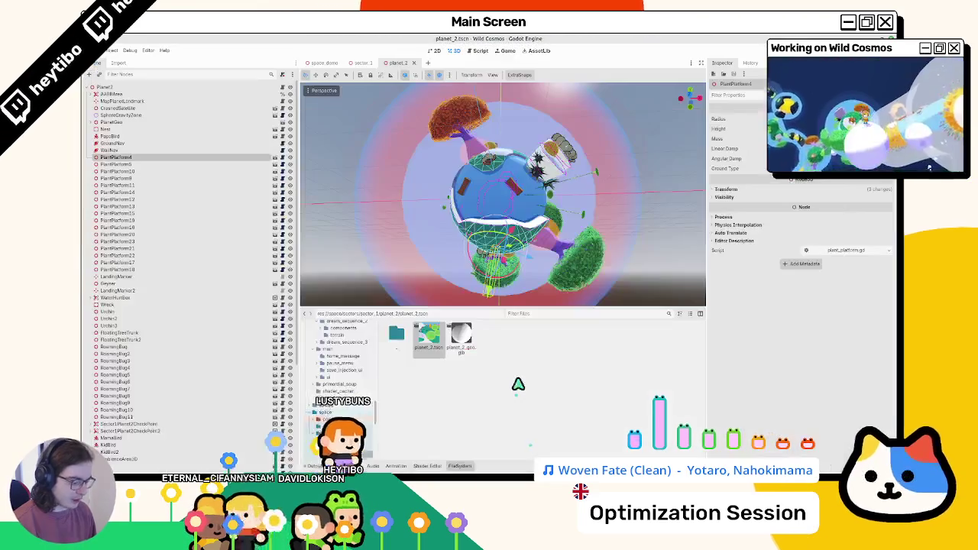
key("super")
Step: Launch Blender, dismiss the splash screen, and open planet_2_geo.blend
type("bla")
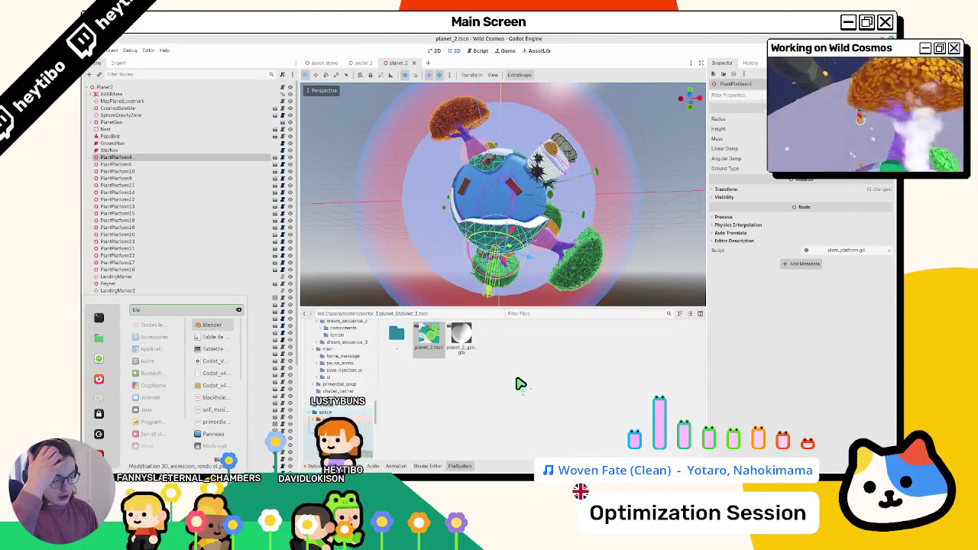
key("Return")
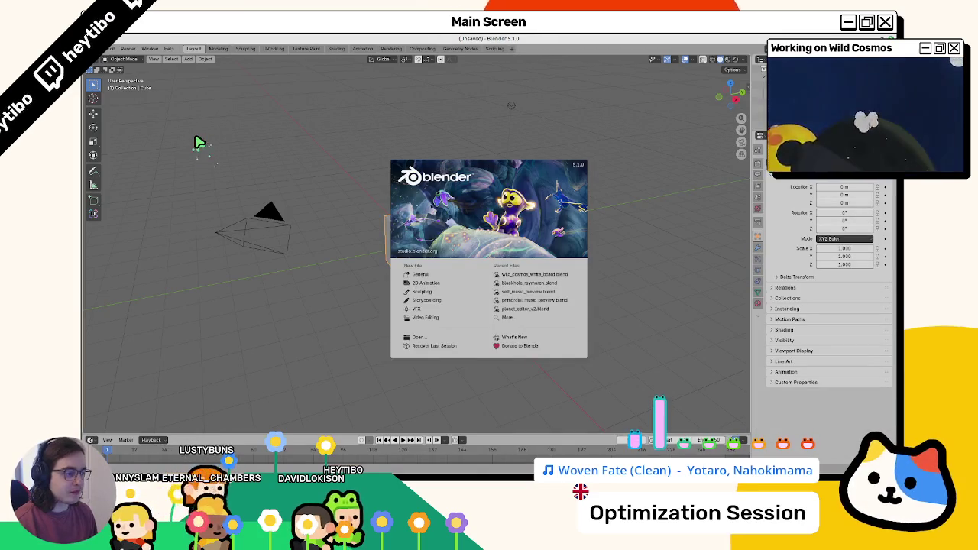
left_click(197, 143)
left_click(108, 50)
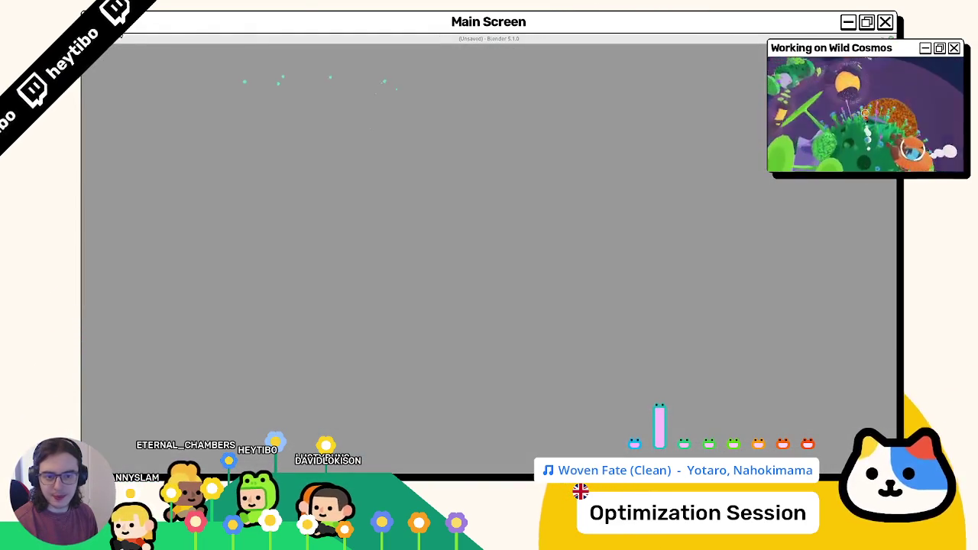
Step: Hide the atmosphere sphere with H to reveal the planet geometry
scroll(400, 181, "down", 5)
key("h")
scroll(371, 212, "up", 5)
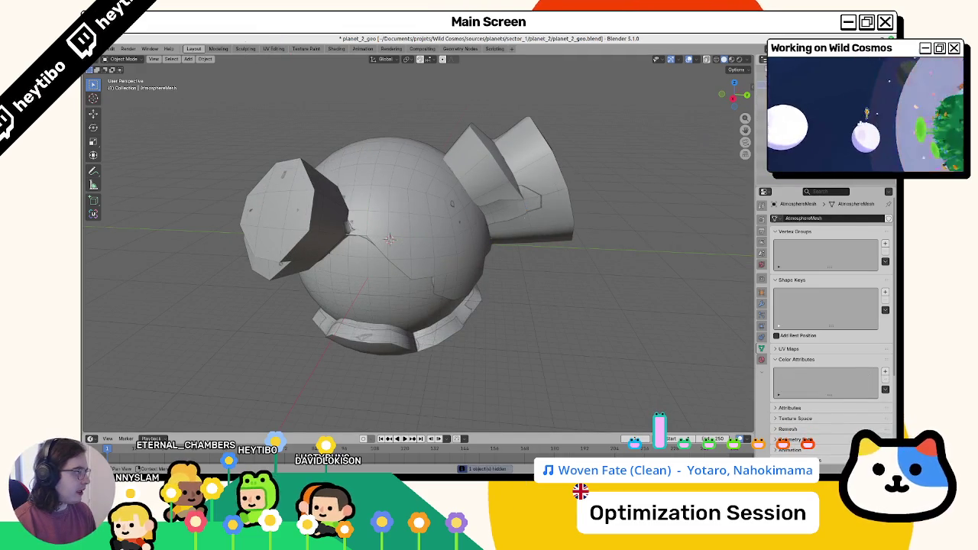
Step: Check the navmesh's modifier stack and delete the water sphere's WaterMesh modifier
left_click(389, 240)
left_click(389, 239)
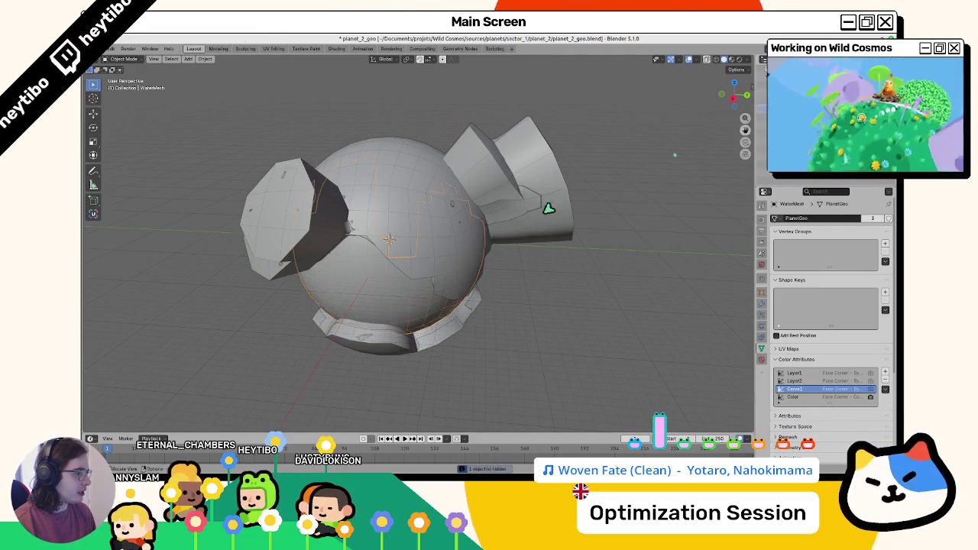
left_click_drag(618, 177, 559, 201)
left_click(389, 239)
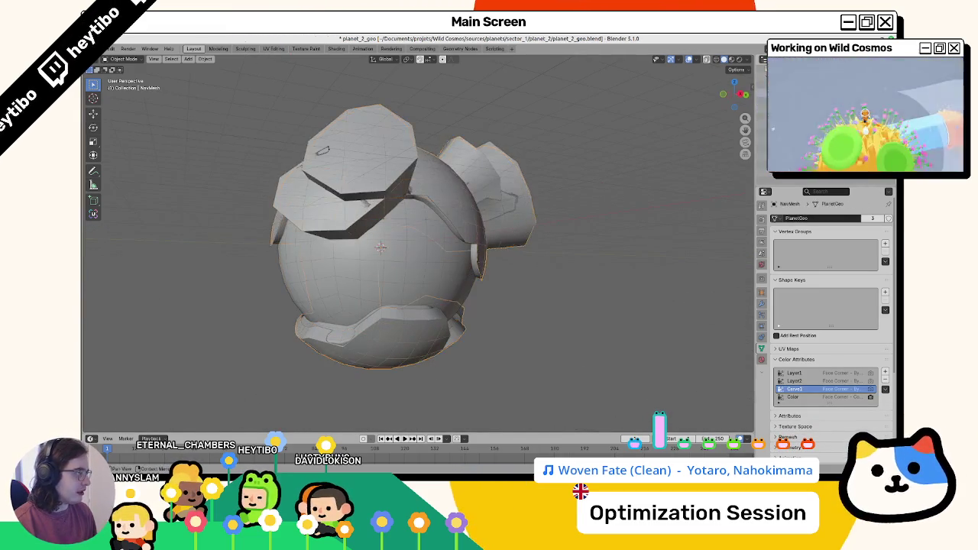
left_click(762, 305)
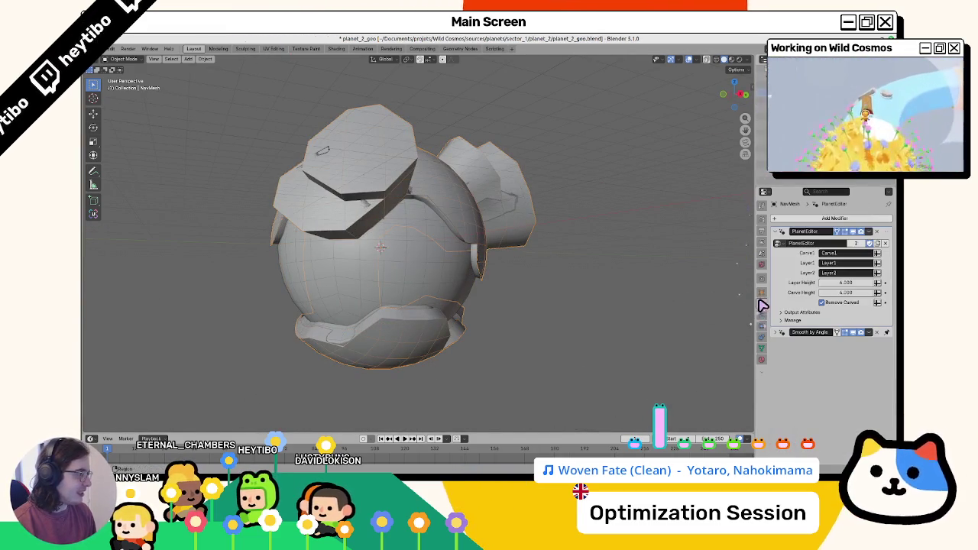
left_click(380, 246)
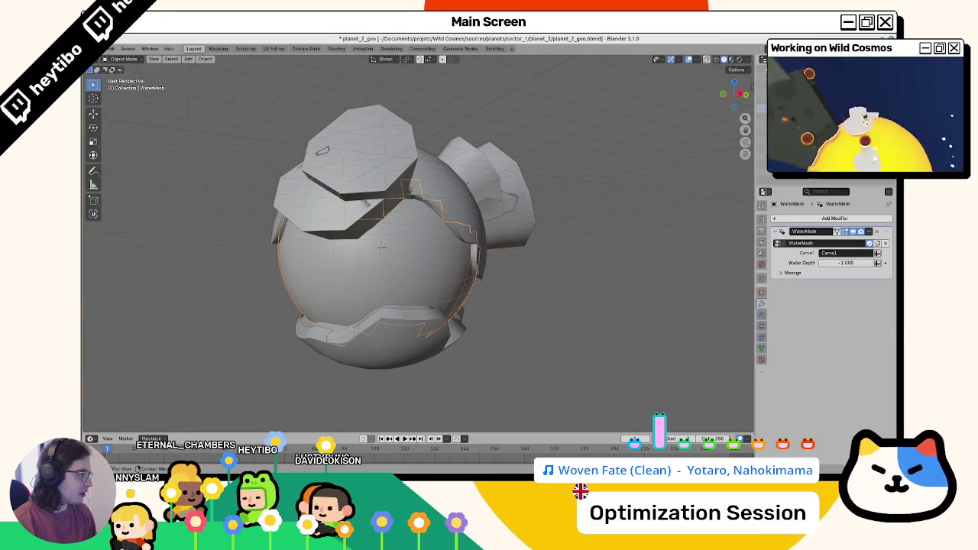
left_click(884, 233)
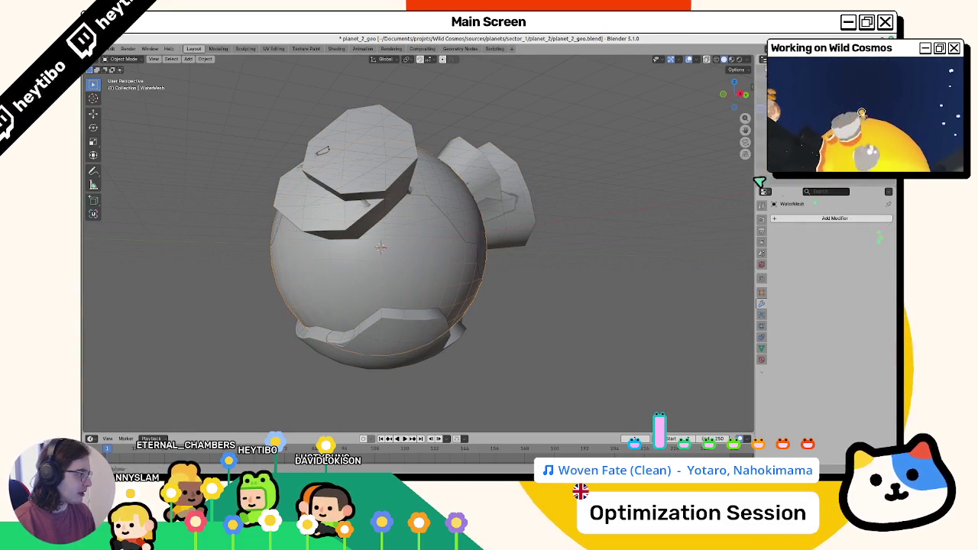
Step: Rename the planet's node group to OldPlanetEditor and save planet_2_geo.blend
mouse_move(483, 228)
left_mouse_down()
mouse_move(400, 268)
mouse_move(423, 275)
mouse_move(398, 275)
mouse_move(481, 264)
mouse_move(467, 275)
left_mouse_up()
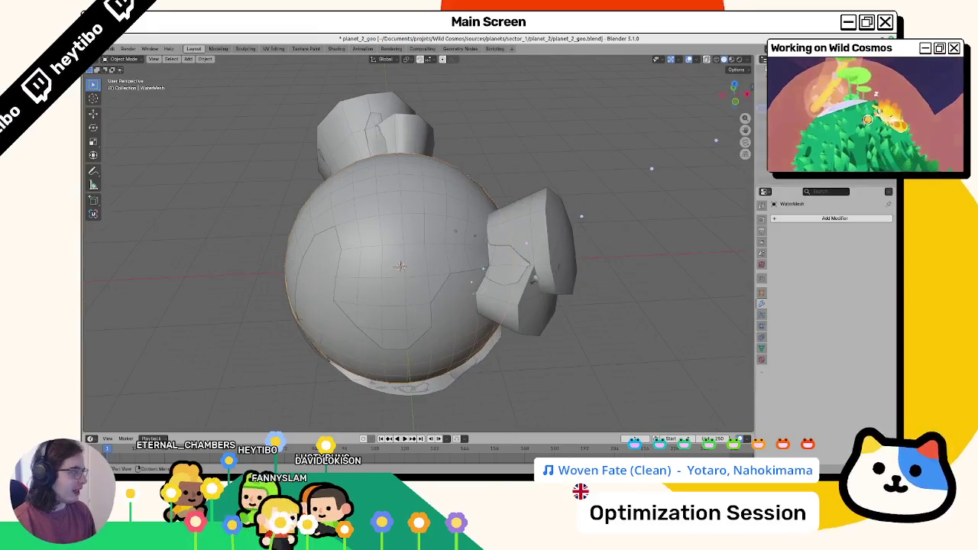
left_click(398, 130)
mouse_move(415, 149)
left_mouse_down()
mouse_move(383, 234)
mouse_move(299, 181)
mouse_move(297, 262)
left_mouse_up()
left_click(360, 244)
mouse_move(374, 253)
left_mouse_down()
mouse_move(386, 332)
mouse_move(214, 290)
mouse_move(381, 281)
mouse_move(344, 343)
mouse_move(433, 298)
mouse_move(519, 234)
left_mouse_up()
left_click(521, 235)
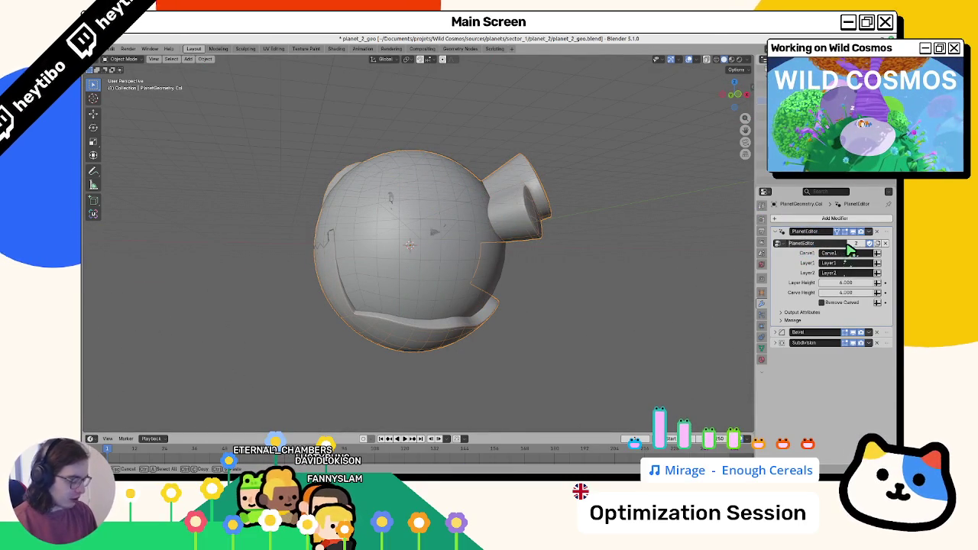
key("ctrl+s")
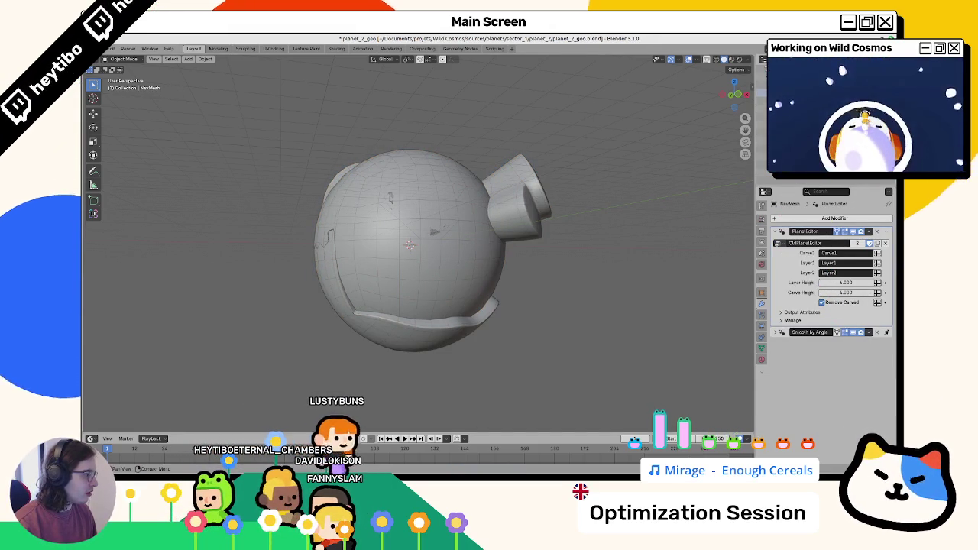
left_click(397, 275)
key("ctrl+s")
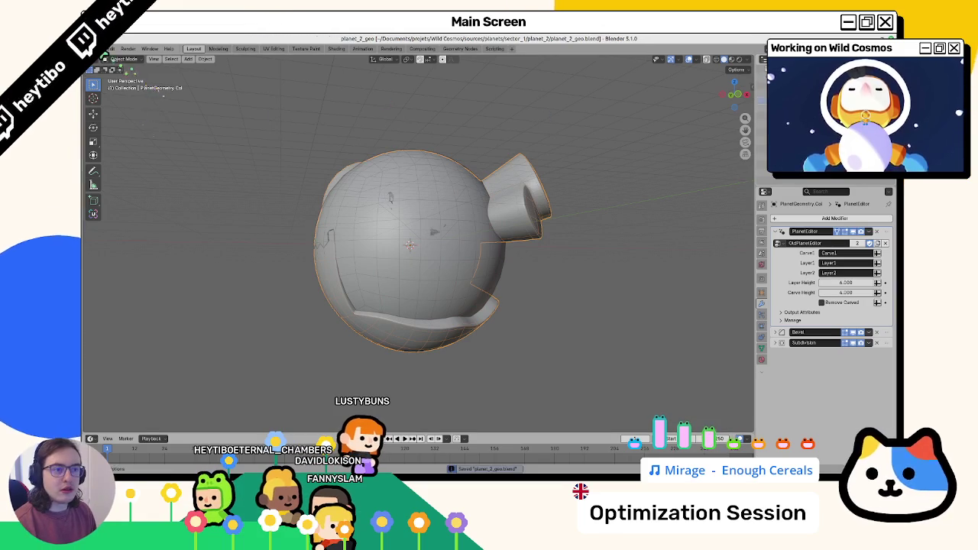
Step: Append the PlanetEditor node group from planet_editor_v2.blend and assign it to the planet's modifier
left_click(110, 48)
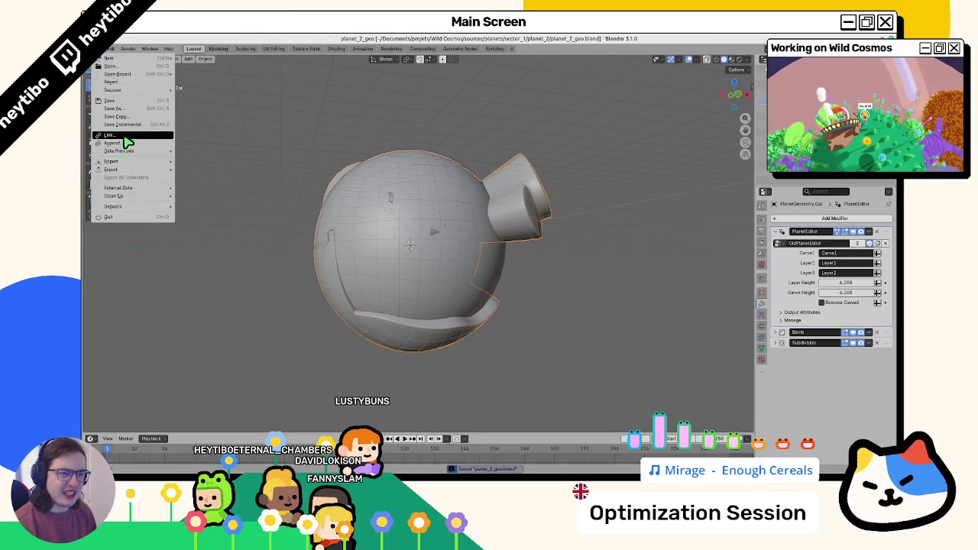
left_click(124, 145)
left_click(247, 155)
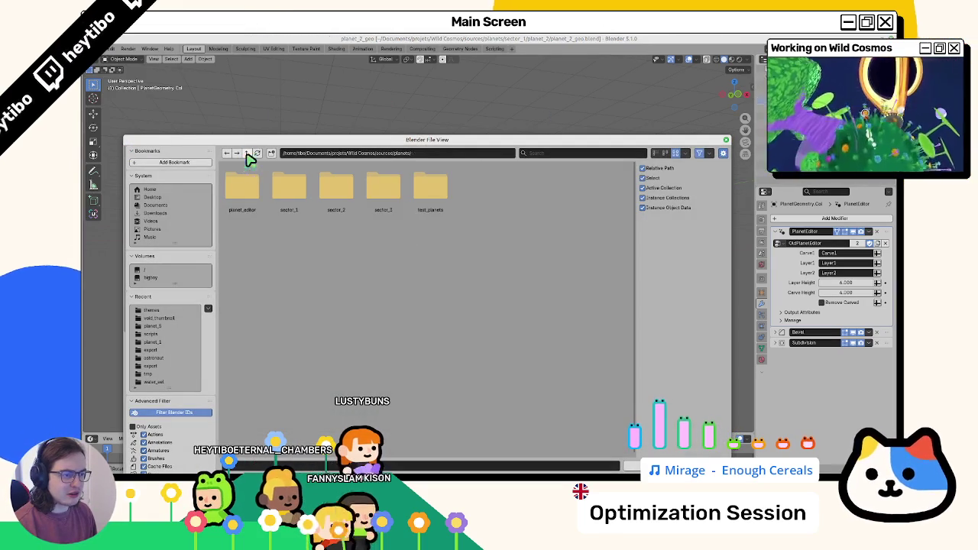
double_click(242, 188)
double_click(241, 188)
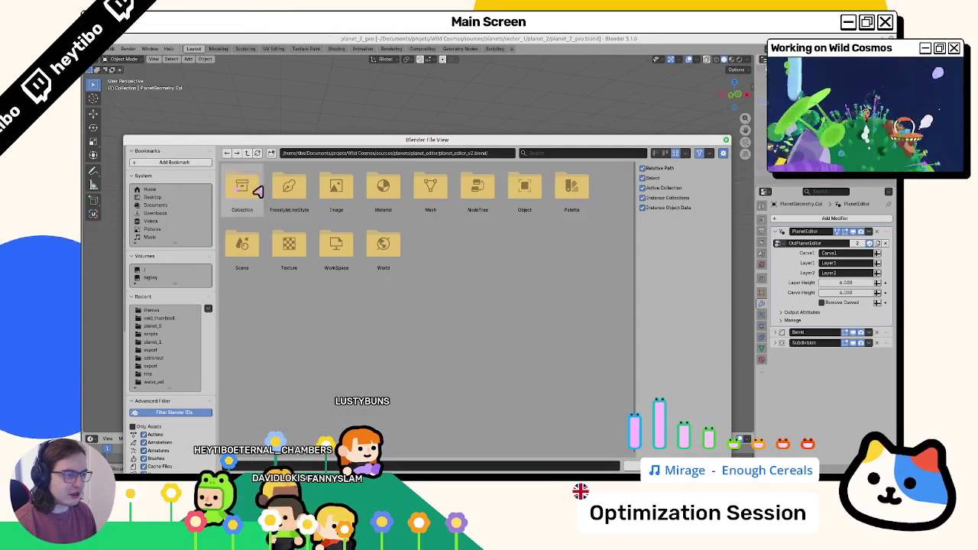
double_click(475, 191)
double_click(329, 201)
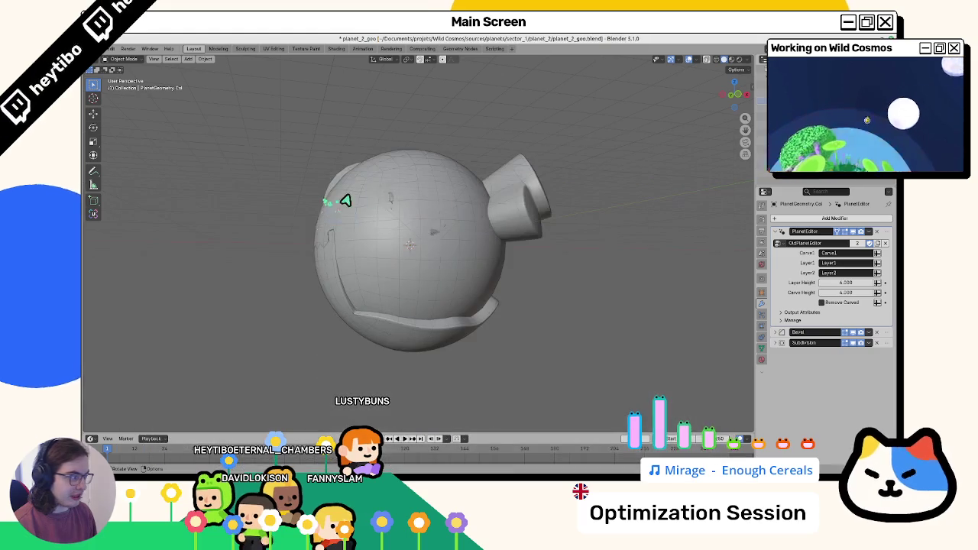
left_click(779, 244)
left_click(820, 281)
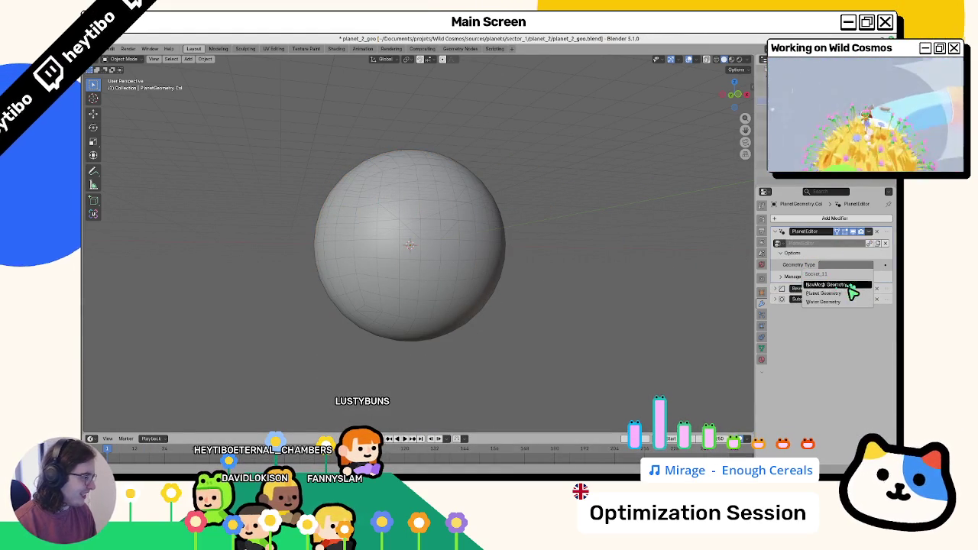
Step: Set the PlanetEditor Geometry Type to Planet Geometry with Layer 1 and Layer 2 heights of 6
left_click(851, 297)
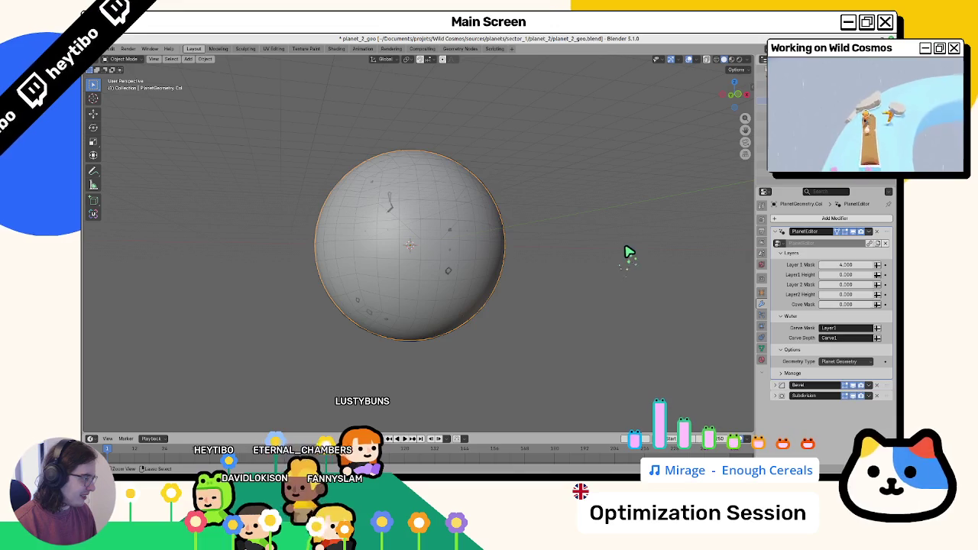
key("ctrl+z")
key("ctrl+z")
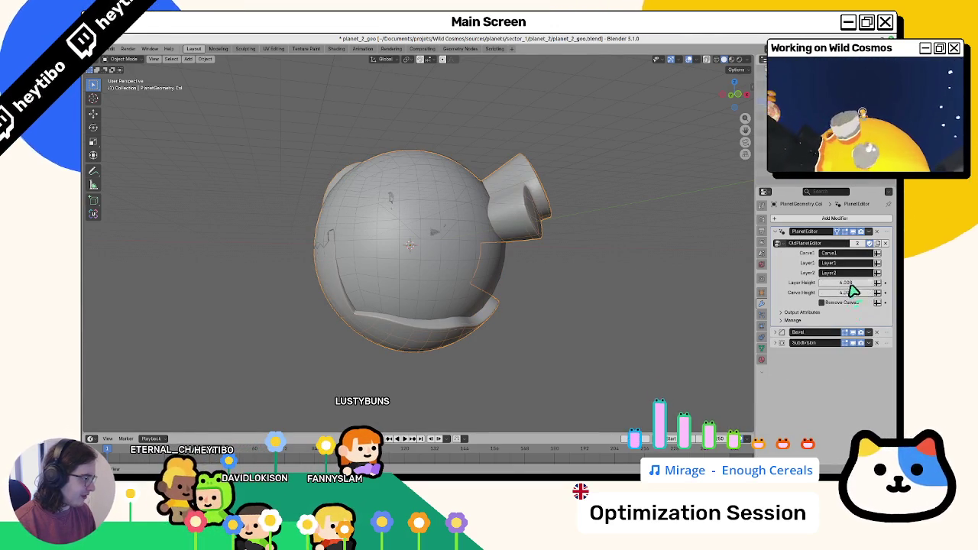
key("ctrl+shift+z")
key("ctrl+shift+z")
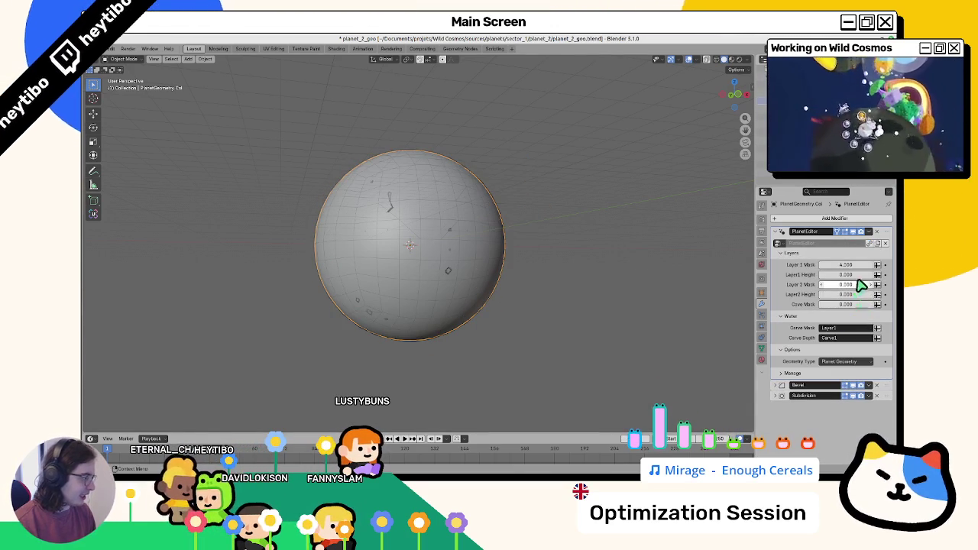
key("Tab")
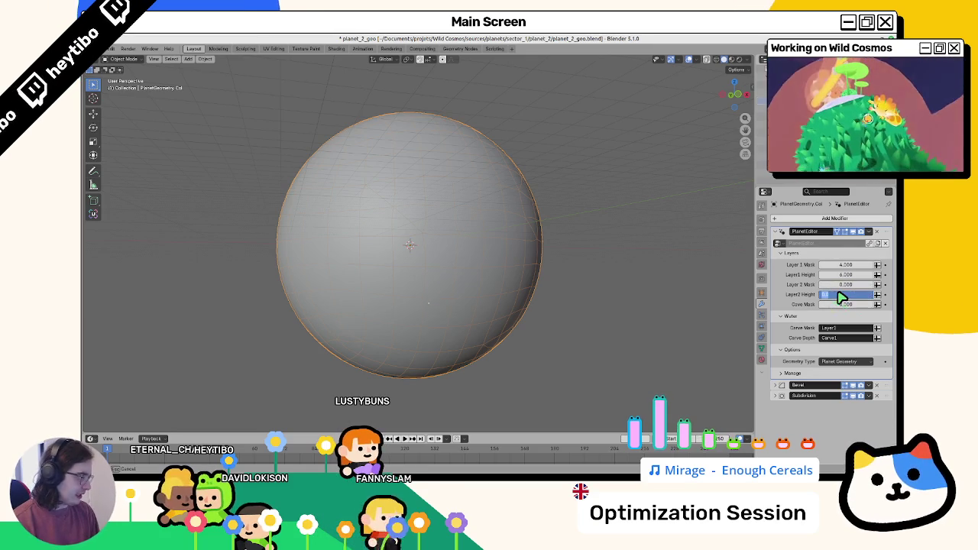
key("Return")
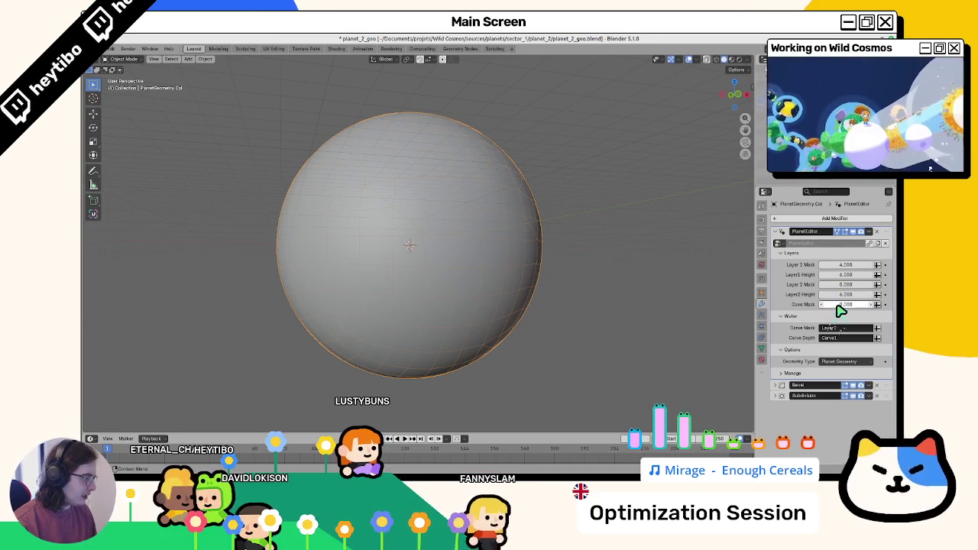
Step: Set the carve depth to 4 and the carve mask to Carve1
left_click(863, 338)
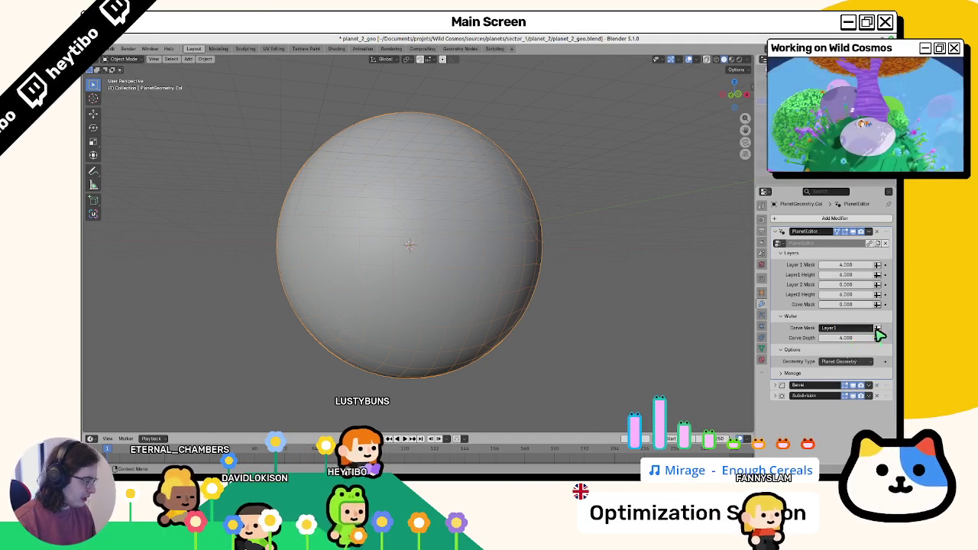
left_click(763, 347)
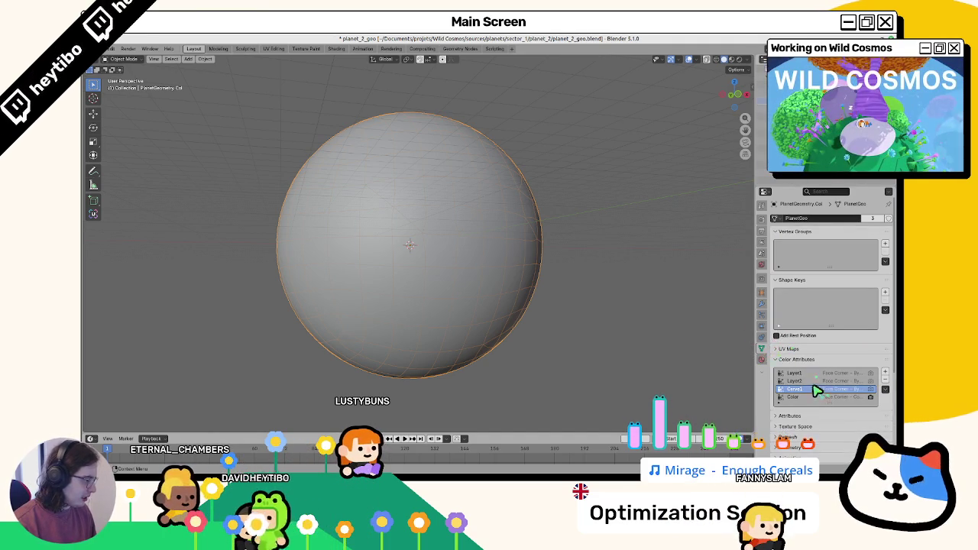
left_click(762, 304)
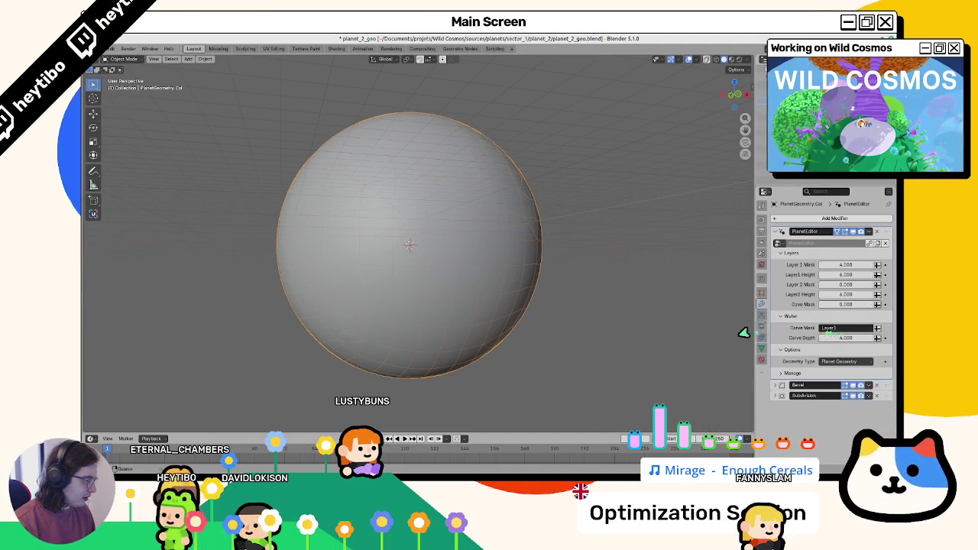
left_click(762, 348)
scroll(810, 379, "down", 3)
scroll(802, 385, "up", 3)
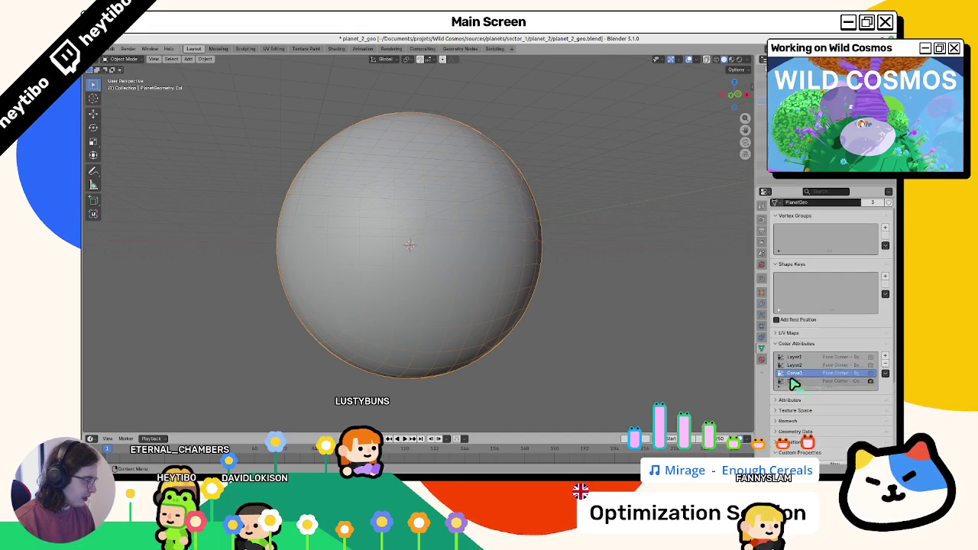
left_click(762, 306)
left_click(845, 329)
left_click(848, 340)
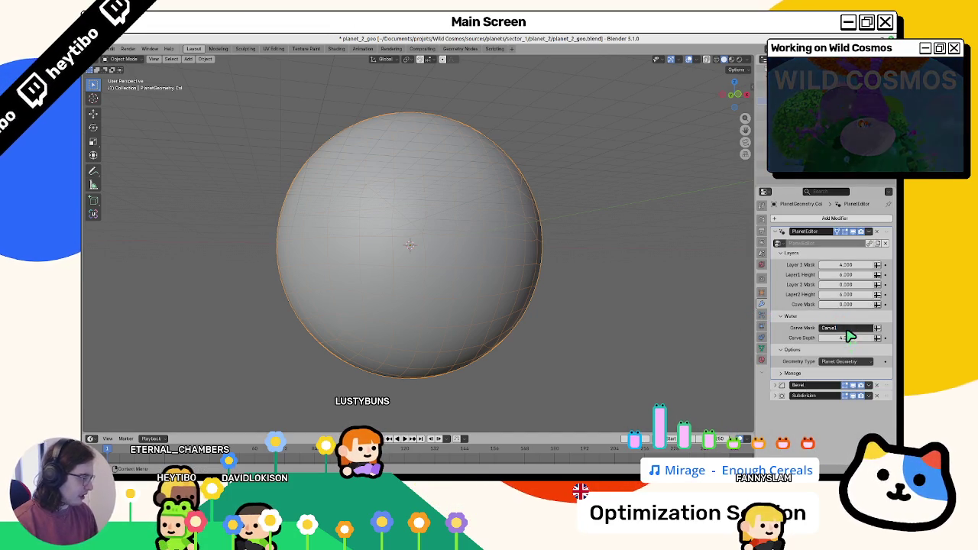
Step: Set Layer1 and Layer2 as the layer masks and check the raised platforms on the planet
left_click(855, 266)
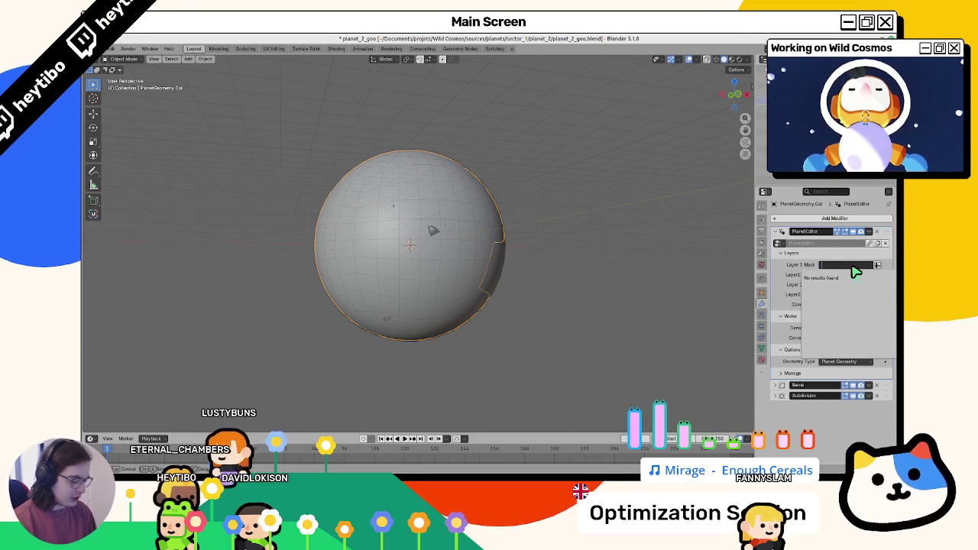
type("Layer1")
key("Return")
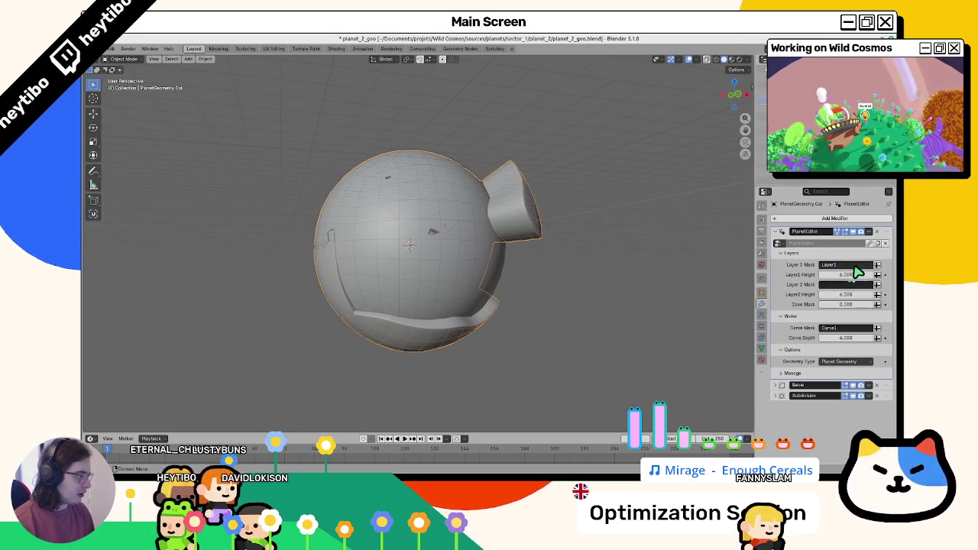
left_click(844, 285)
type("Layer2")
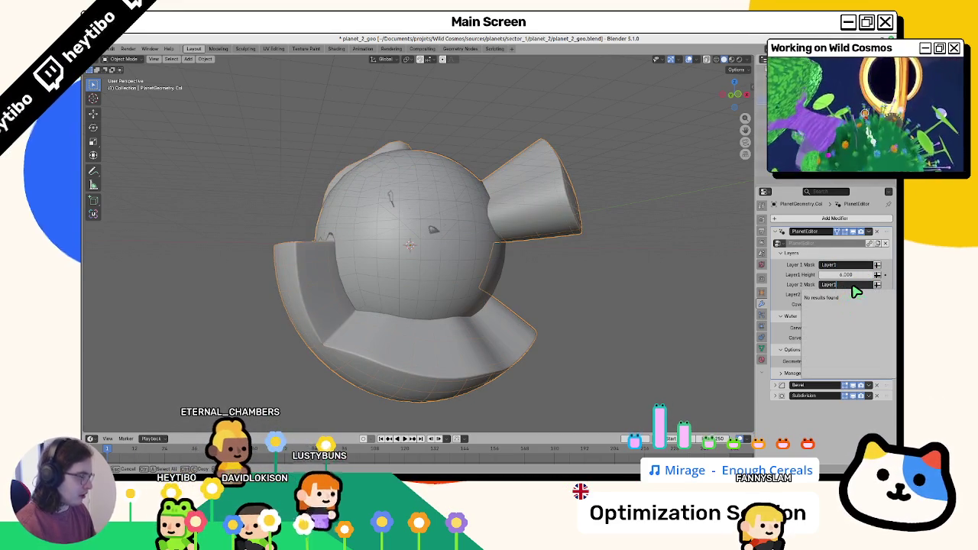
key("Return")
right_click(588, 249)
mouse_move(482, 270)
left_mouse_down()
mouse_move(570, 278)
mouse_move(619, 256)
mouse_move(664, 265)
mouse_move(517, 264)
mouse_move(491, 302)
mouse_move(564, 330)
mouse_move(451, 249)
mouse_move(511, 219)
mouse_move(430, 227)
mouse_move(504, 224)
mouse_move(504, 275)
left_mouse_up()
left_click(448, 264)
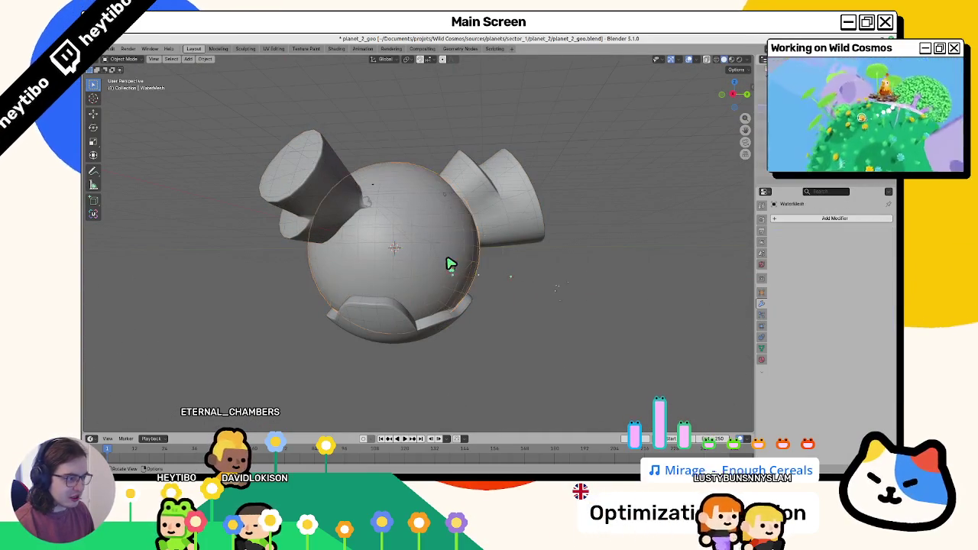
Step: Add a Geometry Nodes modifier to the water sphere using PlanetEditor as Water Geometry
key("g")
key("Escape")
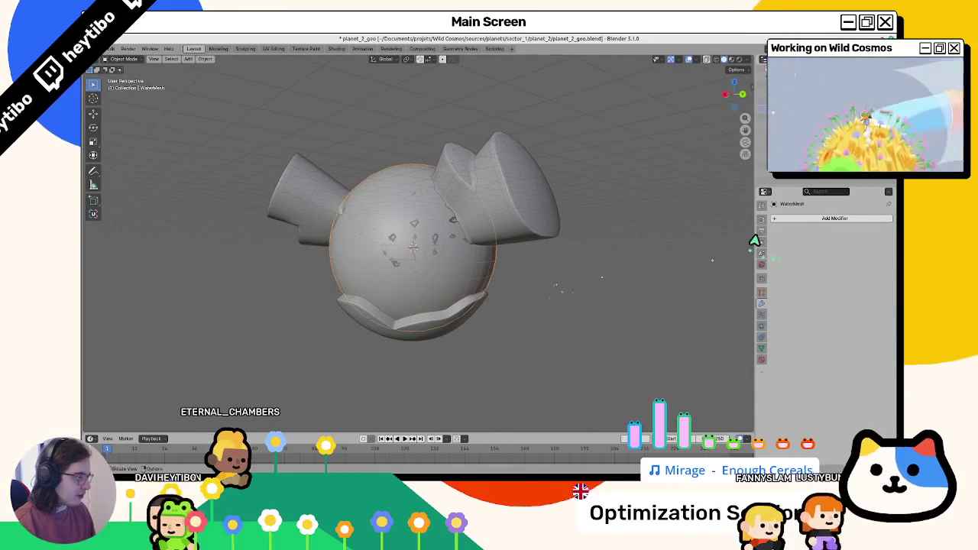
left_click(807, 224)
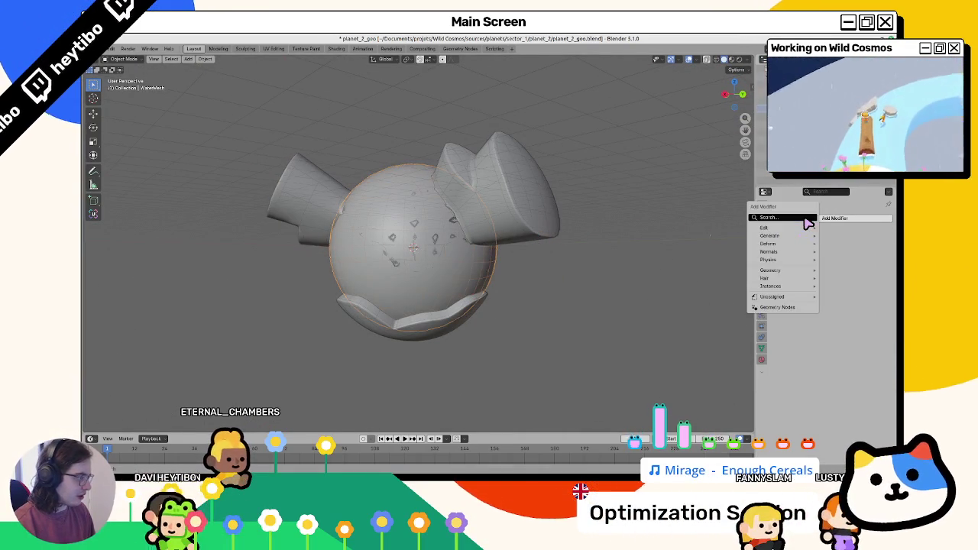
left_click(772, 308)
left_click(779, 243)
left_click(813, 279)
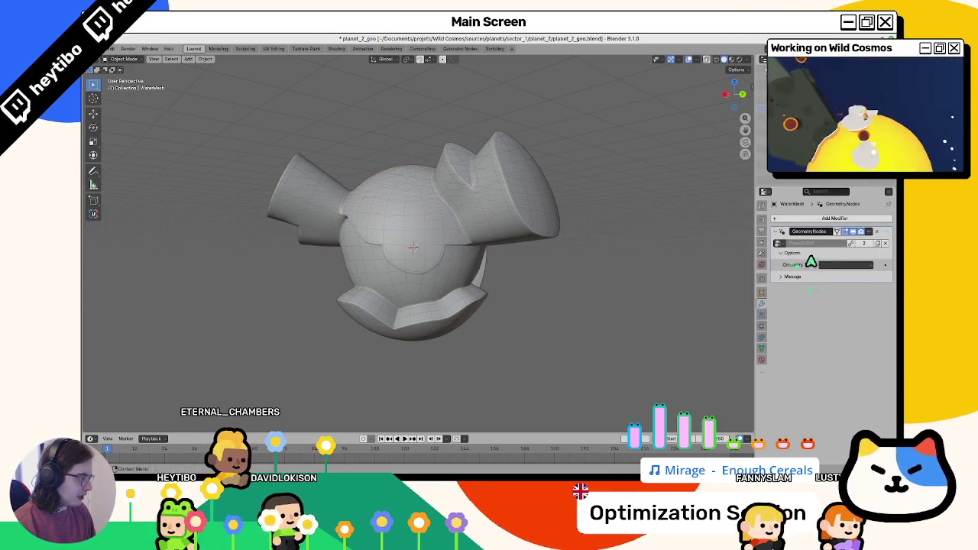
left_click(832, 265)
left_click(831, 301)
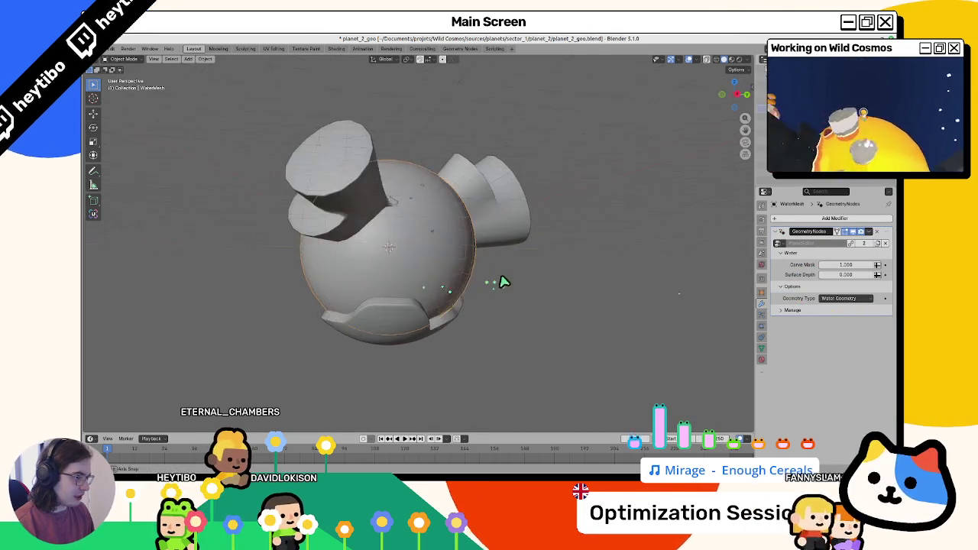
Step: Set the water's Curve Mask attribute to Curve1 and view it with material shading
left_click(878, 265)
left_click(861, 266)
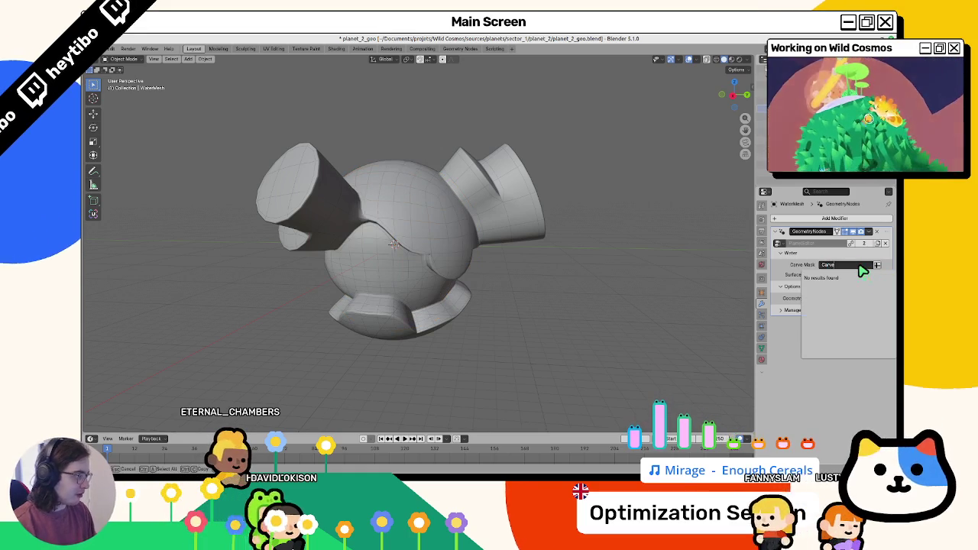
type("1")
key("Return")
right_click(535, 263)
mouse_move(457, 251)
left_mouse_down()
mouse_move(423, 146)
mouse_move(370, 281)
mouse_move(415, 345)
mouse_move(448, 295)
mouse_move(438, 332)
mouse_move(354, 274)
mouse_move(443, 279)
left_mouse_up()
key("z")
key("2")
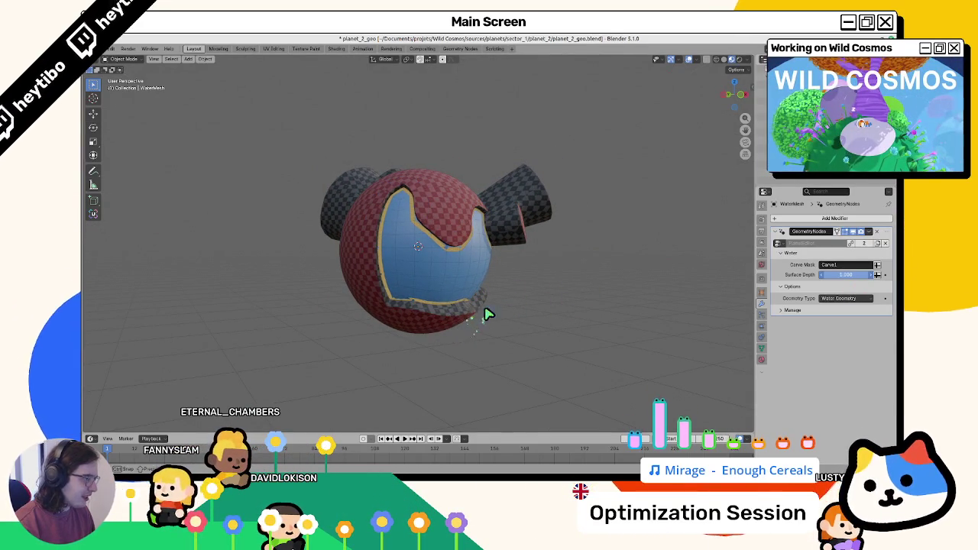
Step: Inspect the water edge against the planet and set the water's Surface Depth to 10
scroll(490, 275, "up", 5)
mouse_move(458, 273)
left_mouse_down()
mouse_move(398, 288)
mouse_move(864, 280)
left_mouse_up()
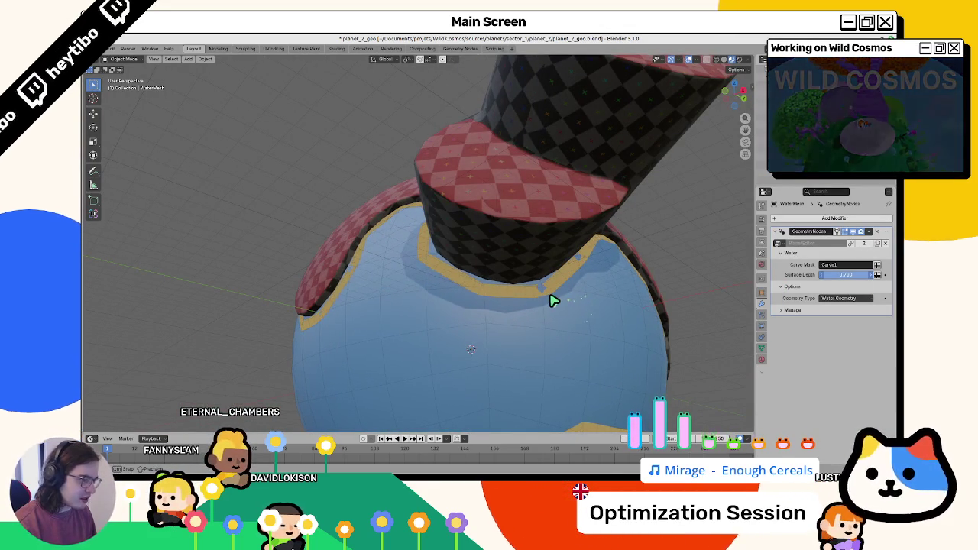
scroll(454, 241, "down", 5)
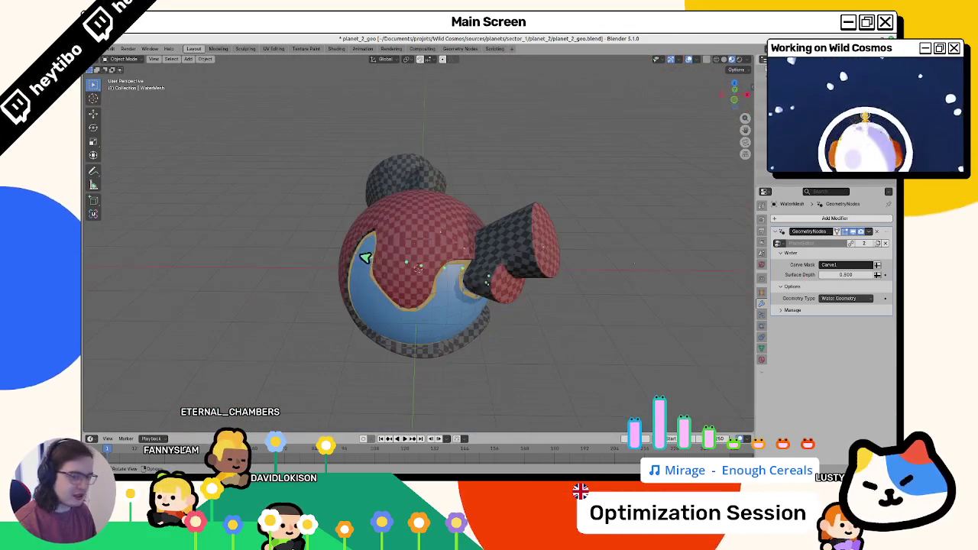
left_click_drag(454, 242, 489, 260)
left_click(428, 275)
mouse_move(428, 275)
left_mouse_down()
mouse_move(577, 277)
mouse_move(578, 245)
mouse_move(461, 245)
left_mouse_up()
scroll(458, 245, "up", 10)
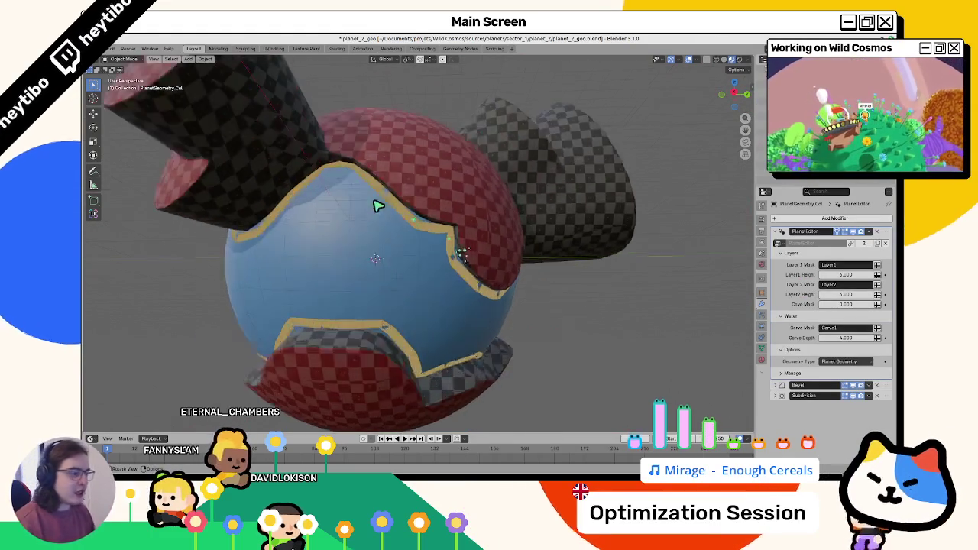
scroll(451, 178, "down", 10)
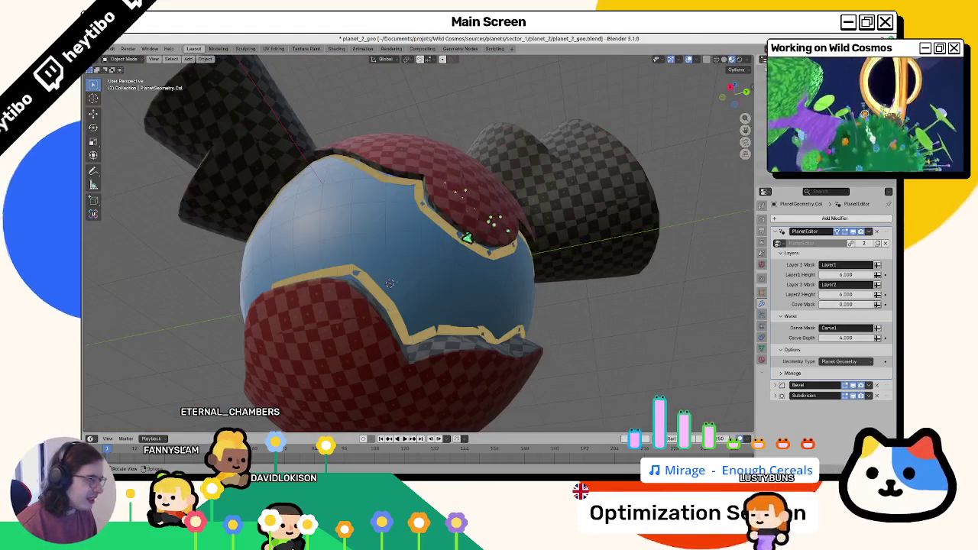
left_click(478, 267)
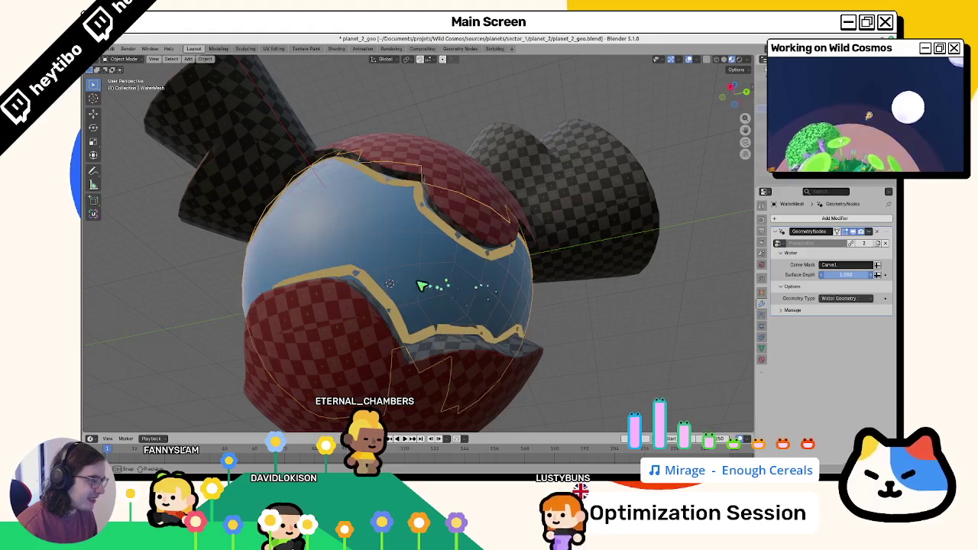
type("10")
key("Return")
Step: Toggle the planet's cave carving to compare, keep Cave1 as the cave mask, and hide the atmosphere
mouse_move(429, 251)
left_mouse_down()
mouse_move(477, 251)
mouse_move(476, 240)
mouse_move(409, 284)
mouse_move(415, 299)
mouse_move(495, 171)
left_mouse_up()
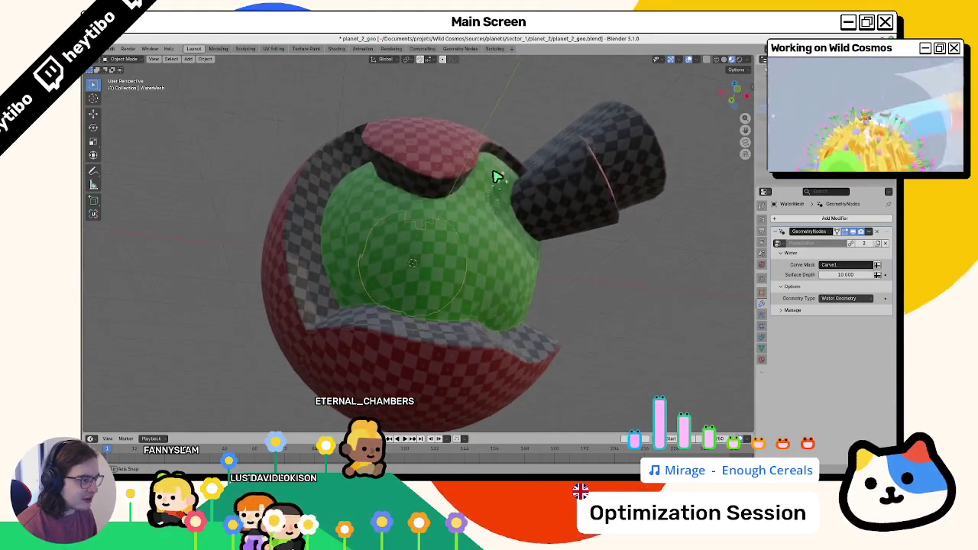
left_click(492, 185)
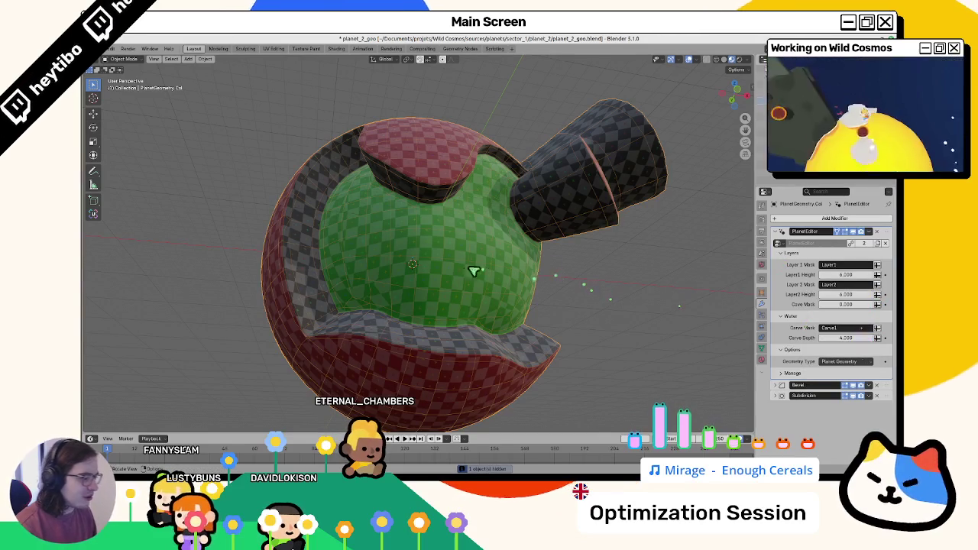
left_click(877, 328)
left_click(877, 328)
left_click(878, 329)
left_click(877, 329)
left_click(455, 233)
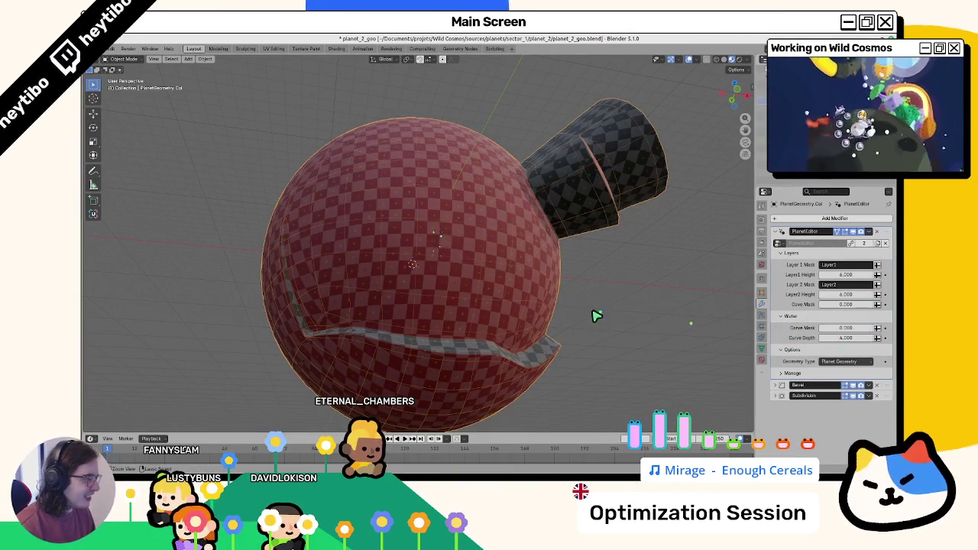
key("ctrl+z")
key("ctrl+z")
key("ctrl+z")
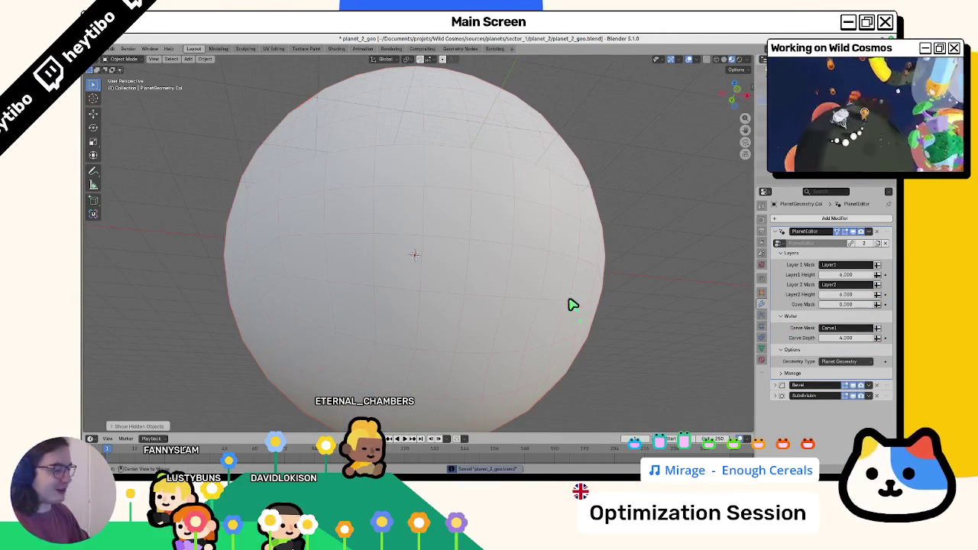
key("h")
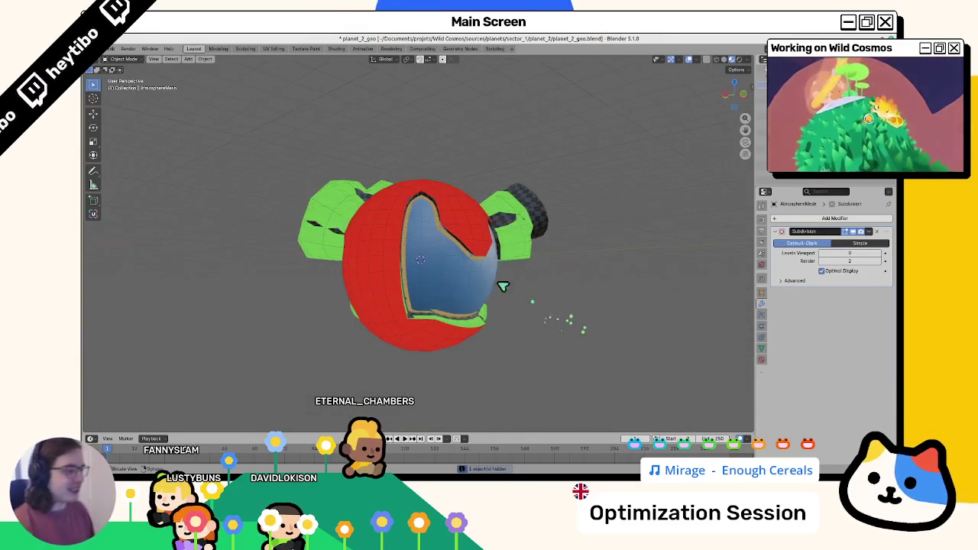
left_click(526, 243)
left_click_drag(524, 246, 559, 278)
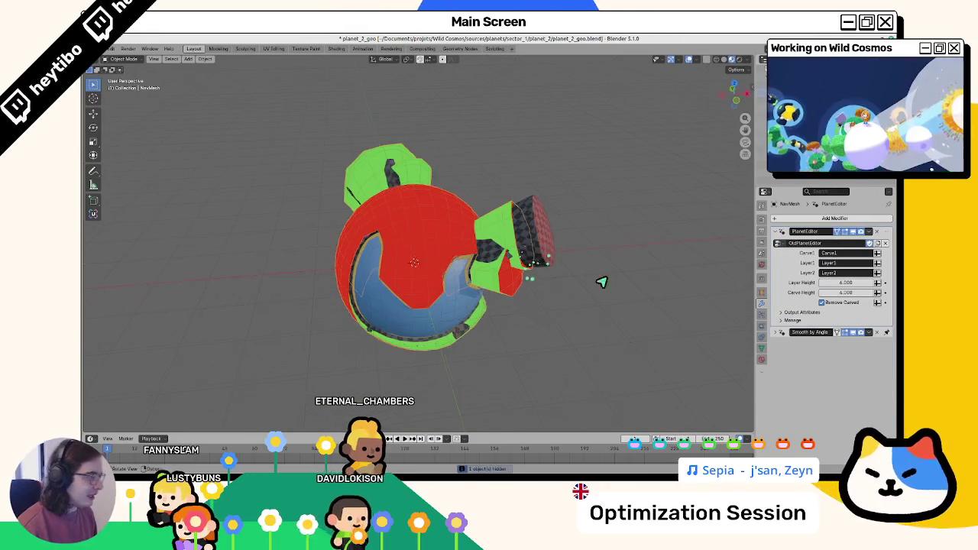
left_click(782, 245)
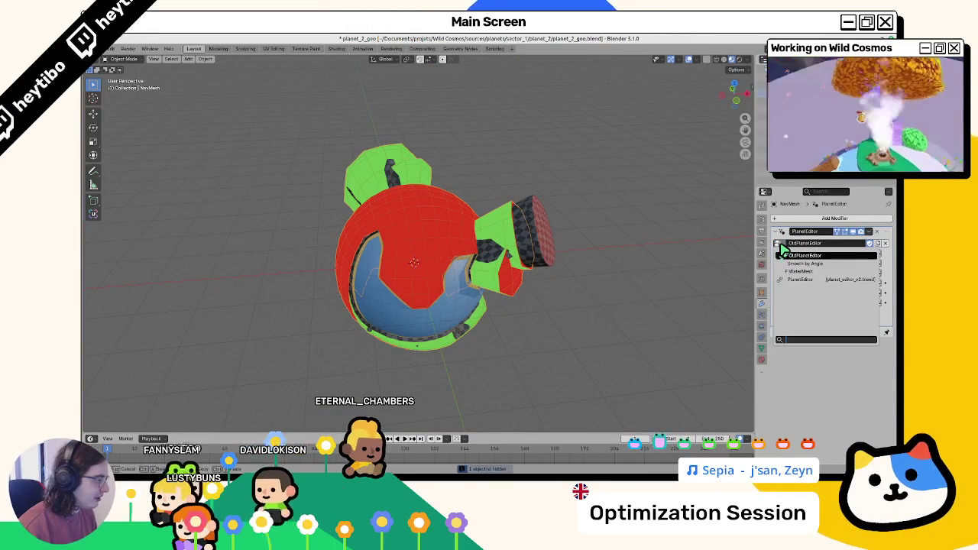
left_click(782, 247)
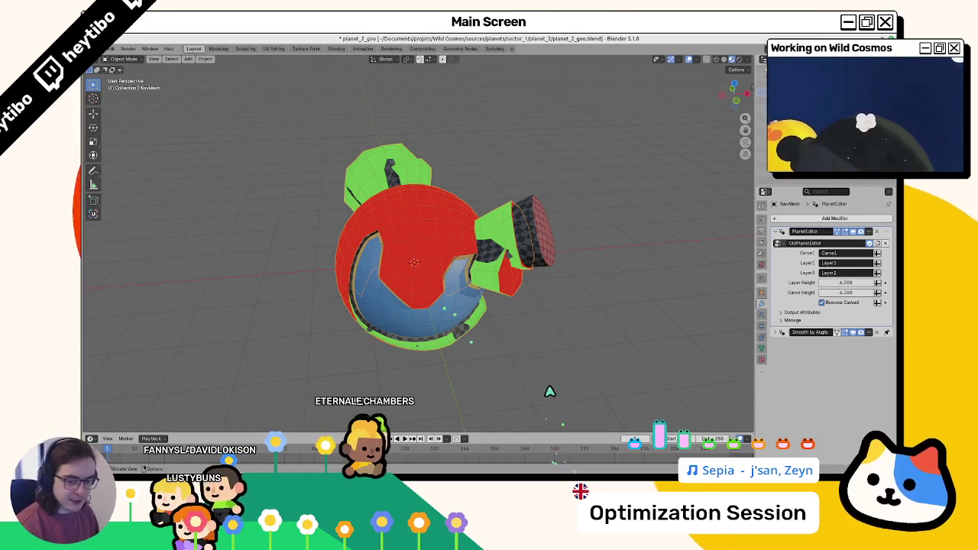
key("alt+Tab")
key("ctrl+s")
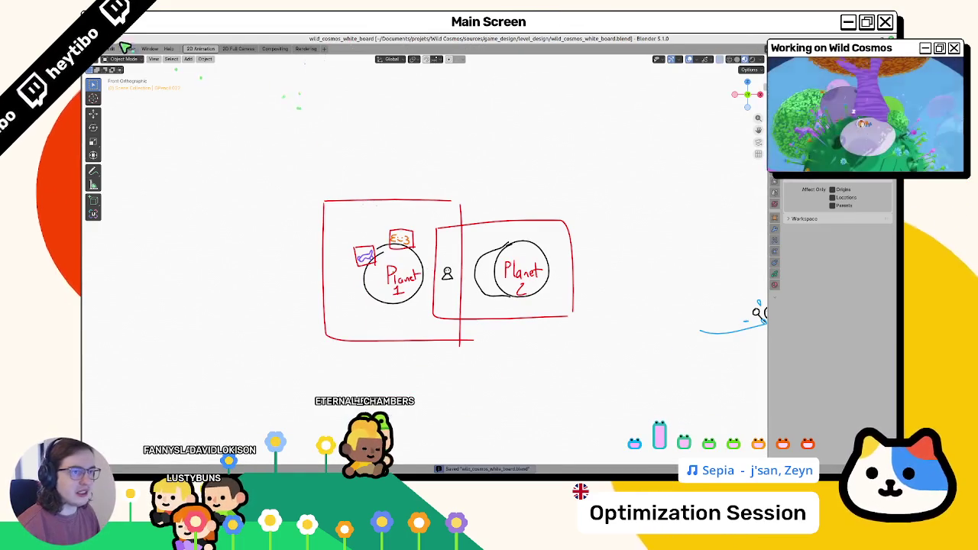
left_click(111, 48)
mouse_move(121, 75)
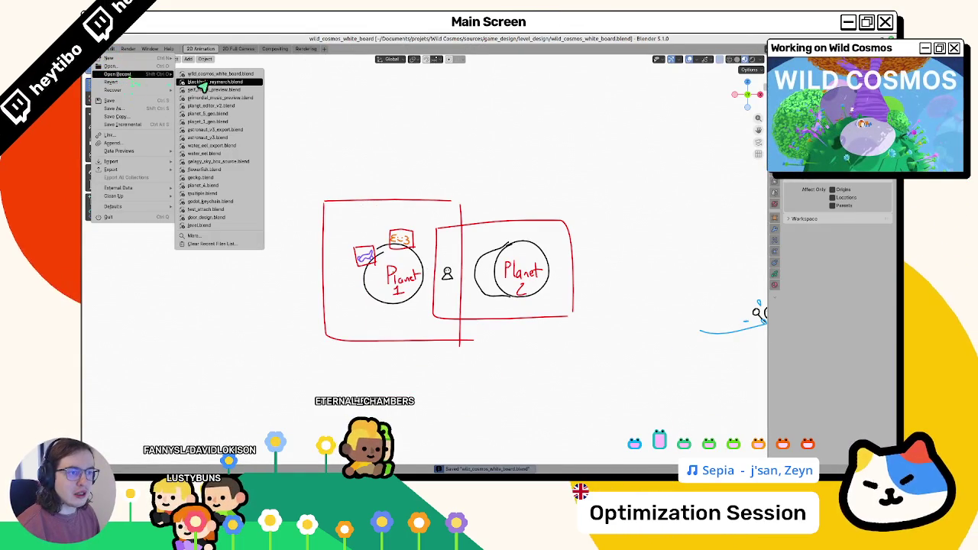
left_click(222, 106)
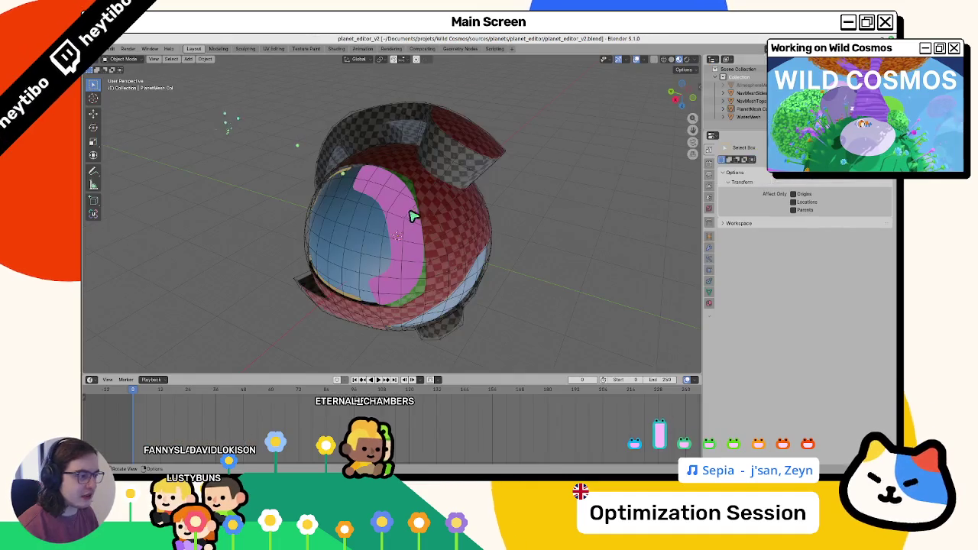
left_click(710, 248)
left_click(755, 102)
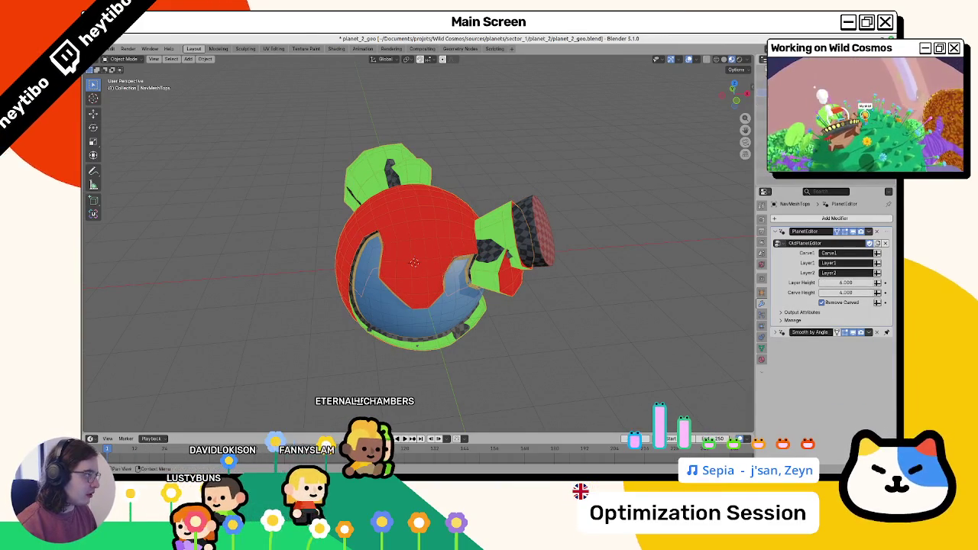
Step: Assign the PlanetEditor node group to NavMeshTops with NavMesh Geometry output
left_click(778, 243)
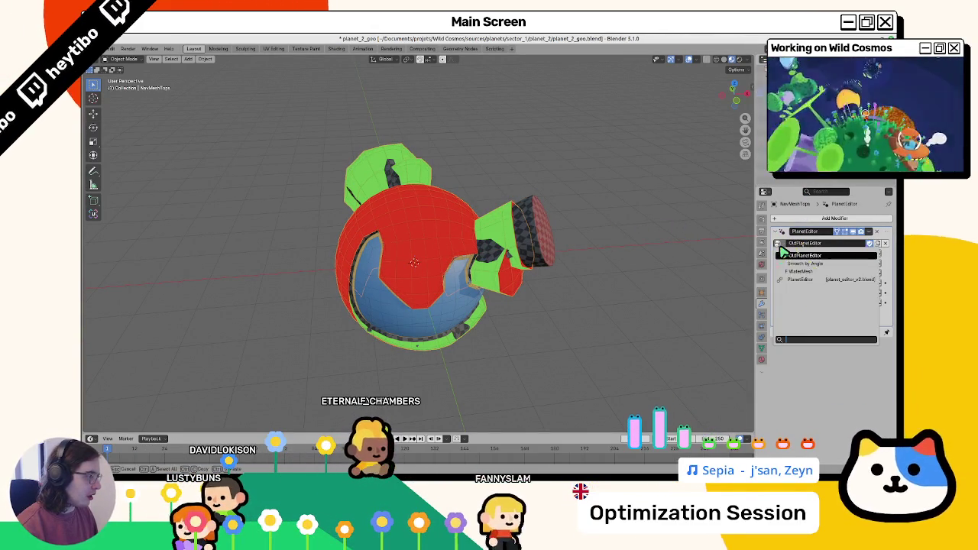
left_click(800, 279)
left_click(839, 268)
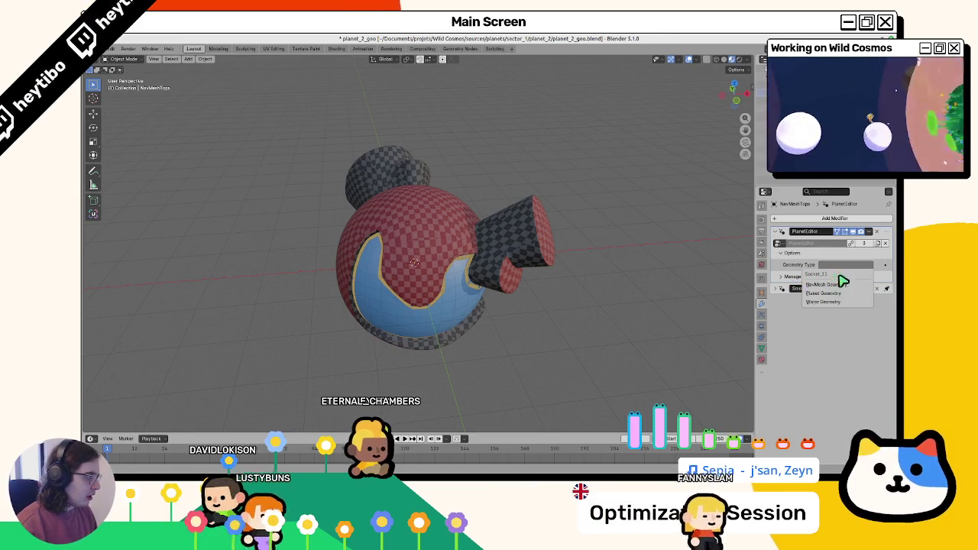
left_click(833, 285)
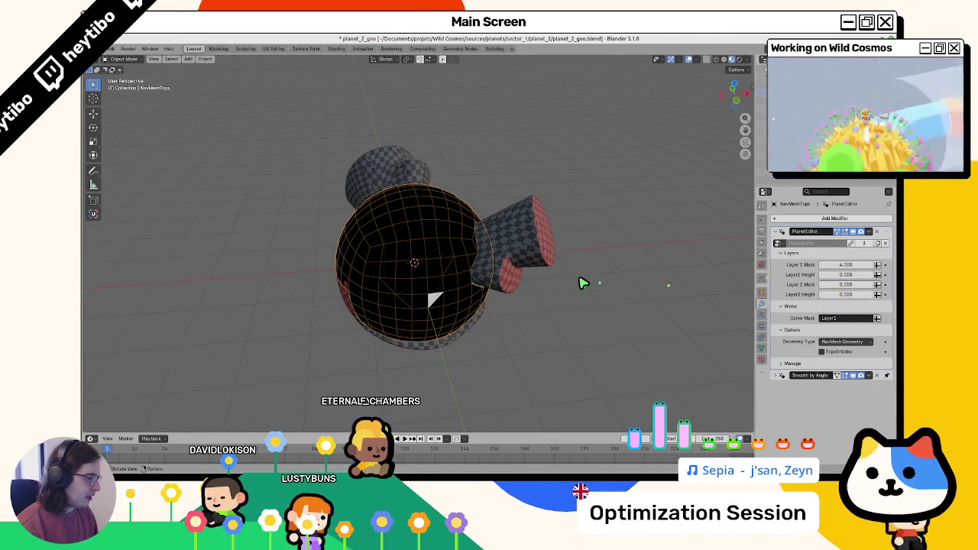
left_click_drag(581, 283, 592, 290)
Step: Replace NavMeshTops with a linked duplicate of the planet that outputs NavMesh Geometry
key("Delete")
left_click(512, 235)
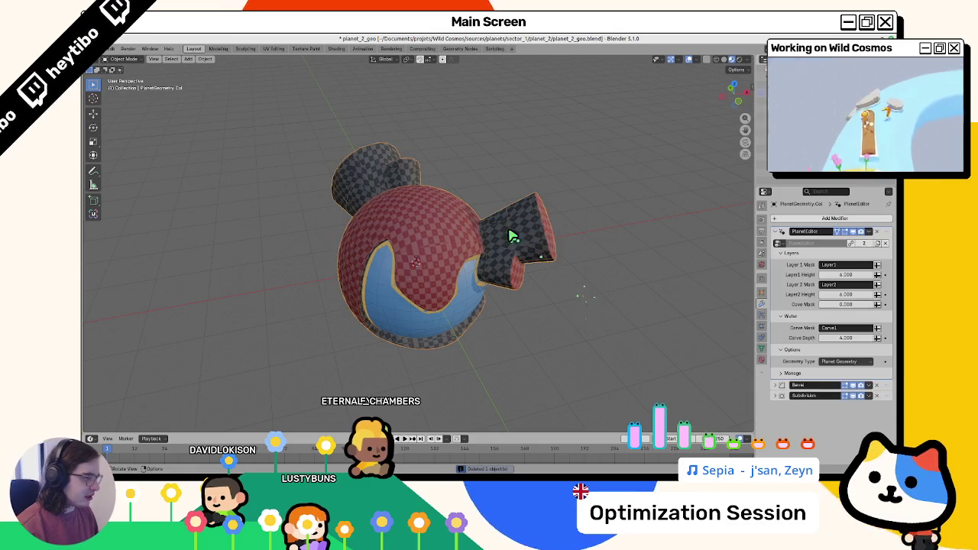
key("alt+d")
right_click(693, 263)
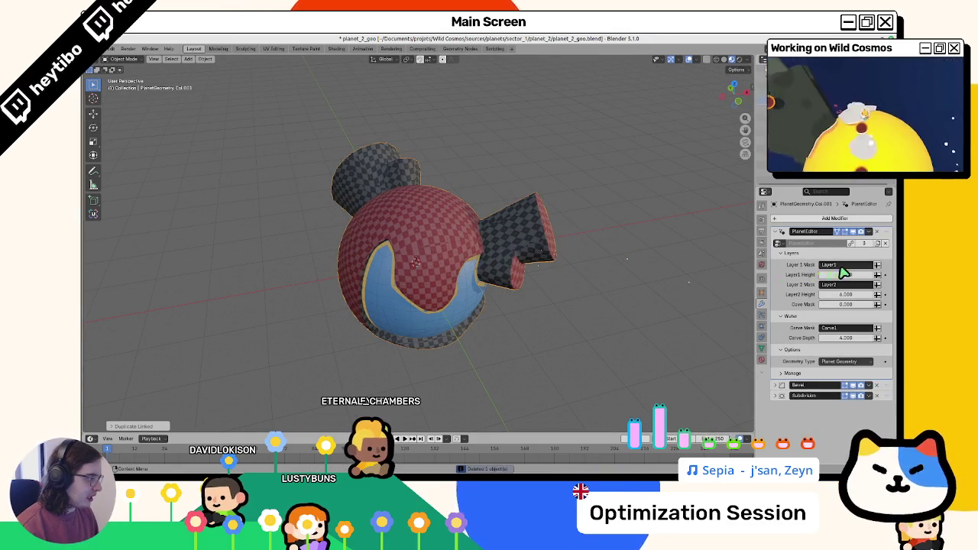
left_click(833, 370)
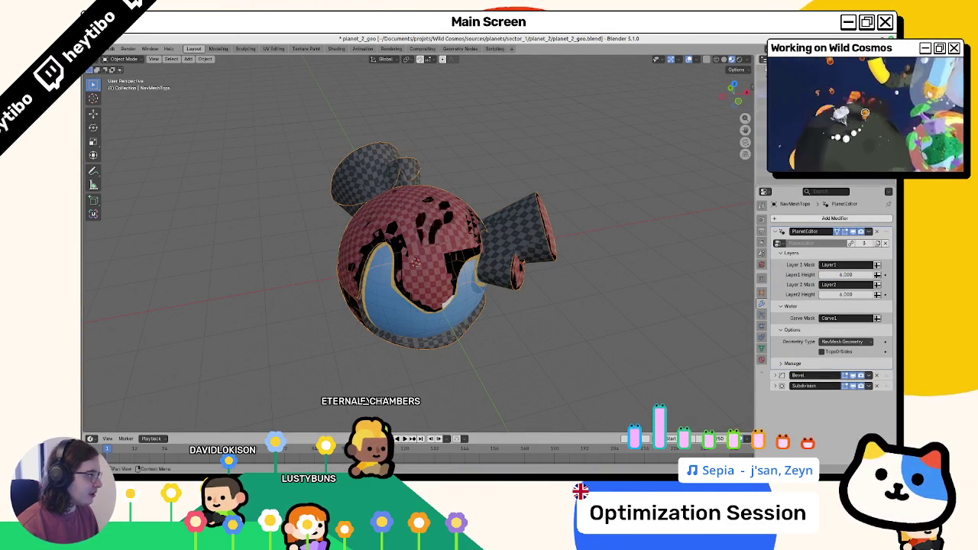
Step: Isolate the navmesh mesh and remove its Material.001 material
key("KP_Divide")
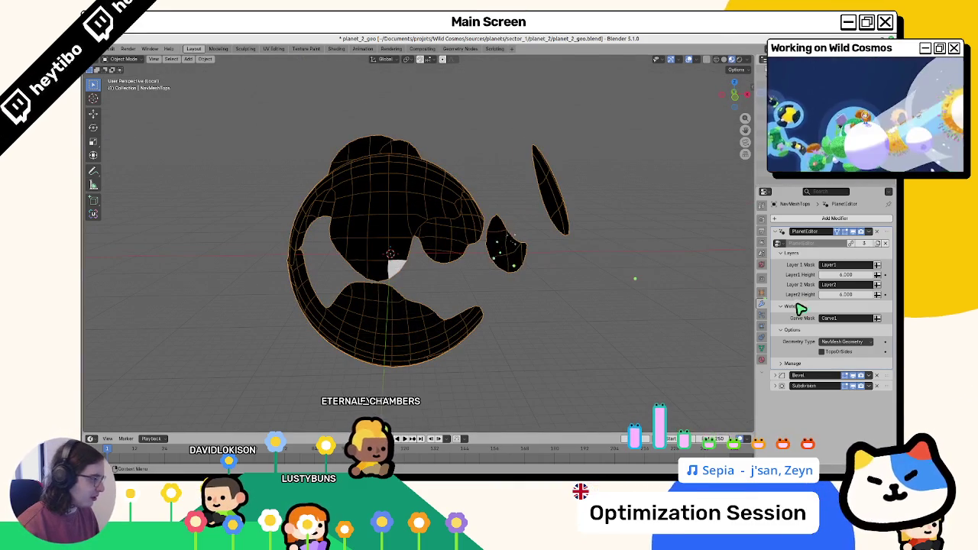
left_click(762, 360)
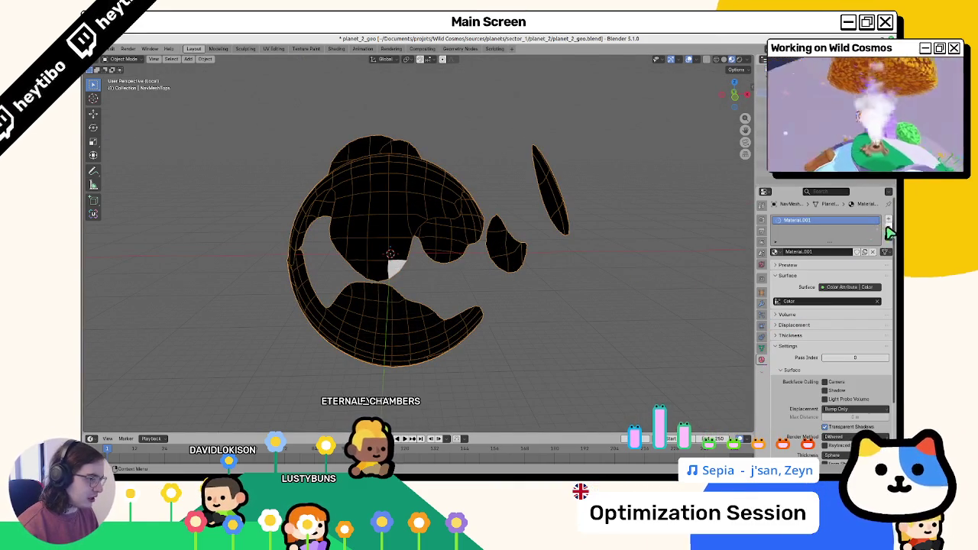
left_click(888, 229)
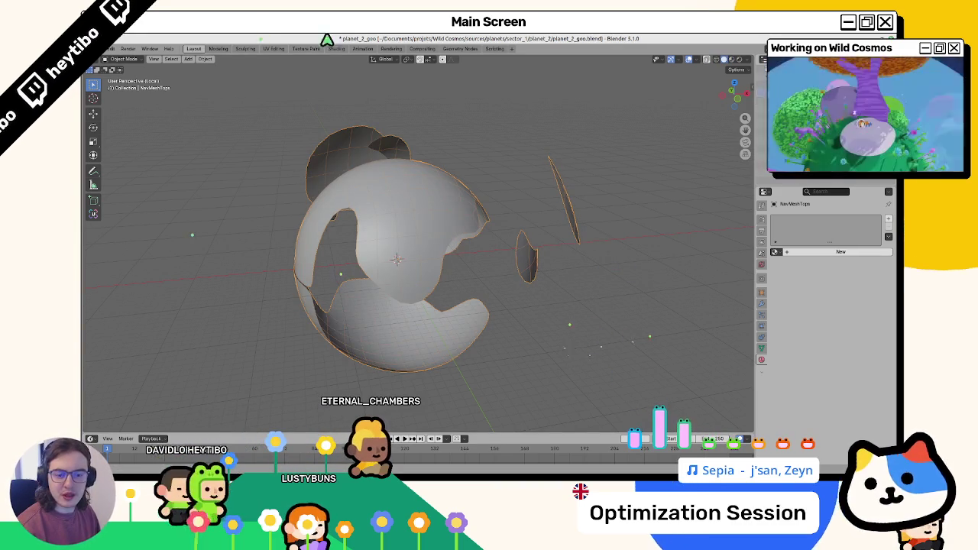
Step: Set NavMeshTops to display as Wire and hide the atmosphere sphere
left_click(762, 293)
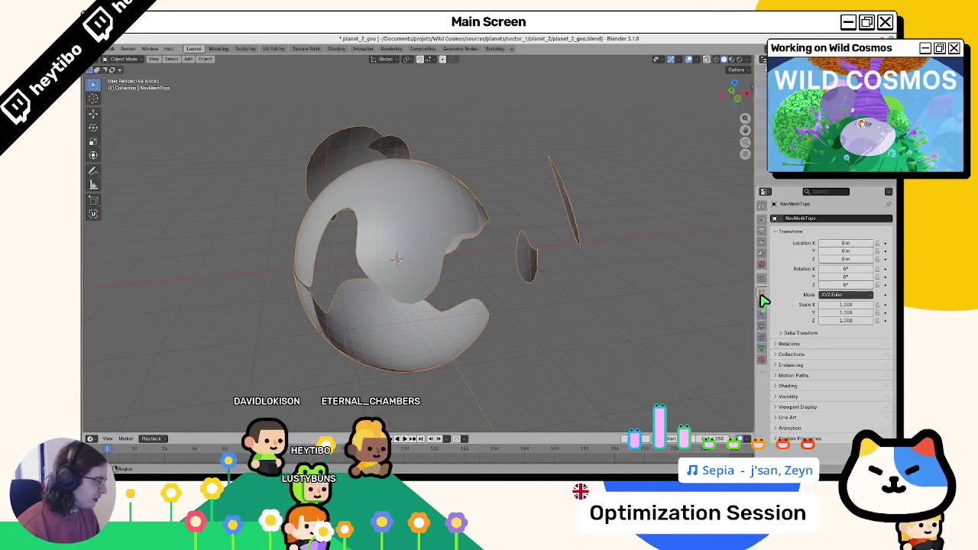
left_click(795, 406)
scroll(831, 413, "down", 3)
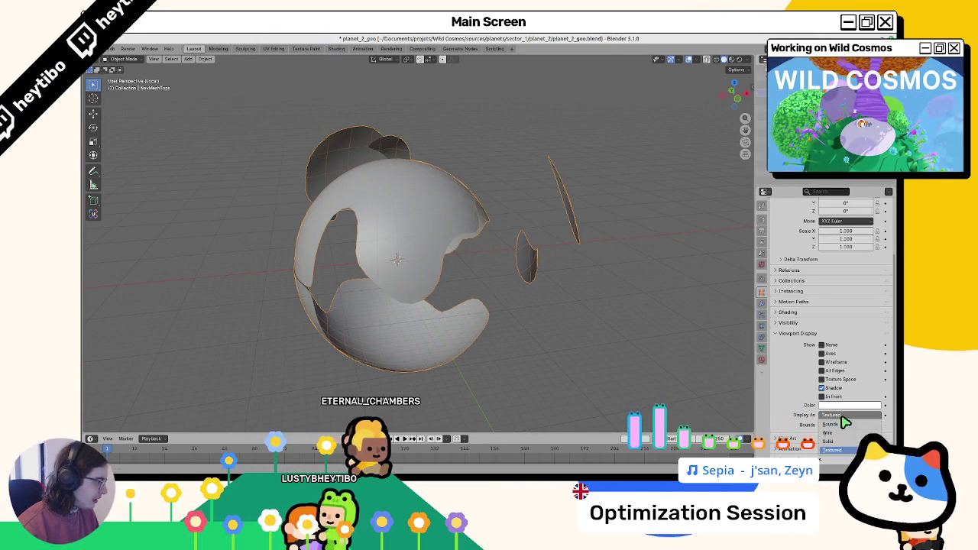
left_click(828, 433)
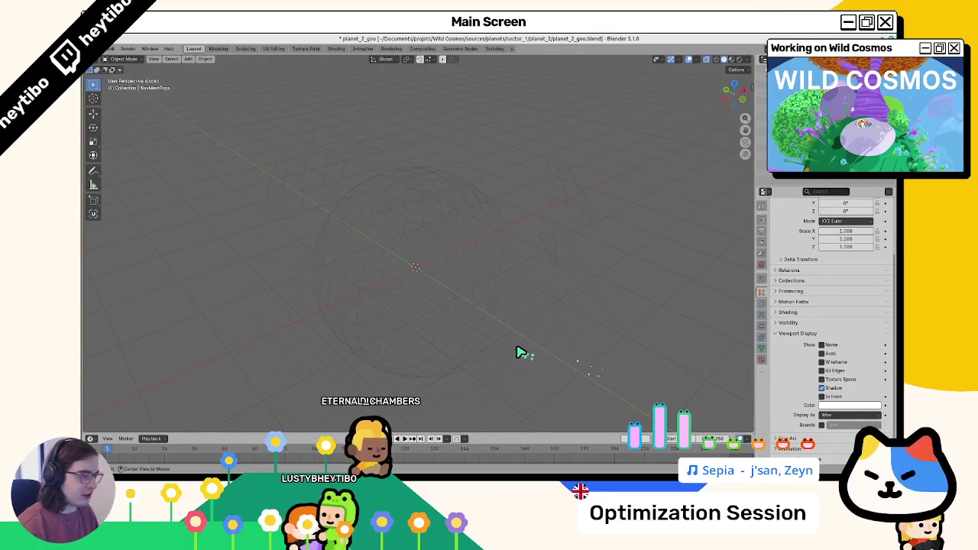
key("KP_Divide")
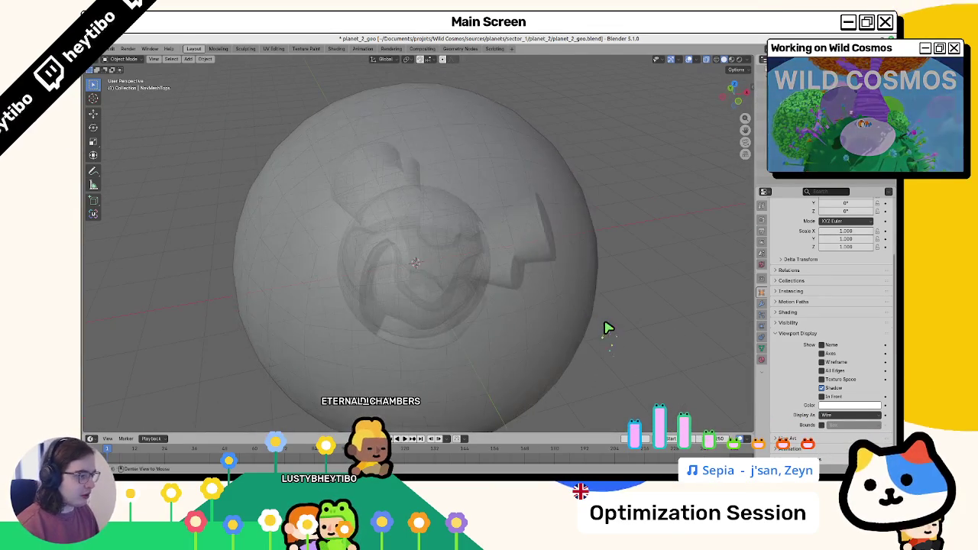
key("h")
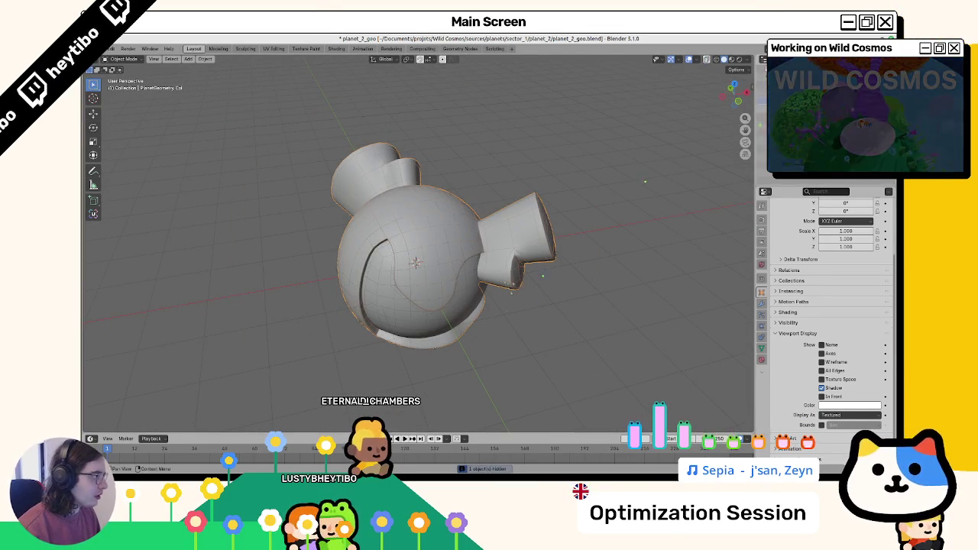
Step: Delete the Bevel modifier from NavMeshTops
key("g")
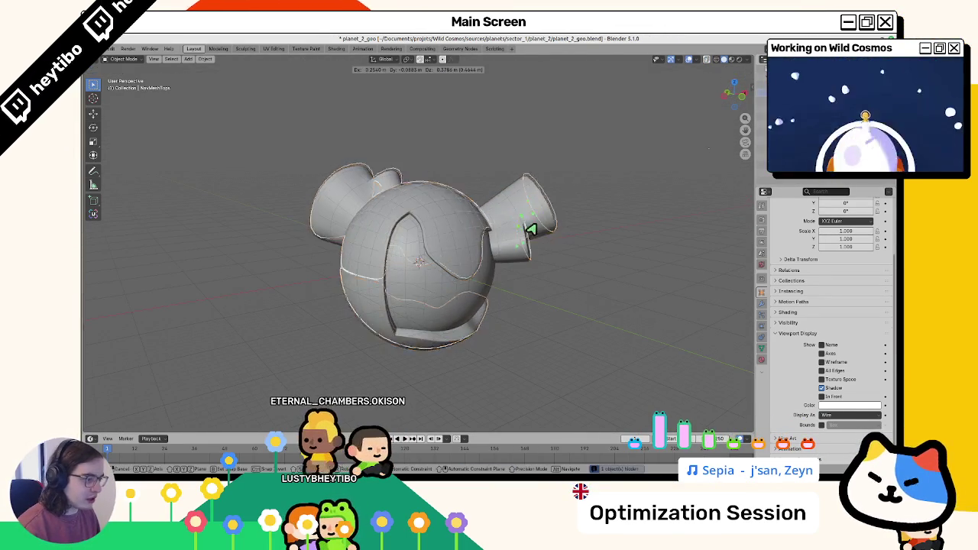
key("Escape")
left_click(761, 304)
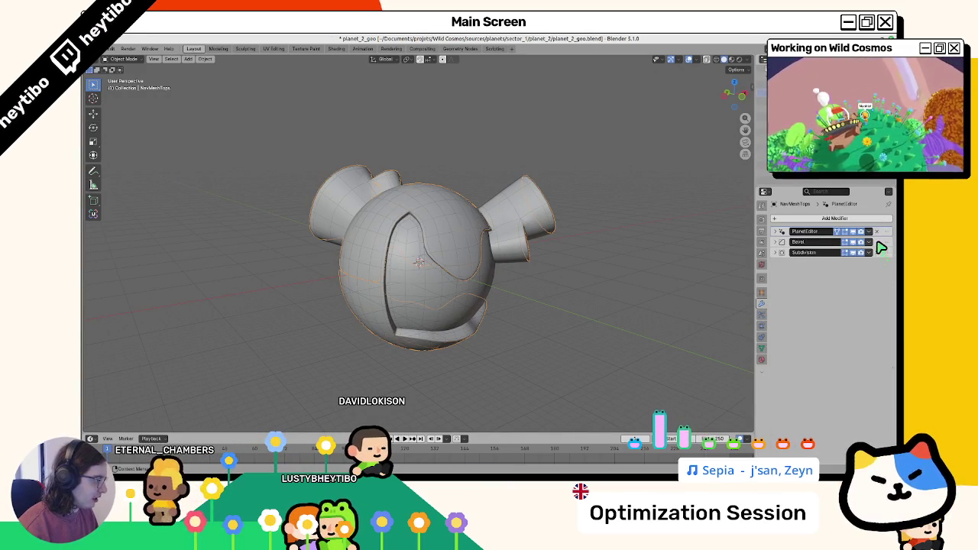
left_click(876, 242)
key("g")
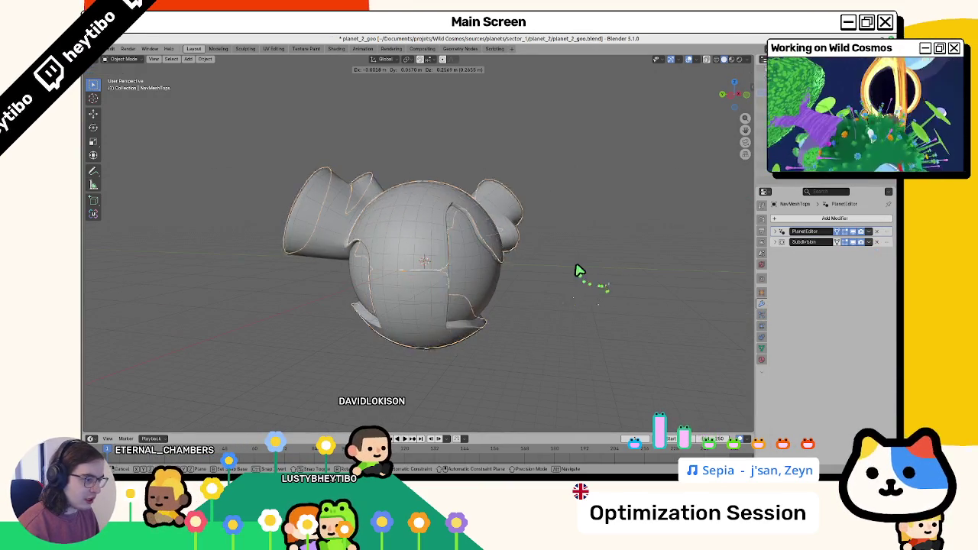
key("Escape")
left_click_drag(518, 263, 338, 299)
mouse_move(339, 298)
left_mouse_down()
mouse_move(317, 285)
mouse_move(303, 300)
mouse_move(295, 295)
mouse_move(319, 284)
left_mouse_up()
Step: Compare NavMeshTops with PlanetGeometry.Col in see-through view and the Geometry Nodes workspace
left_click(313, 287)
left_click(313, 276)
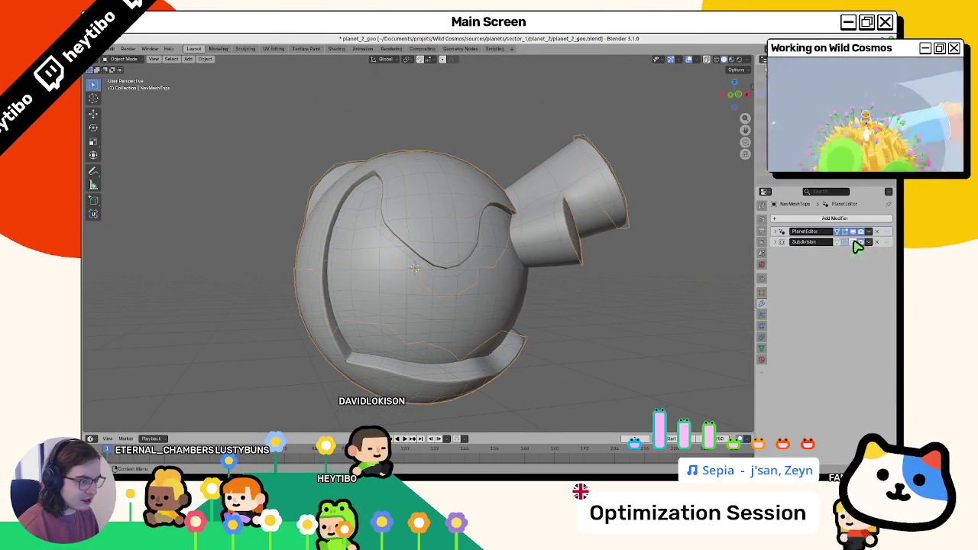
mouse_move(465, 278)
left_mouse_down()
mouse_move(232, 312)
mouse_move(229, 334)
mouse_move(354, 37)
left_mouse_up()
key("alt+z")
left_click(460, 49)
scroll(317, 331, "down", 2)
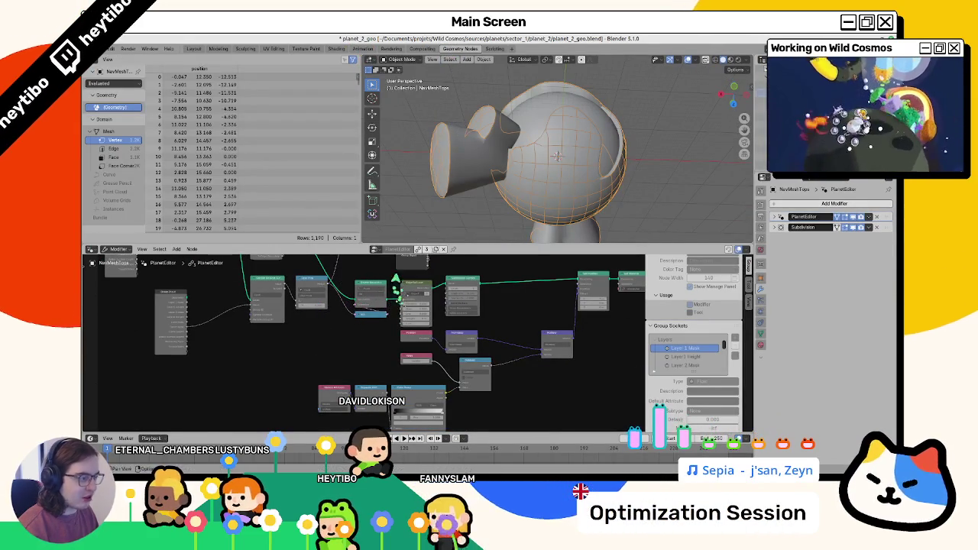
left_click(190, 49)
Step: Save planet_2_geo.blend and switch to the planet_editor_v2 window
key("ctrl+s")
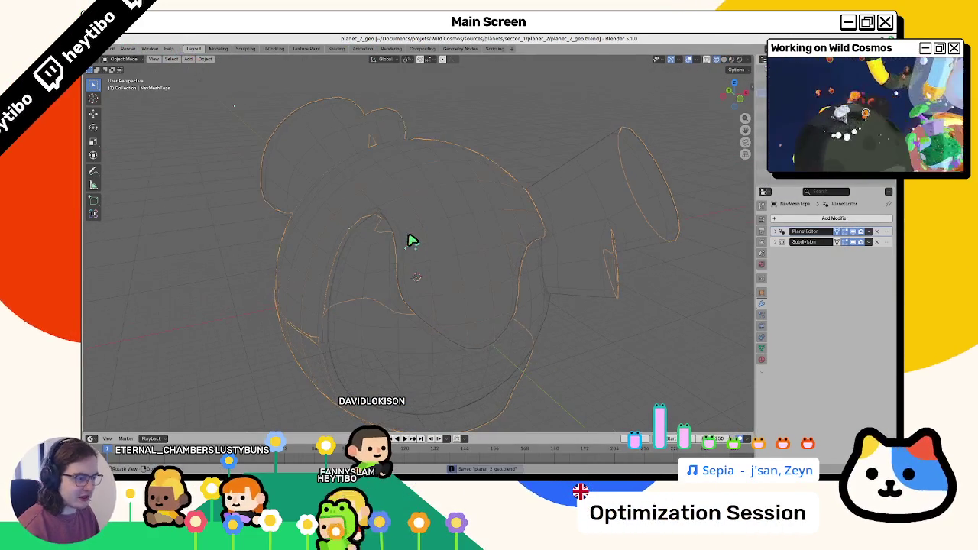
key("alt+Tab")
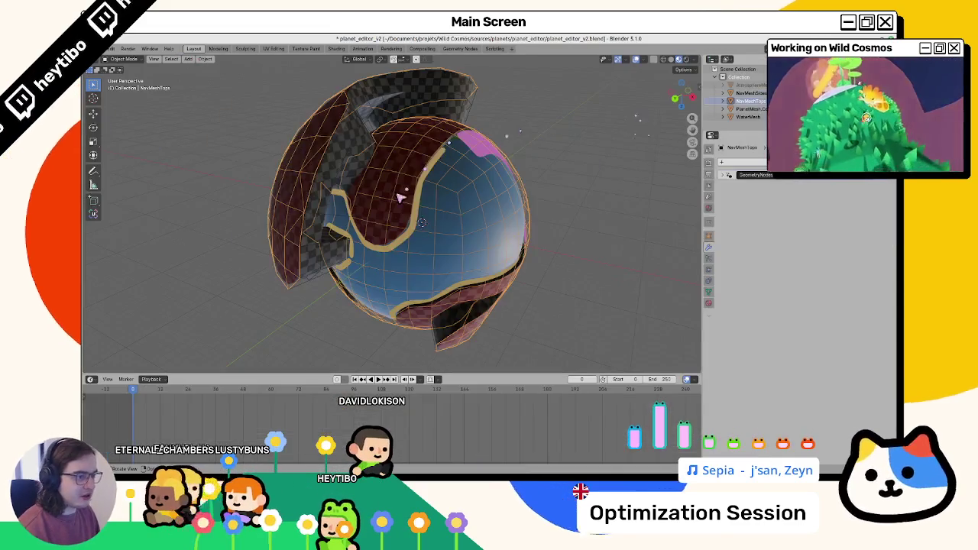
mouse_move(399, 198)
left_mouse_down()
mouse_move(412, 204)
mouse_move(428, 195)
mouse_move(399, 220)
left_mouse_up()
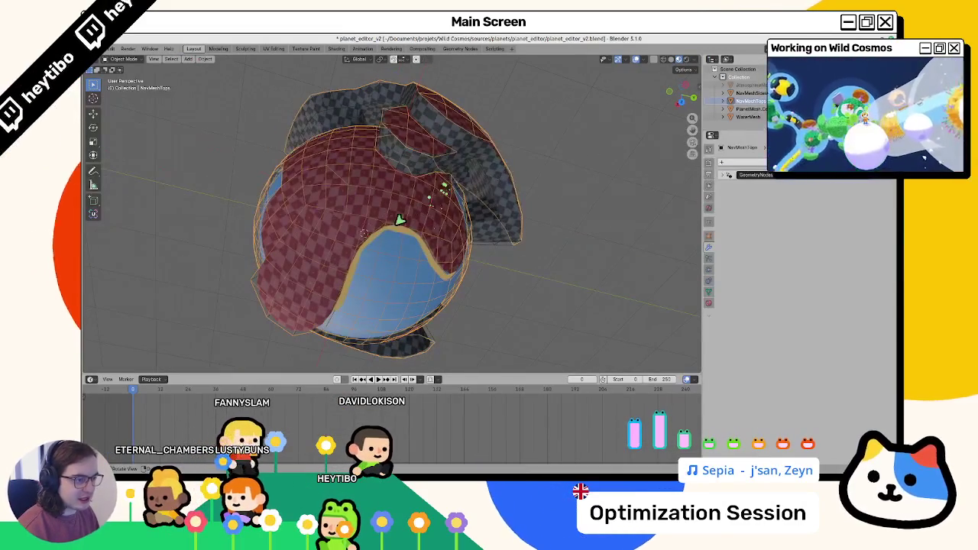
Step: Add a Subdivision Surface modifier to NavMeshTops
left_click(761, 163)
mouse_move(753, 189)
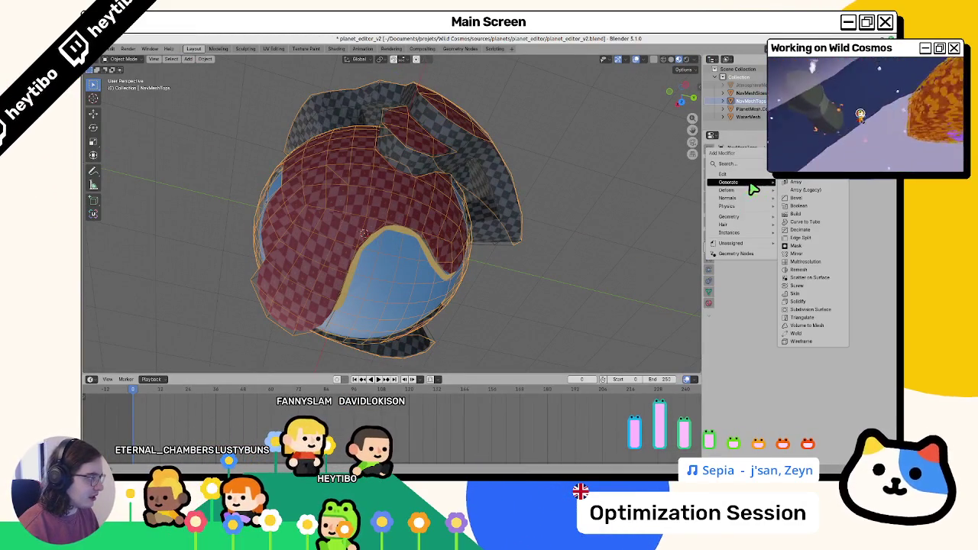
left_click(815, 311)
mouse_move(528, 318)
left_mouse_down()
mouse_move(354, 354)
mouse_move(380, 349)
mouse_move(271, 334)
left_mouse_up()
key("shift+z")
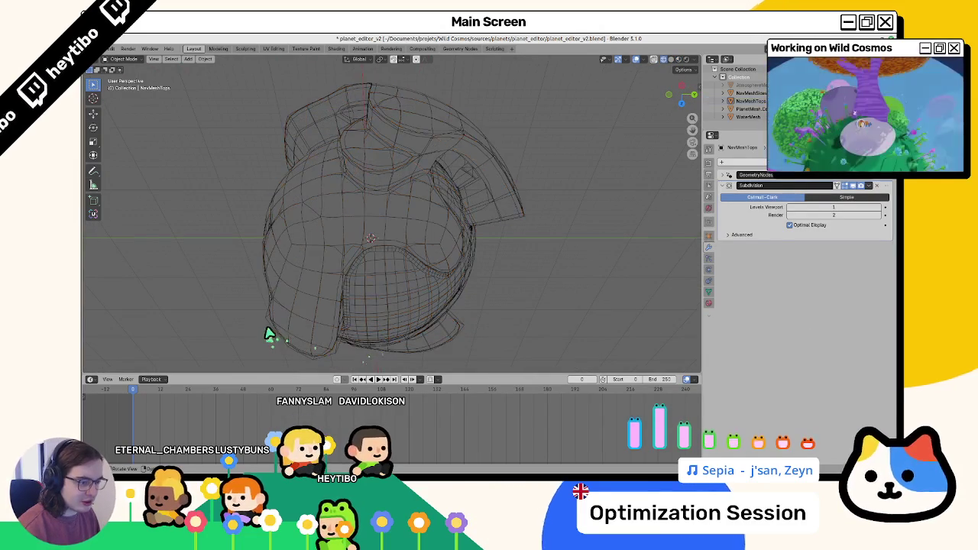
Step: Select NavMeshTops and isolate it to inspect its geometry
left_click(271, 328)
left_click(270, 330)
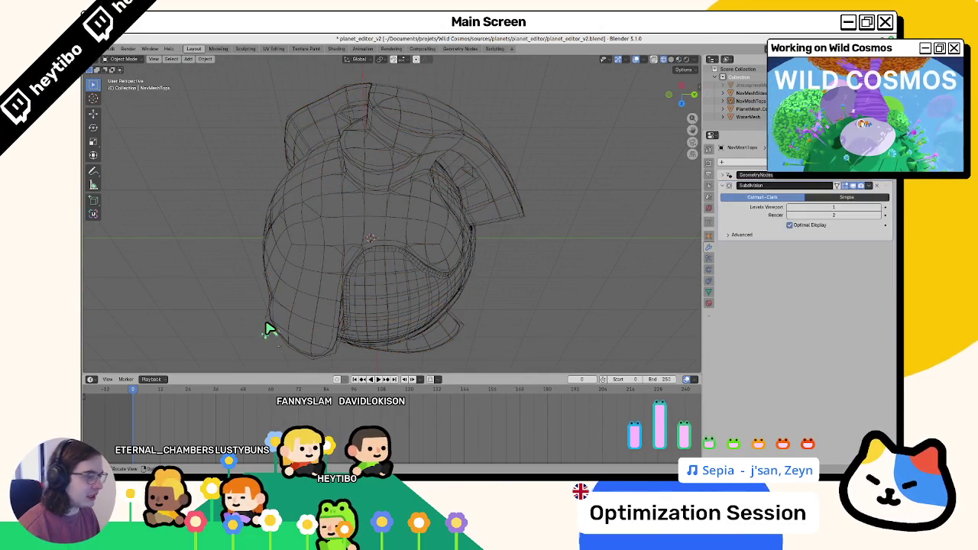
left_click(759, 101)
key("KP_Divide")
mouse_move(382, 266)
left_mouse_down()
mouse_move(375, 278)
mouse_move(346, 271)
left_mouse_up()
key("Tab")
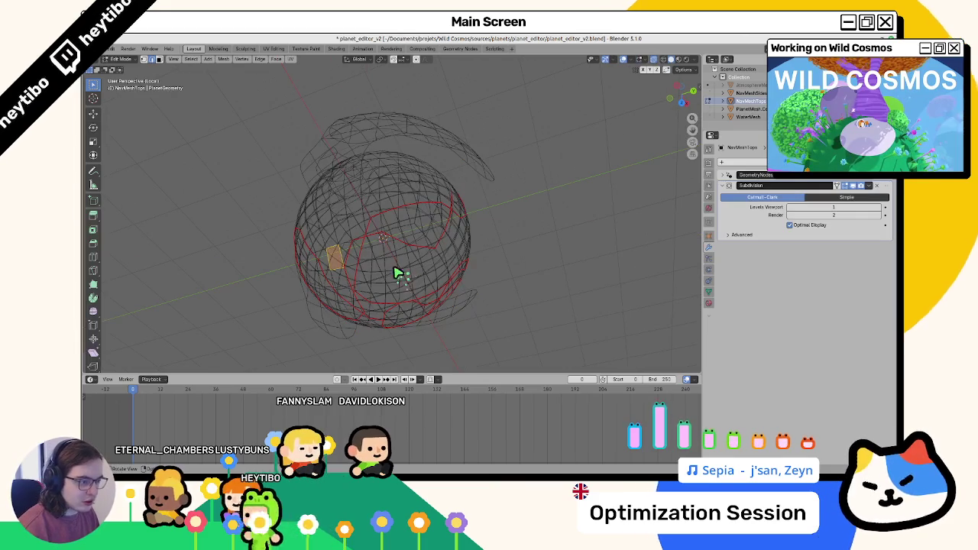
key("a")
key("Tab")
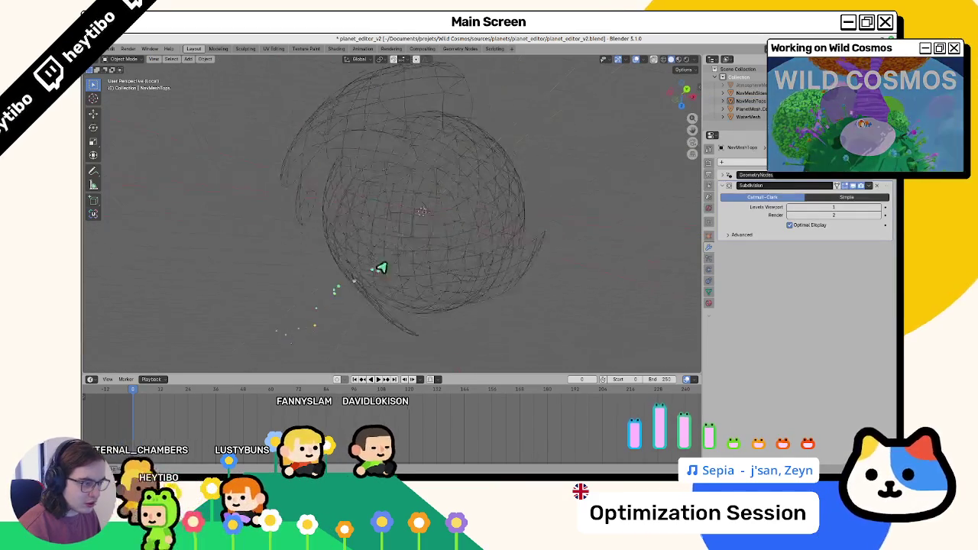
Step: Change NavMeshTops' Display As from Wire to Solid, then enter Edit Mode on the mesh
left_click(707, 236)
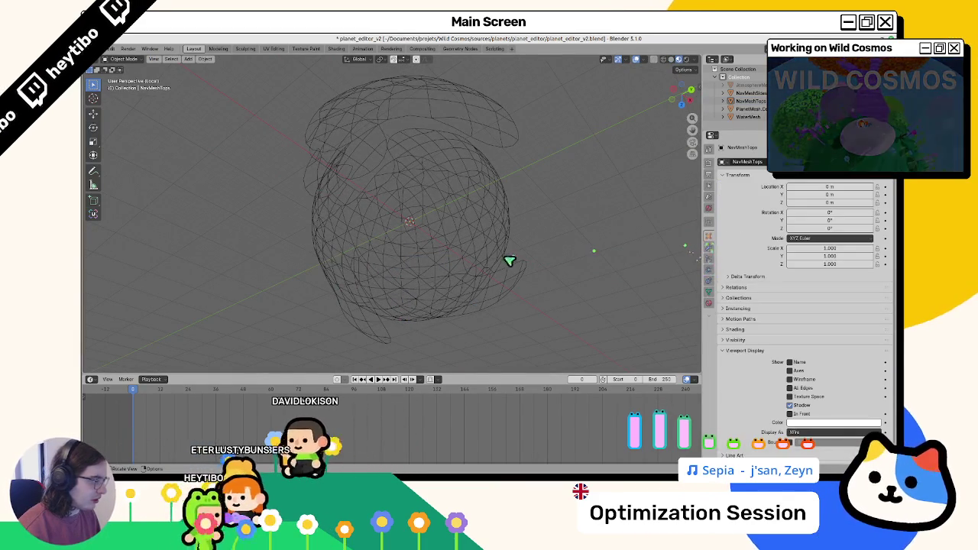
mouse_move(587, 284)
left_mouse_down()
mouse_move(589, 303)
mouse_move(464, 284)
mouse_move(598, 295)
left_mouse_up()
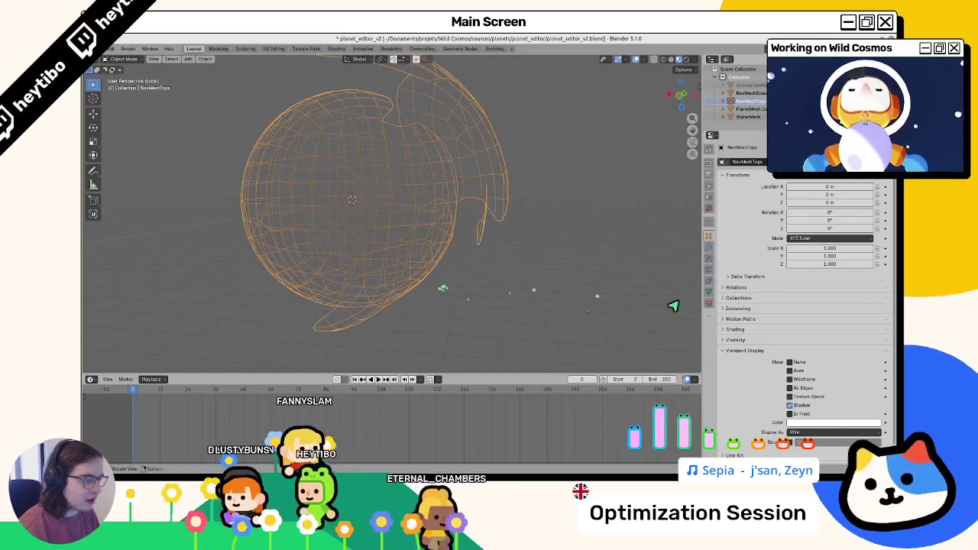
scroll(802, 344, "down", 1)
left_click(810, 432)
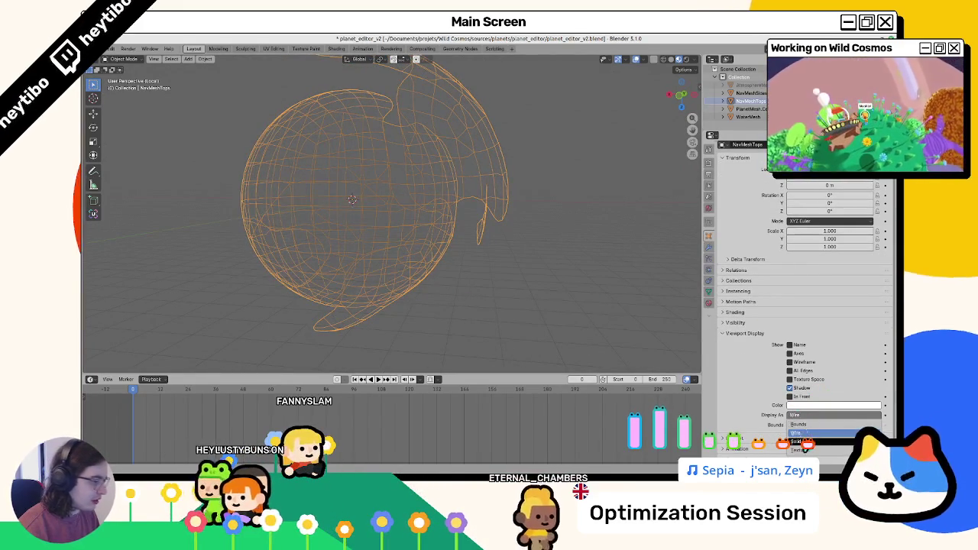
left_click(798, 442)
mouse_move(502, 299)
left_mouse_down()
mouse_move(480, 277)
mouse_move(547, 322)
mouse_move(513, 338)
mouse_move(468, 333)
left_mouse_up()
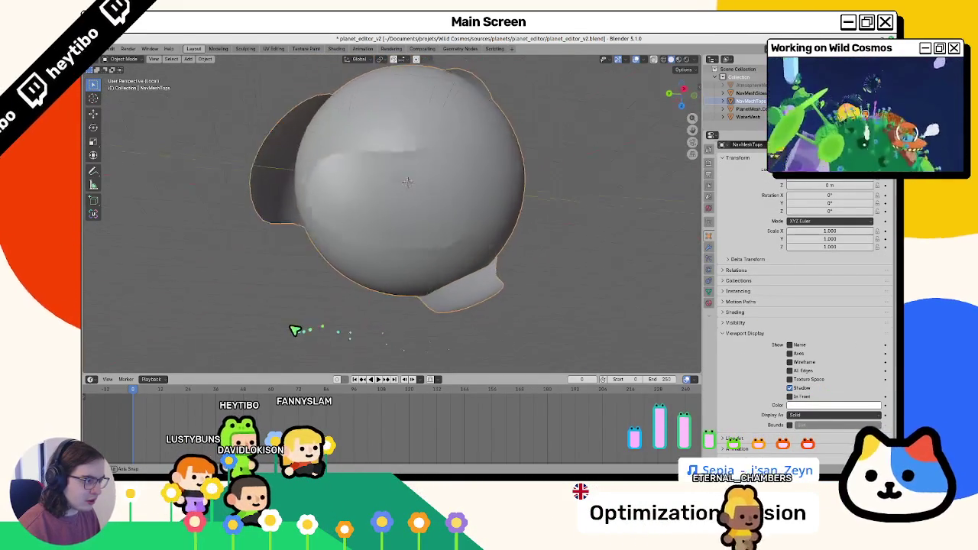
mouse_move(300, 92)
left_mouse_down()
mouse_move(349, 120)
mouse_move(441, 92)
left_mouse_up()
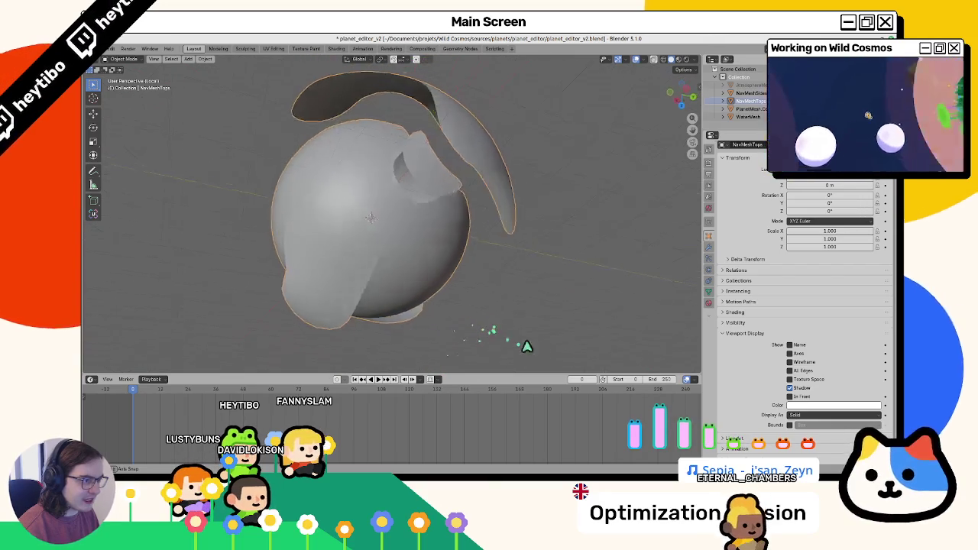
key("Tab")
mouse_move(354, 239)
left_mouse_down()
mouse_move(430, 252)
mouse_move(436, 266)
mouse_move(405, 277)
mouse_move(367, 251)
mouse_move(408, 286)
mouse_move(310, 300)
mouse_move(345, 284)
mouse_move(384, 233)
left_mouse_up()
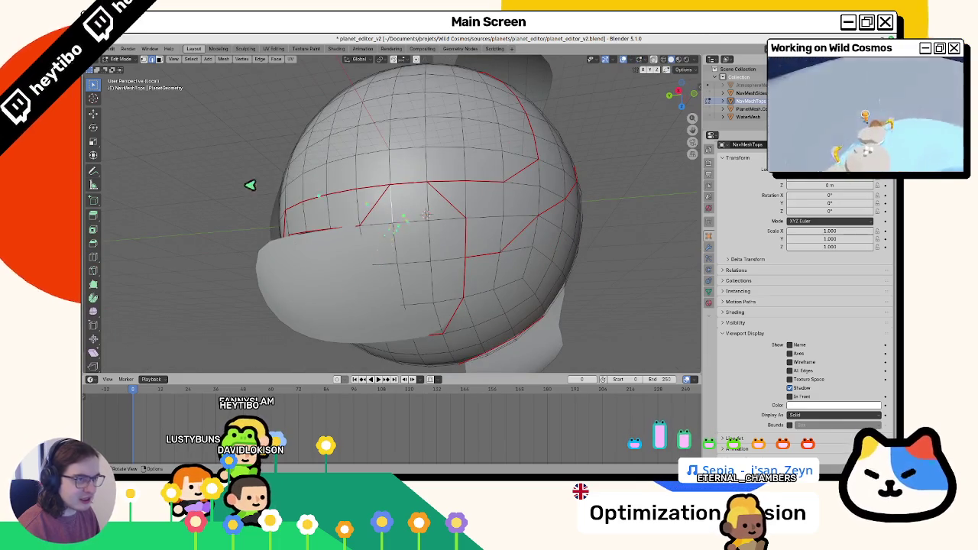
Step: Select a shortest-path face region, return to Object Mode, and switch to the Geometry Nodes workspace
scroll(426, 247, "down", 2)
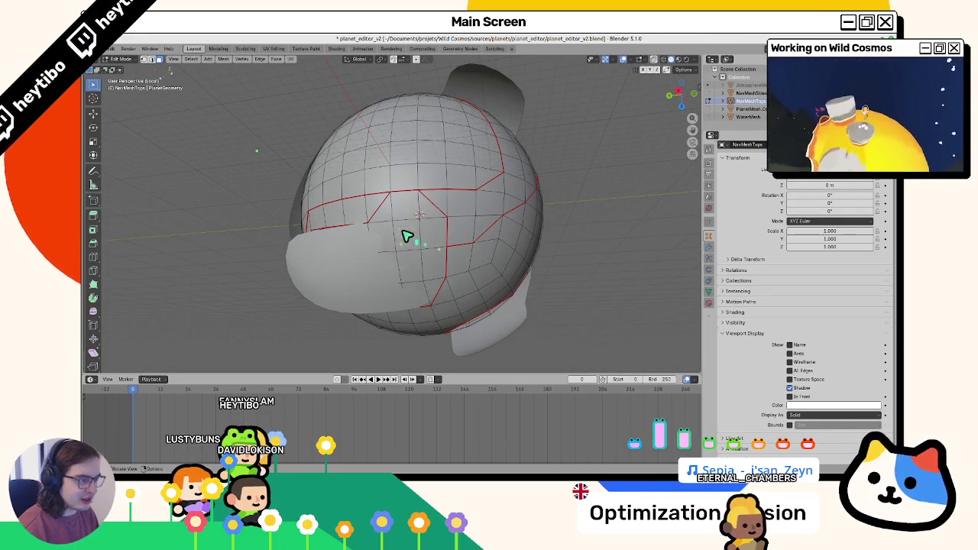
left_click(428, 288, "ctrl+shift")
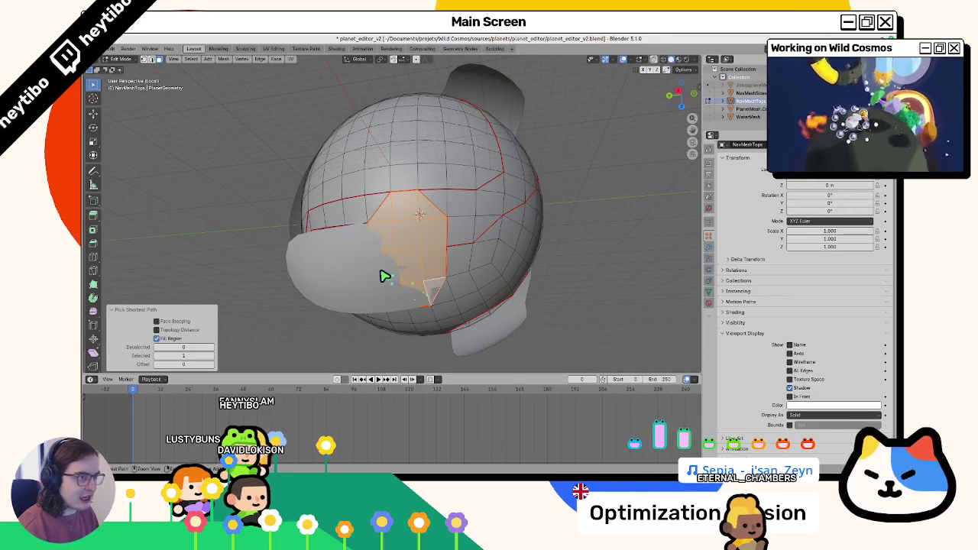
key("Tab")
left_click(461, 49)
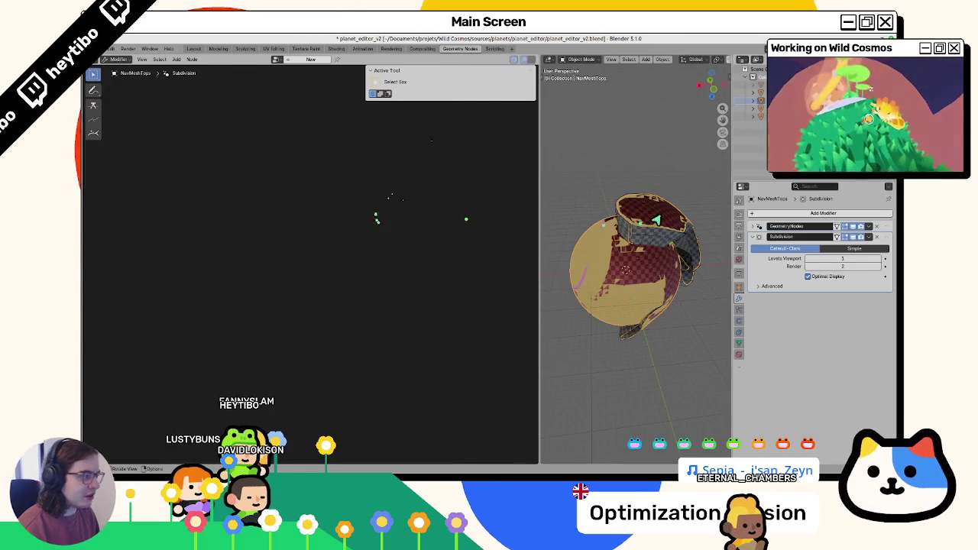
Step: Select NavMeshTops and show its PlanetEditor geometry node tree at full editor width
left_click(657, 230)
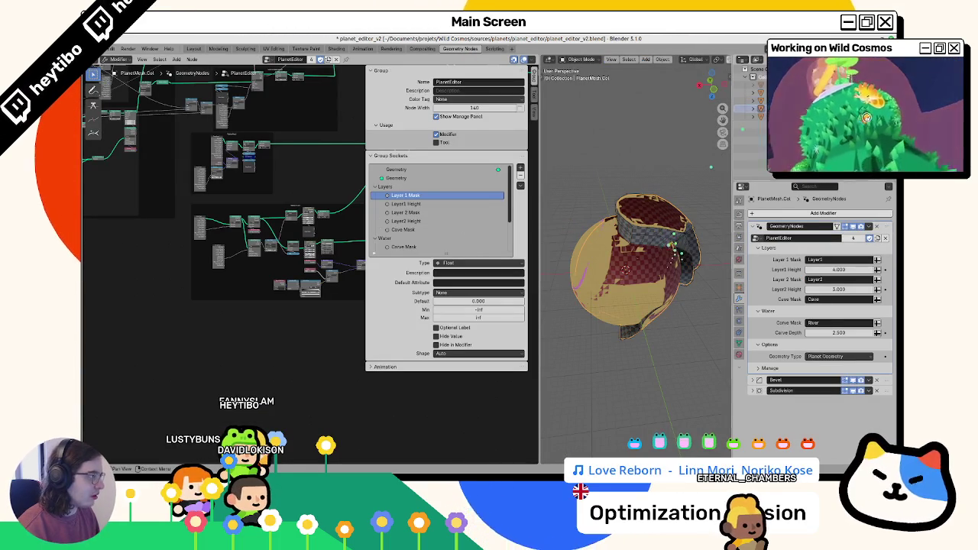
left_click(657, 229)
left_click(760, 228)
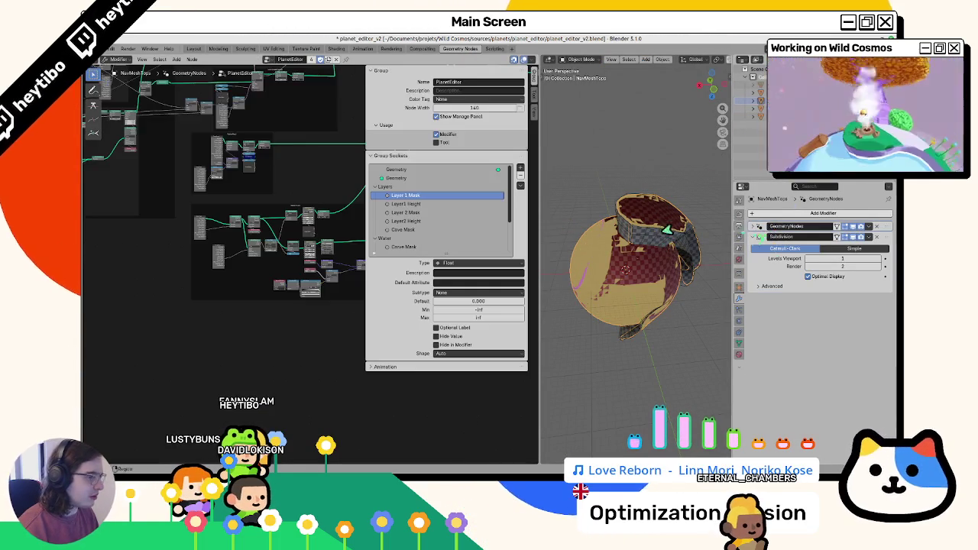
key("n")
scroll(340, 320, "up", 5)
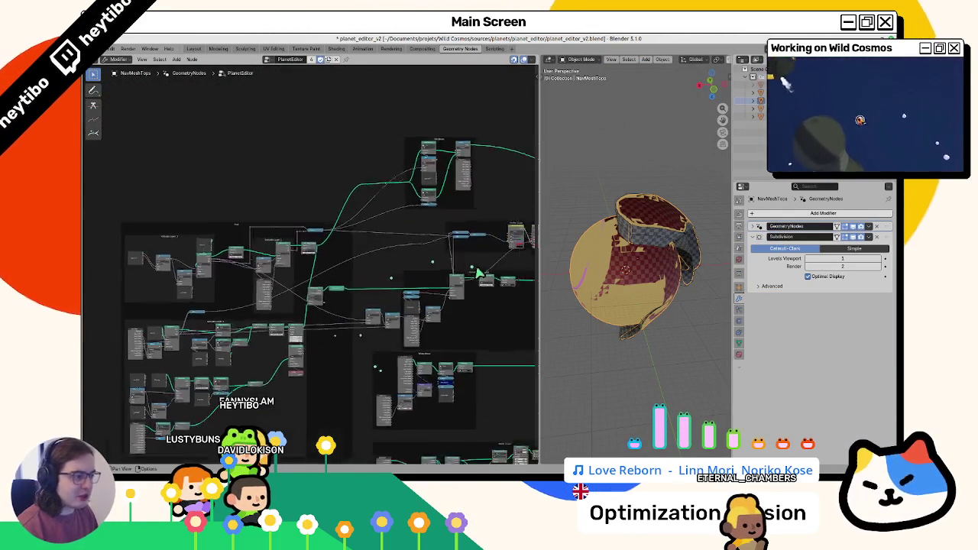
scroll(365, 177, "down", 3)
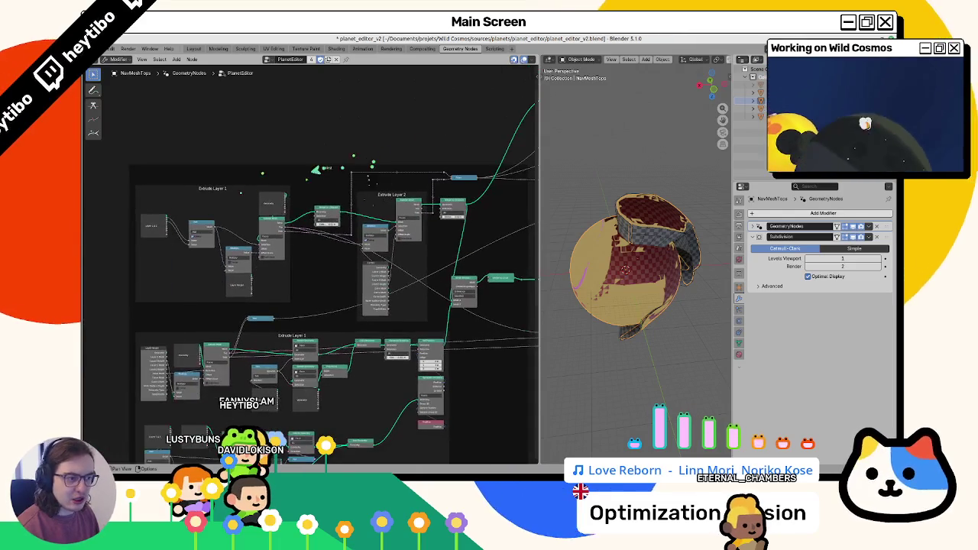
left_click(325, 170)
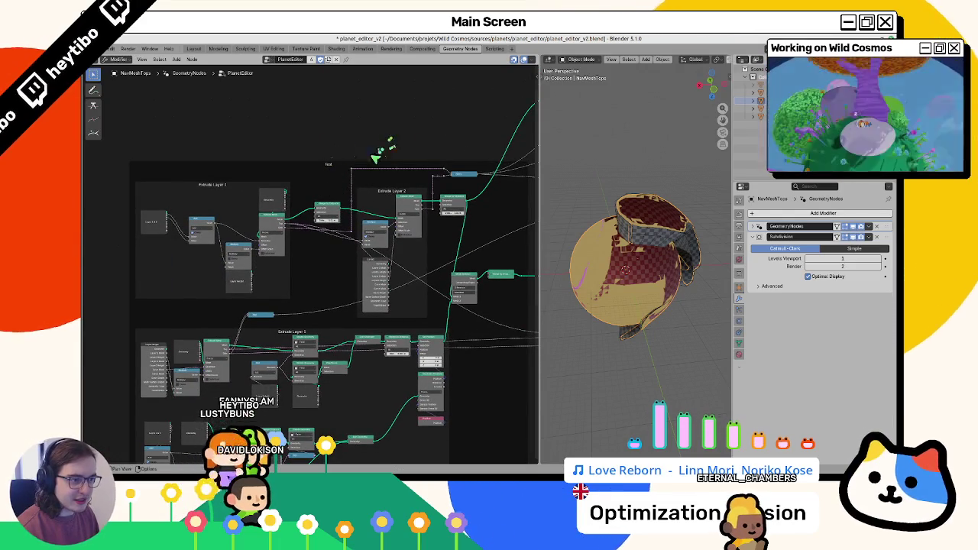
Step: Reposition the Curve Mesh node inside the NavMesh frame
scroll(309, 263, "right", 5)
scroll(416, 408, "down", 5)
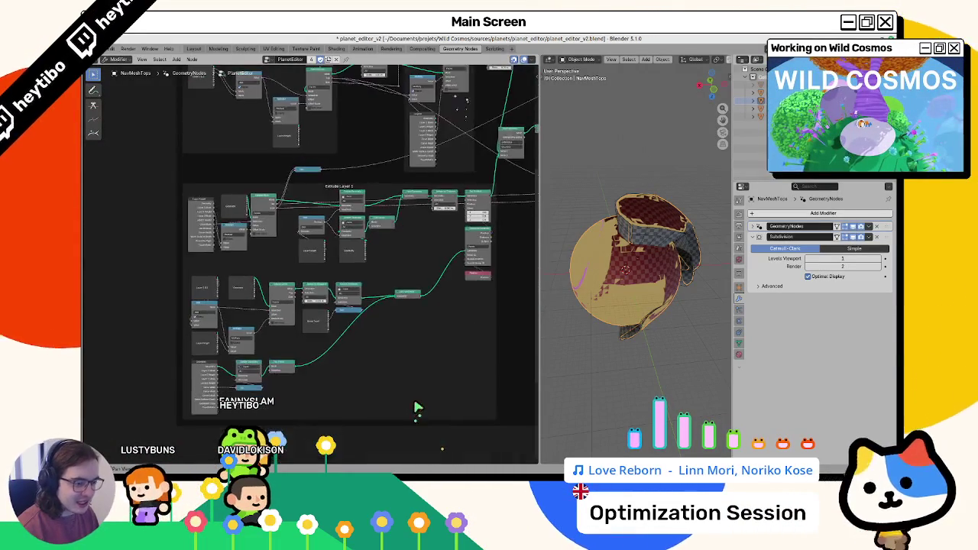
scroll(417, 407, "down", 5)
scroll(351, 165, "up", 5)
scroll(361, 234, "up", 4)
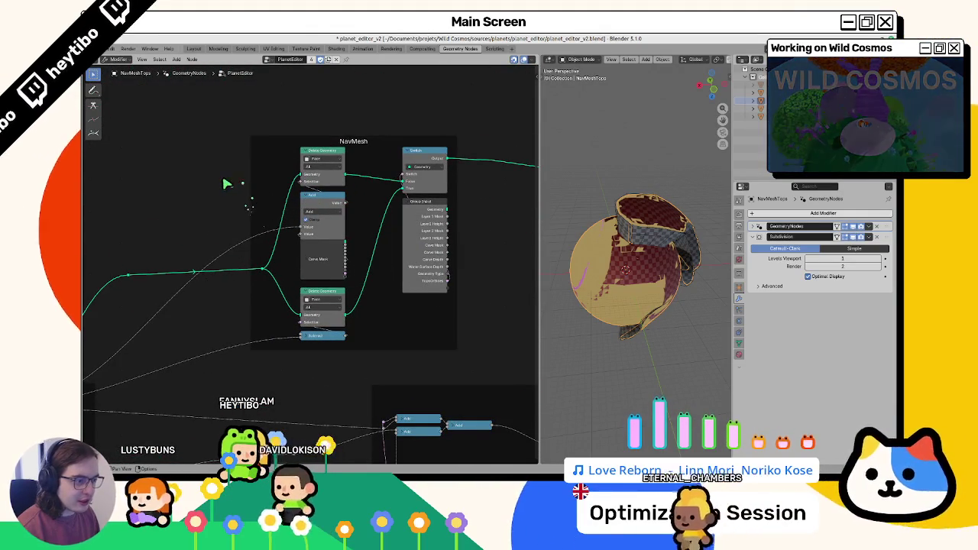
left_click_drag(306, 243, 323, 262)
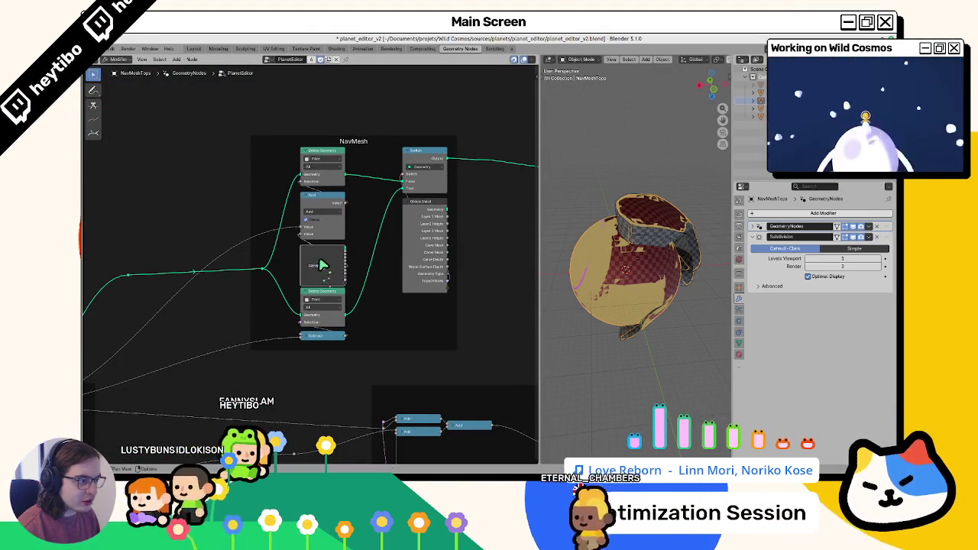
Step: Adjust the Merge by Distance distance in Extrude Layer 2, then switch to the planet_2_geo window
scroll(168, 215, "left", 3)
scroll(172, 217, "left", 6)
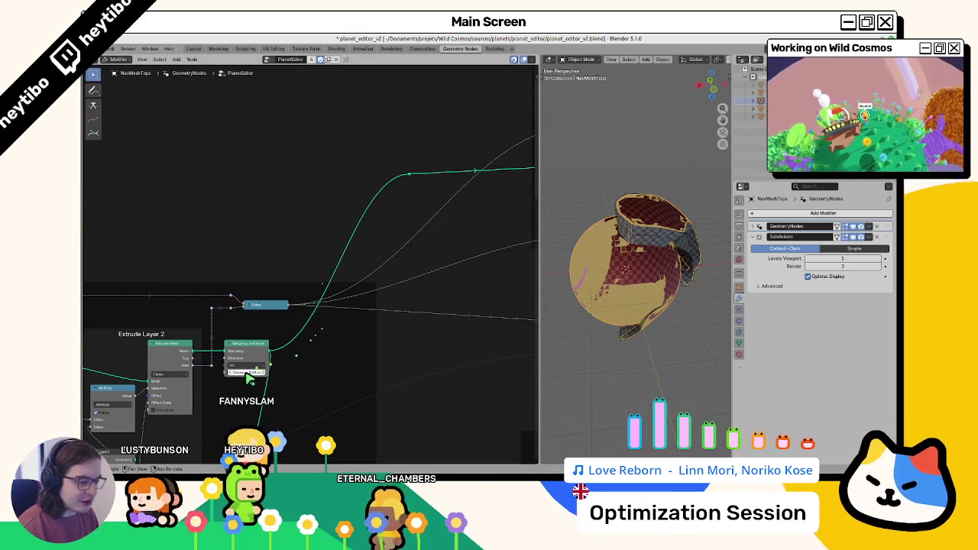
left_click(247, 372)
left_click_drag(465, 275, 489, 284)
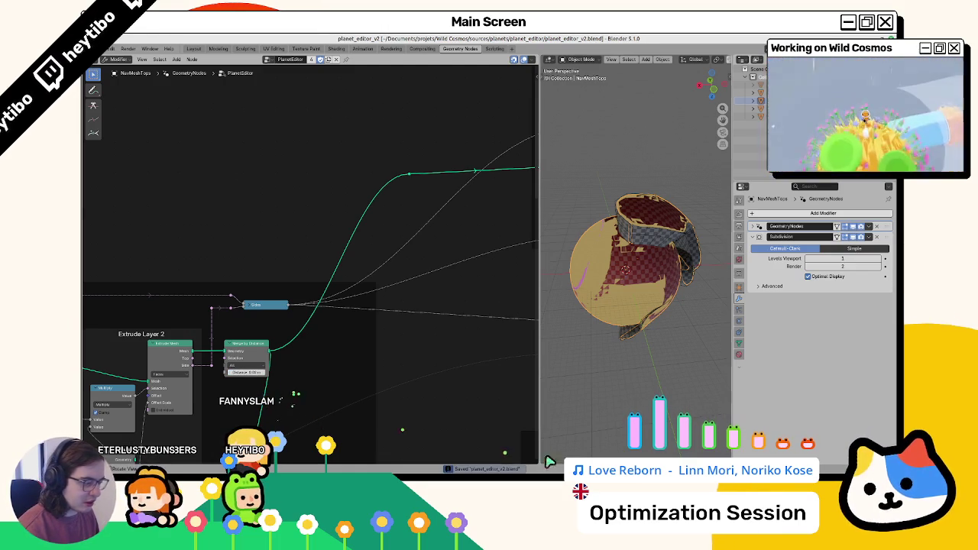
key("alt+Tab")
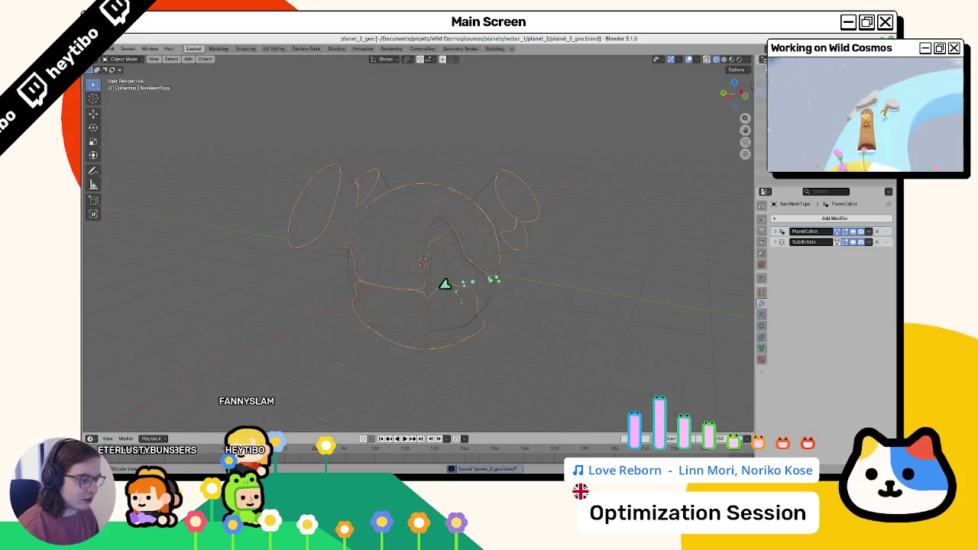
Step: Reopen planet_2_geo.blend from Open Recent and switch to the Geometry Nodes workspace
left_click(109, 48)
left_click(108, 48)
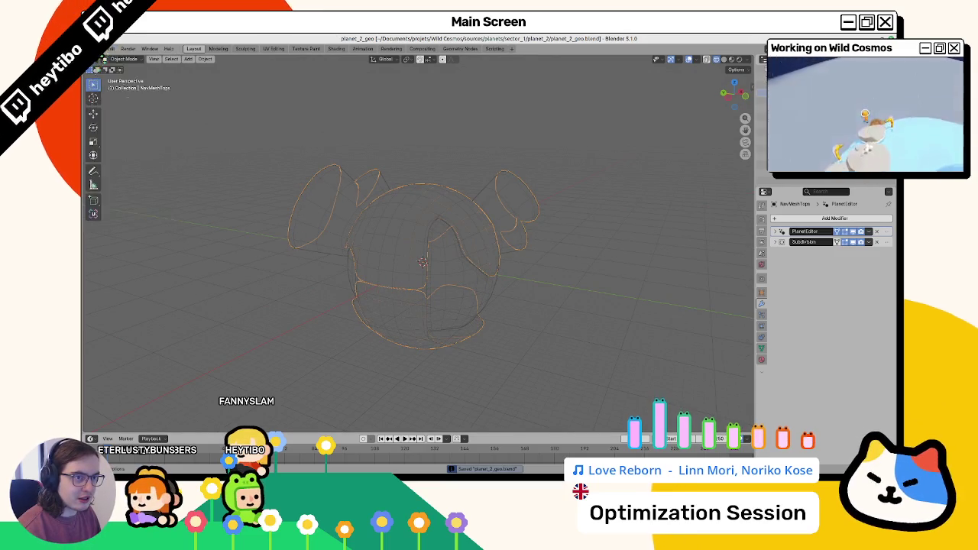
left_click(109, 48)
mouse_move(122, 76)
left_click(203, 75)
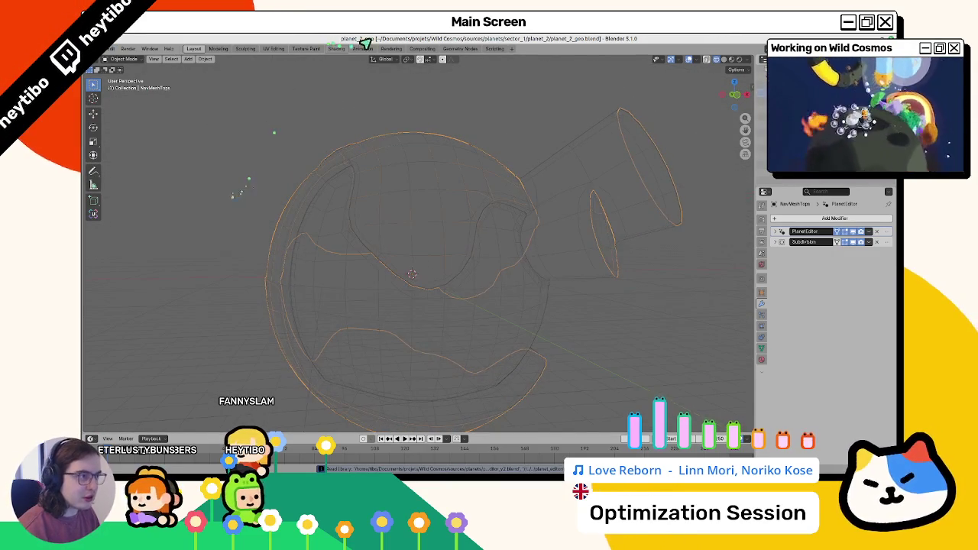
left_click(451, 49)
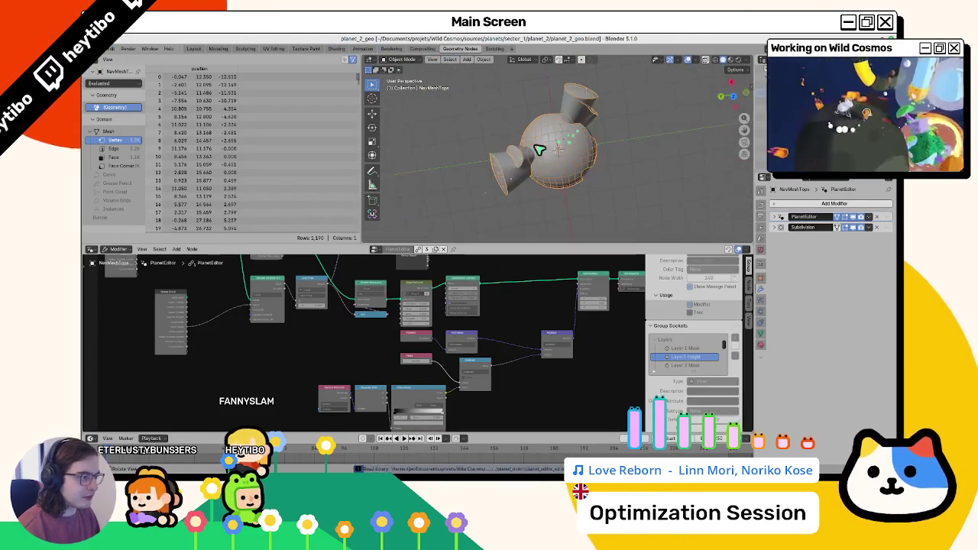
scroll(541, 189, "up", 5)
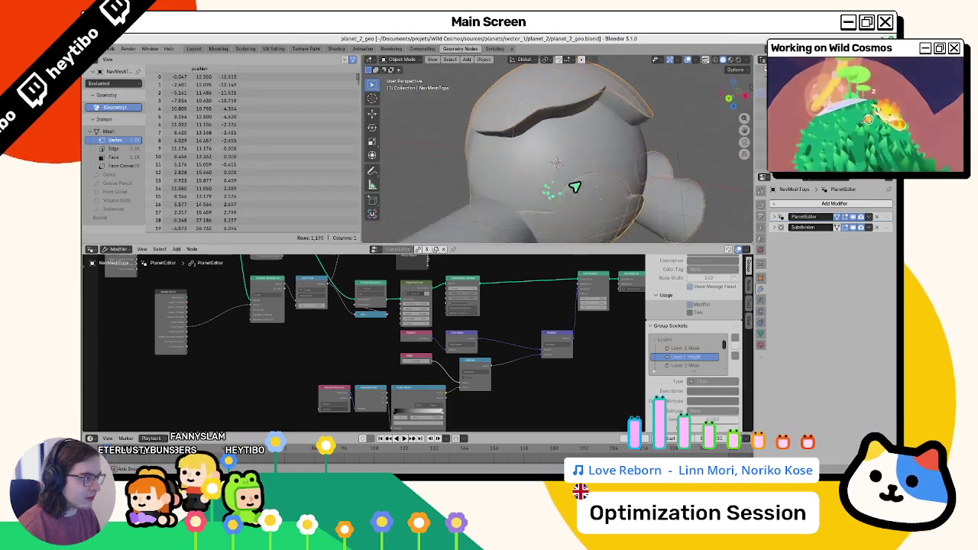
scroll(581, 187, "up", 3)
scroll(375, 352, "up", 5)
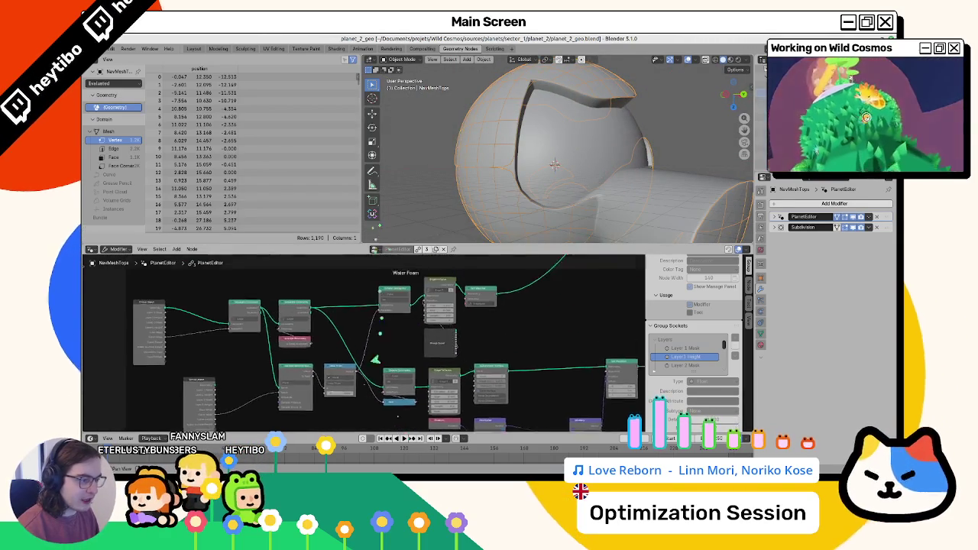
scroll(409, 382, "up", 3)
scroll(357, 350, "up", 10)
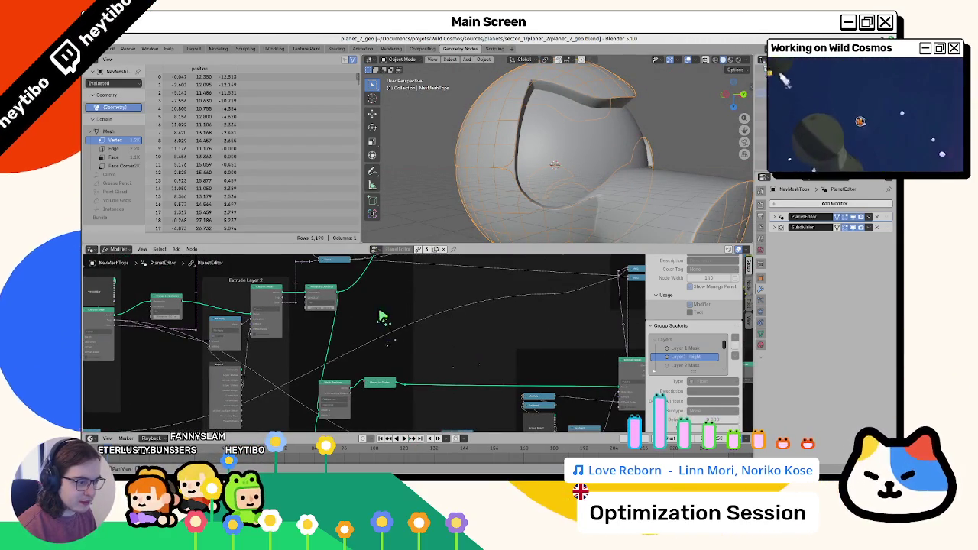
scroll(382, 317, "up", 5)
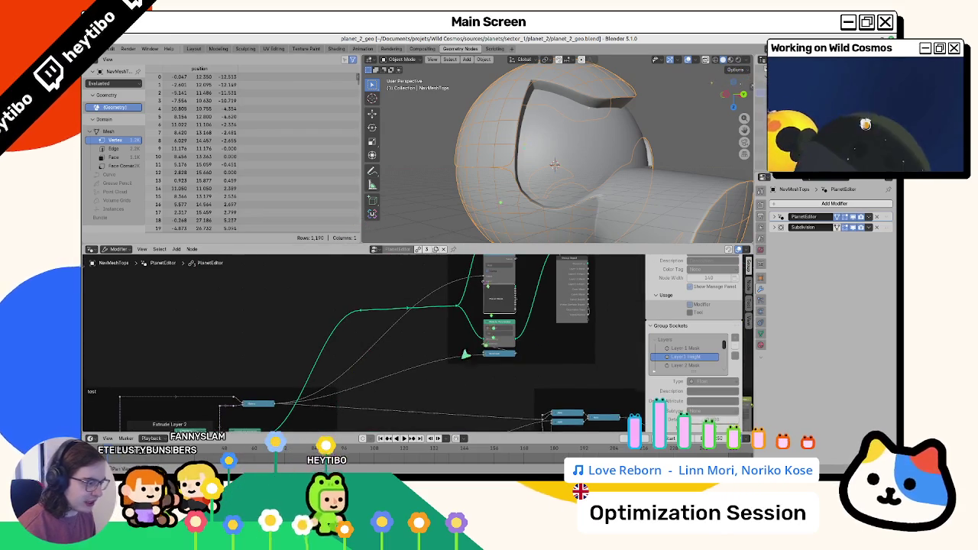
scroll(366, 344, "up", 6)
scroll(568, 290, "up", 5)
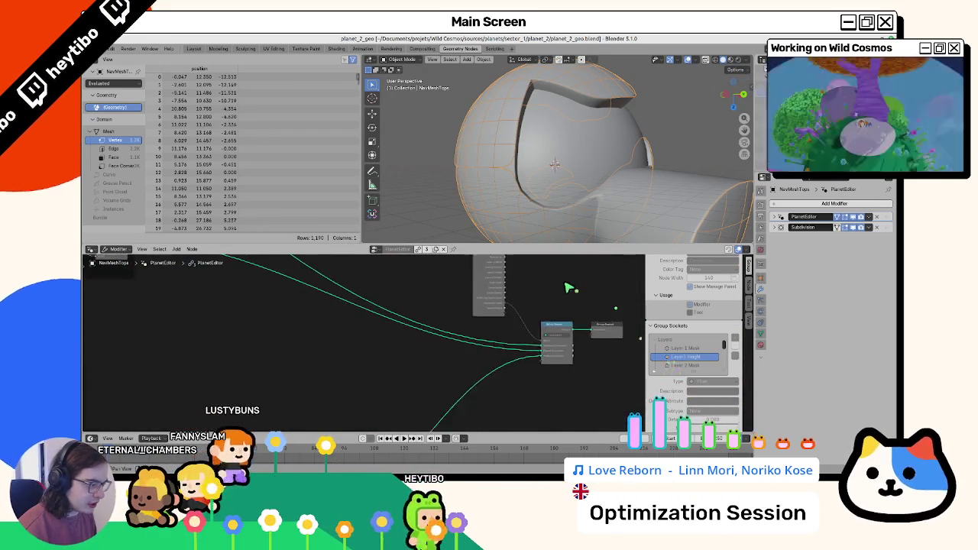
scroll(569, 291, "up", 5)
scroll(447, 387, "up", 5)
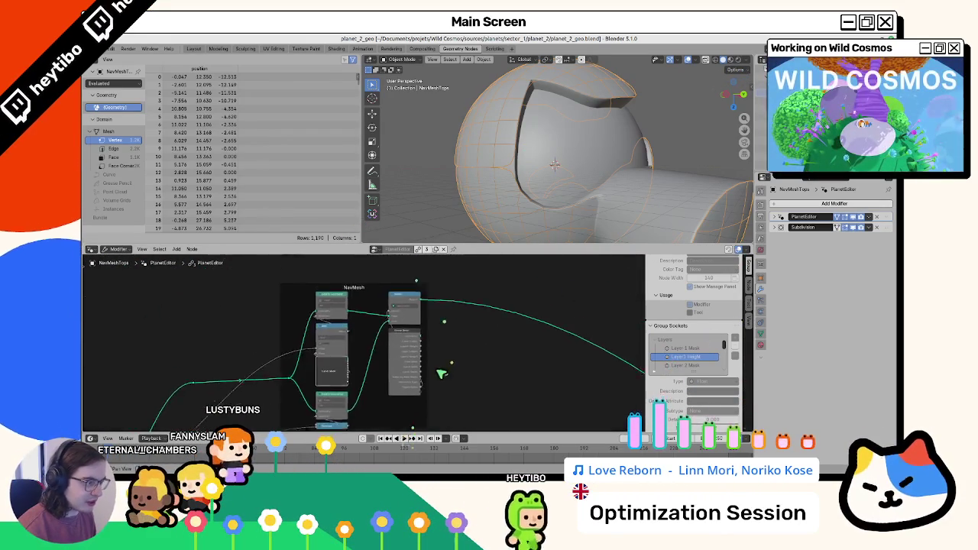
scroll(480, 330, "up", 8)
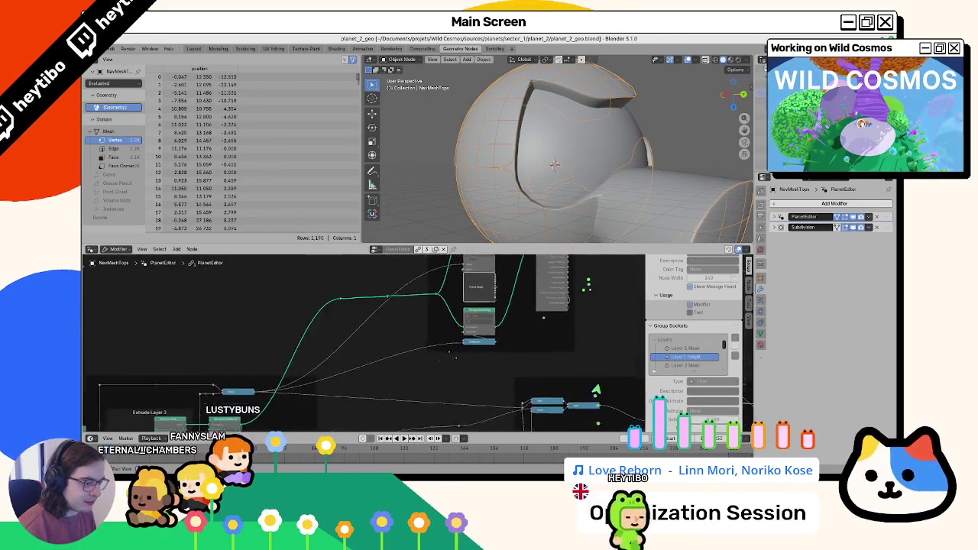
scroll(528, 321, "right", 3)
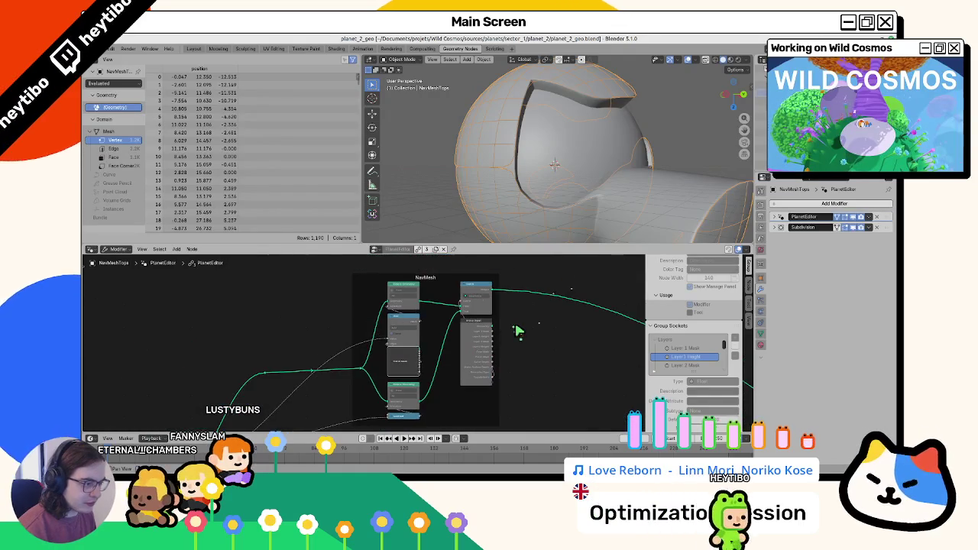
scroll(581, 366, "down", 5)
scroll(604, 397, "down", 3)
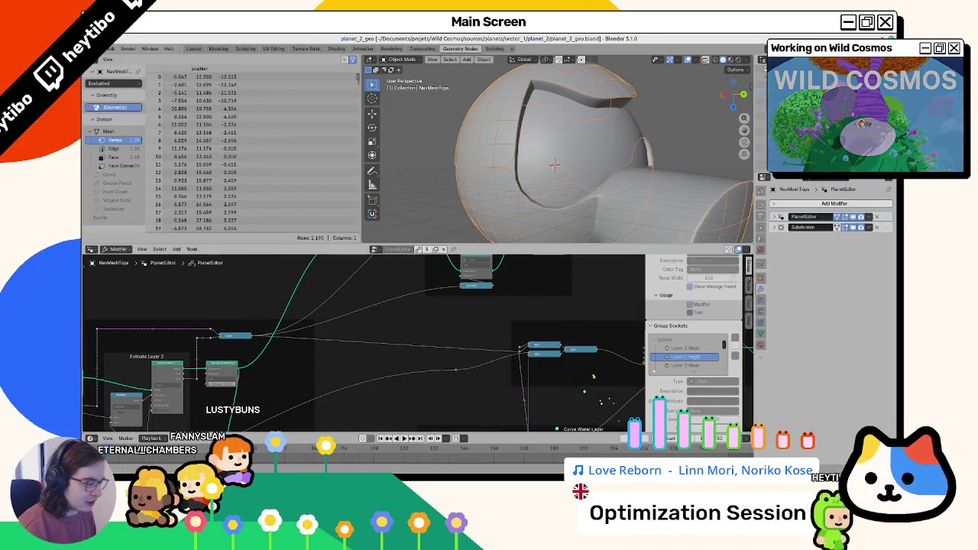
key("alt+Tab")
Step: Insert a Merge by Distance node after the NavMesh frame's Switch output, distance 0.01 m
scroll(301, 404, "left", 2)
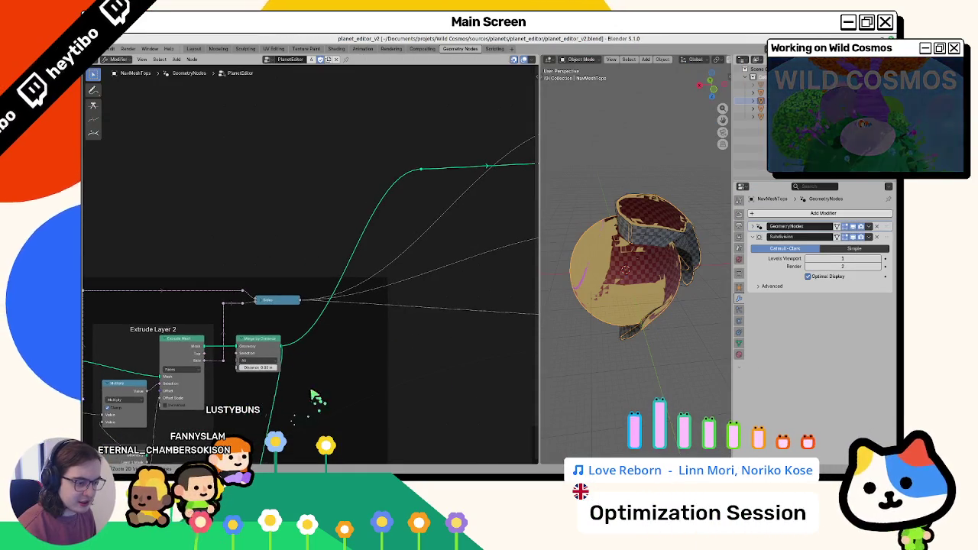
scroll(268, 342, "down", 5)
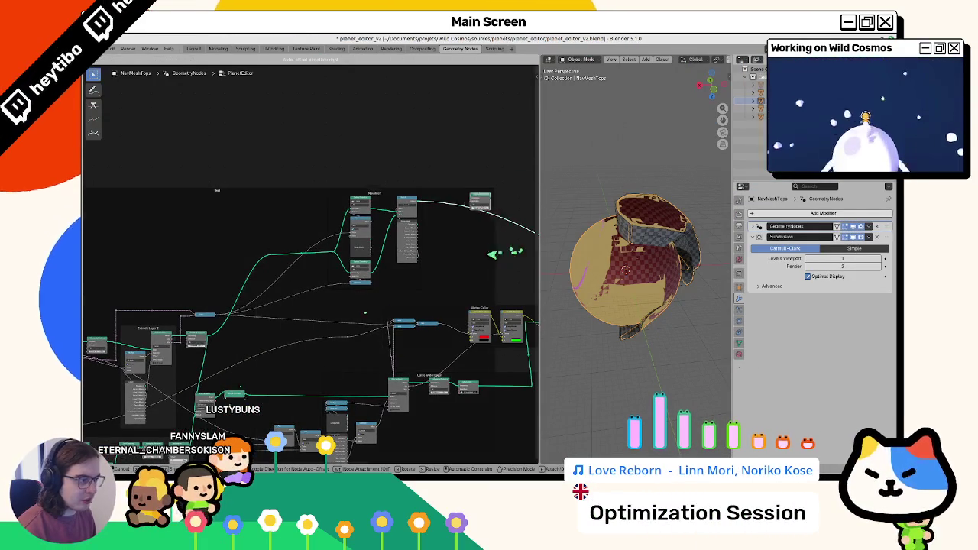
scroll(321, 252, "up", 3)
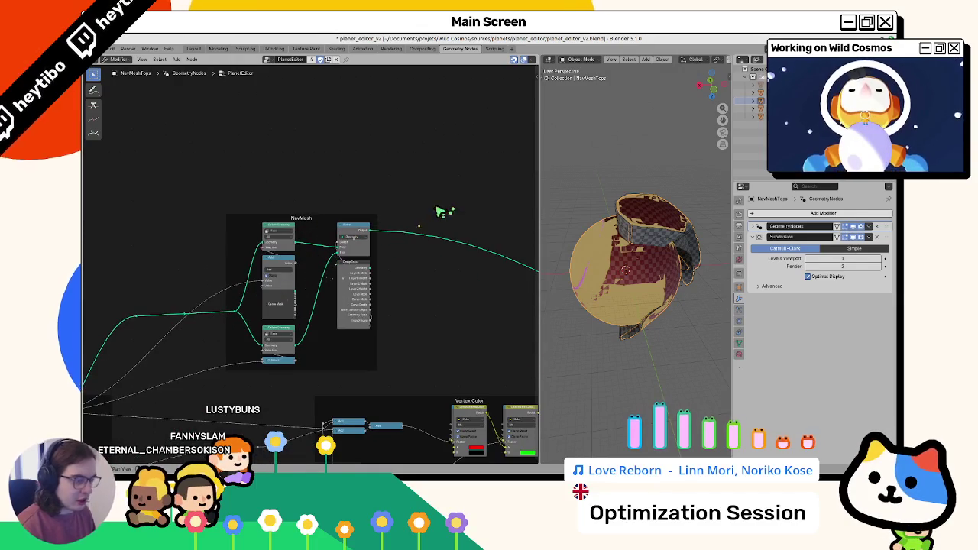
key("F3")
key("Return")
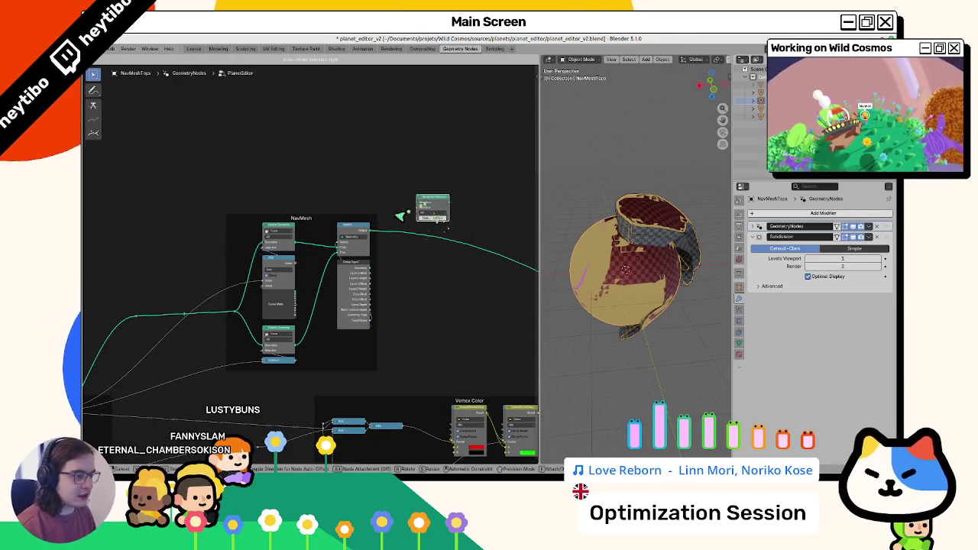
scroll(405, 221, "up", 1)
left_click(424, 222)
scroll(424, 244, "up", 1)
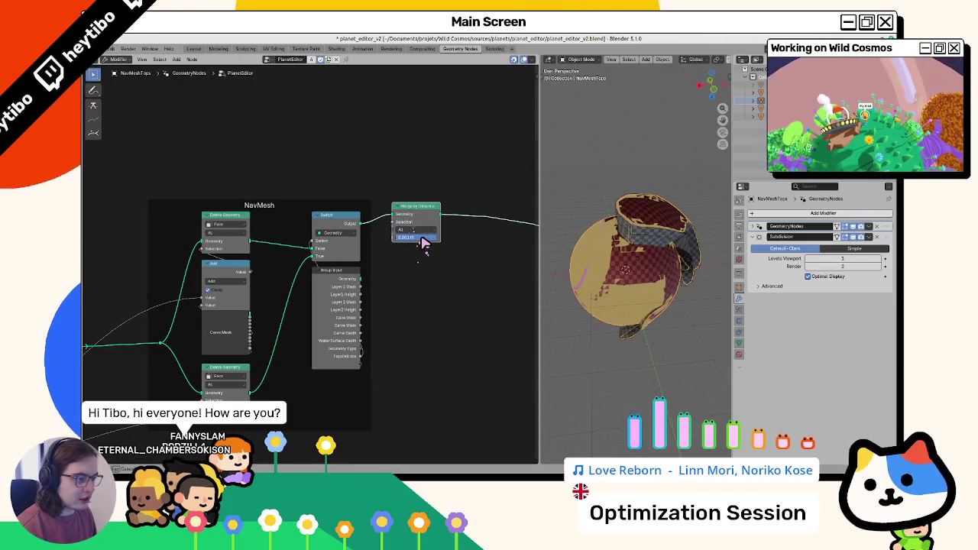
left_click_drag(436, 242, 422, 243)
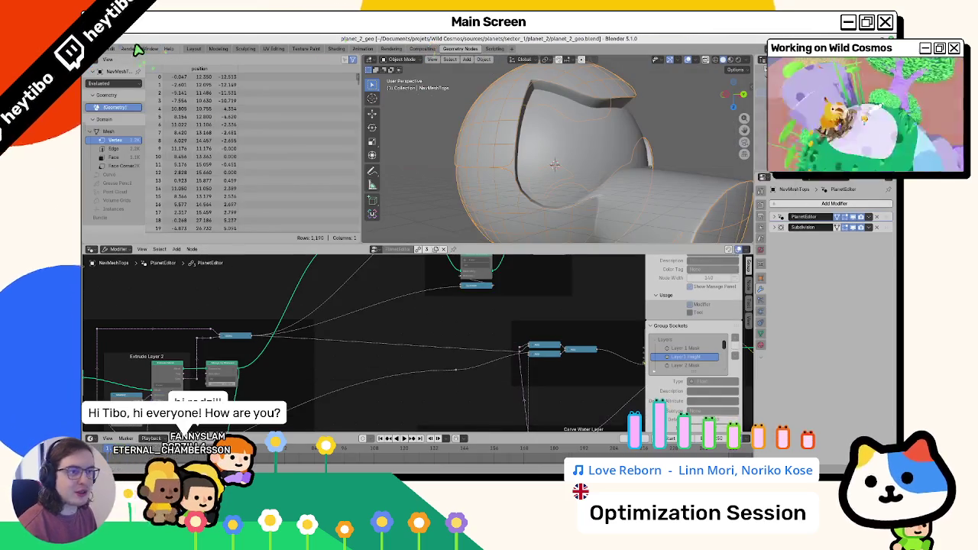
left_click(111, 48)
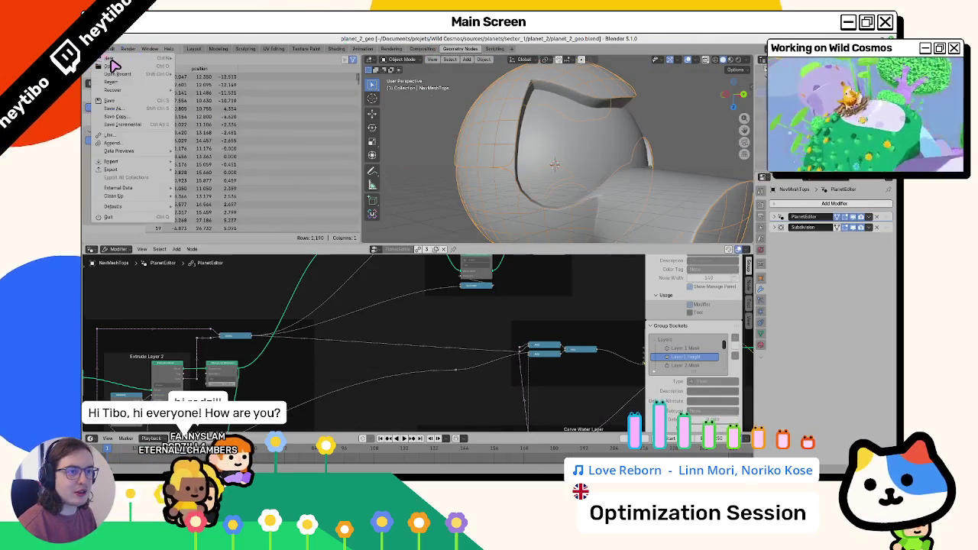
Step: Reload planet_2_geo.blend and inspect the planet's low-poly cage in solid shading
mouse_move(129, 75)
left_click(191, 78)
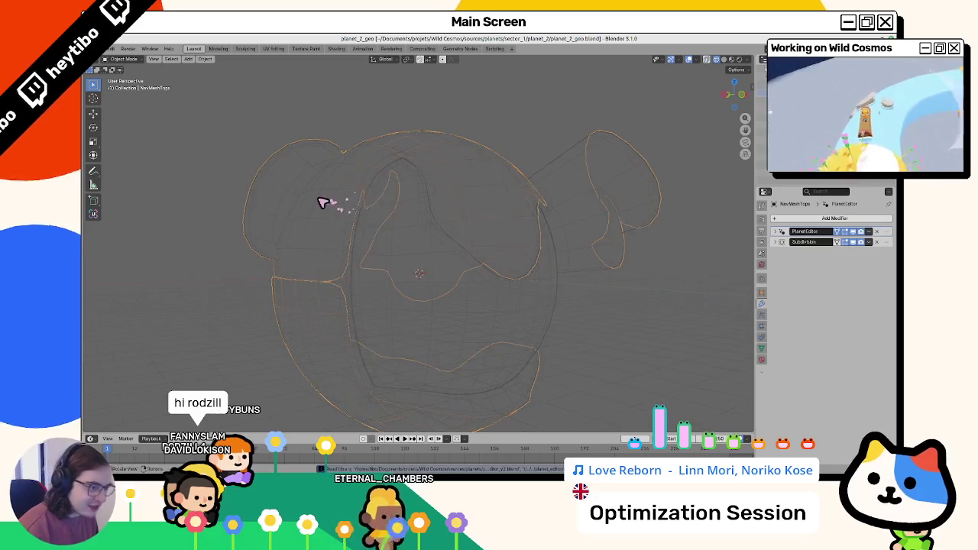
key("shift+z")
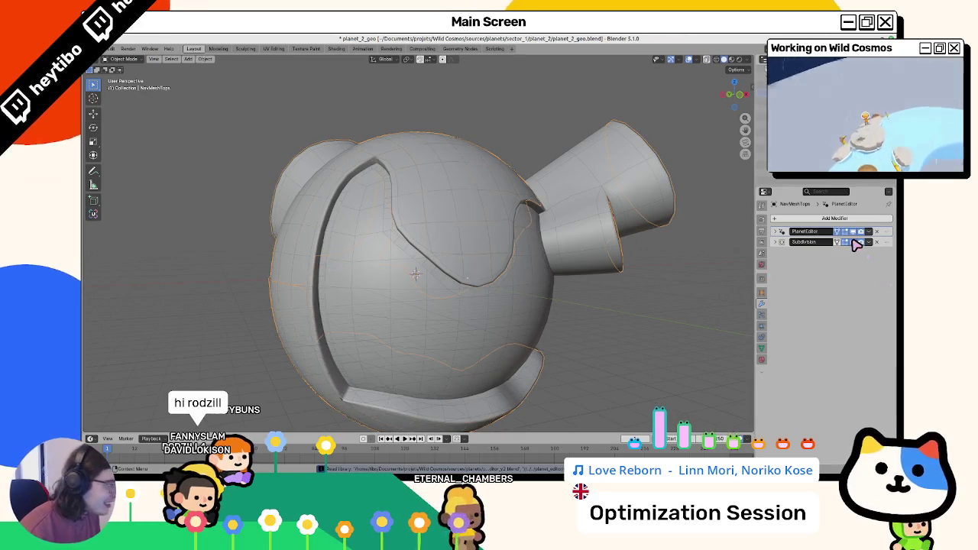
left_click(856, 242)
mouse_move(368, 287)
left_mouse_down()
mouse_move(390, 270)
mouse_move(356, 303)
mouse_move(374, 303)
mouse_move(343, 309)
mouse_move(295, 275)
mouse_move(343, 257)
mouse_move(284, 242)
mouse_move(492, 240)
mouse_move(578, 257)
mouse_move(540, 282)
mouse_move(533, 274)
left_mouse_up()
scroll(360, 301, "up", 2)
Step: Inspect the planet isolated in wireframe, then return to the whole scene
key("KP_Divide")
key("shift+z")
scroll(532, 273, "down", 5)
middle_click(474, 277, "alt")
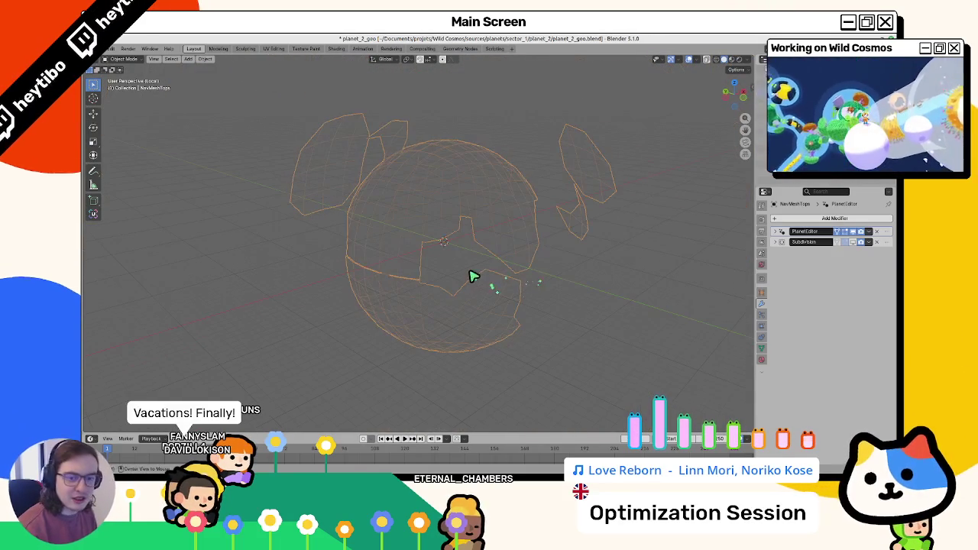
key("KP_Divide")
left_click(390, 268)
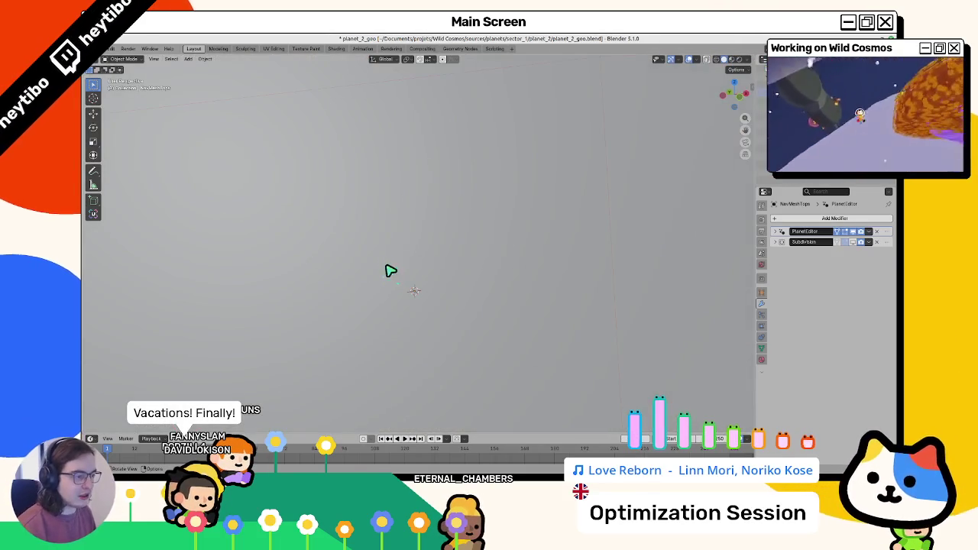
scroll(372, 262, "down", 4)
scroll(372, 262, "up", 3)
Step: Bring the planet_editor_v2 Blender window forward and maximize it to fill the screen
key("alt+Tab")
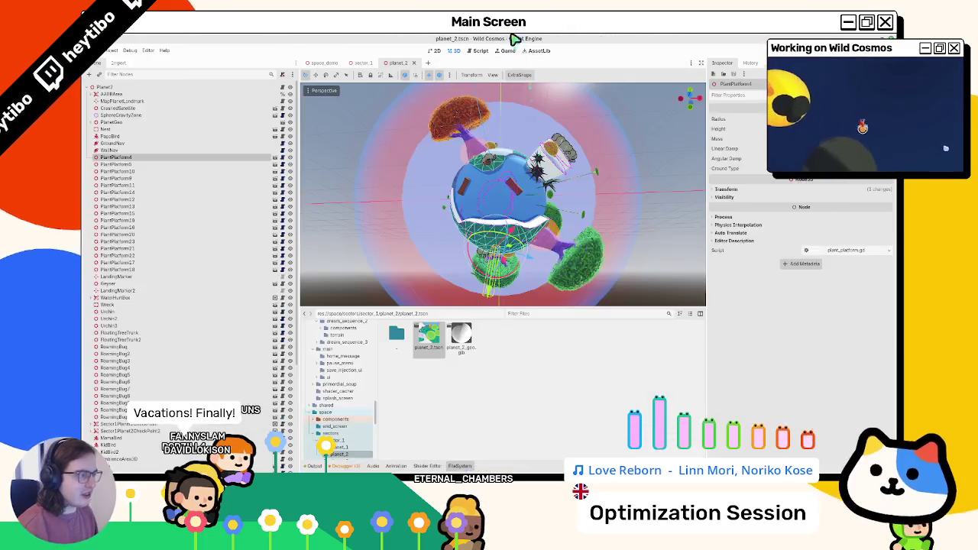
left_click(600, 456)
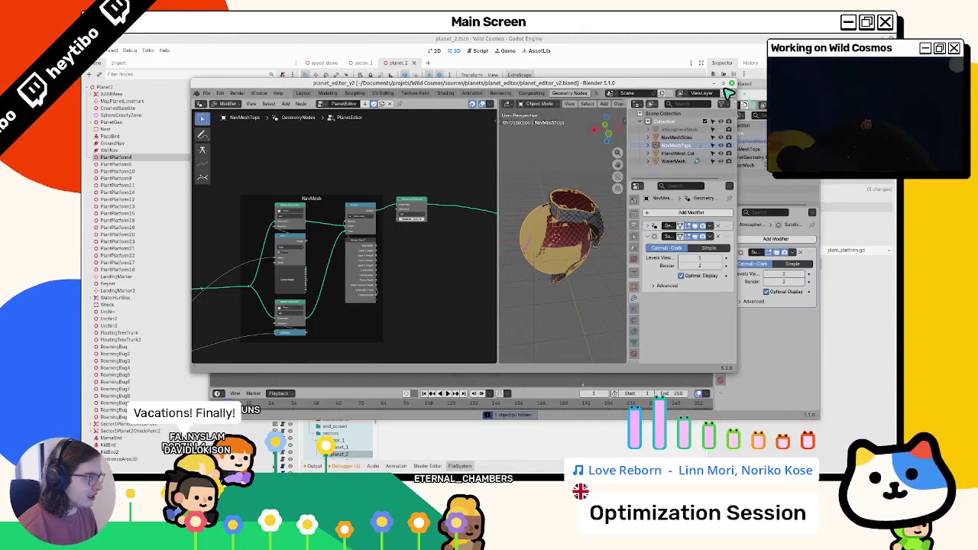
key("super+Up")
scroll(162, 224, "down", 3)
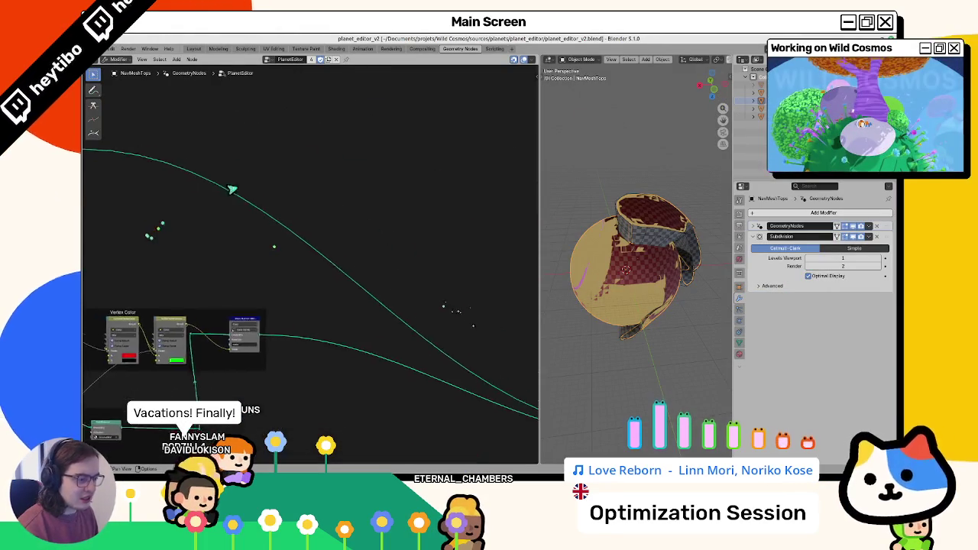
Step: Pan the node graph to the NavMesh frame and commit a new value on its node
left_click_drag(162, 224, 497, 101)
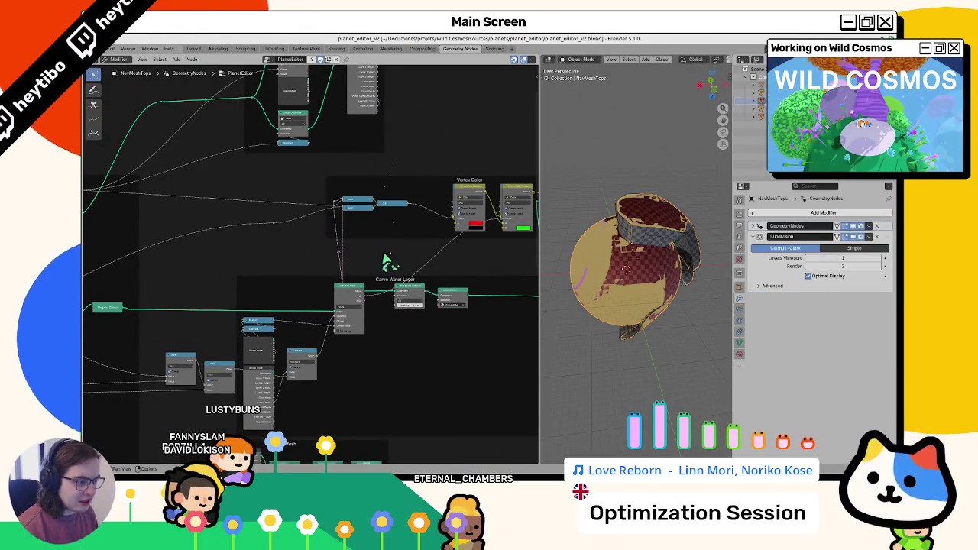
scroll(386, 262, "up", 2)
left_click_drag(410, 288, 349, 430)
left_click_drag(377, 135, 380, 214)
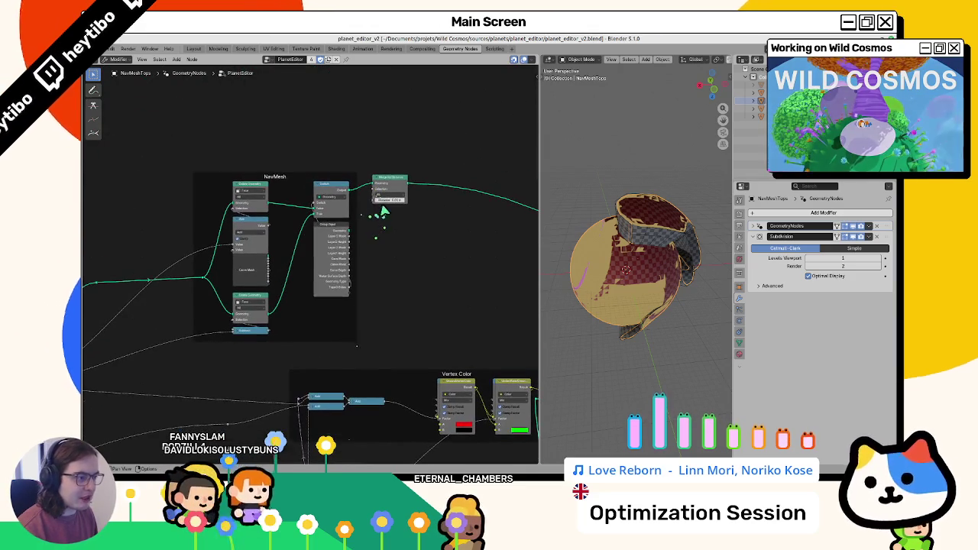
key("Return")
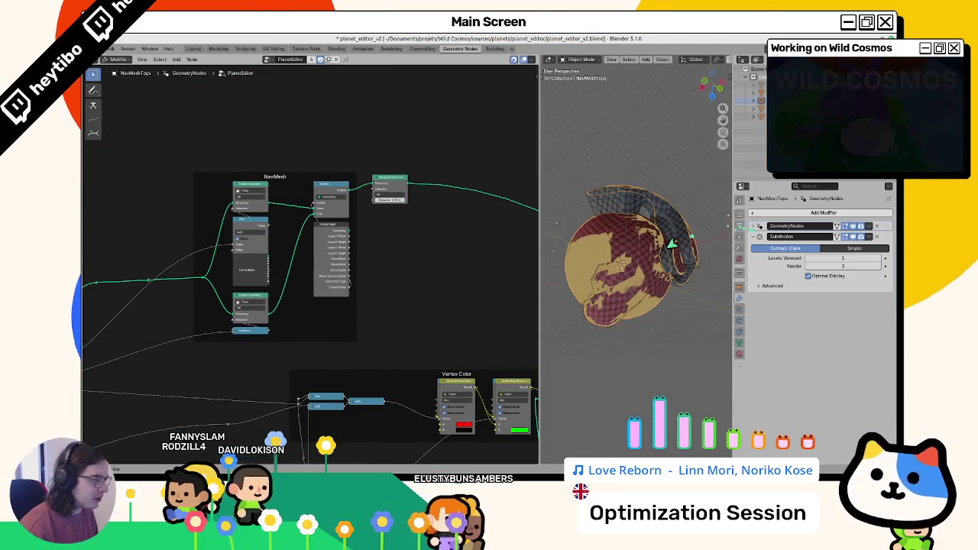
Step: Adjust the last NavMesh node's number value in wireframe view, then return to planet_2_geo
key("shift+z")
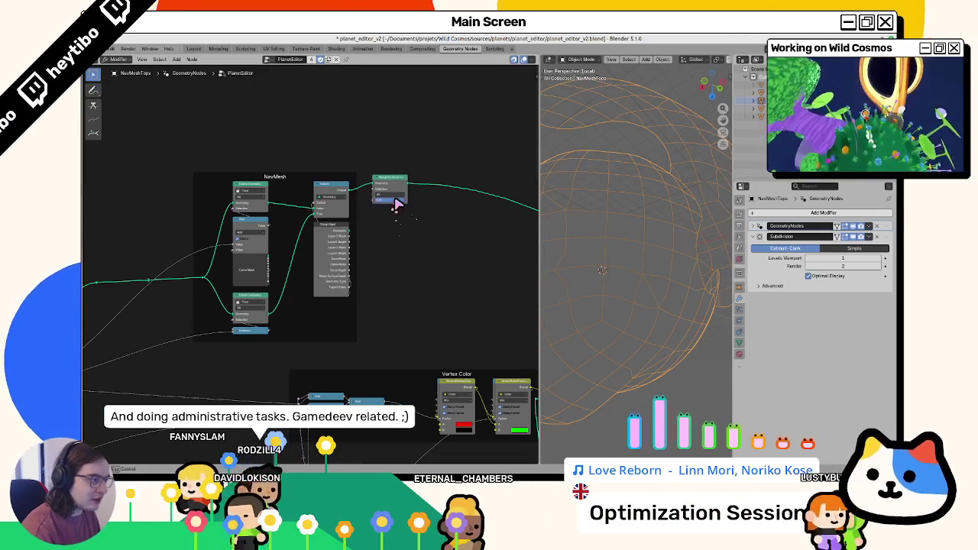
mouse_move(585, 244)
left_mouse_down()
mouse_move(619, 240)
mouse_move(657, 255)
mouse_move(634, 268)
left_mouse_up()
left_click_drag(376, 195, 399, 206)
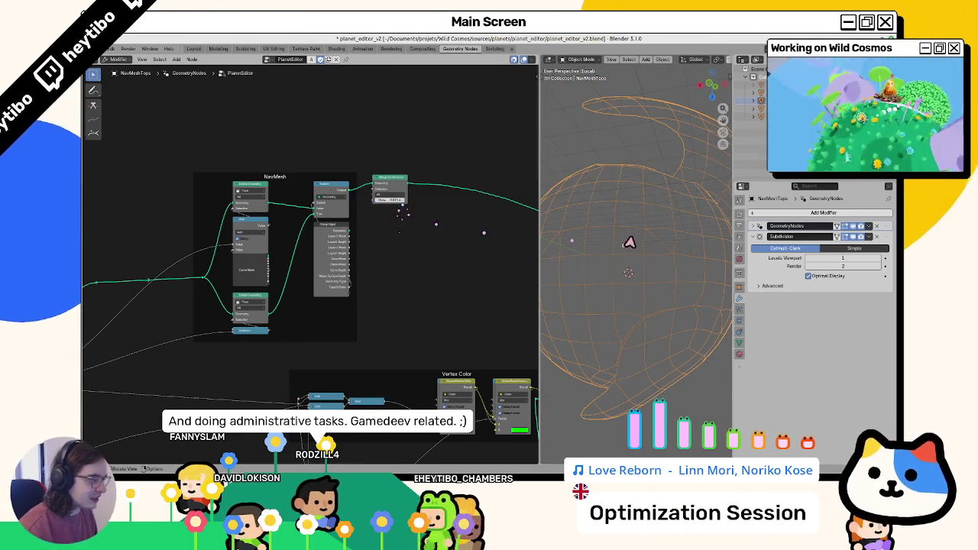
left_click_drag(627, 242, 614, 235)
key("alt+Tab")
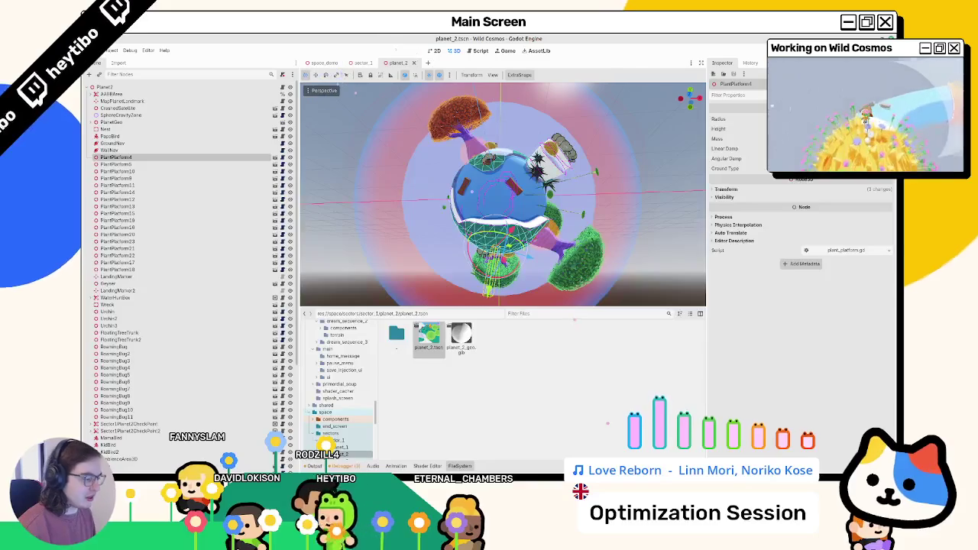
key("alt+Tab")
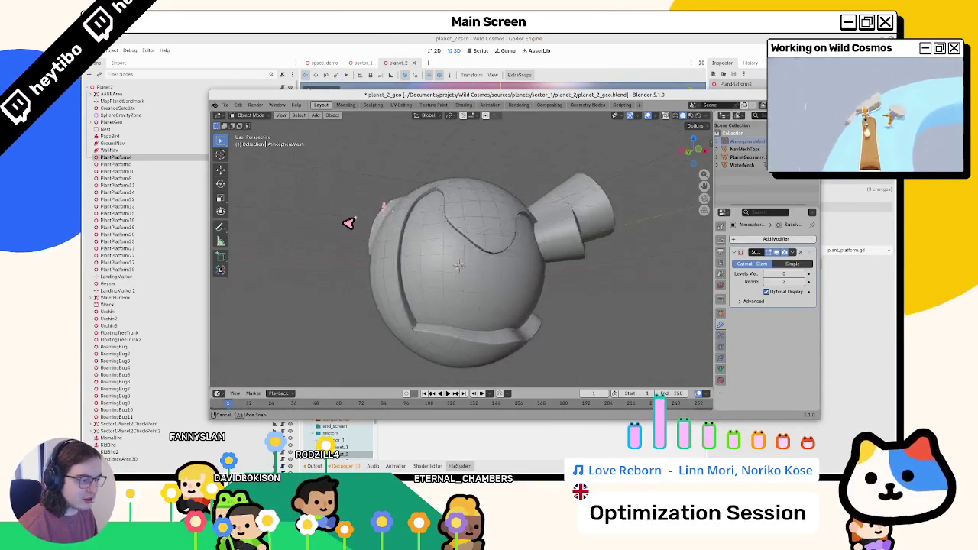
Step: Reveal all objects, hide the atmosphere sphere, and make NavMeshTops active
key("alt+h")
key("h")
left_click(369, 273)
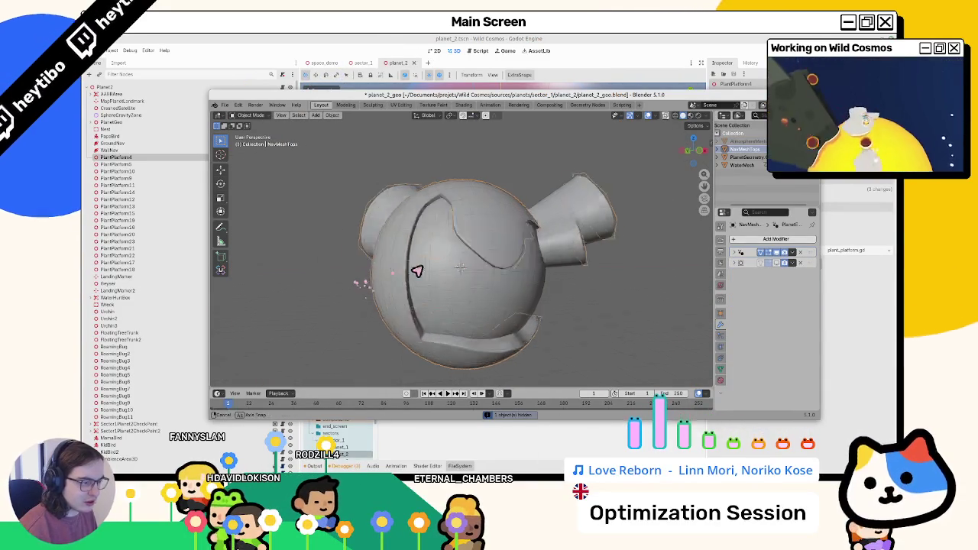
Step: Reload planet_2_geo.blend full-screen in the Geometry Nodes workspace
left_click(224, 105)
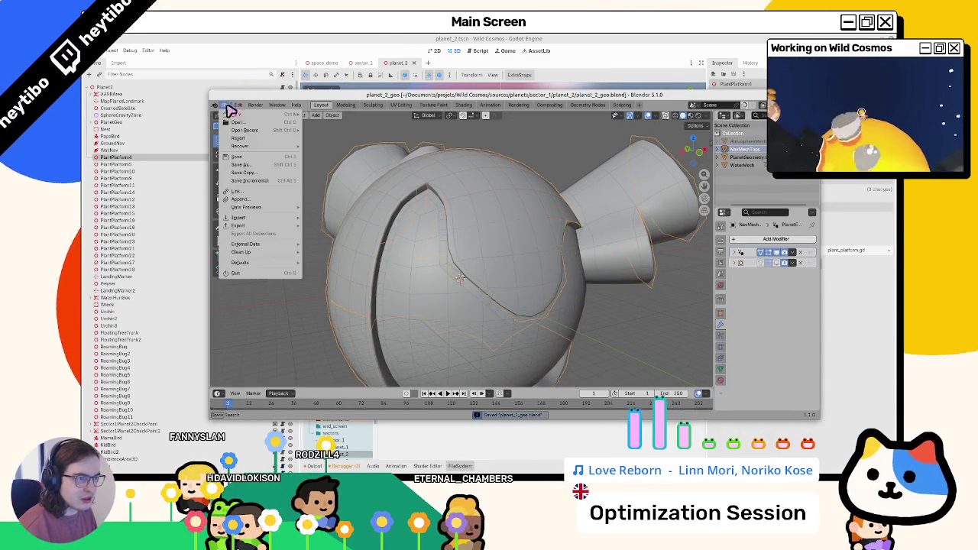
mouse_move(246, 130)
left_click(336, 130)
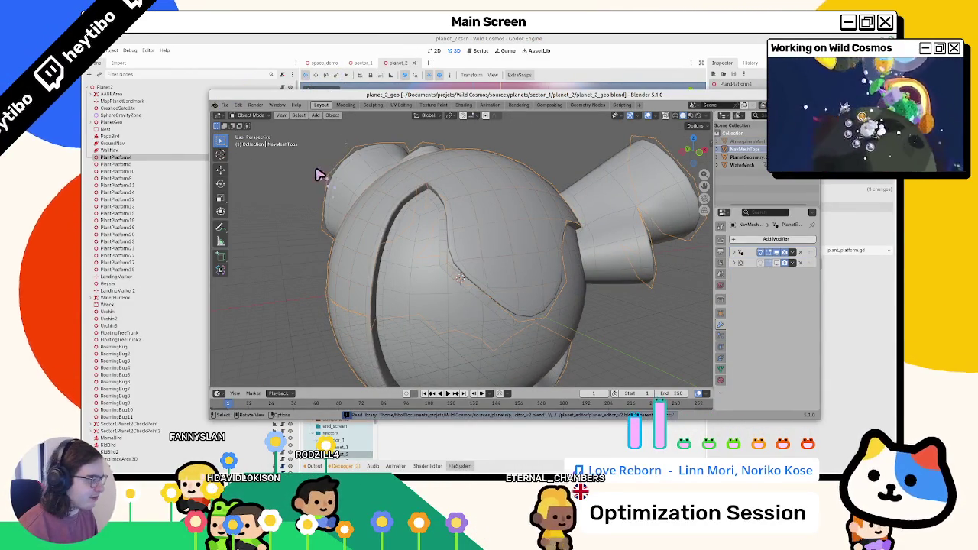
key("super+Up")
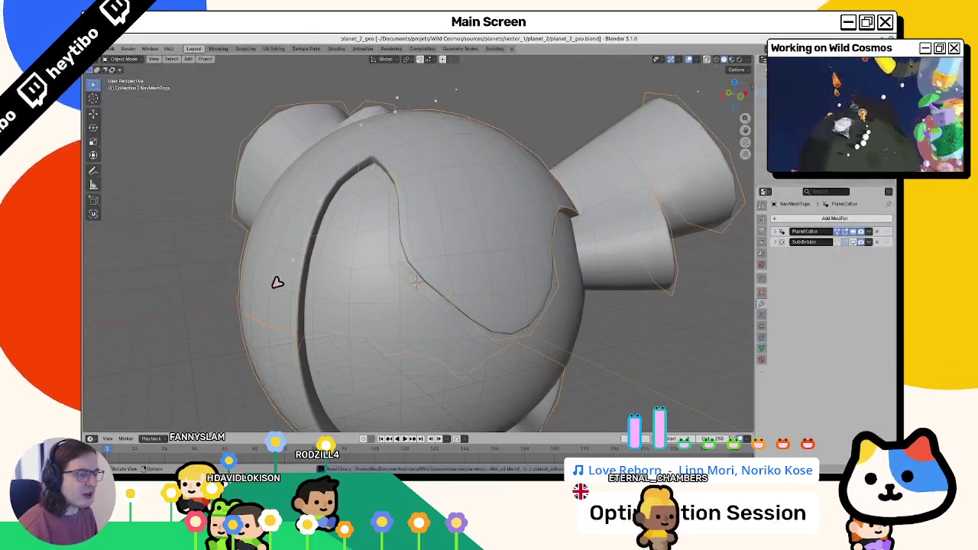
left_click(460, 49)
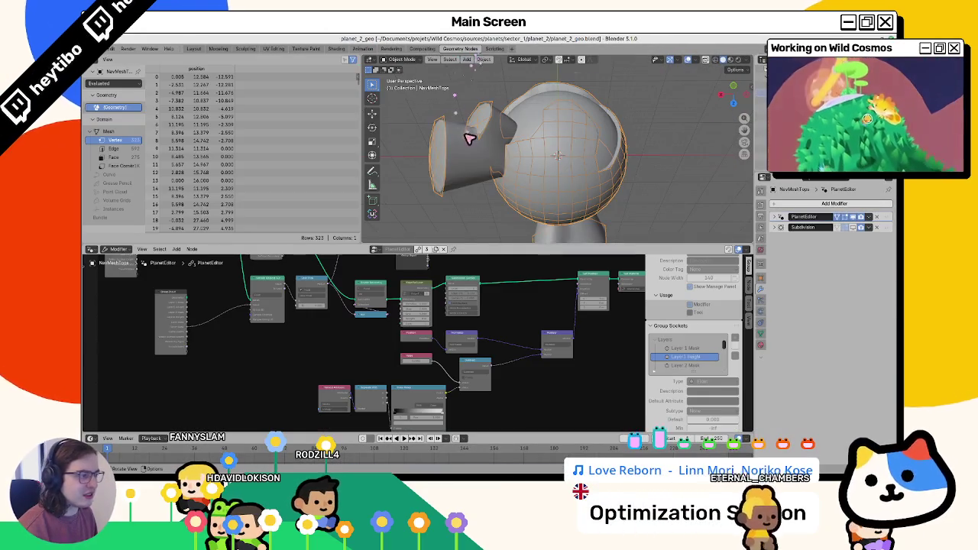
Step: Enable TopsOnSides in NavMeshTops' PlanetEditor modifier
left_click_drag(373, 208, 715, 182)
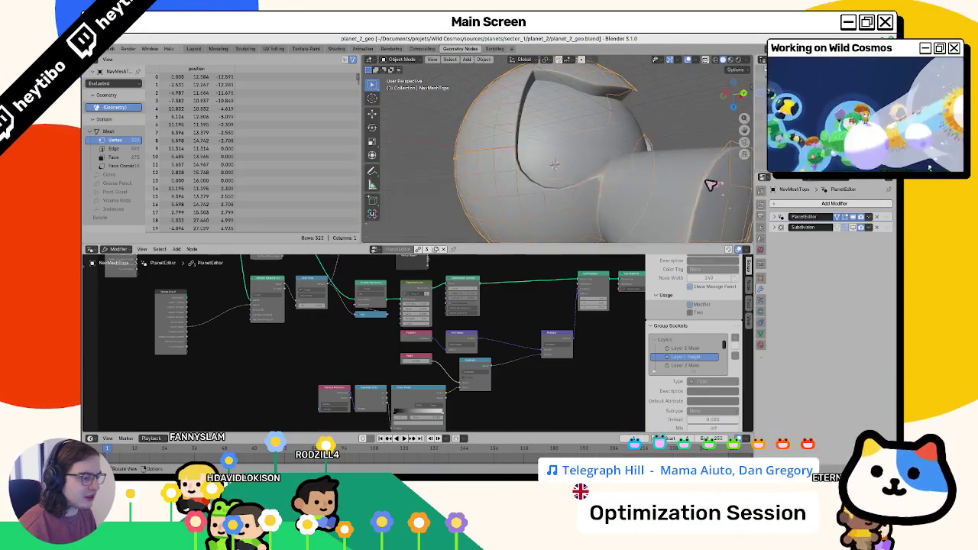
scroll(517, 330, "up", 3)
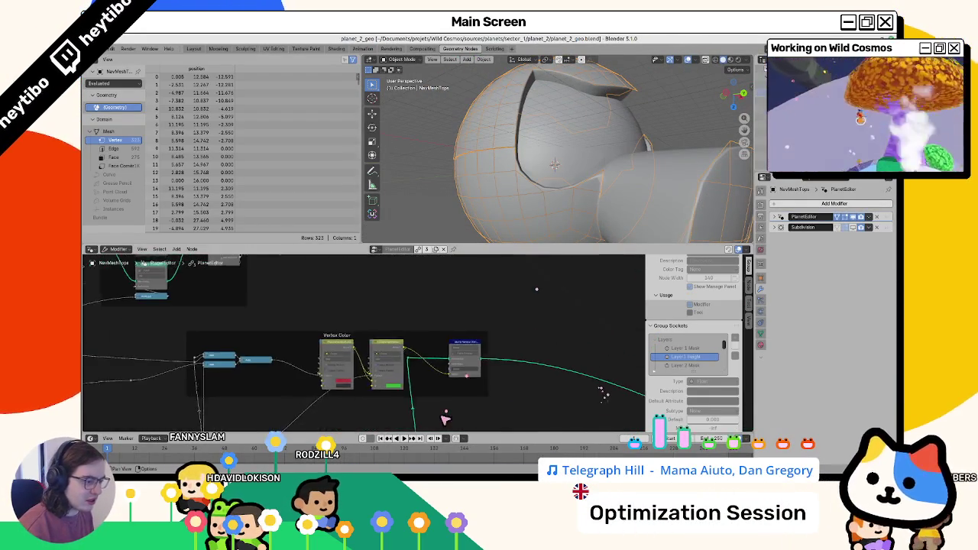
mouse_move(402, 432)
left_mouse_down()
mouse_move(404, 277)
mouse_move(421, 273)
left_mouse_up()
left_click(775, 217)
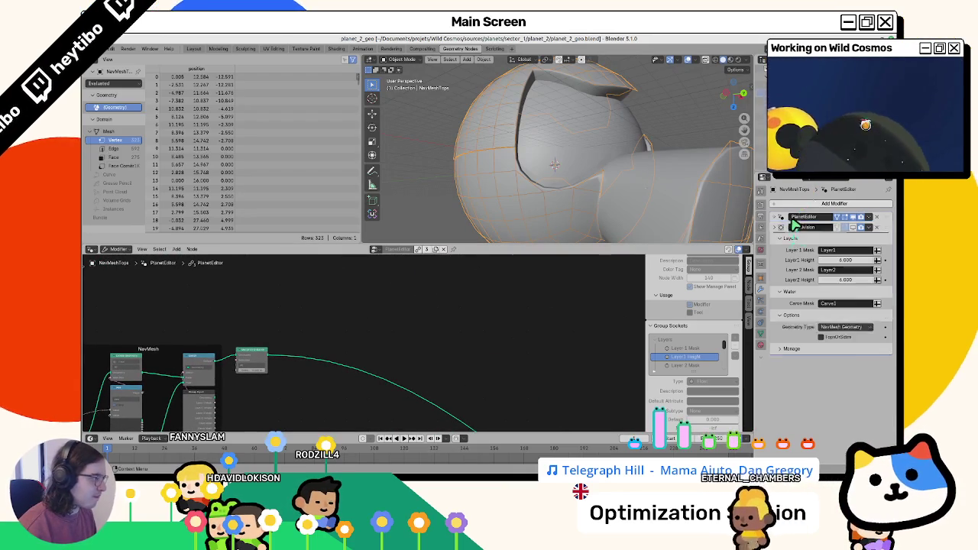
left_click(832, 337)
Step: Compare the mesh with and without TopsOnSides, then select the PlanetGeometry object
key("g")
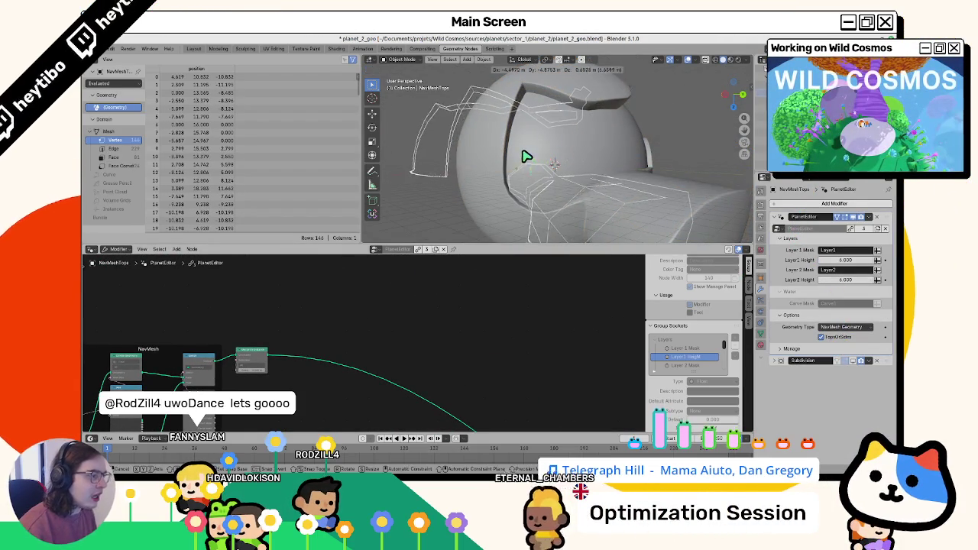
right_click(515, 148)
scroll(504, 153, "up", 5)
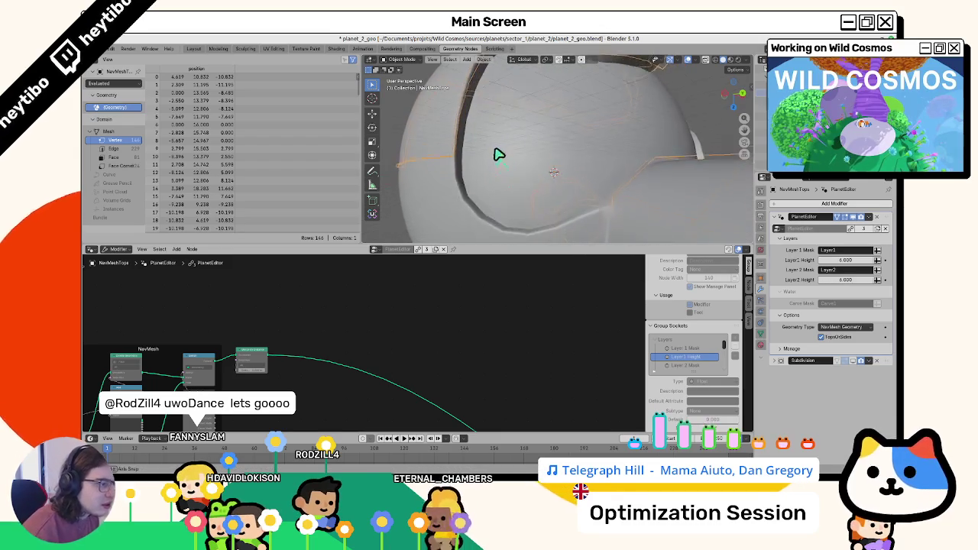
key("ctrl+z")
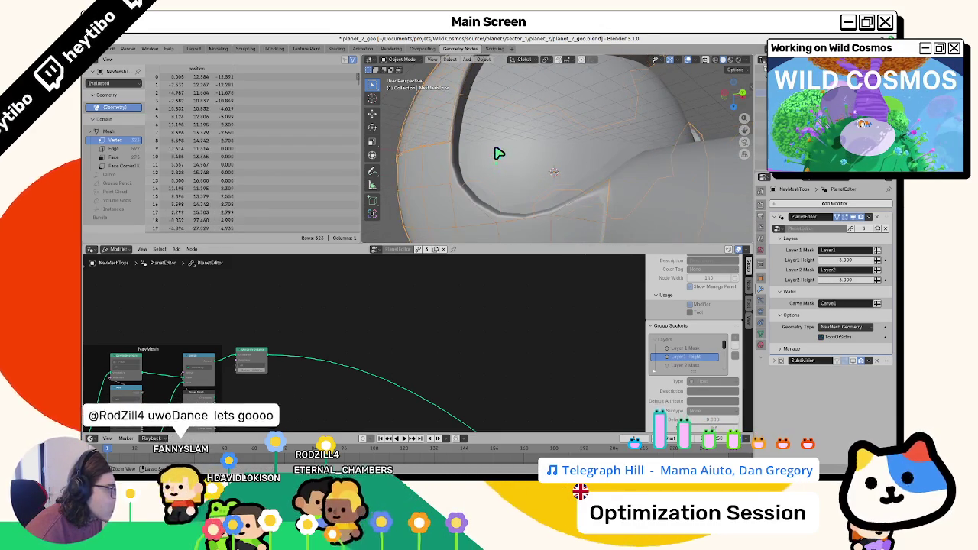
key("ctrl+shift+z")
left_click_drag(437, 149, 516, 147)
left_click_drag(633, 146, 548, 150)
left_click(548, 150)
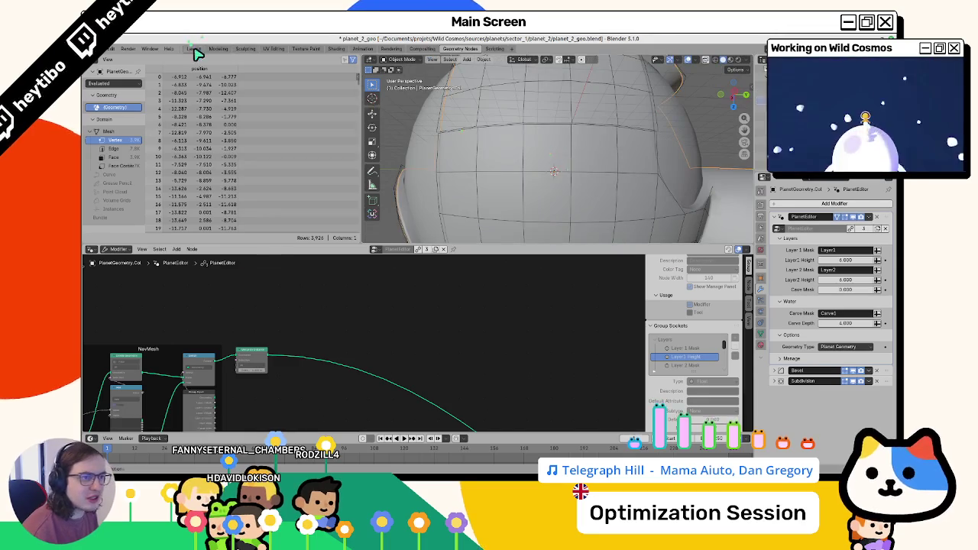
Step: In the Layout workspace, try Edit and Vertex Paint modes on the planet, returning to Object Mode
left_click(193, 48)
left_click_drag(349, 212, 622, 221)
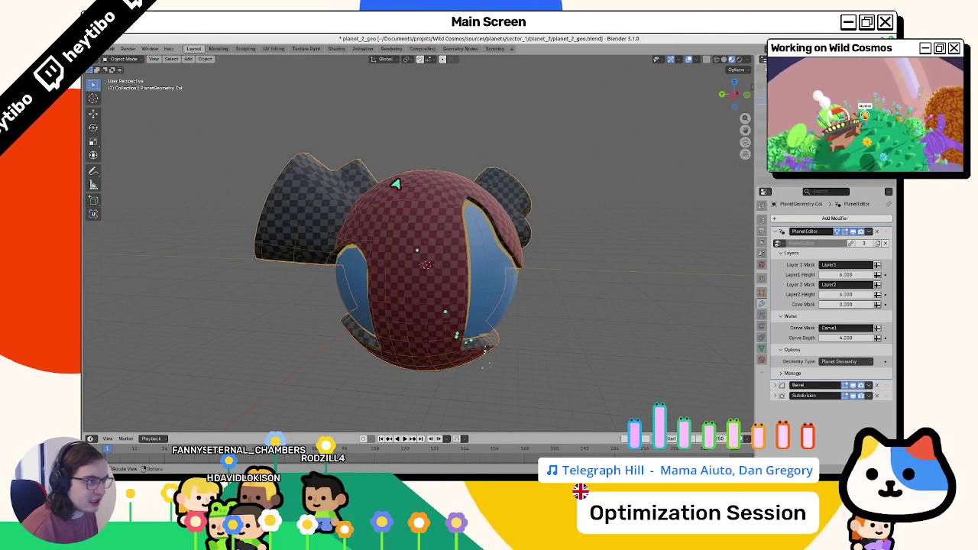
key("Tab")
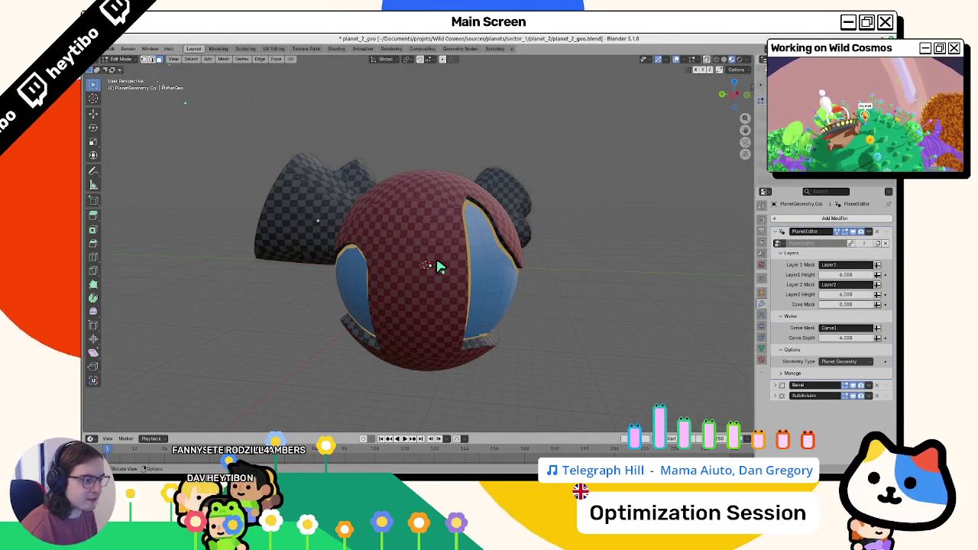
key("ctrl+Tab")
left_click(428, 226)
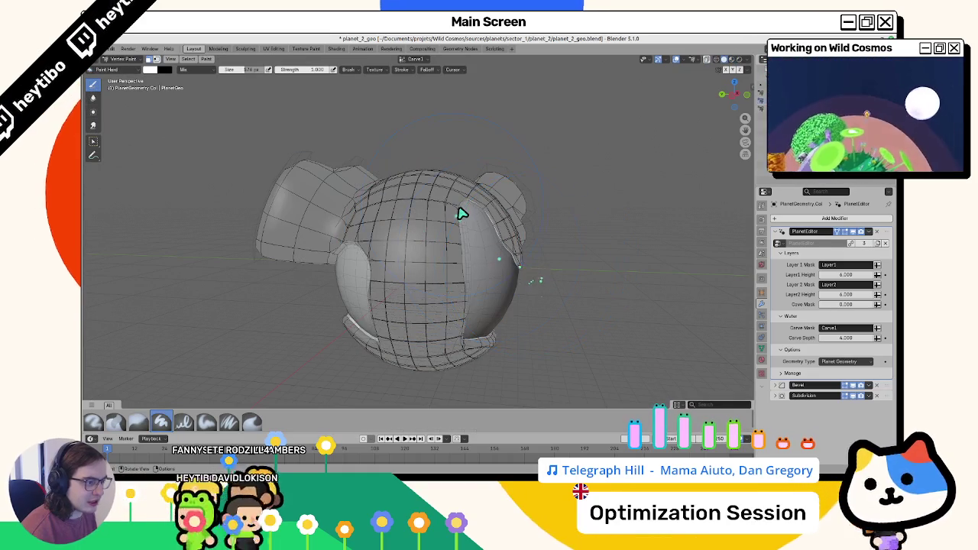
scroll(385, 225, "up", 5)
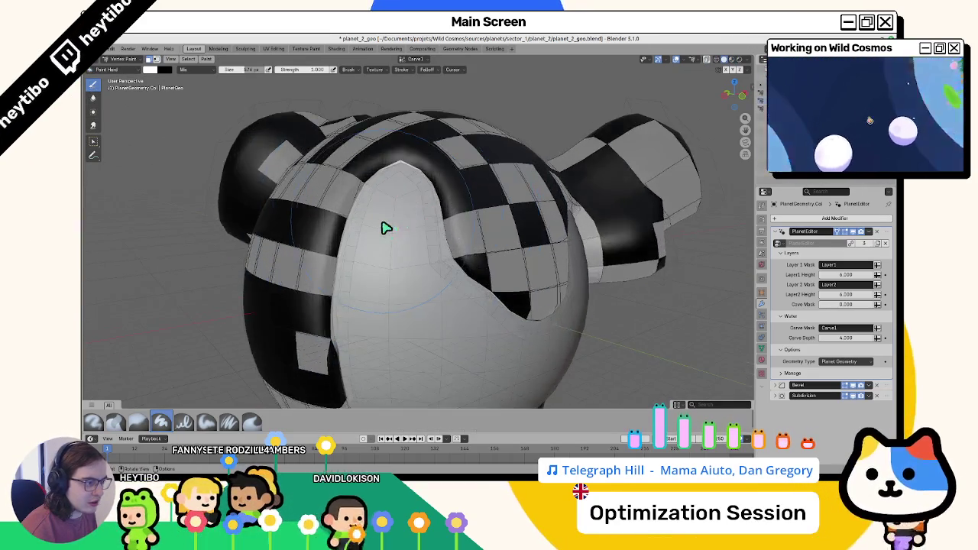
scroll(385, 225, "down", 5)
key("ctrl+Tab")
left_click(283, 240)
scroll(284, 240, "up", 2)
Step: In Vertex Paint, view the Layer1 then Layer2 colour layers, then enter Edit Mode
key("ctrl+Tab")
left_click(279, 186)
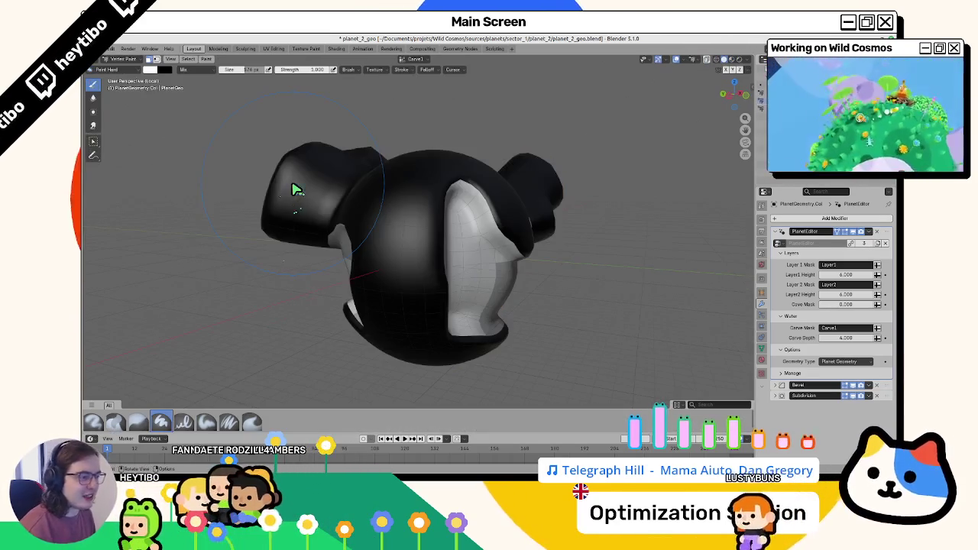
left_click(414, 58)
left_click(387, 77)
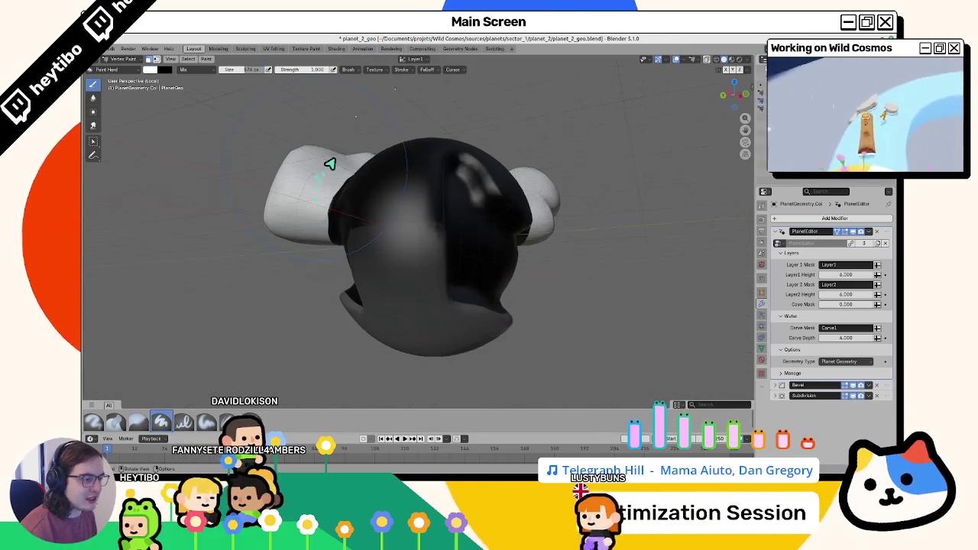
left_click(413, 58)
left_click(388, 84)
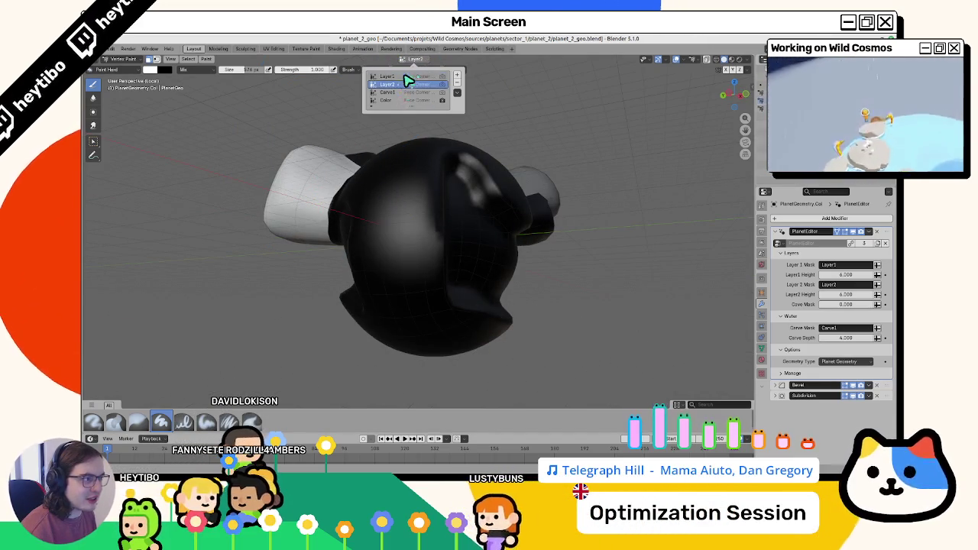
key("Tab")
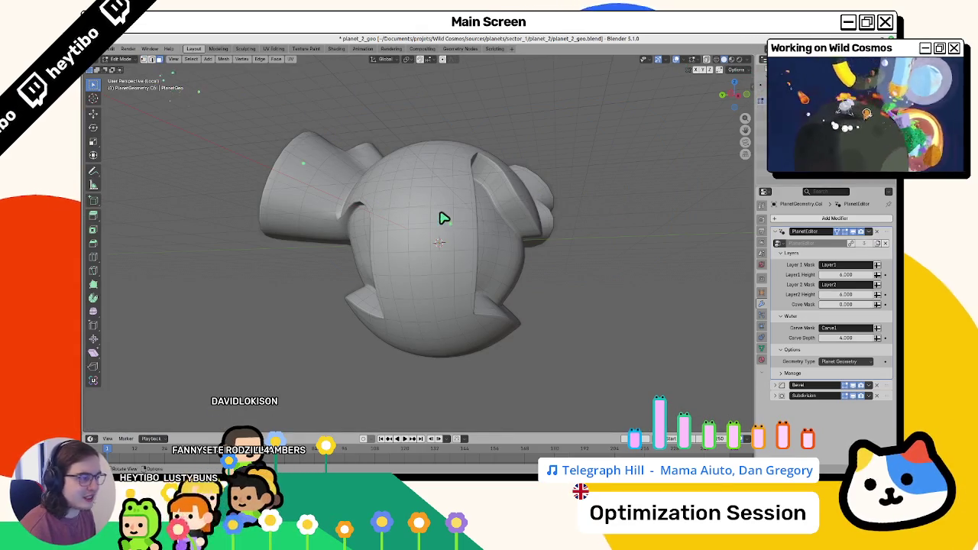
Step: Apply Smooth Vertex Colors to an on-cage selected face block, then return to Object Mode
left_click(840, 232)
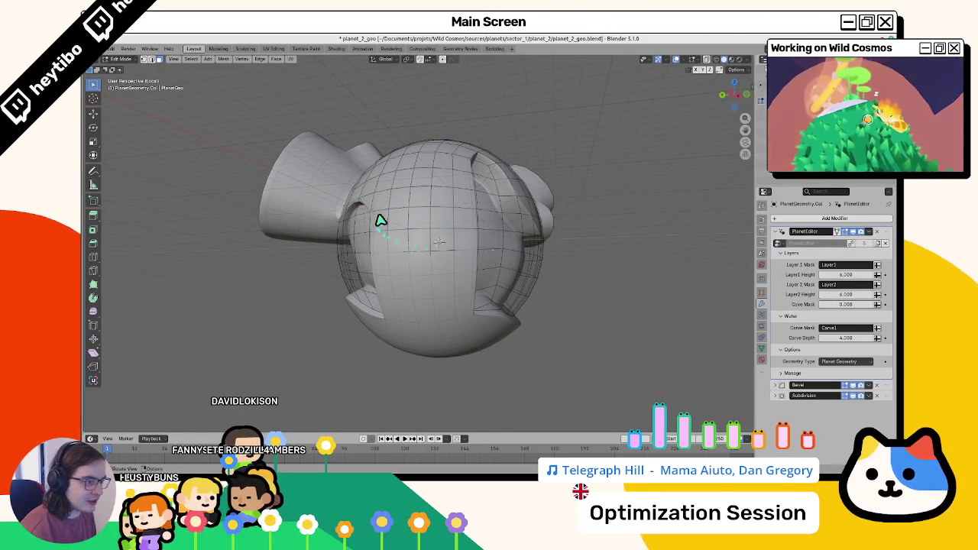
left_click(464, 270, "ctrl+shift")
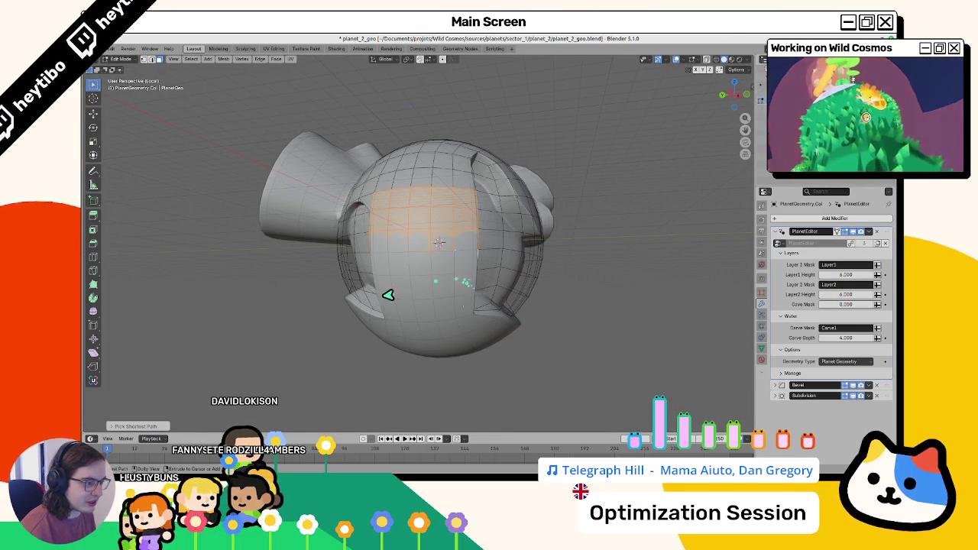
key("ctrl+Tab")
left_click(400, 164)
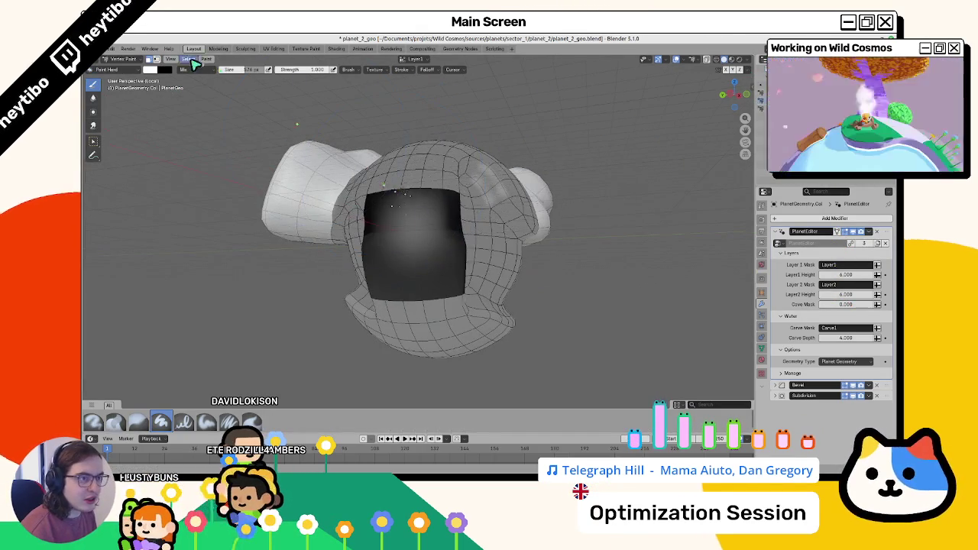
left_click(199, 62)
mouse_move(204, 60)
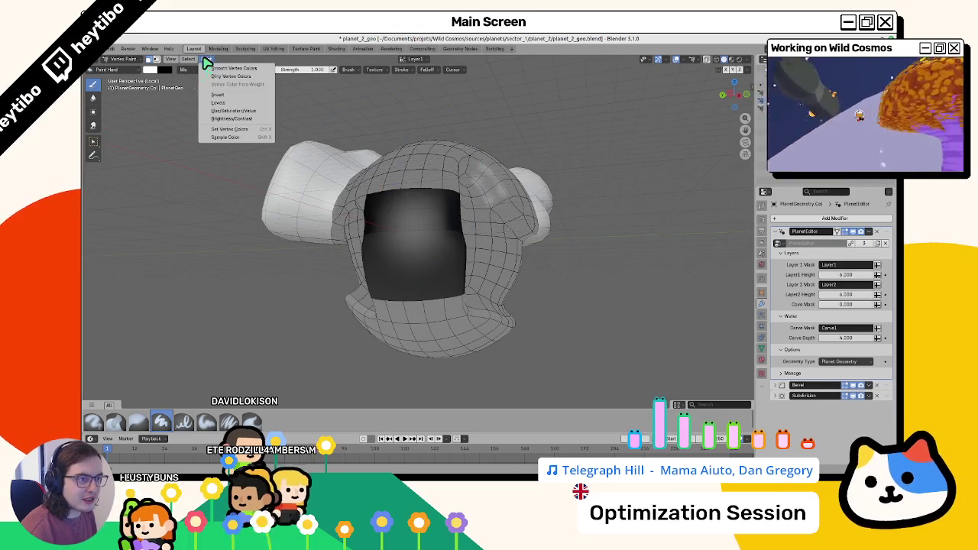
left_click(249, 70)
key("ctrl+Tab")
left_click(224, 240)
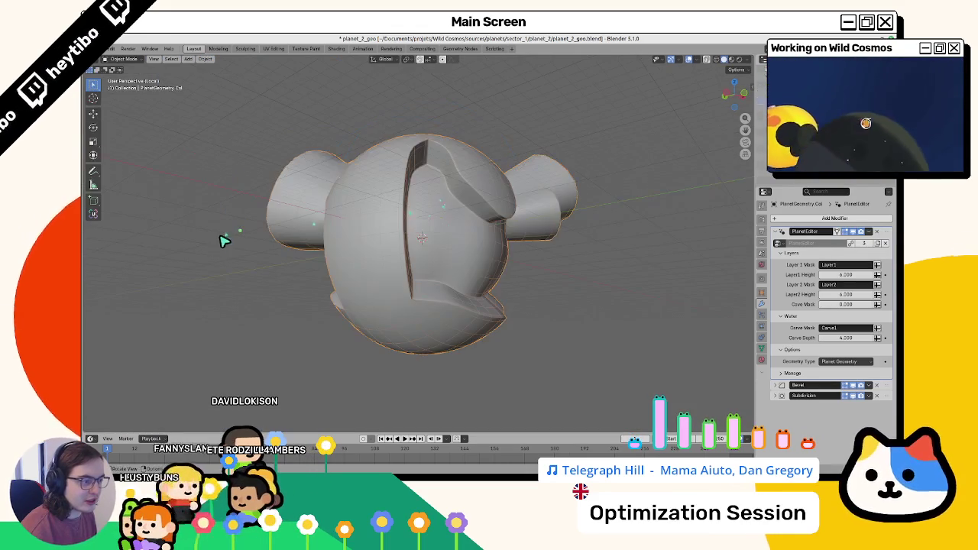
mouse_move(271, 245)
left_mouse_down()
mouse_move(240, 256)
mouse_move(259, 259)
left_mouse_up()
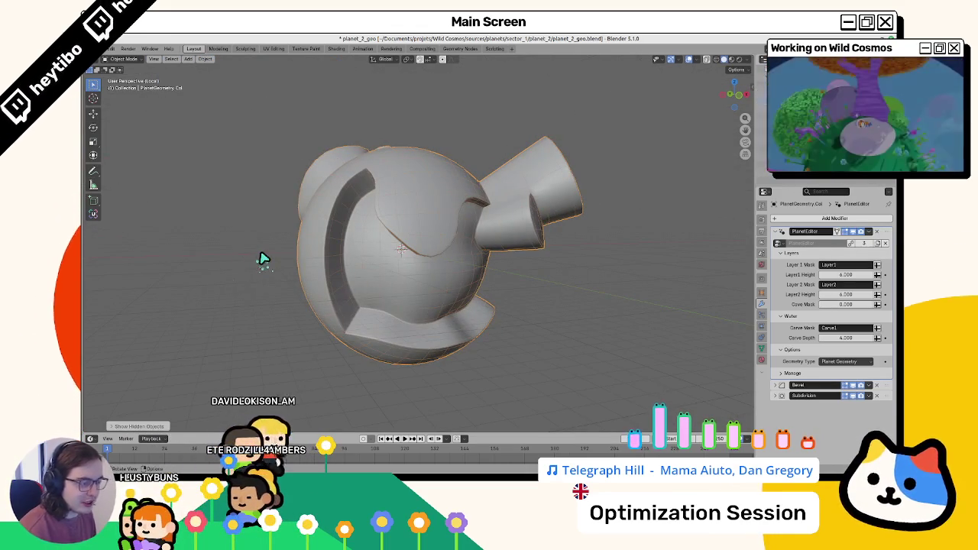
Step: Leave local view, hide the atmosphere sphere, and select NavMeshTops
key("KP_Divide")
left_click(265, 259)
key("h")
mouse_move(269, 264)
left_mouse_down()
mouse_move(229, 251)
mouse_move(263, 279)
mouse_move(234, 277)
mouse_move(262, 257)
mouse_move(246, 264)
left_mouse_up()
left_click(265, 279)
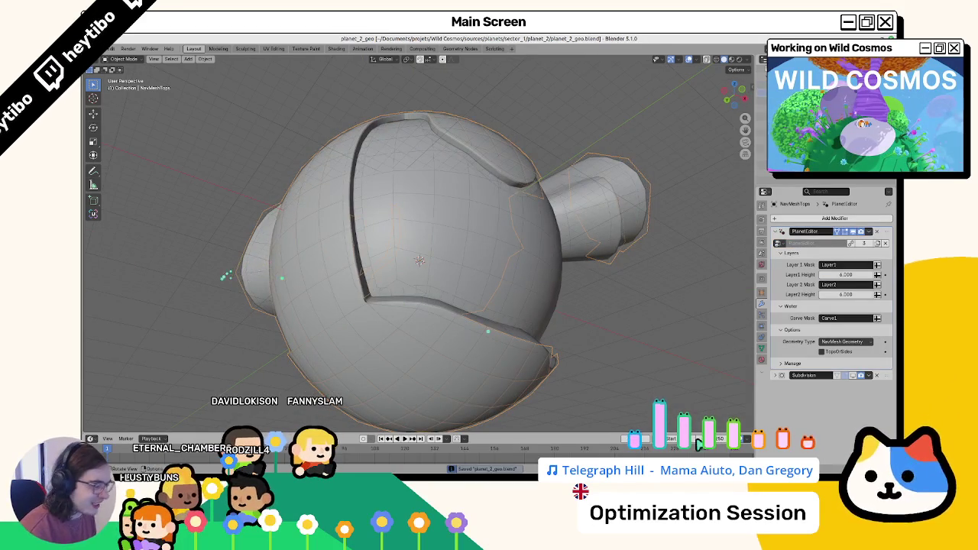
Step: Back in the planet_2_geo window, reopen planet_2_geo.blend from the recent files
key("alt+Tab")
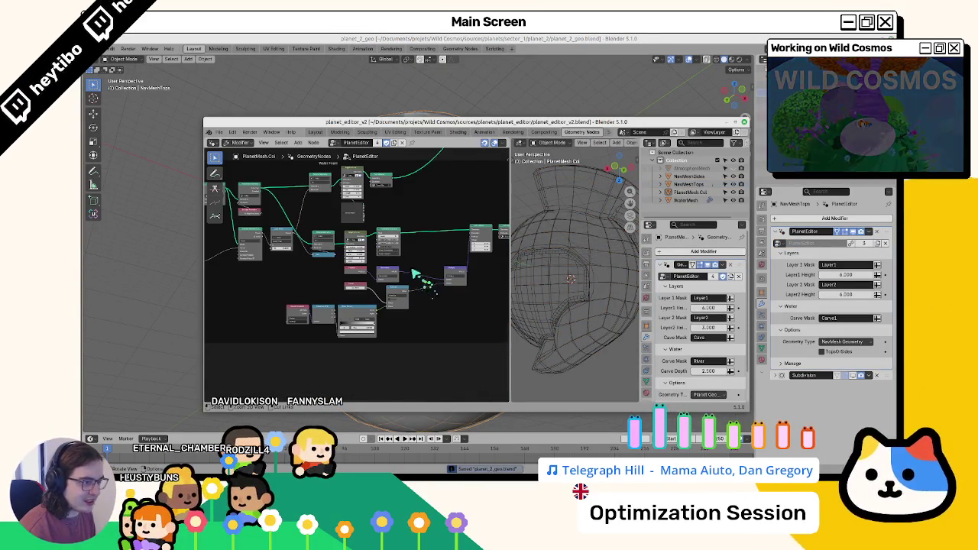
left_click(745, 123)
left_click(110, 48)
mouse_move(156, 77)
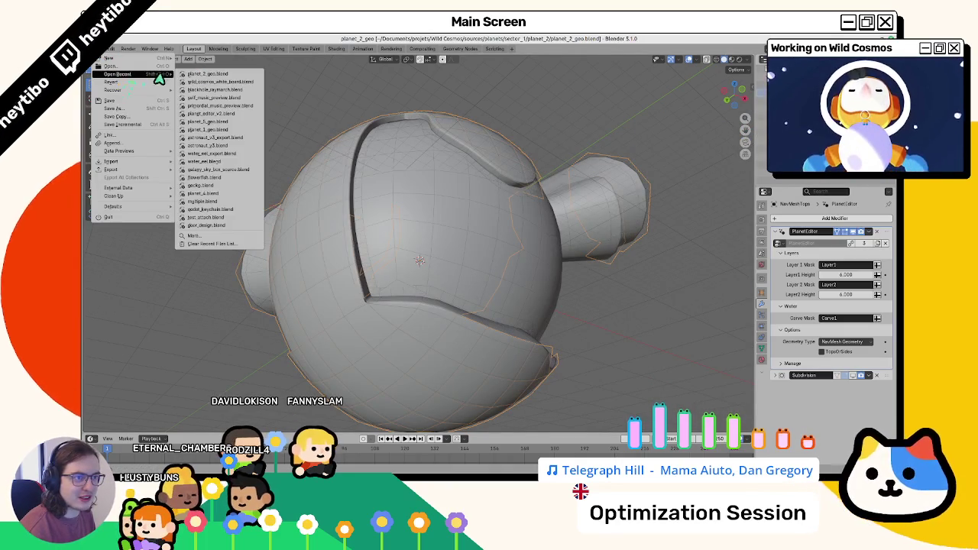
left_click(214, 74)
mouse_move(214, 81)
left_mouse_down()
mouse_move(275, 192)
mouse_move(293, 171)
mouse_move(278, 179)
mouse_move(325, 236)
left_mouse_up()
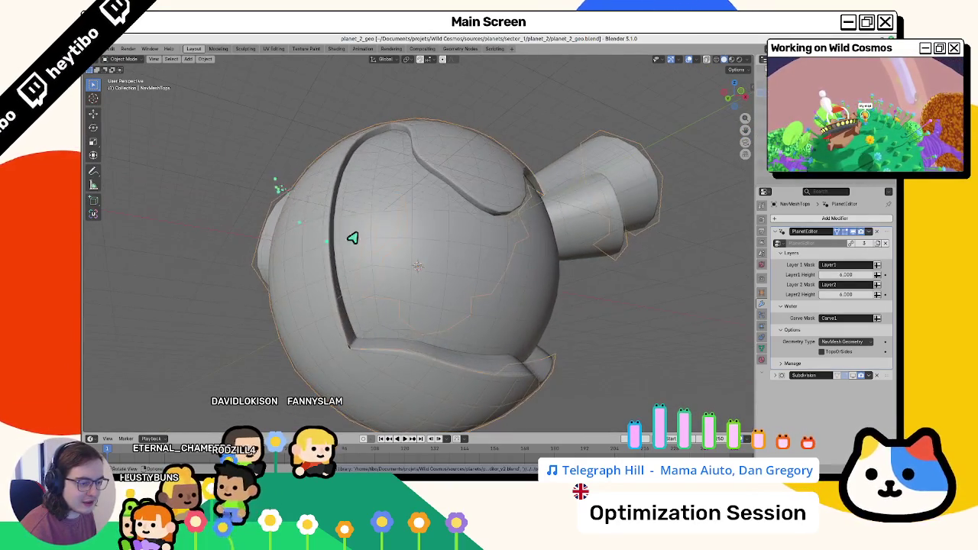
scroll(507, 283, "up", 6)
scroll(501, 275, "down", 8)
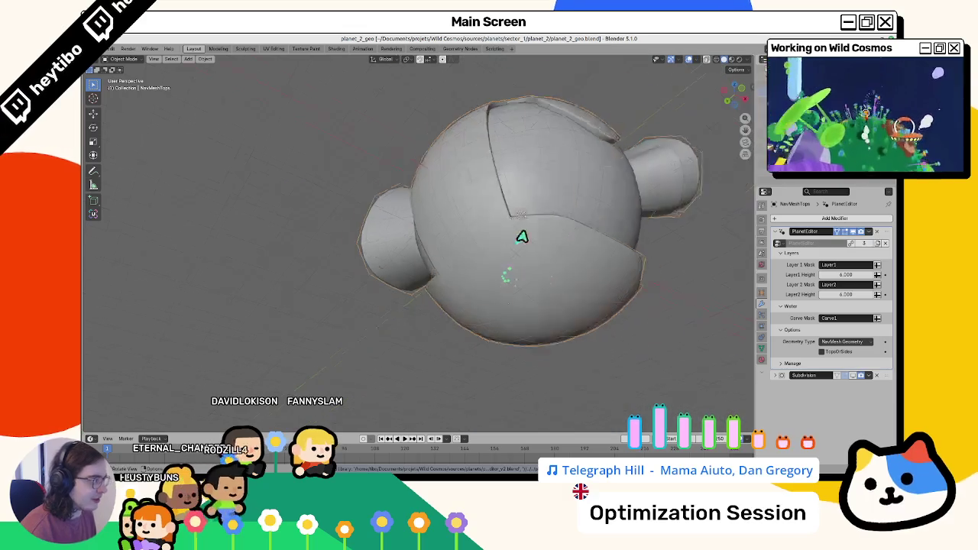
scroll(597, 260, "up", 4)
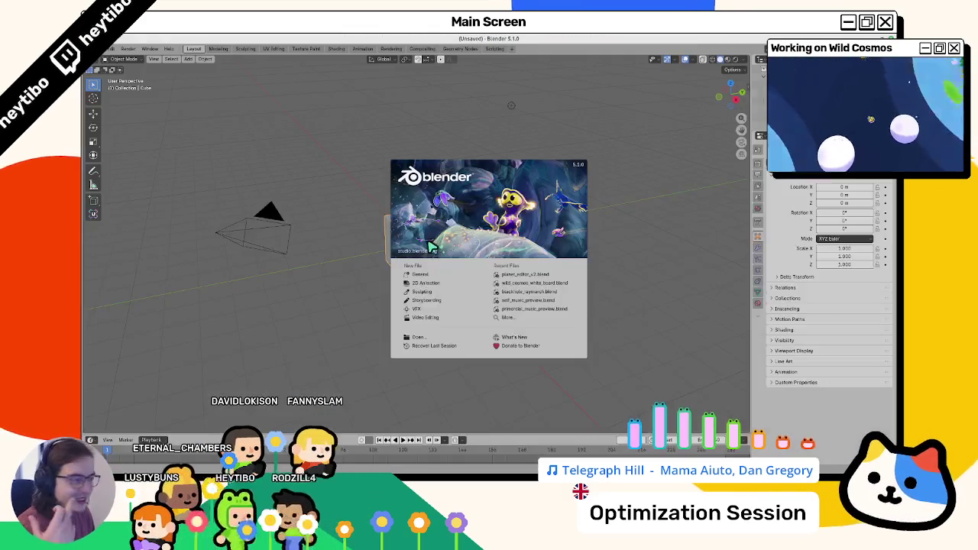
left_click(526, 276)
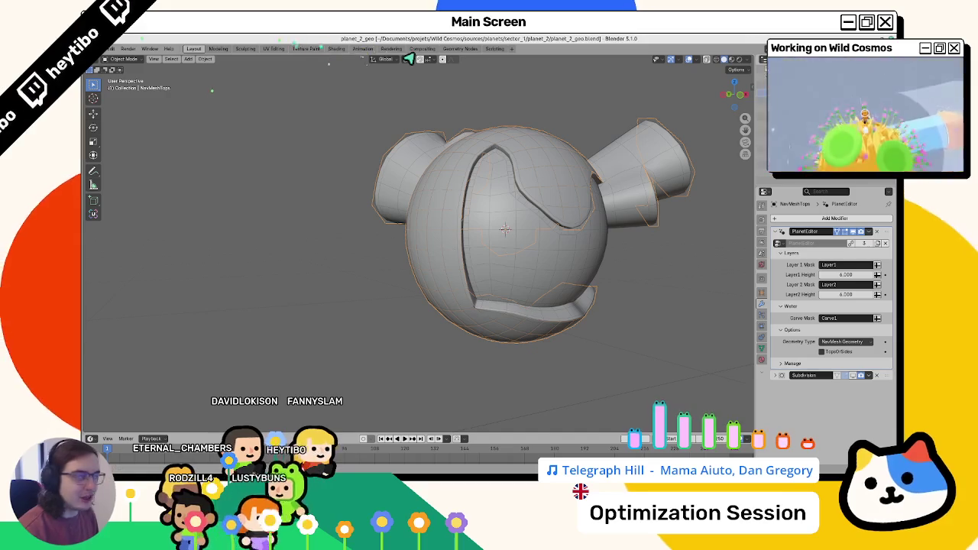
Step: Make trial duplicates of NavMeshTops, including a linked copy, keeping them in place
key("shift+d")
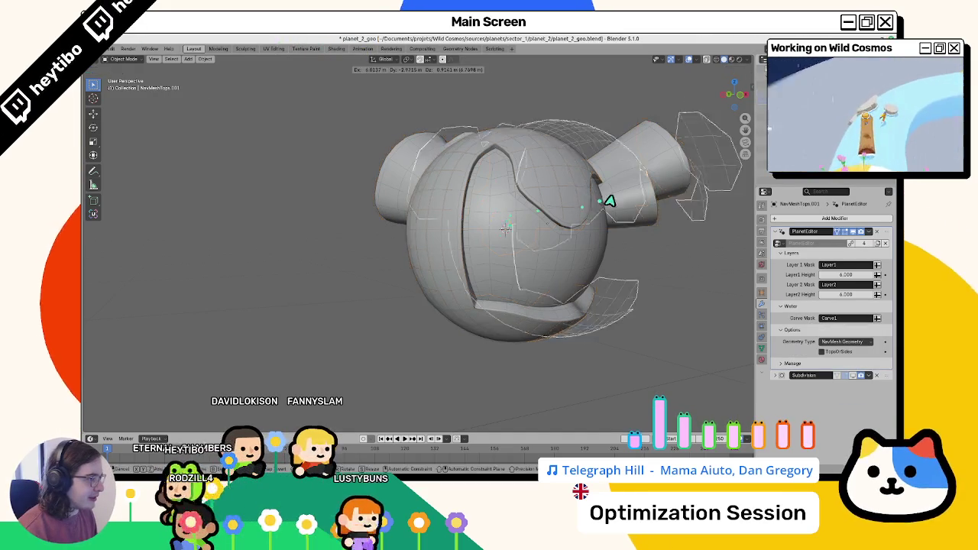
right_click(606, 201)
key("alt+d")
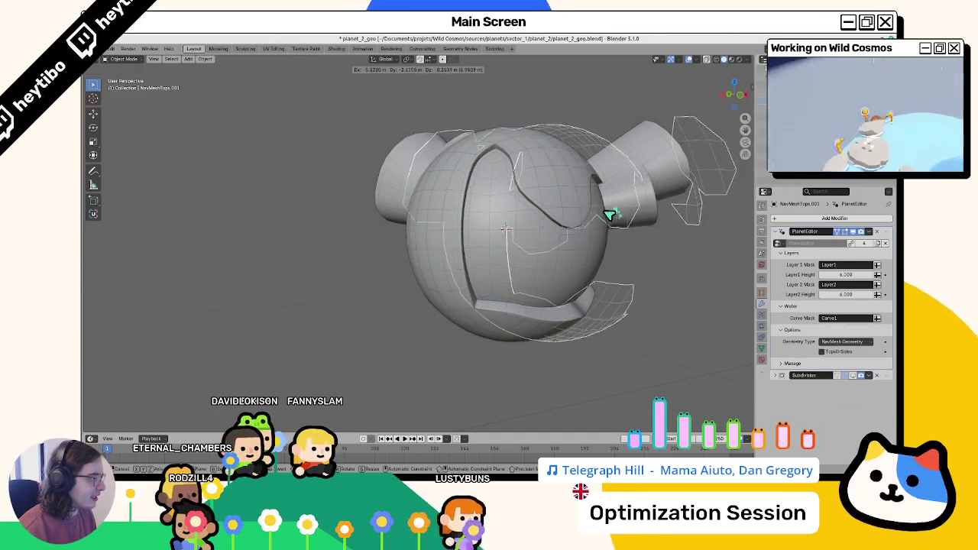
left_click(640, 295)
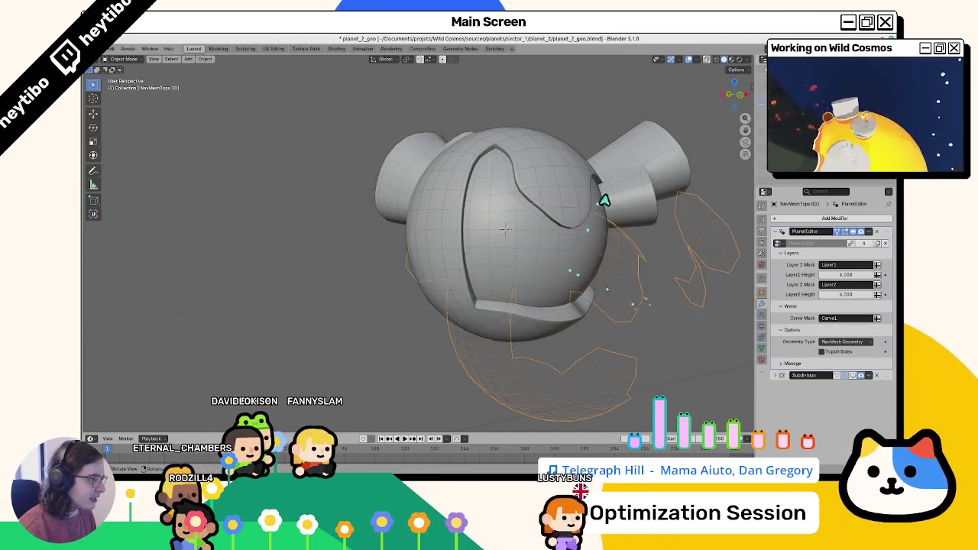
Step: Inspect the planet sphere and NavMeshTops.001 meshes in edit mode, then reselect the original NavMeshTops
left_click(611, 201)
key("Tab")
key("Tab")
left_click(613, 298)
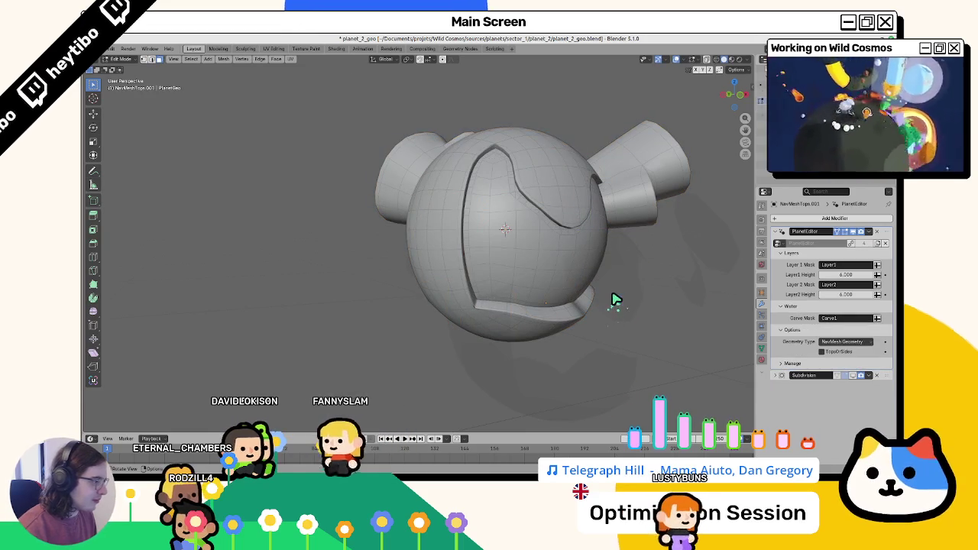
left_click(490, 298)
key("Tab")
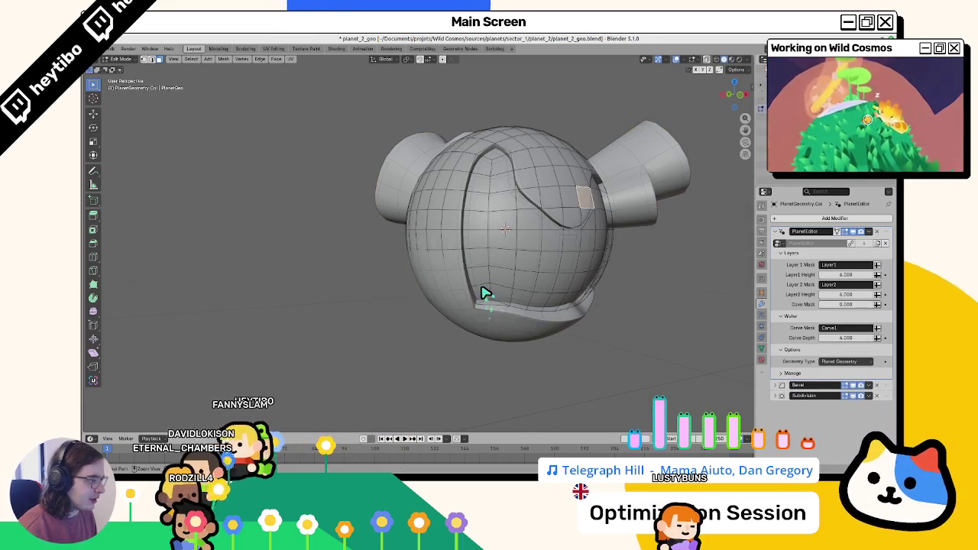
key("Tab")
key("Tab")
key("Tab")
left_click(477, 284)
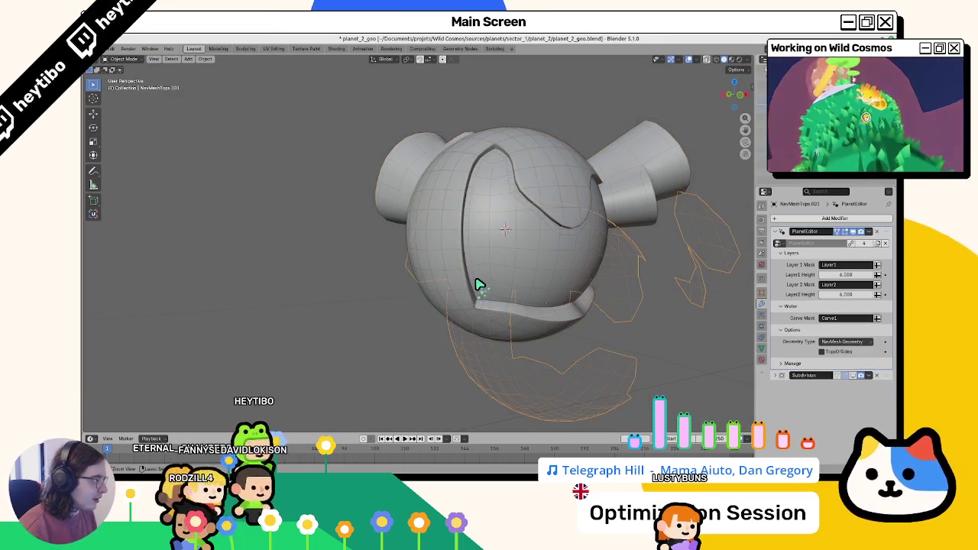
key("Tab")
key("Tab")
left_click(477, 284)
left_click(477, 284)
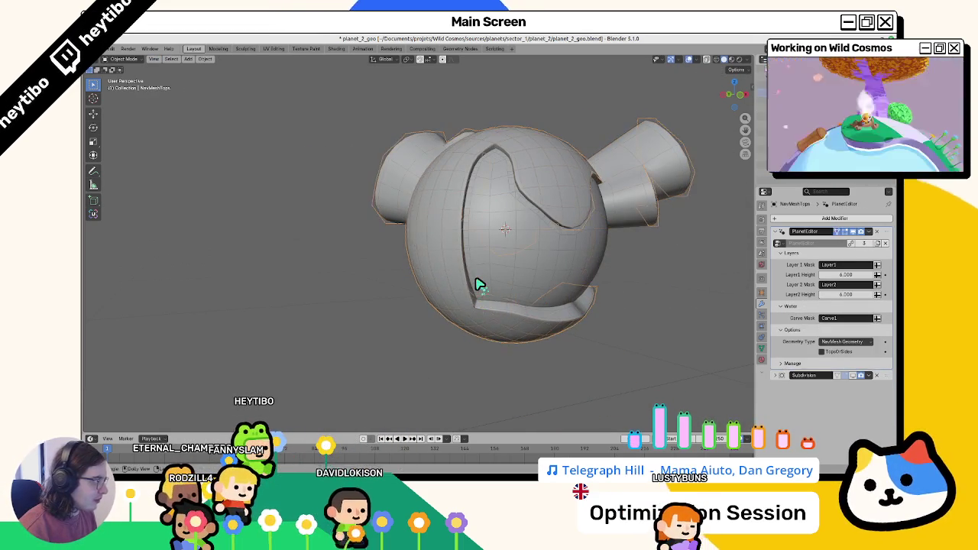
left_click(477, 284)
Step: Create an in-place linked copy of NavMeshTops and enable TopsOrSides in its PlanetEditor modifier
key("alt+d")
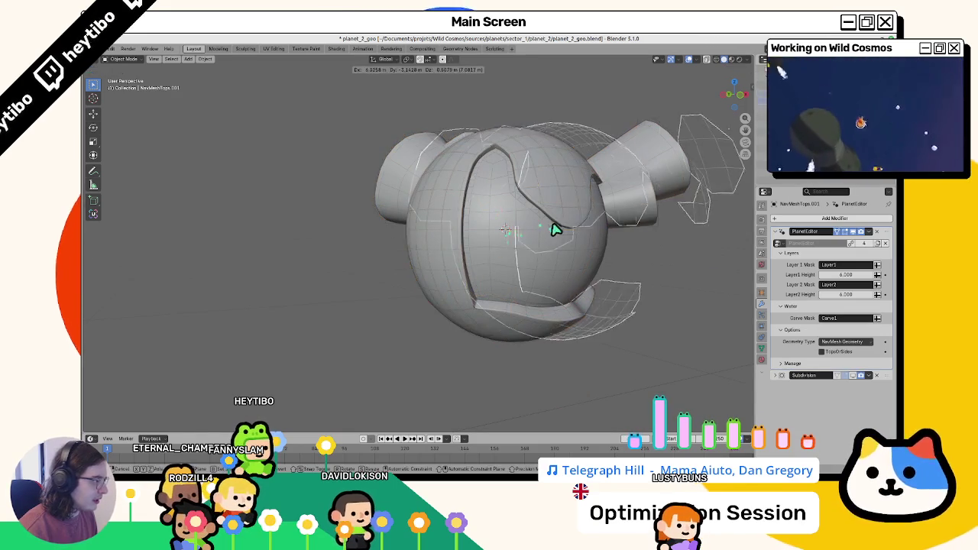
right_click(504, 230)
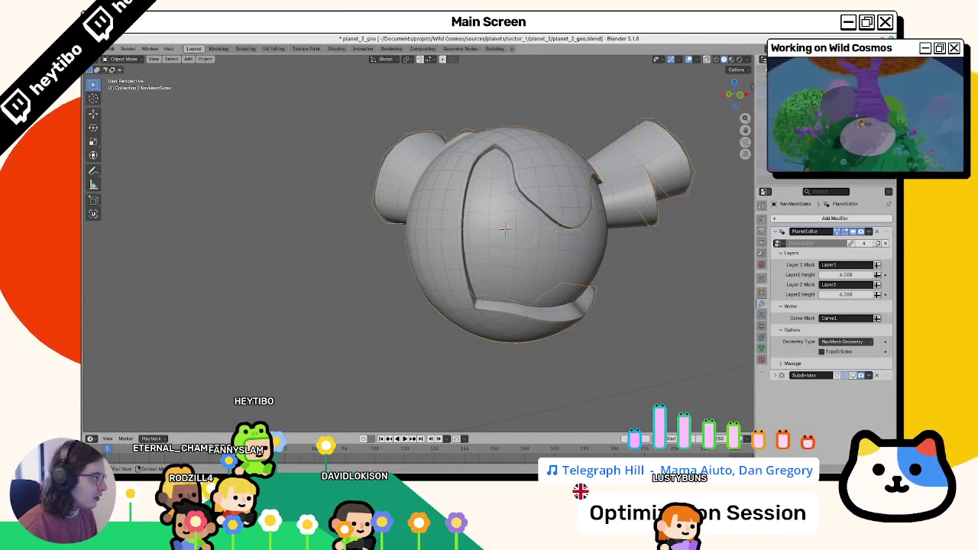
left_click(822, 351)
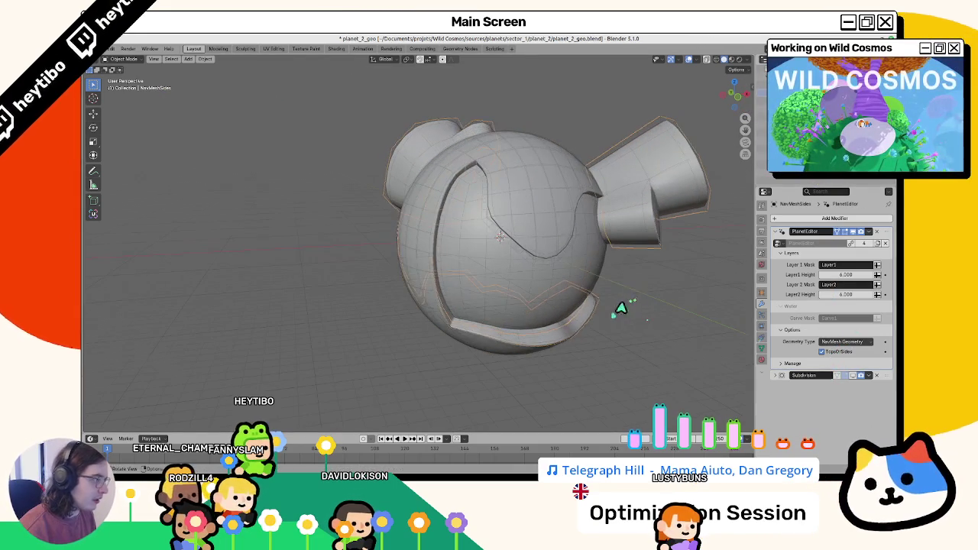
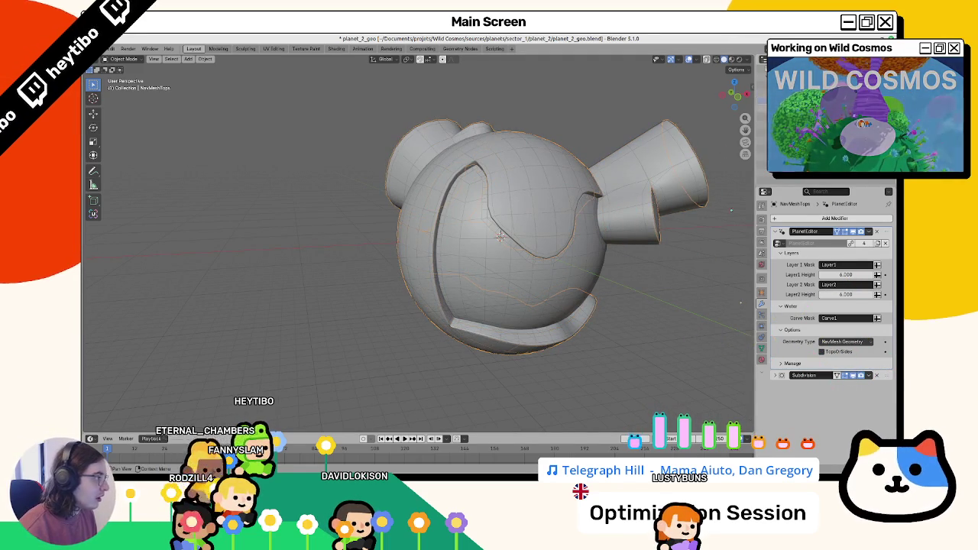
Step: Inspect the planet mesh in X-ray, then undo the TopsOrSides change
key("shift+z")
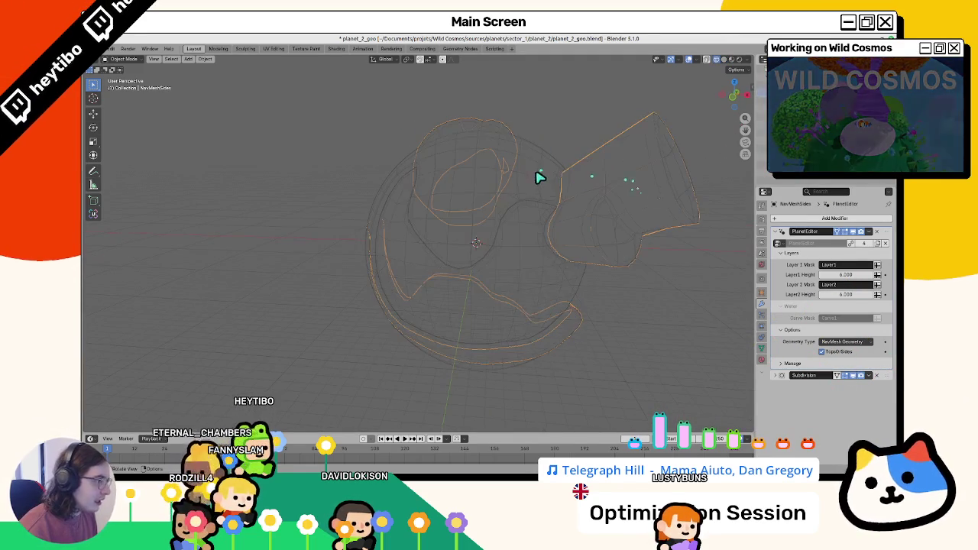
left_click_drag(540, 181, 592, 205)
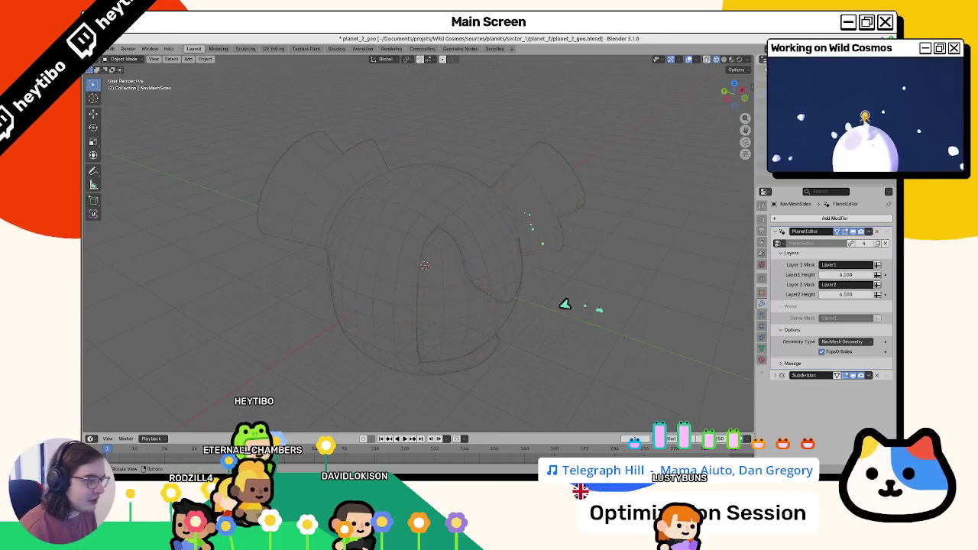
key("shift+z")
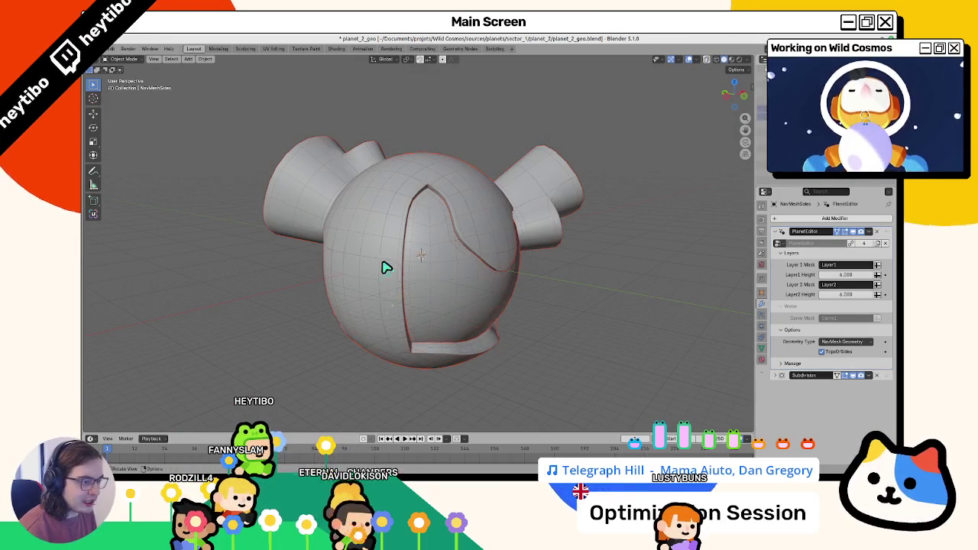
key("ctrl+z")
Step: Select PlanetGeometry, cancel the accidental move, and go to planet_editor_v2's File menu
scroll(396, 274, "up", 2)
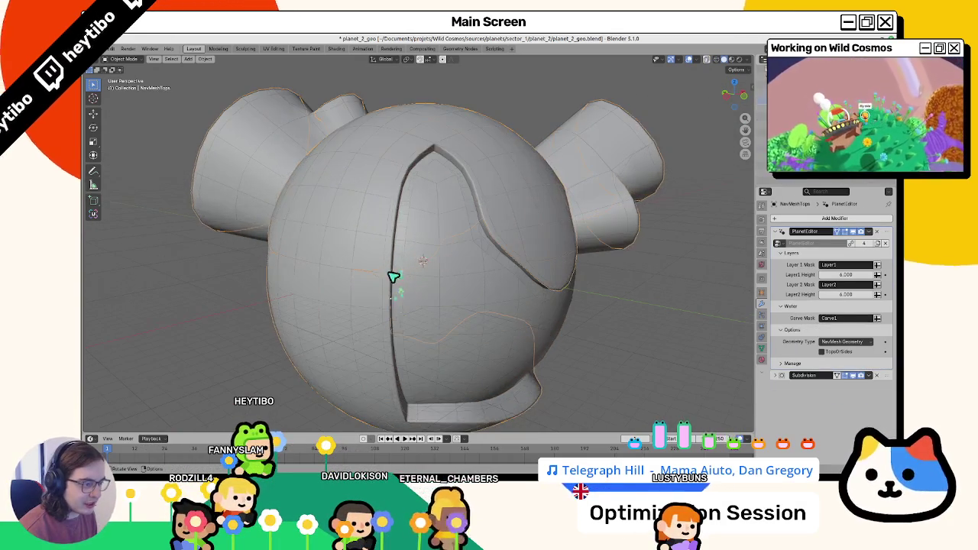
left_click(395, 274)
key("g")
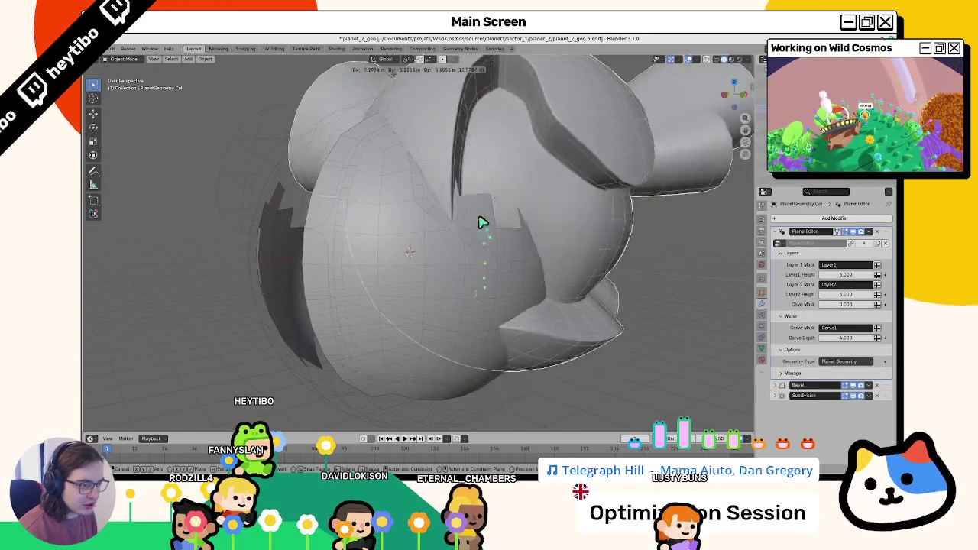
right_click(482, 222)
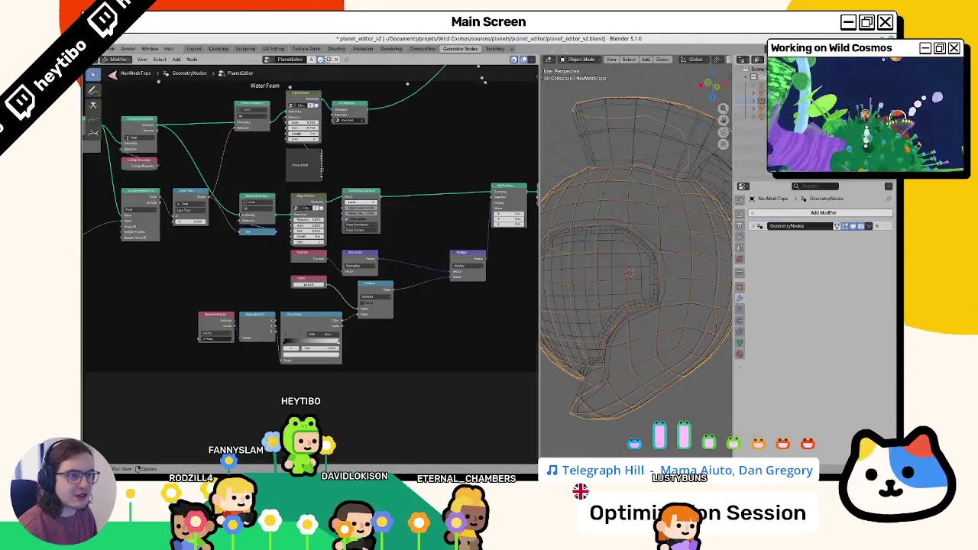
left_click(110, 49)
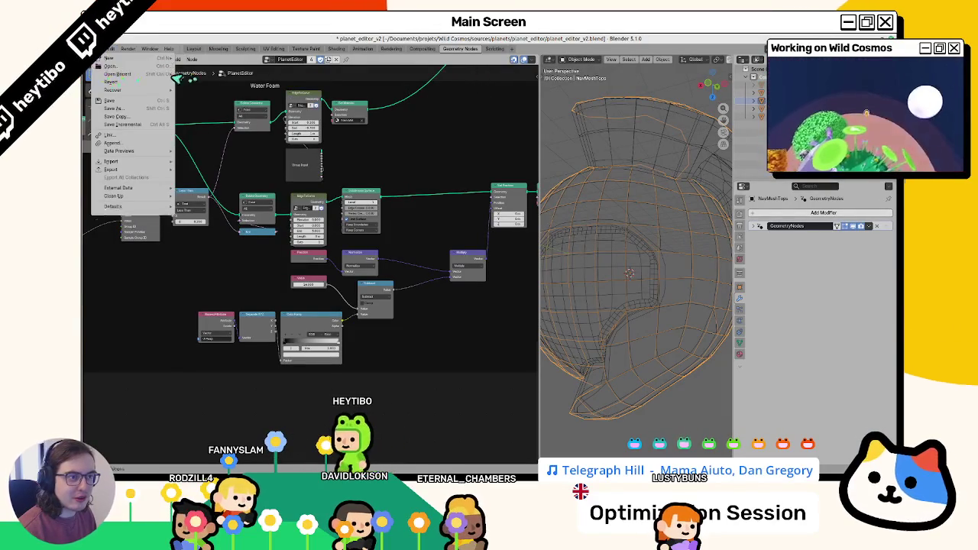
Step: Reopen planet_editor_v2 from recent files, discarding unsaved changes
left_click(111, 48)
mouse_move(117, 74)
left_click(219, 76)
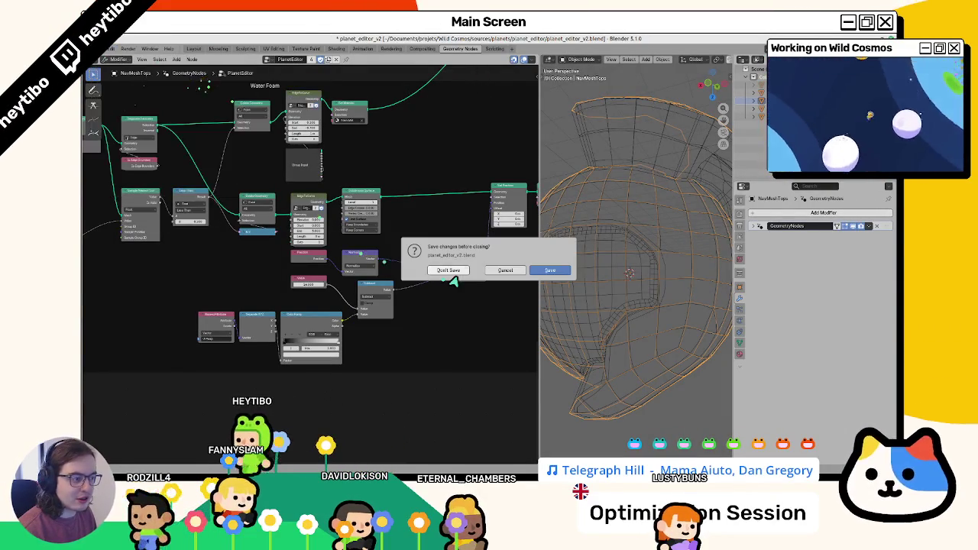
left_click(451, 272)
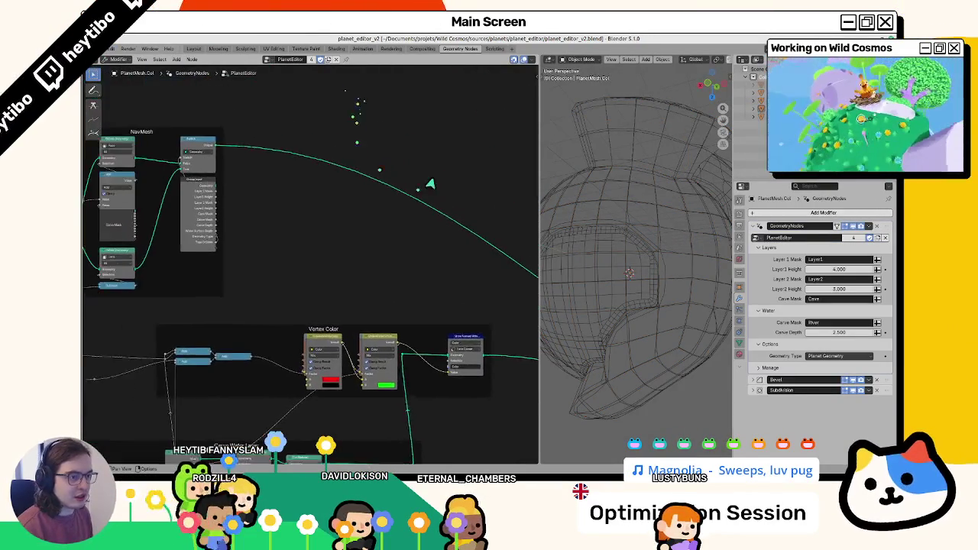
Step: Insert a Merge by Distance node into the NavMesh link and save planet_editor_v2
key("shift+a")
type("merge b")
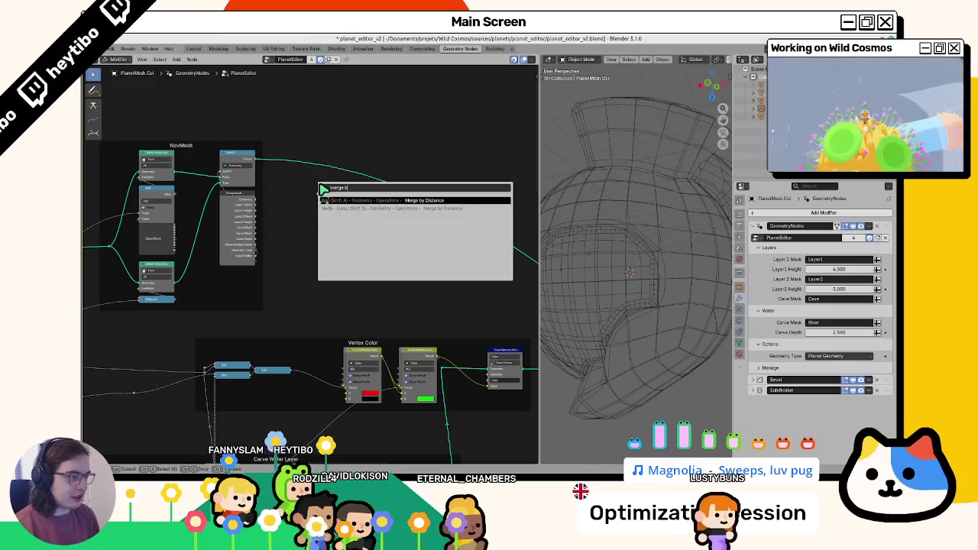
key("Return")
left_click(308, 189)
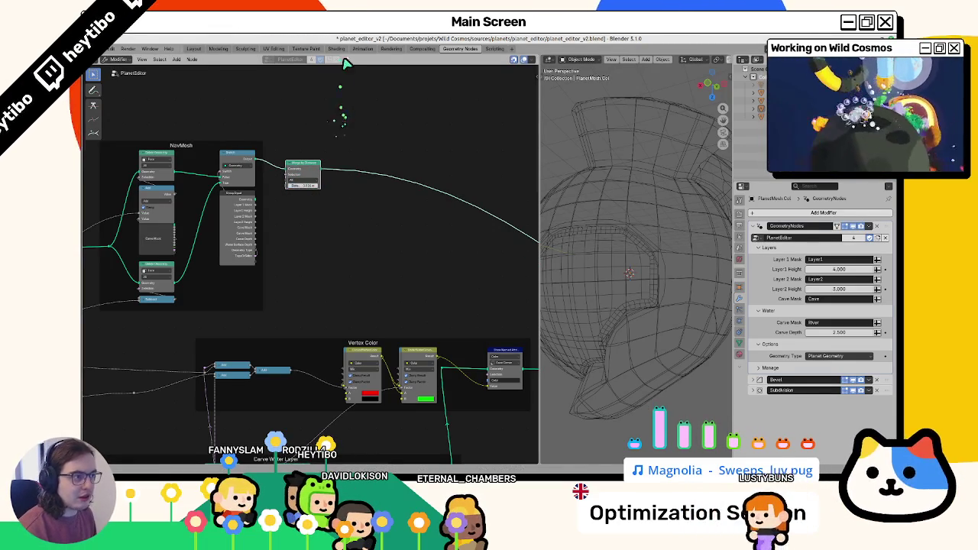
key("ctrl+s")
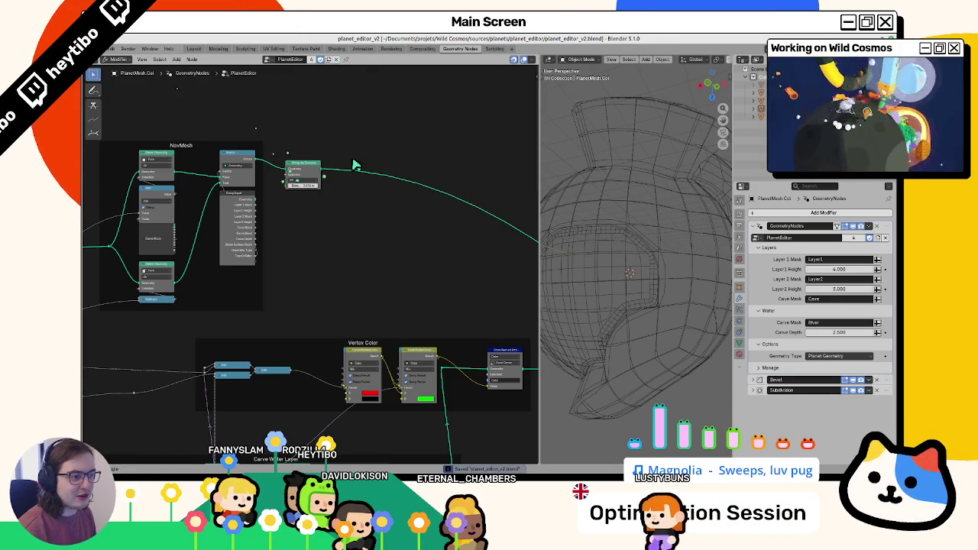
left_click(309, 184)
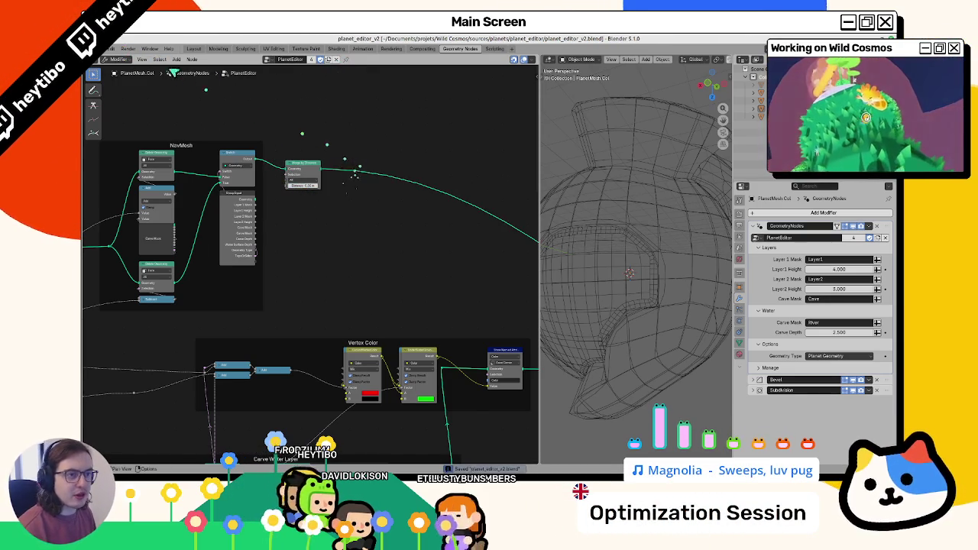
key("alt+Tab")
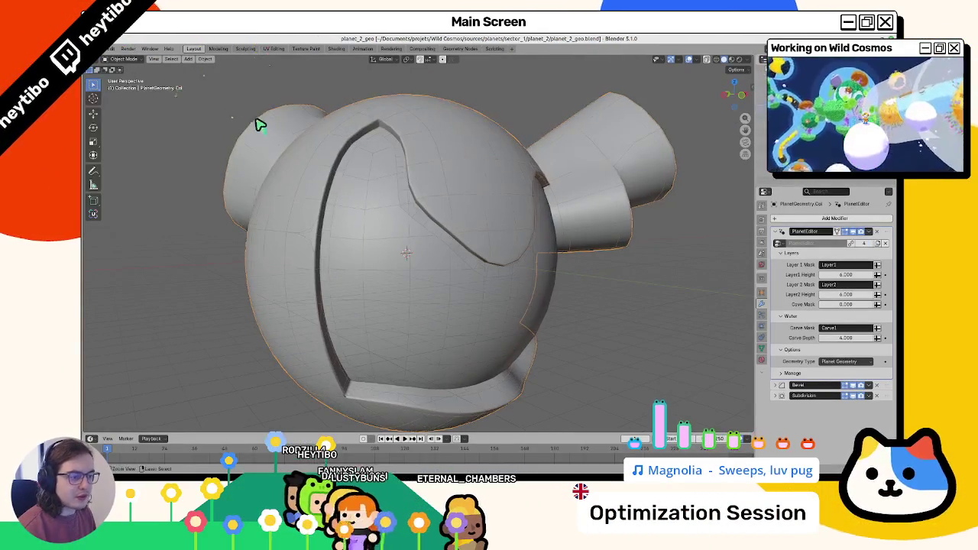
Step: Reload the linked planet_editor_v2 data, switch to material preview, and unhide the white sphere
left_click(113, 60)
left_click(218, 74)
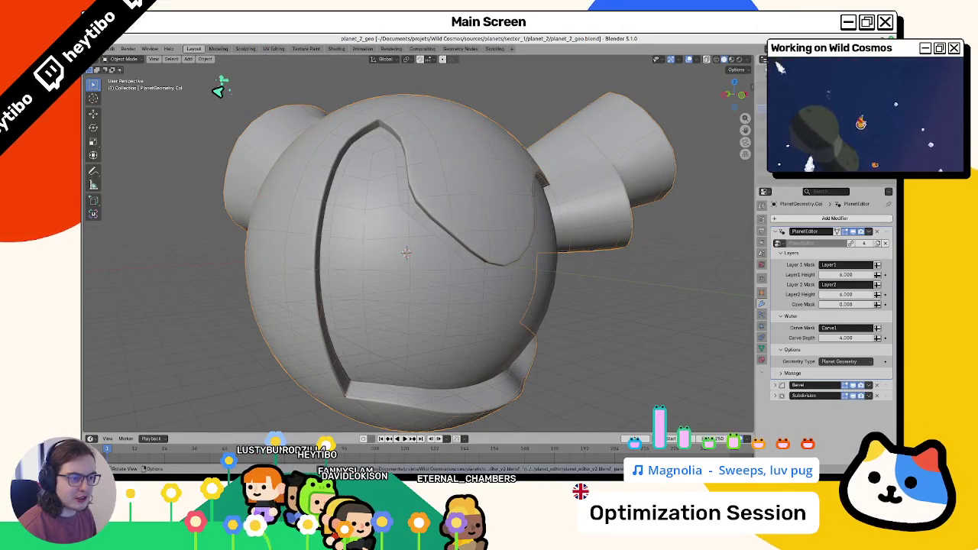
left_click_drag(219, 83, 321, 213)
mouse_move(327, 161)
left_mouse_down()
mouse_move(360, 153)
mouse_move(395, 165)
mouse_move(404, 145)
mouse_move(445, 151)
left_mouse_up()
key("z")
left_click(313, 251)
mouse_move(360, 271)
left_mouse_down()
mouse_move(463, 264)
mouse_move(581, 311)
left_mouse_up()
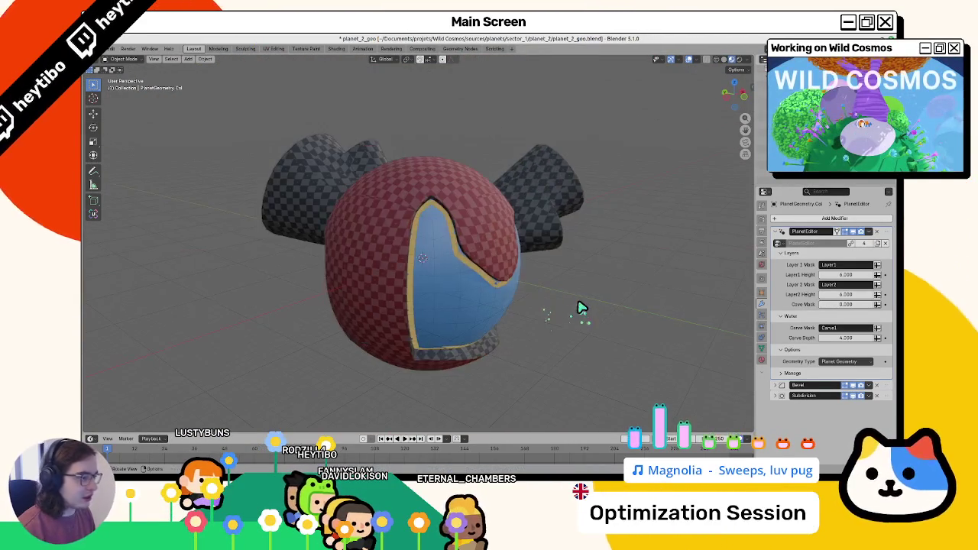
key("alt+h")
scroll(631, 302, "down", 3)
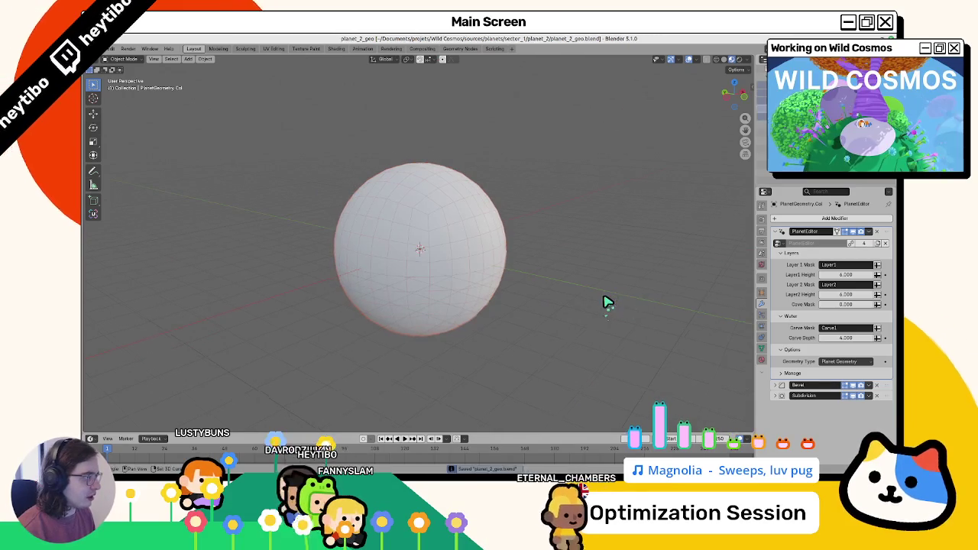
scroll(604, 301, "up", 3)
Step: Save planet_2_geo and export it as glTF 2.0 over planet_2_geo.glb
key("ctrl+s")
left_click(111, 49)
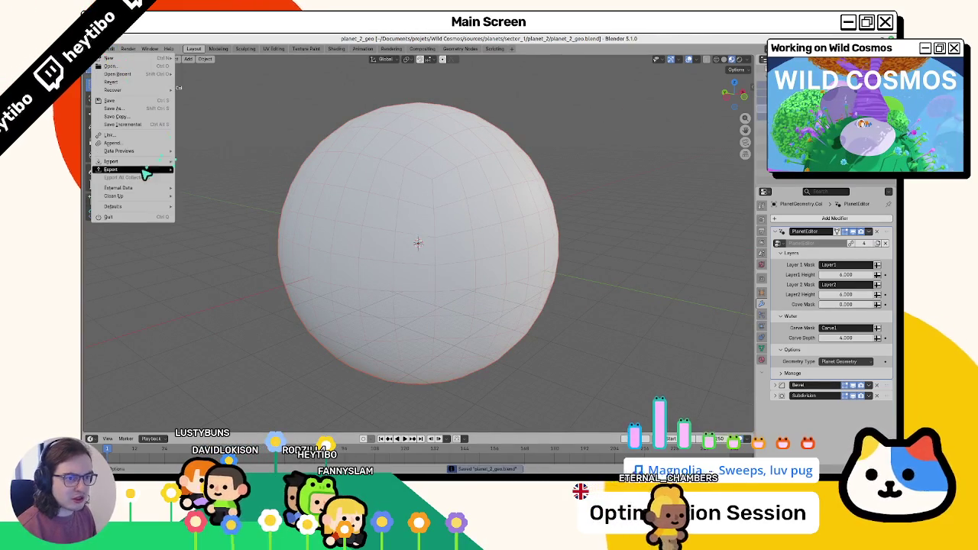
mouse_move(146, 169)
left_click(223, 242)
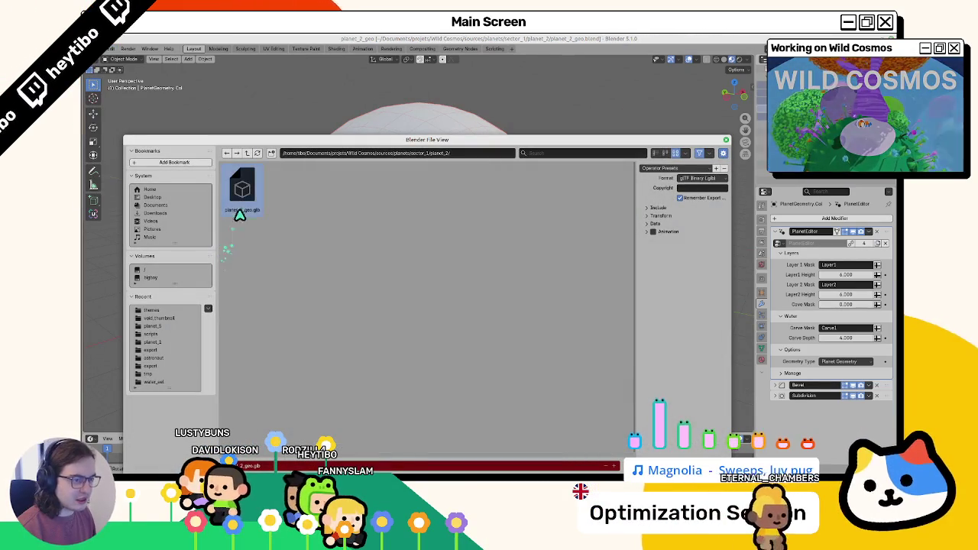
left_click(655, 210)
left_click(655, 211)
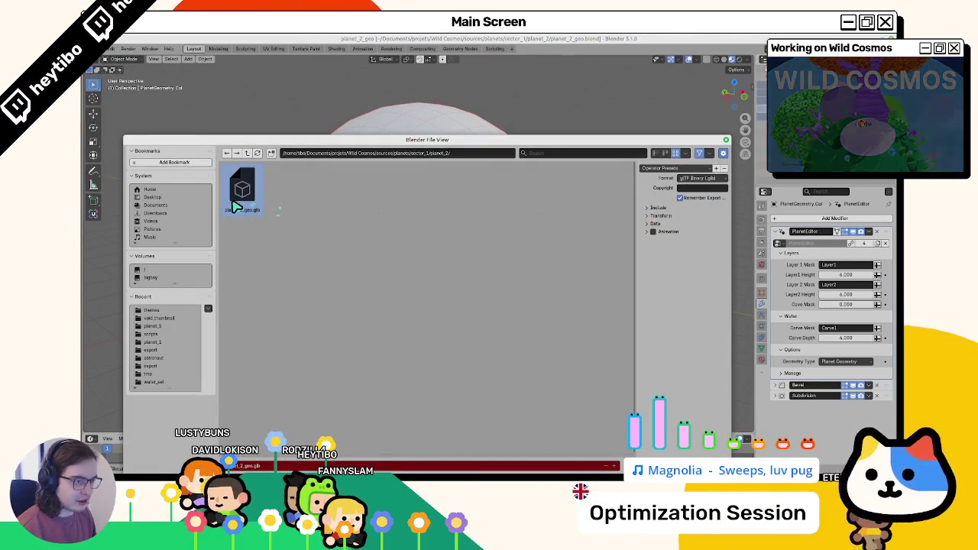
double_click(235, 207)
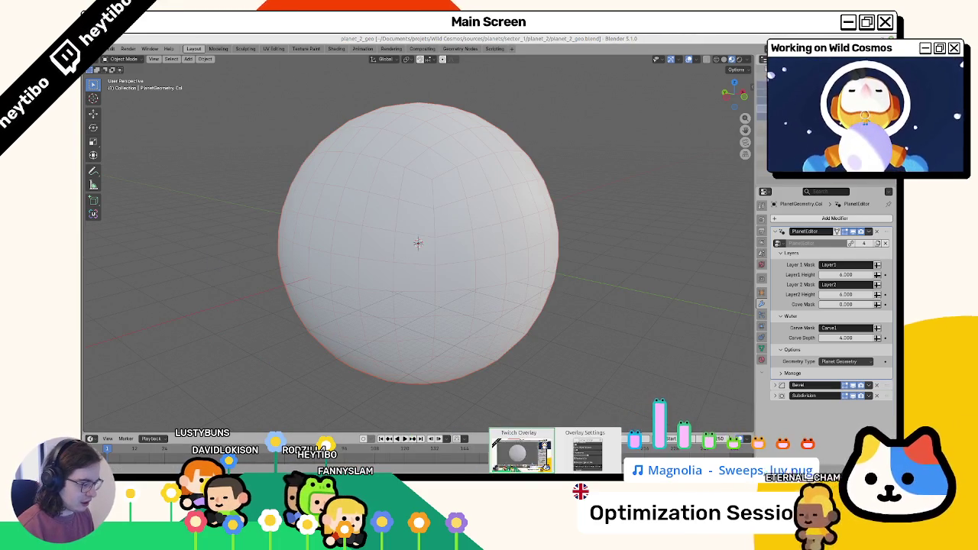
key("alt+Tab")
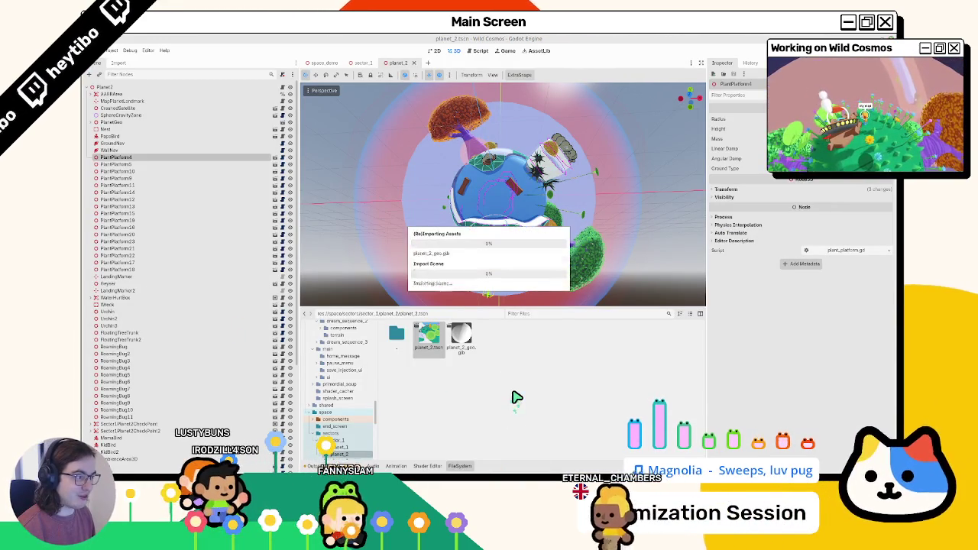
Step: Save the planet_2 scene in Godot so it reimports planet_2_geo.glb
key("ctrl+s")
scroll(462, 115, "up", 3)
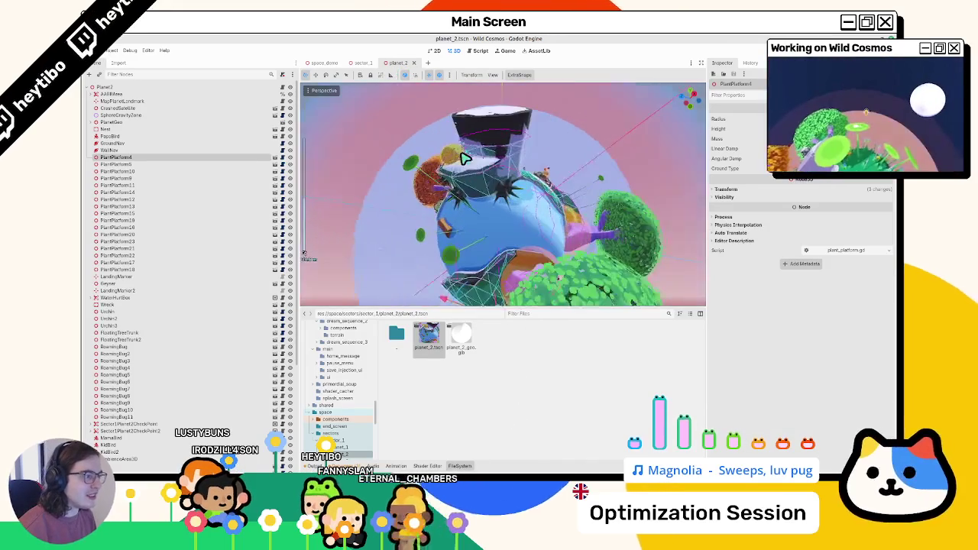
left_click_drag(446, 139, 507, 287)
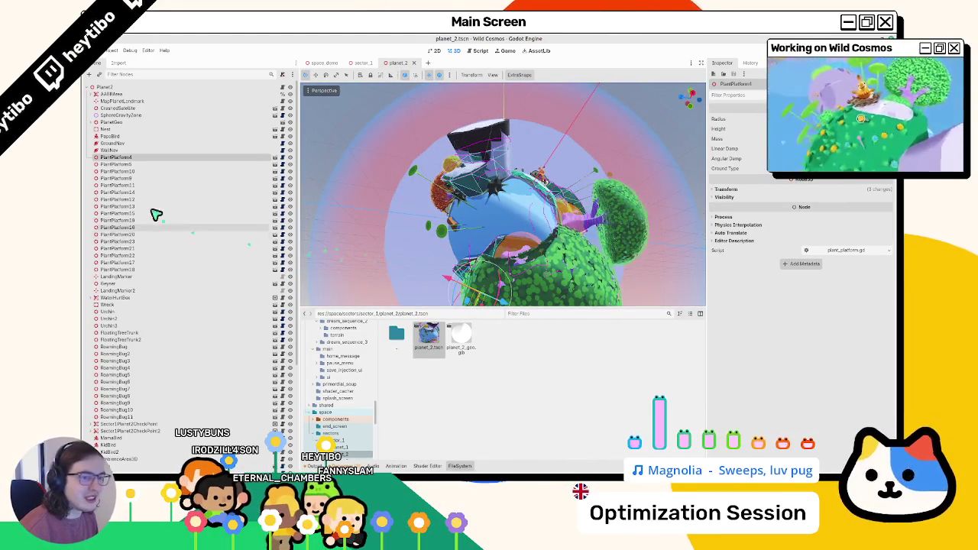
Step: Inspect the SphereGravityZone, GroundNav and PlanetGeo nodes while orbiting the updated planet
left_click(471, 130)
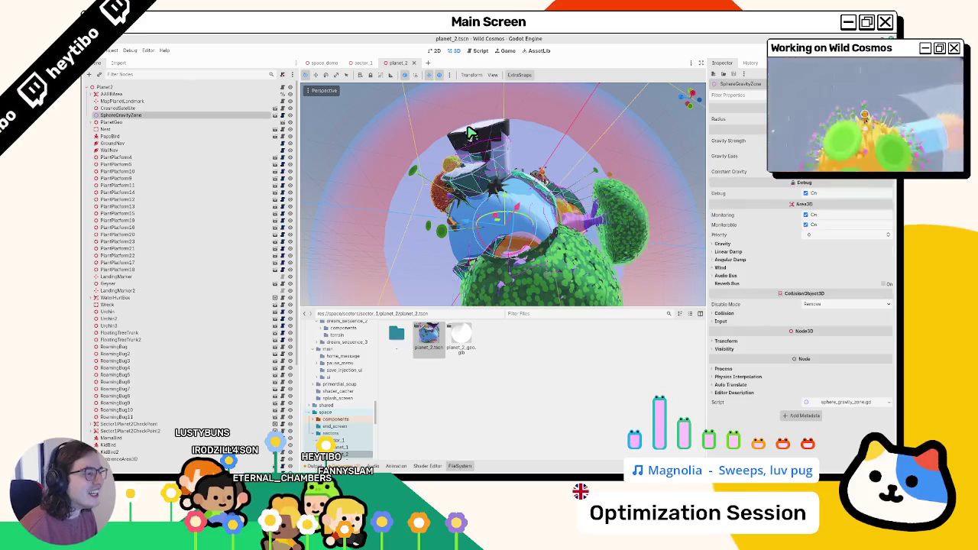
left_click(111, 144)
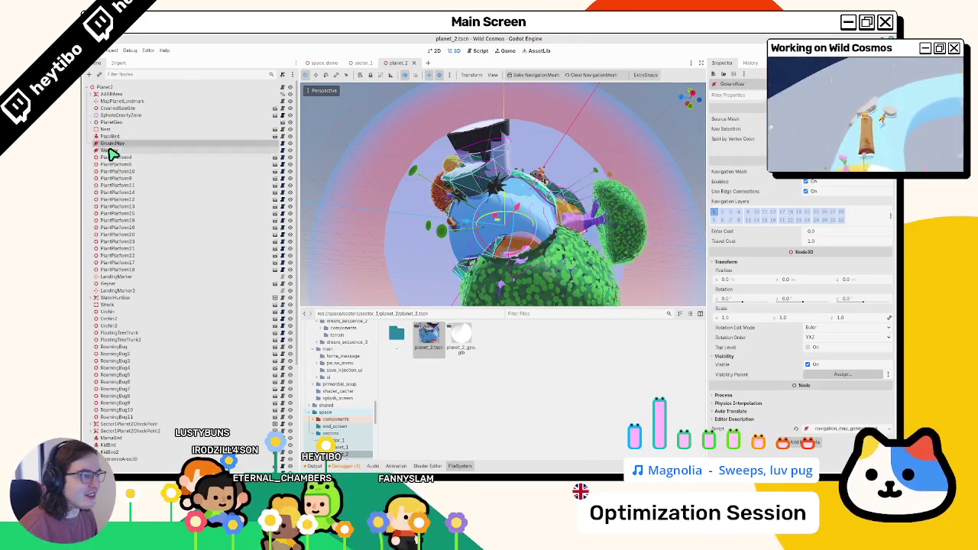
mouse_move(490, 229)
left_mouse_down()
mouse_move(458, 237)
mouse_move(515, 267)
mouse_move(687, 264)
mouse_move(700, 245)
mouse_move(693, 227)
mouse_move(669, 251)
mouse_move(314, 208)
mouse_move(387, 214)
mouse_move(395, 166)
left_mouse_up()
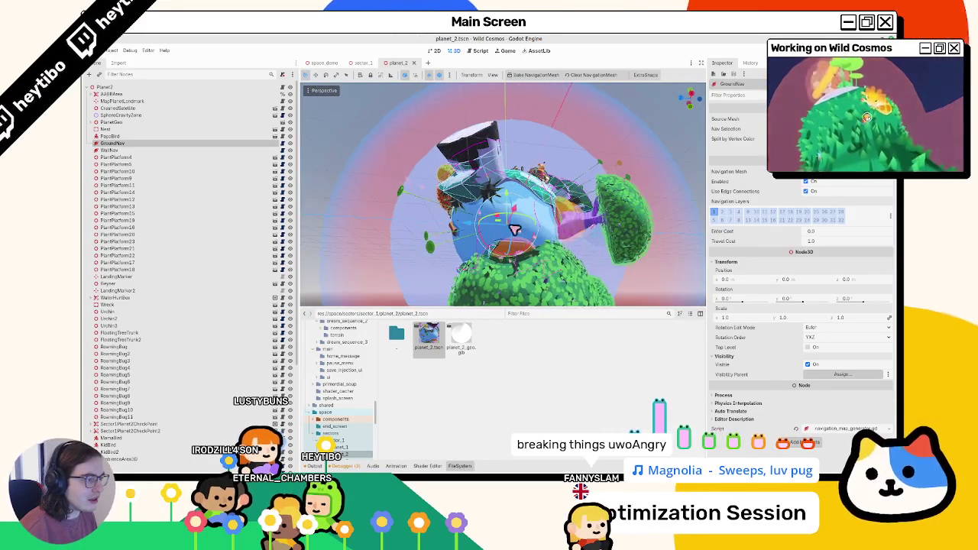
left_click(115, 122)
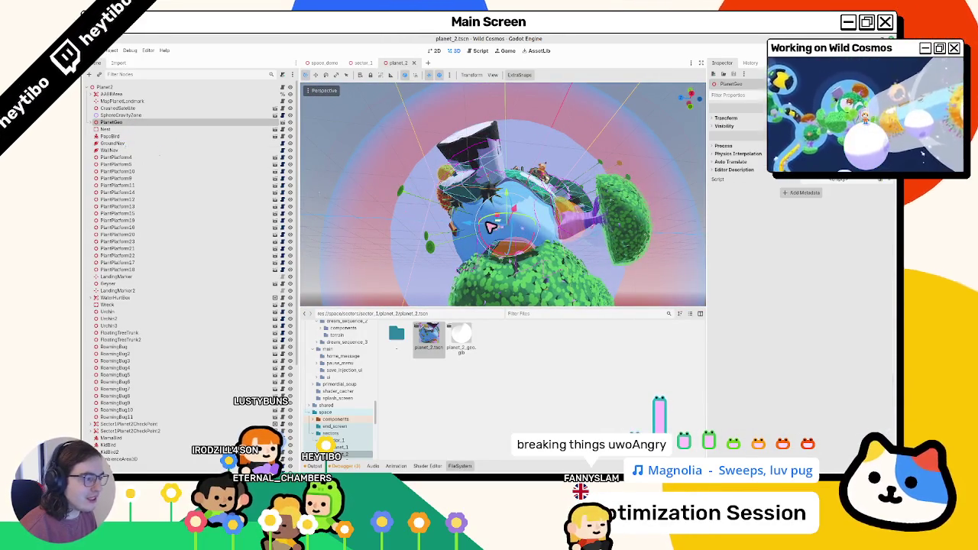
left_click_drag(400, 228, 397, 234)
mouse_move(498, 235)
left_mouse_down()
mouse_move(405, 264)
mouse_move(424, 280)
left_mouse_up()
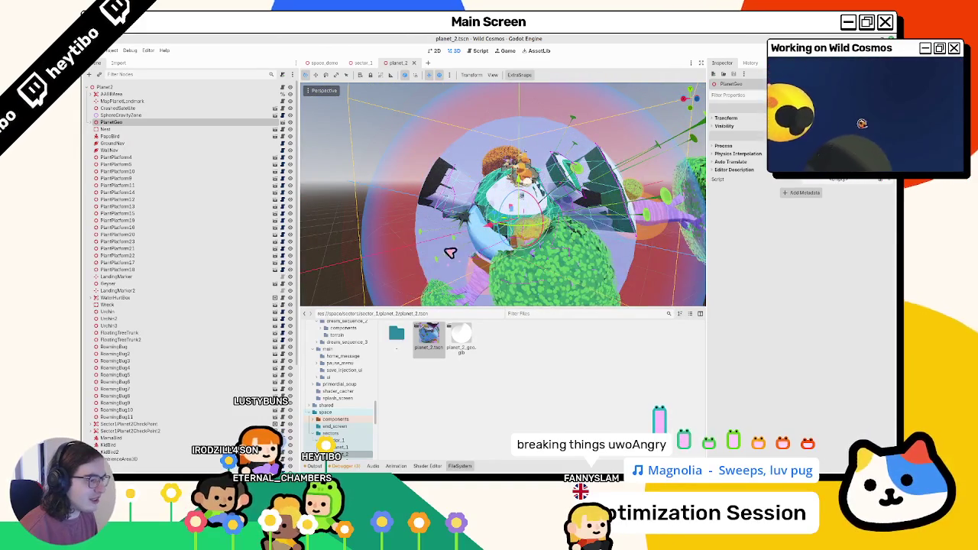
mouse_move(486, 233)
left_mouse_down()
mouse_move(385, 255)
mouse_move(628, 170)
mouse_move(403, 174)
left_mouse_up()
key("alt+Tab")
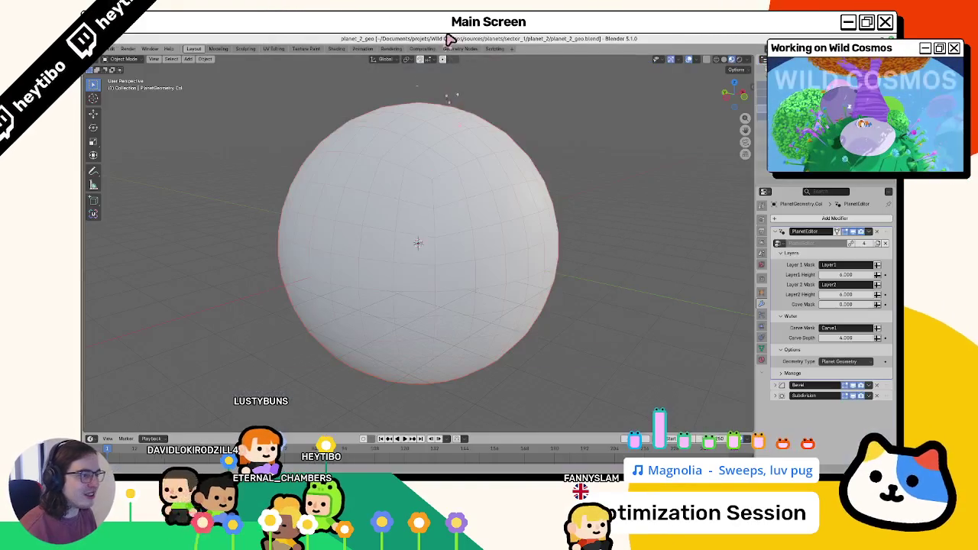
Step: Hide the atmosphere sphere and check NavMeshSides in and out of Edit Mode
left_click(429, 167)
key("h")
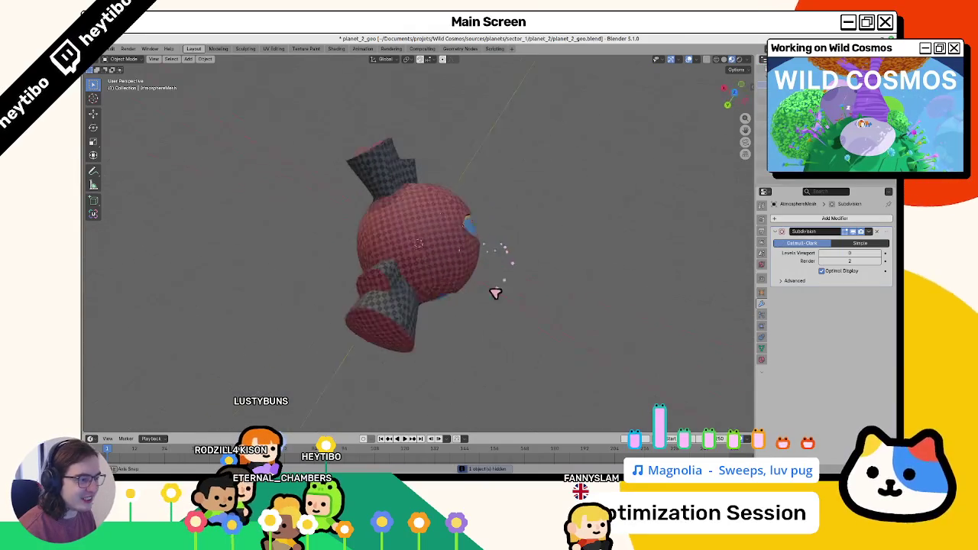
left_click(490, 248)
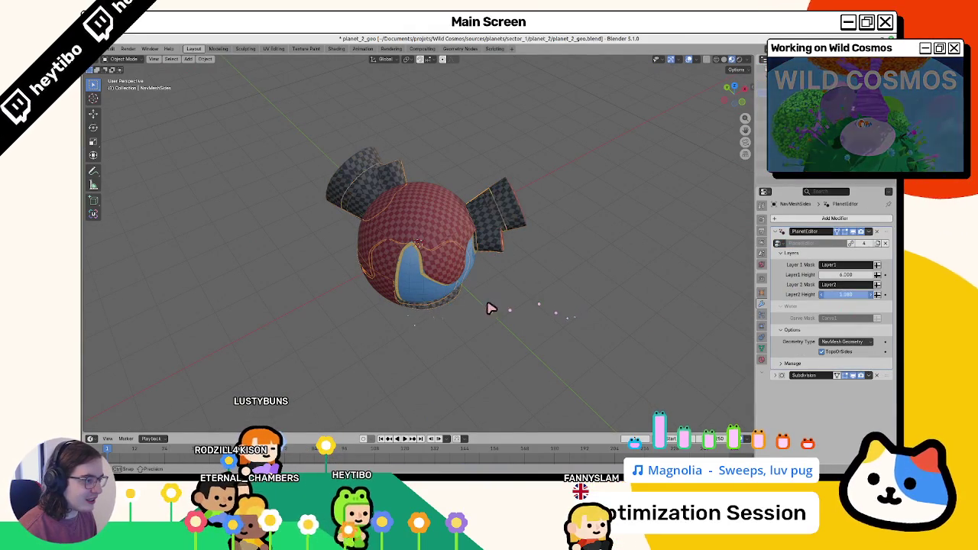
mouse_move(537, 308)
left_mouse_down()
mouse_move(506, 239)
mouse_move(563, 244)
left_mouse_up()
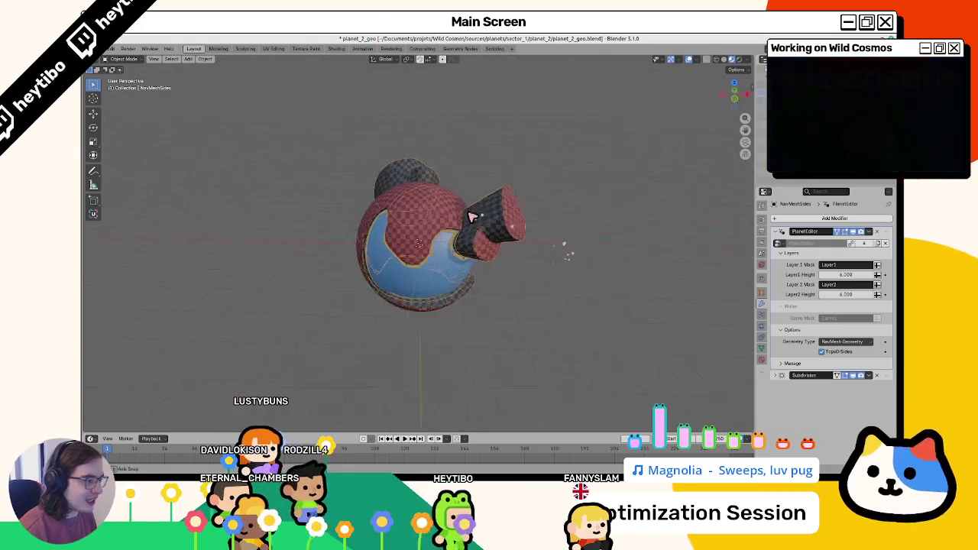
key("Tab")
scroll(490, 225, "up", 2)
key("Tab")
mouse_move(492, 225)
left_mouse_down()
mouse_move(578, 225)
mouse_move(545, 245)
mouse_move(469, 200)
mouse_move(553, 212)
mouse_move(426, 211)
mouse_move(526, 217)
mouse_move(494, 237)
mouse_move(550, 229)
mouse_move(547, 219)
left_mouse_up()
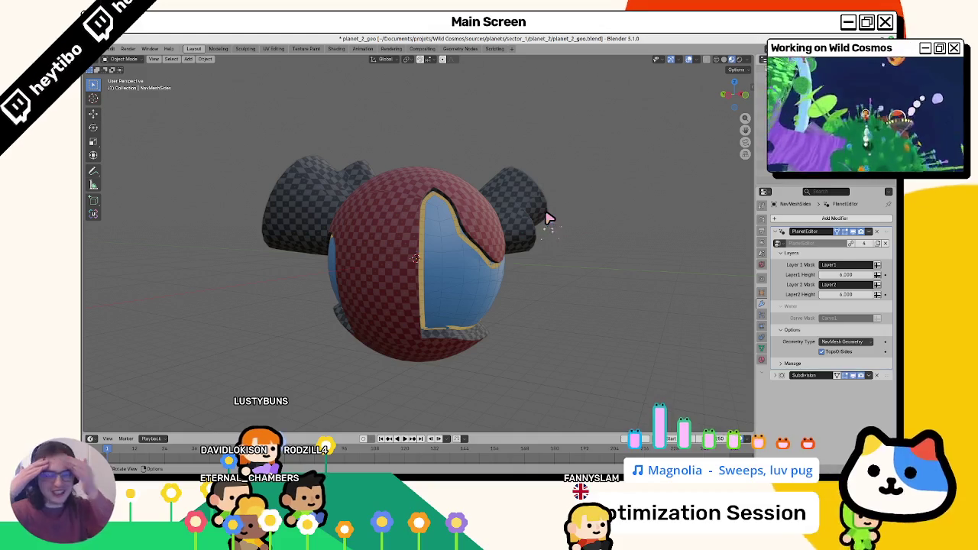
Step: Toggle the Blender window size to peek at Godot, then select PlanetGeometry Col
key("super+Down")
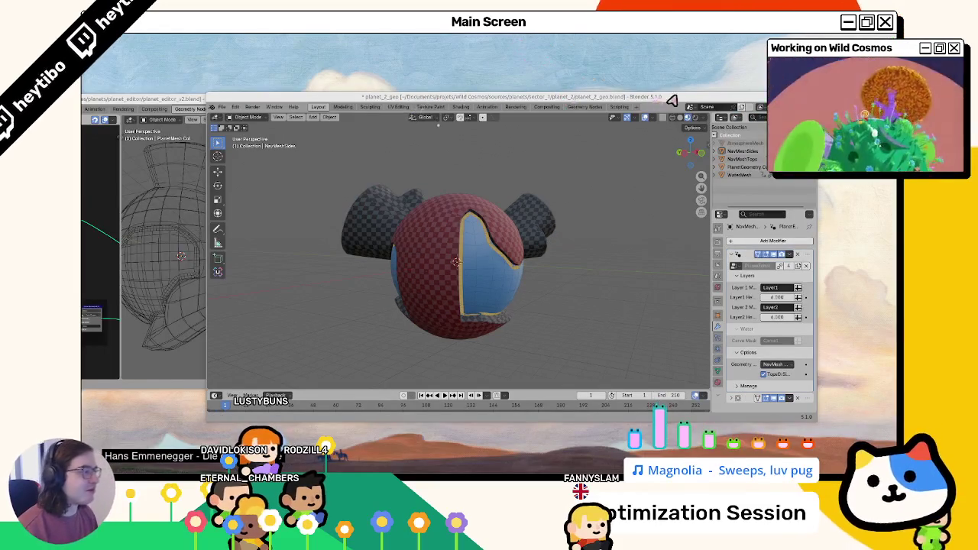
key("super+Up")
key("super+Down")
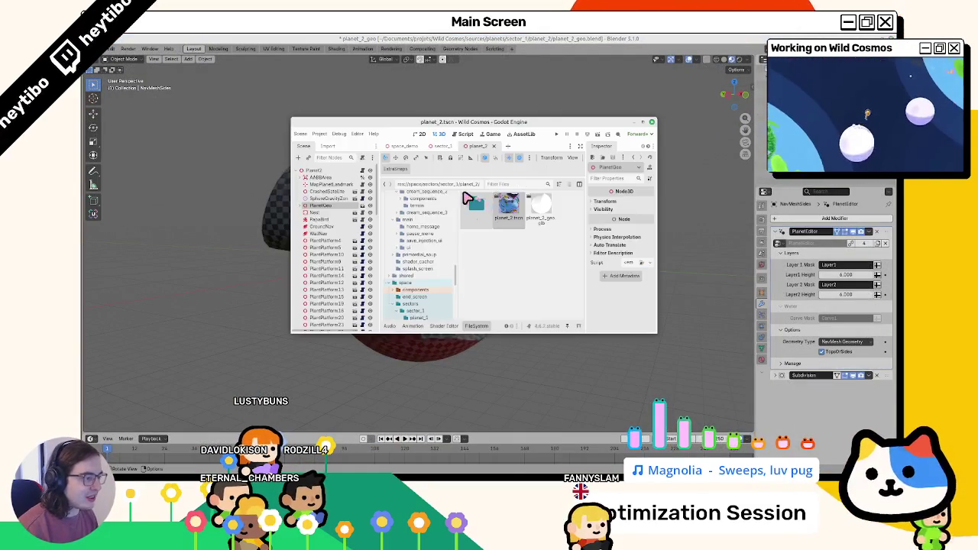
key("super+Up")
left_click(531, 239)
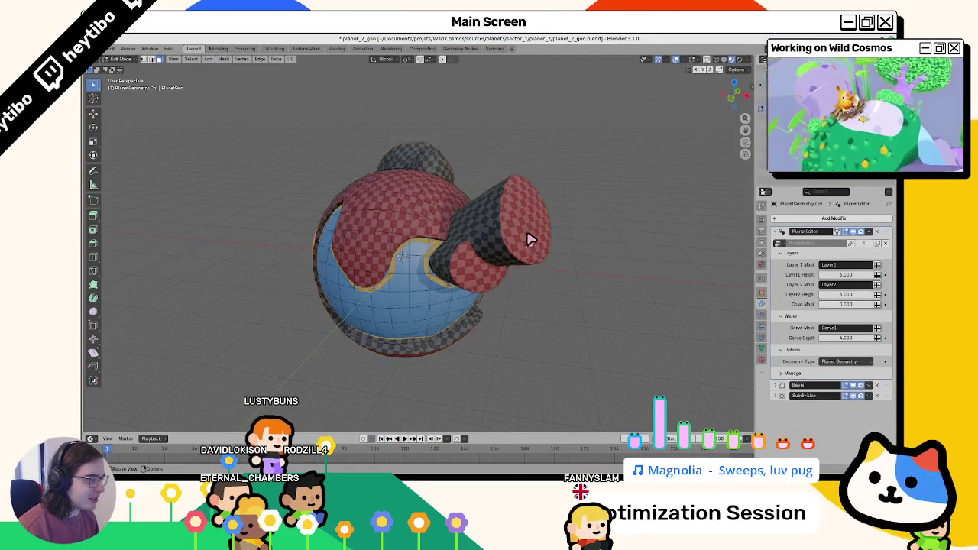
Step: Isolate the planet mesh in local view and disable the modifier's edit-mode display
key("Tab")
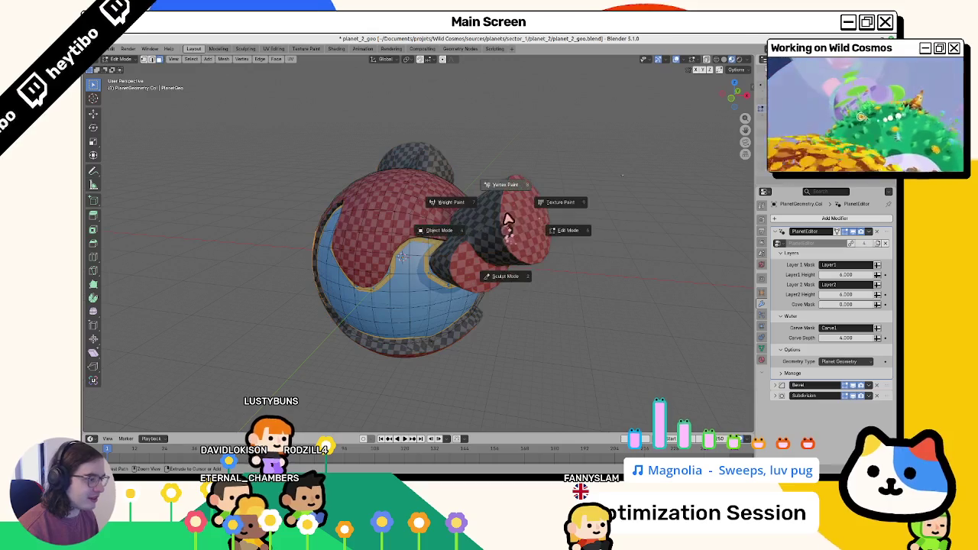
key("shift+z")
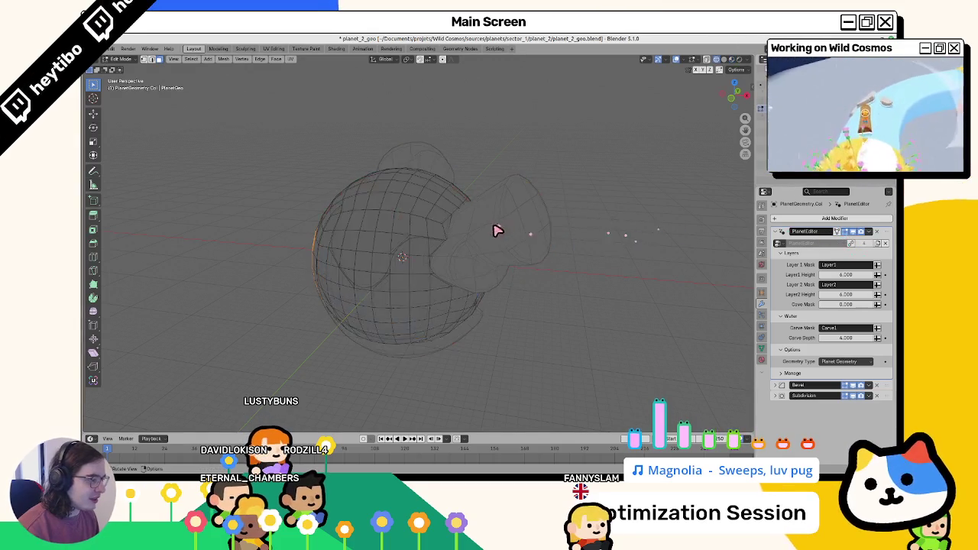
key("Tab")
key("Tab")
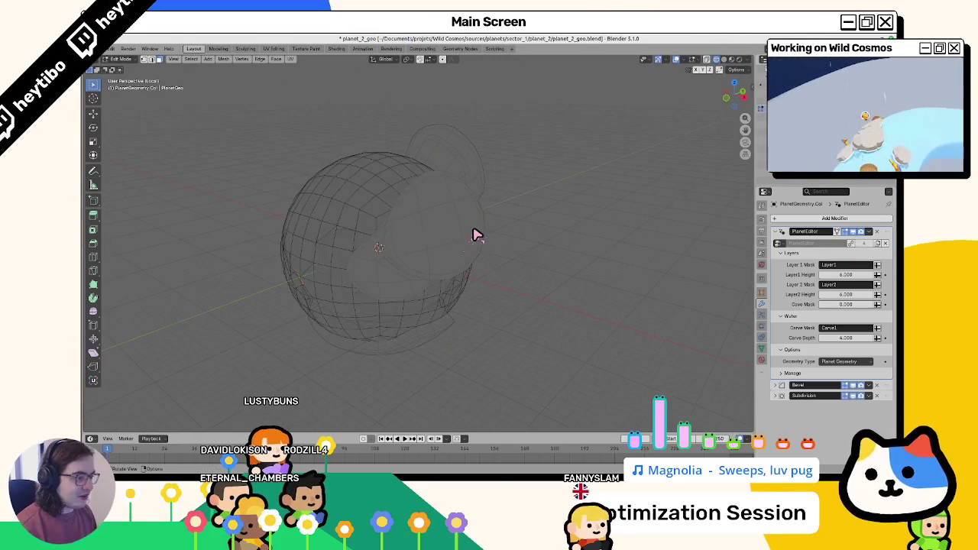
key("Tab")
key("slash")
key("Tab")
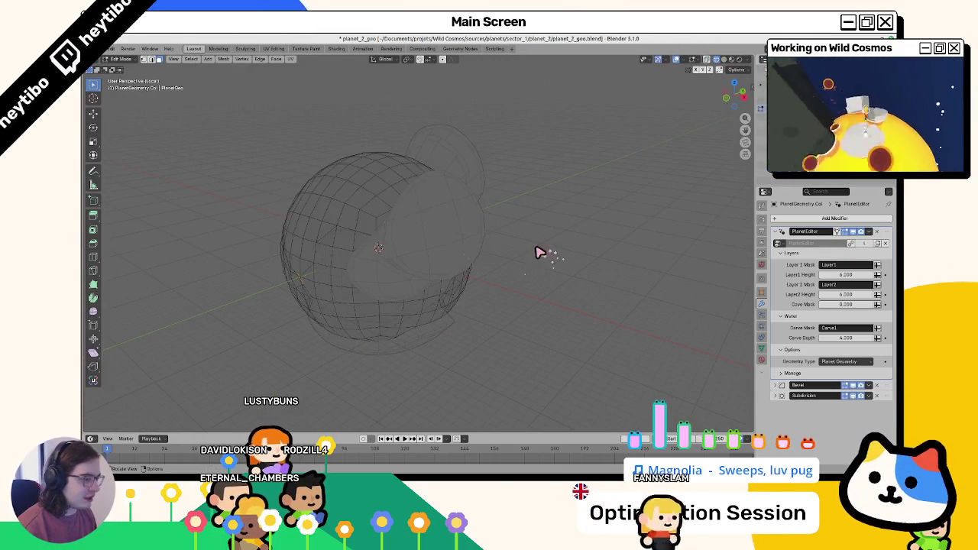
left_click(845, 232)
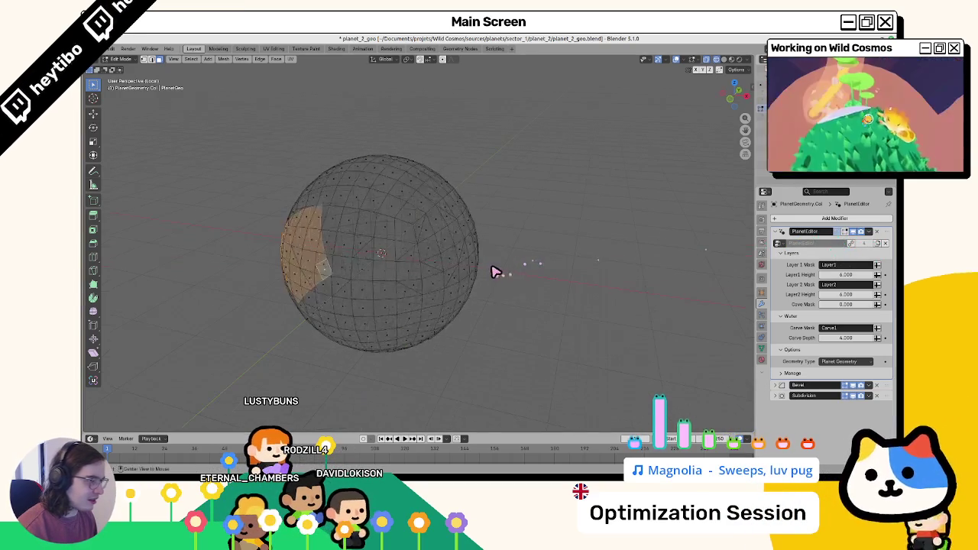
Step: Return to solid shading, preview the generated planet shape, and enter Vertex Paint mode
key("shift+z")
key("Tab")
key("Tab")
left_click_drag(438, 275, 391, 249)
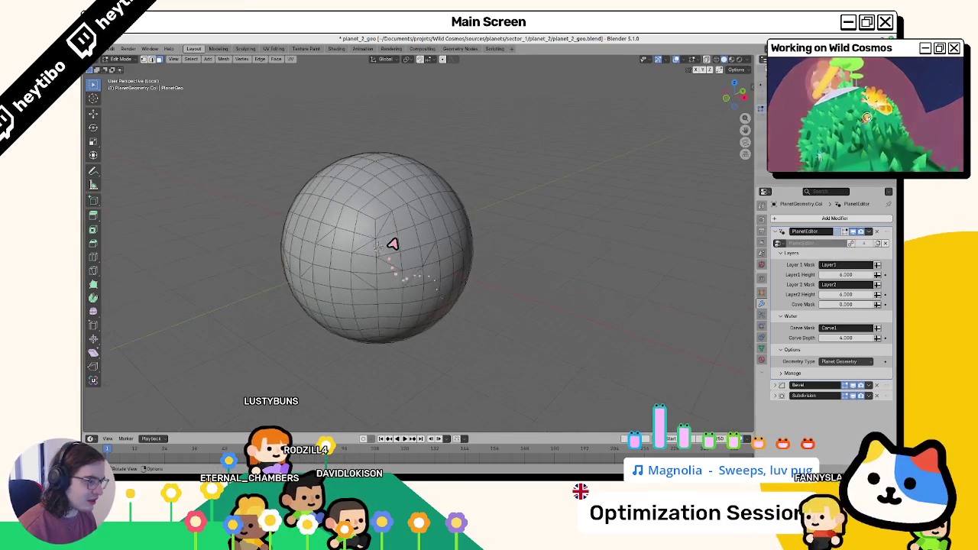
key("Tab")
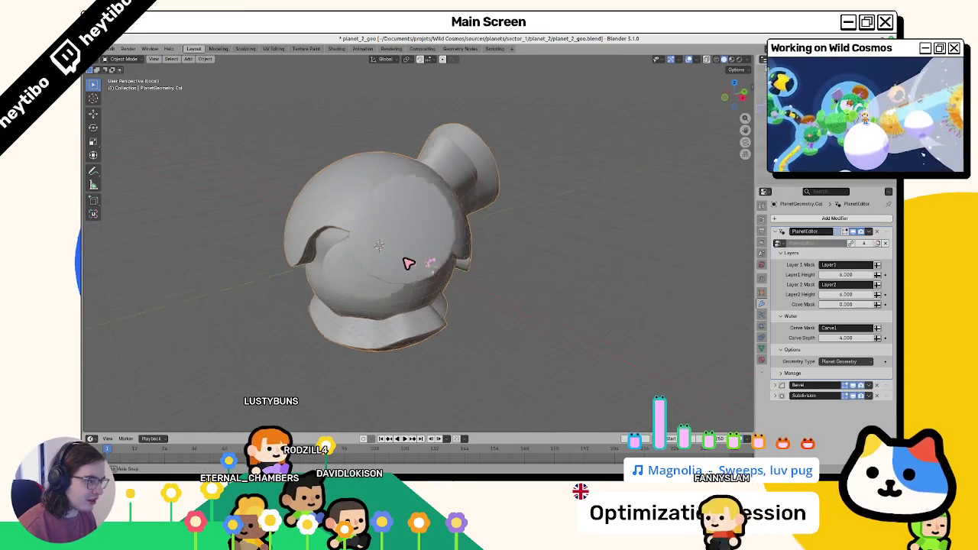
key("ctrl+Tab")
left_click(437, 224)
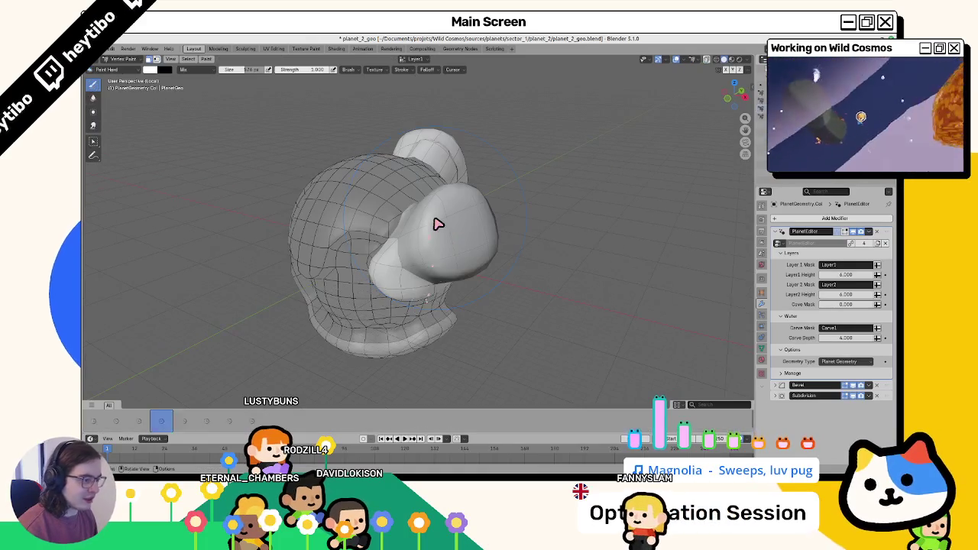
Step: Make Layer2 the active colour attribute, return to Object Mode, and save planet_2_geo.blend
left_click(413, 59)
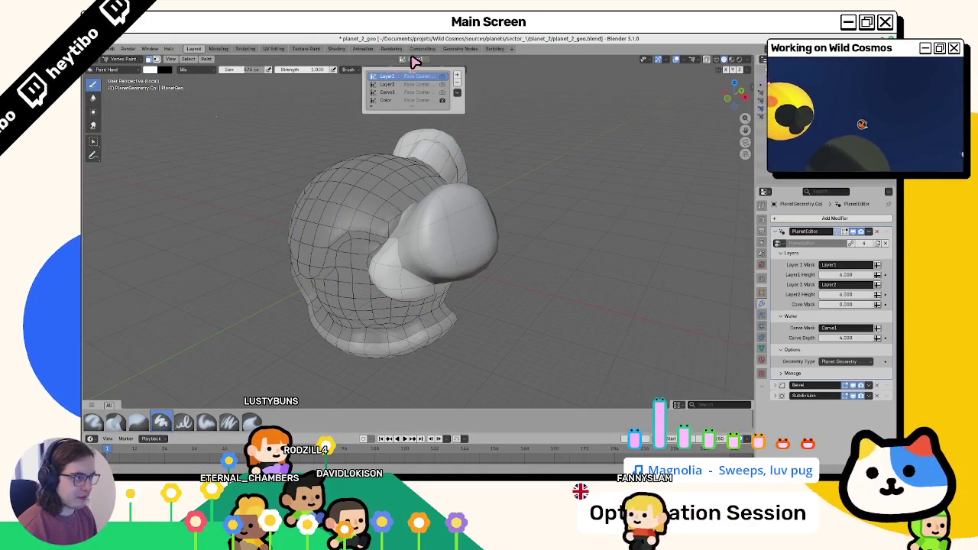
left_click(402, 85)
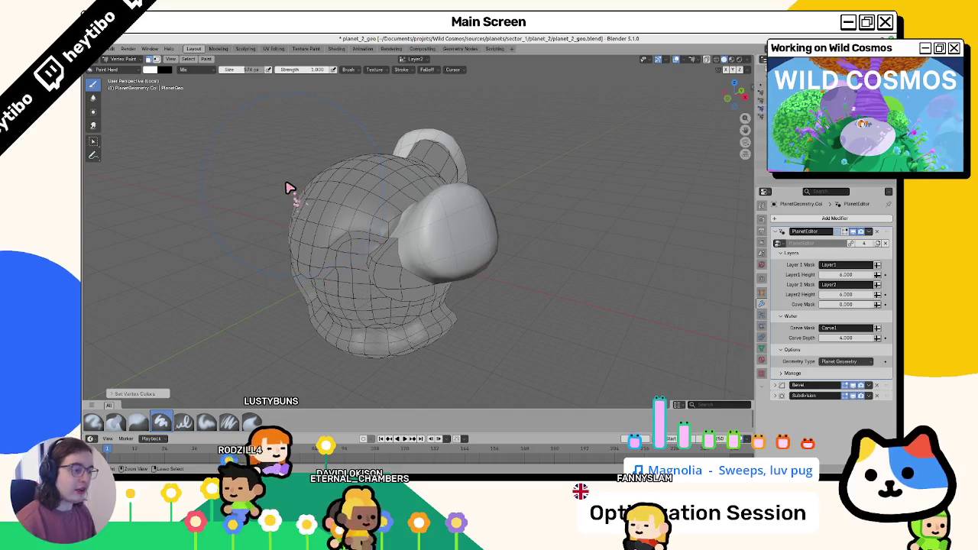
key("ctrl+Tab")
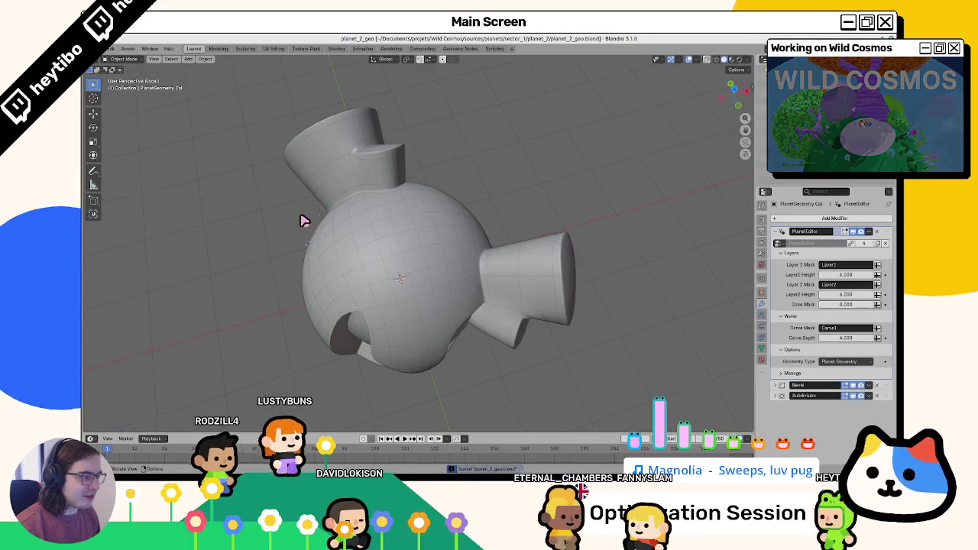
left_click(422, 207)
key("ctrl+s")
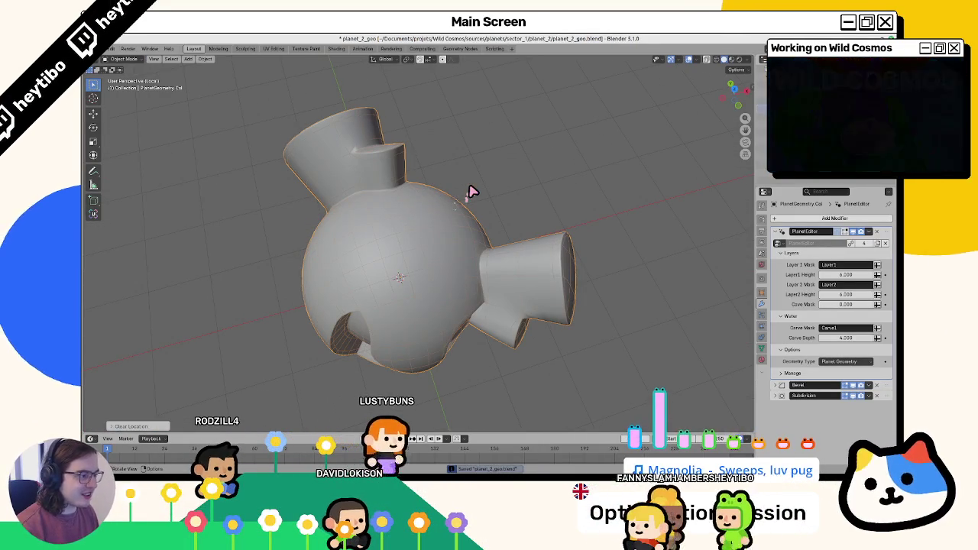
Step: Undo and redo to compare states, then check NavMeshSides in Edit Mode
key("ctrl+z")
key("ctrl+z")
key("ctrl+z")
key("ctrl+shift+z")
key("ctrl+shift+z")
key("ctrl+shift+z")
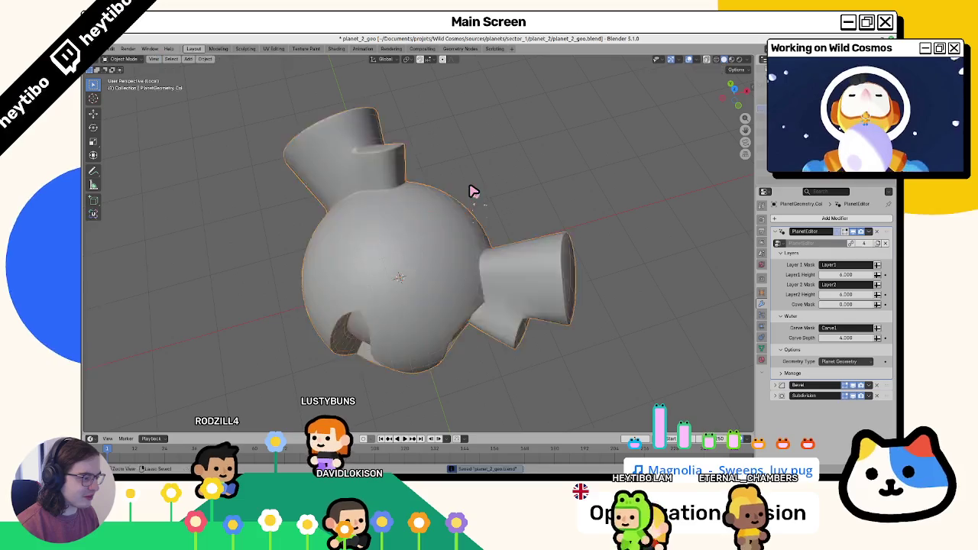
key("Tab")
key("Tab")
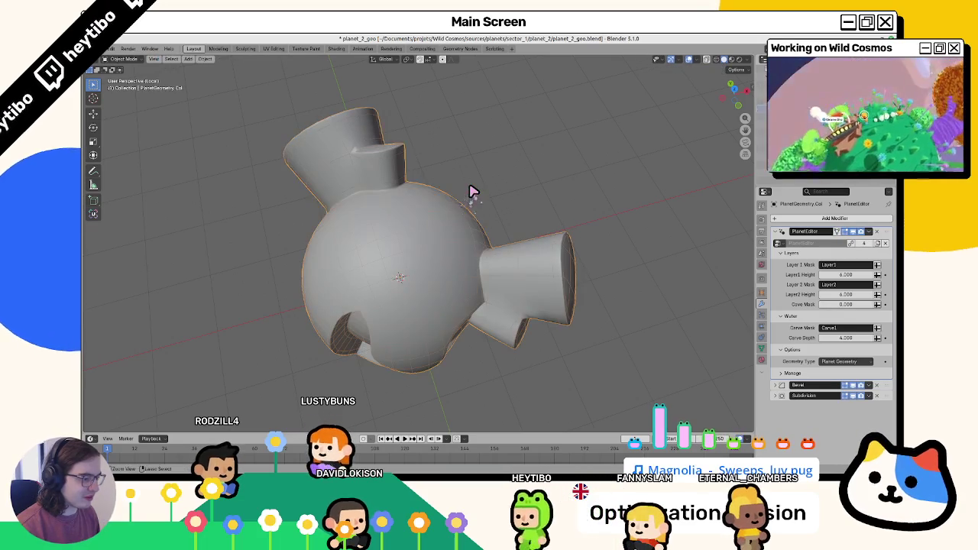
key("Tab")
key("Tab")
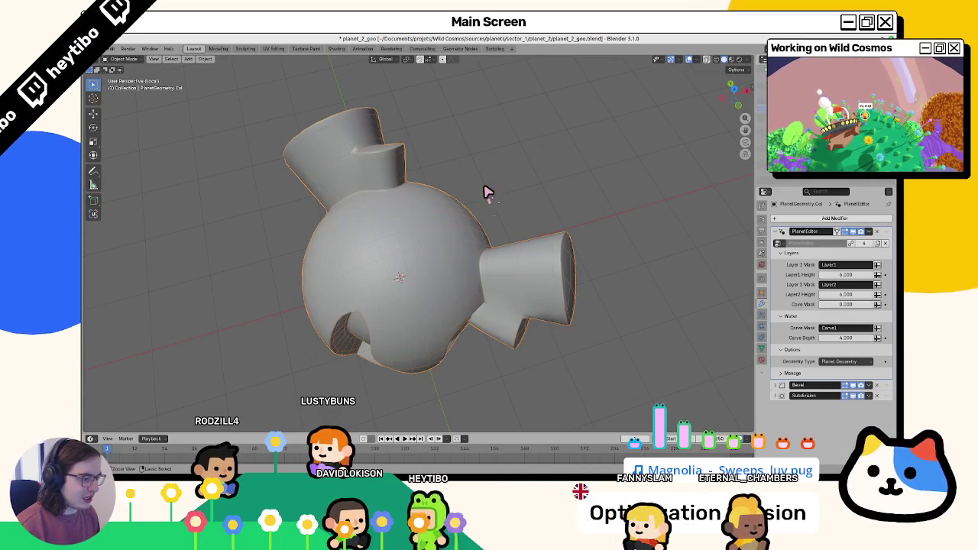
key("ctrl+z")
key("ctrl+z")
key("ctrl+z")
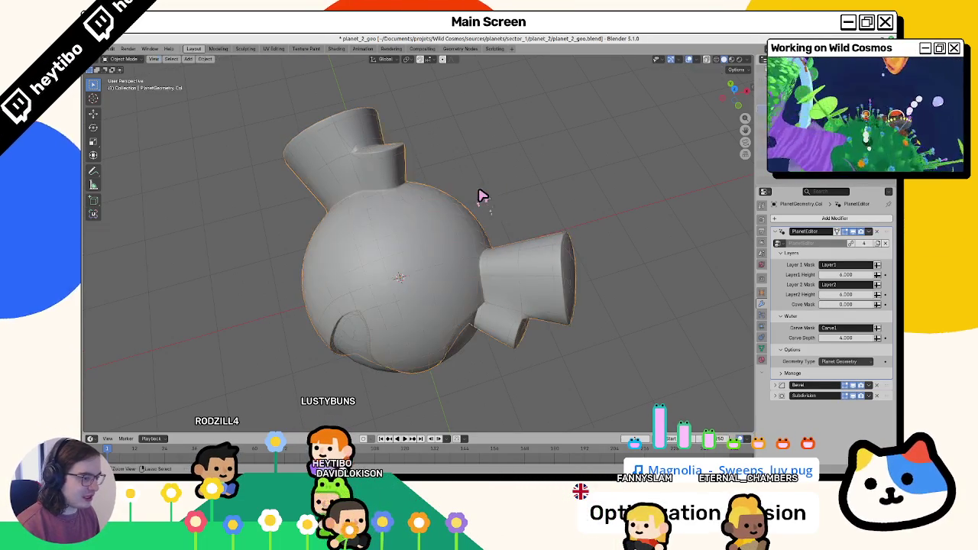
key("Tab")
key("Tab")
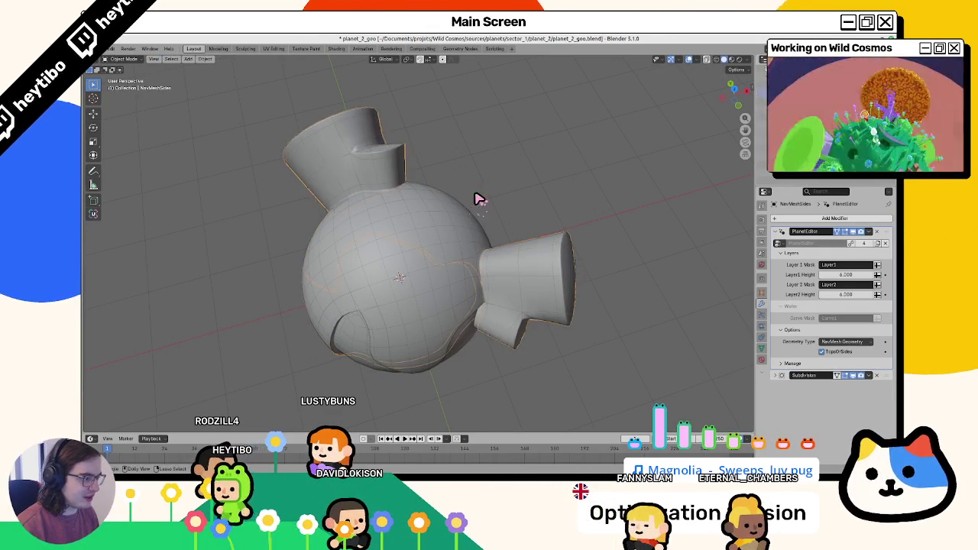
key("Tab")
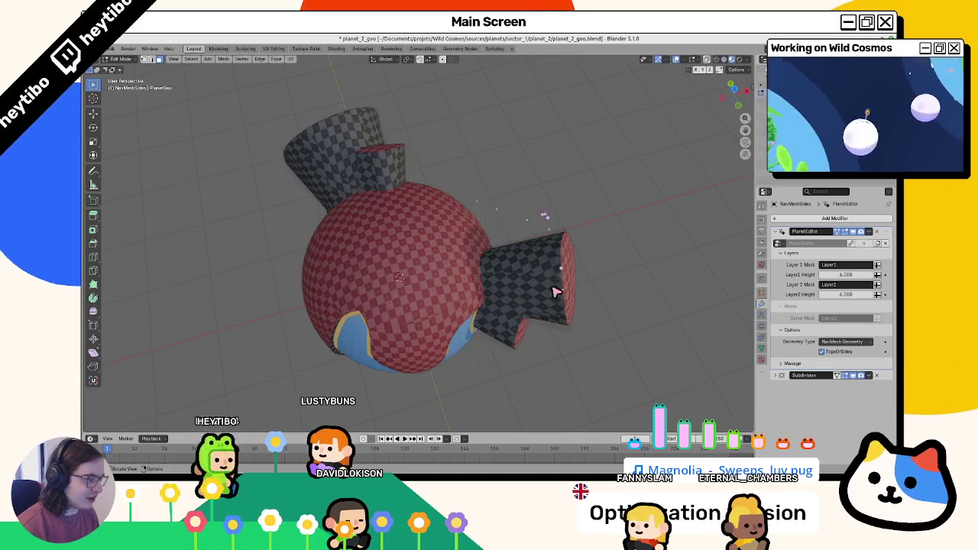
Step: Select AtmosphereMesh, save planet_2_geo.blend, and inspect the NavMeshTops object
key("Tab")
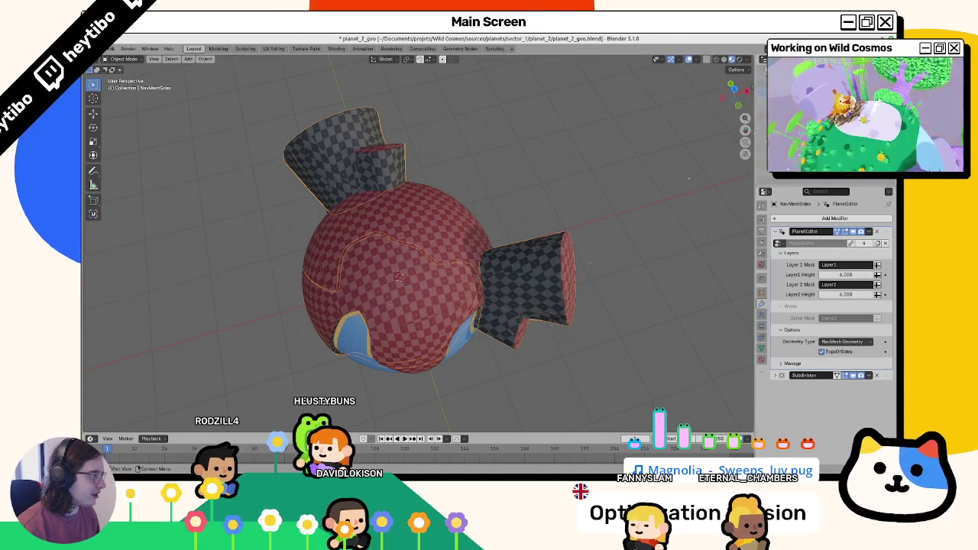
left_click(397, 252)
key("ctrl+s")
mouse_move(494, 216)
left_mouse_down()
mouse_move(515, 188)
mouse_move(526, 217)
left_mouse_up()
left_click(526, 217)
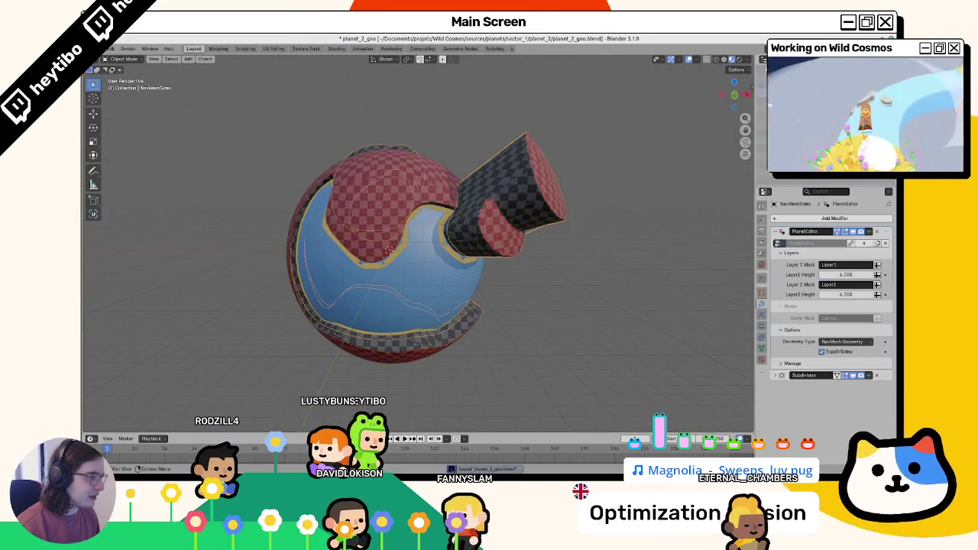
left_click_drag(565, 191, 598, 180)
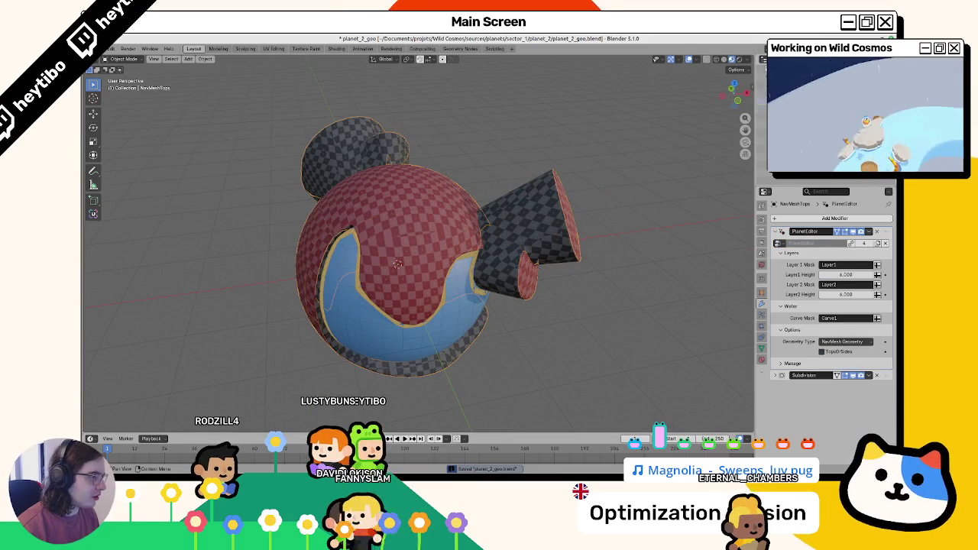
key("alt+Tab")
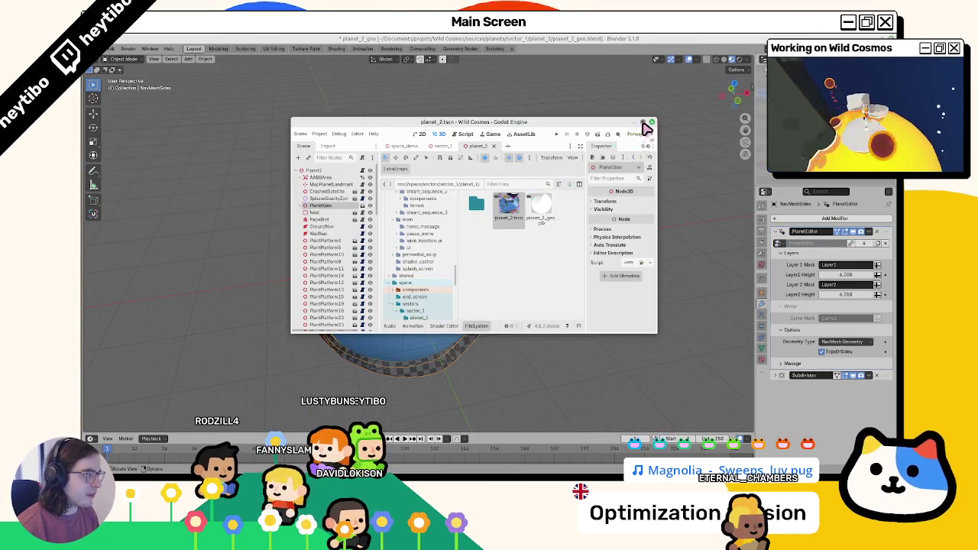
Step: Set GroundNav's Source Mesh to NavMeshTops
left_click(644, 123)
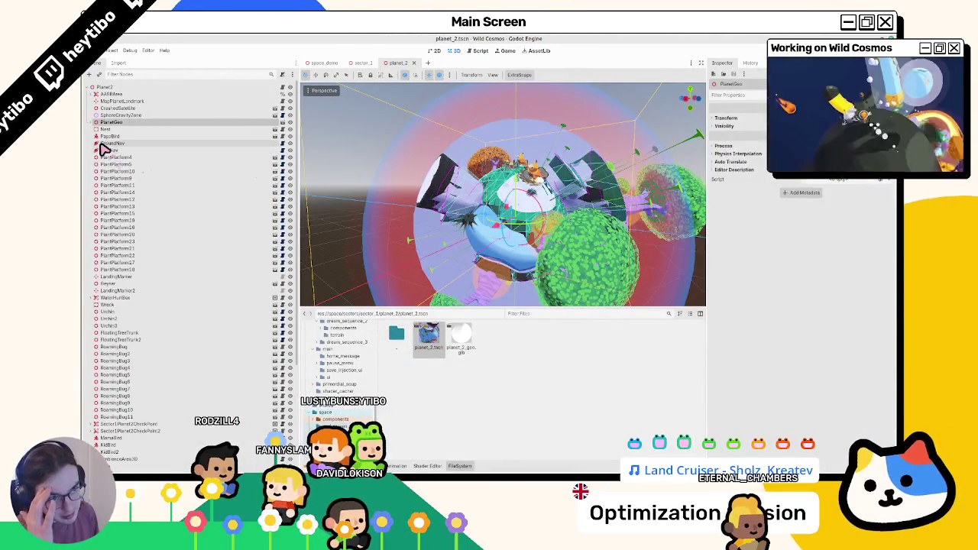
left_click(107, 143)
left_click(841, 119)
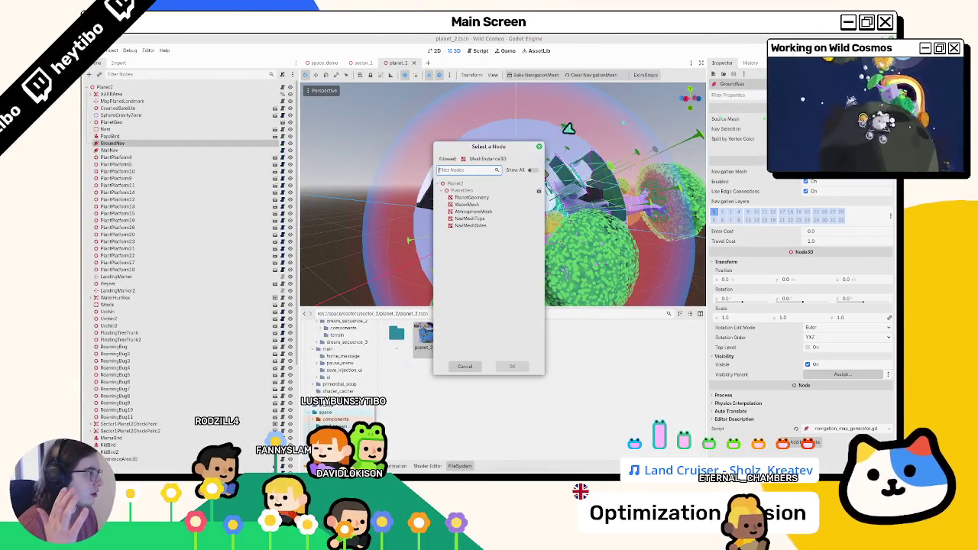
double_click(481, 220)
Step: Set WalkNav's Source Mesh to NavMeshSides, recheck GroundNav, and expand PlanetGeo
left_click(109, 150)
left_click(841, 119)
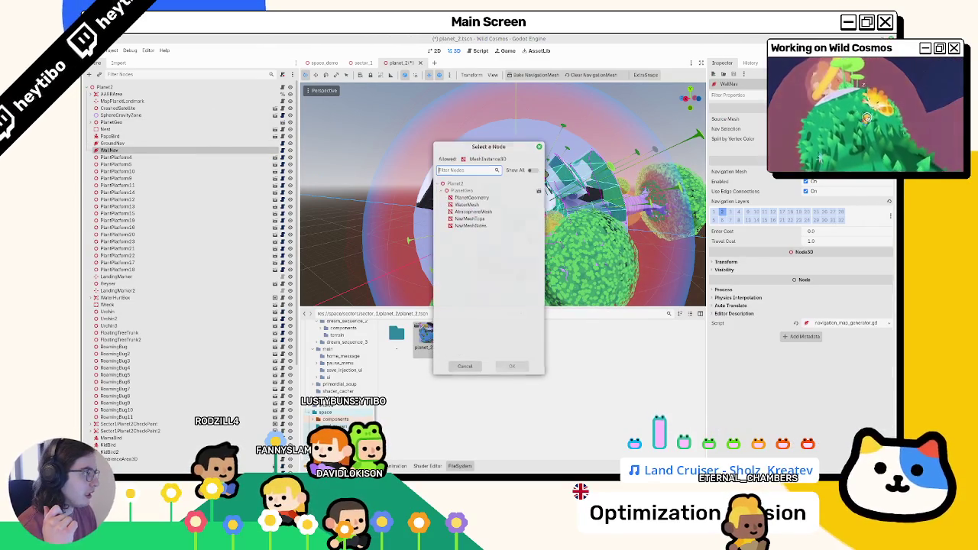
double_click(495, 227)
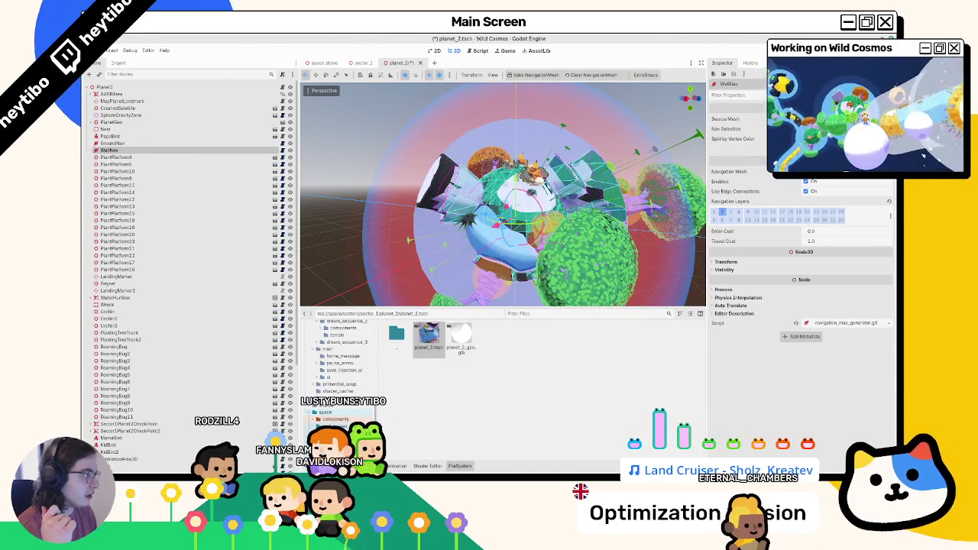
left_click(195, 144)
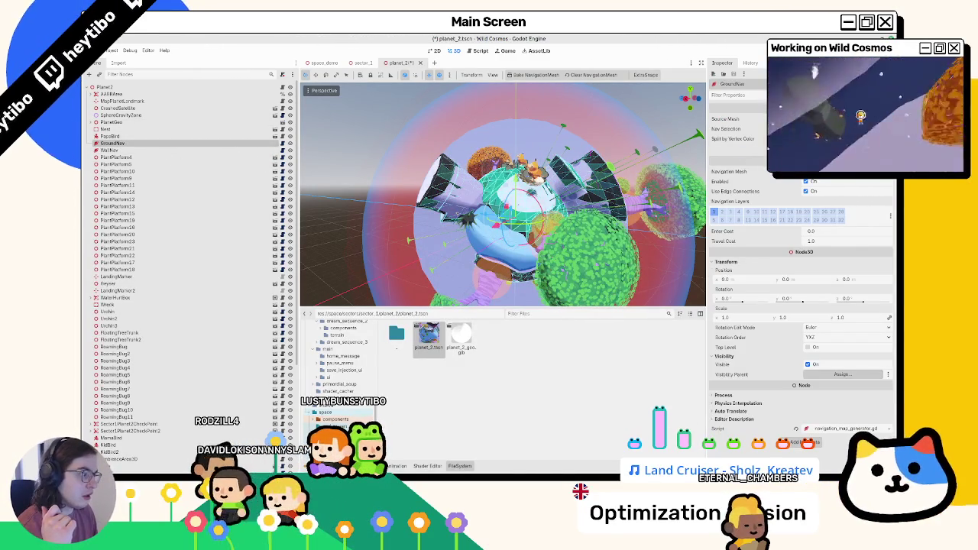
scroll(502, 233, "up", 5)
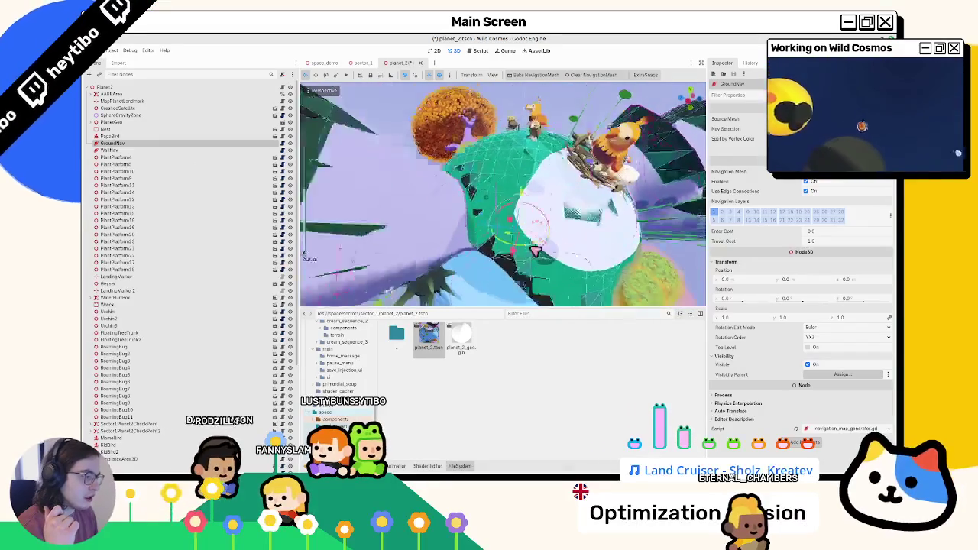
scroll(502, 233, "down", 5)
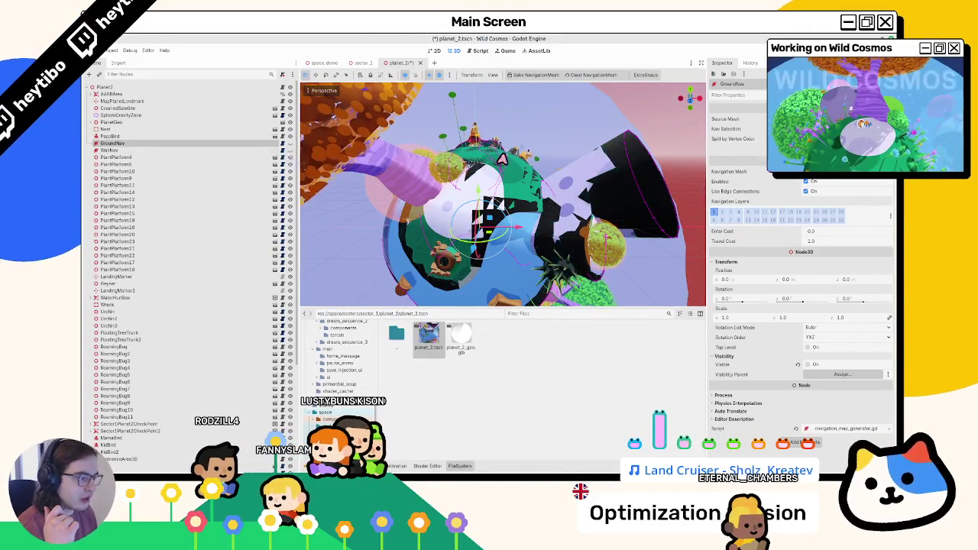
scroll(503, 160, "up", 3)
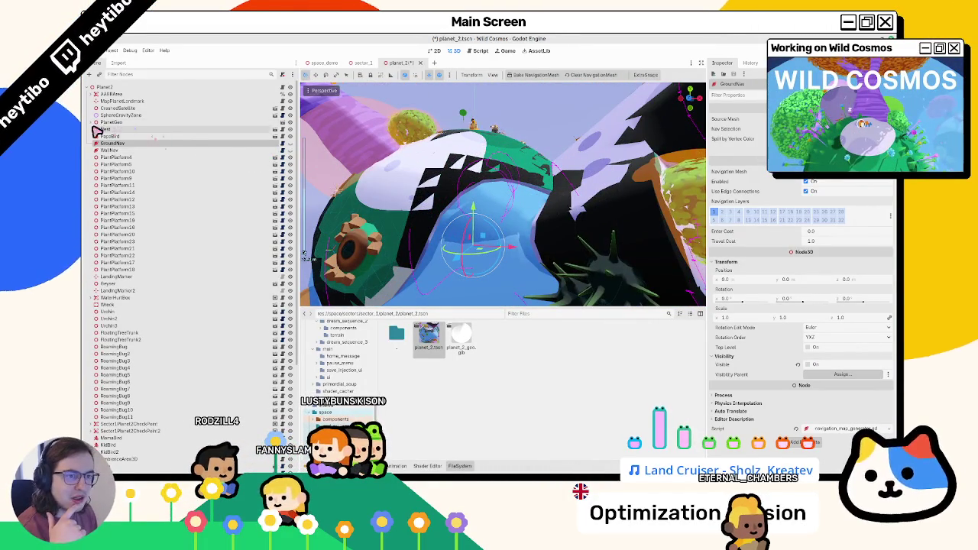
left_click(91, 122)
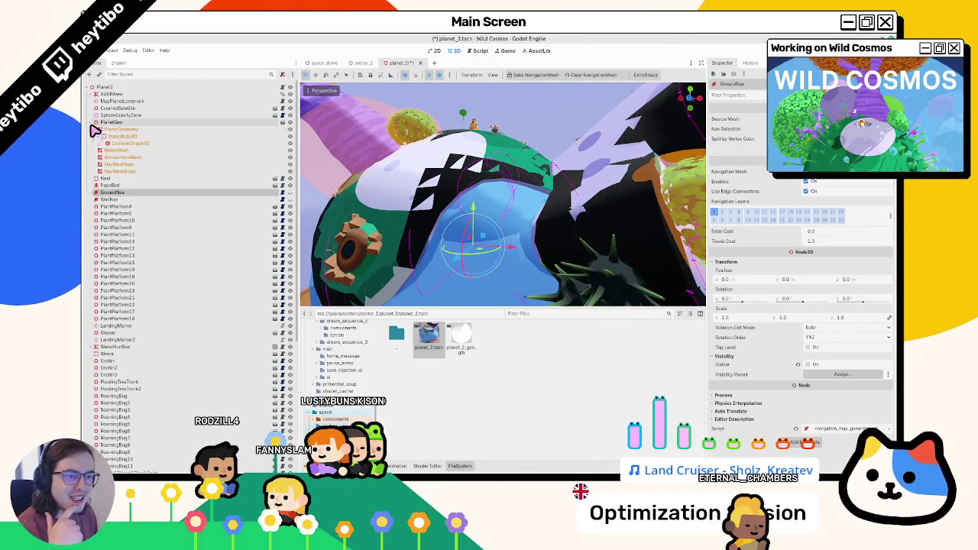
Step: Inspect the WaterMesh, PlanetGeometry and NavMeshTops nodes while orbiting the planet
left_click(122, 149)
left_click(121, 129)
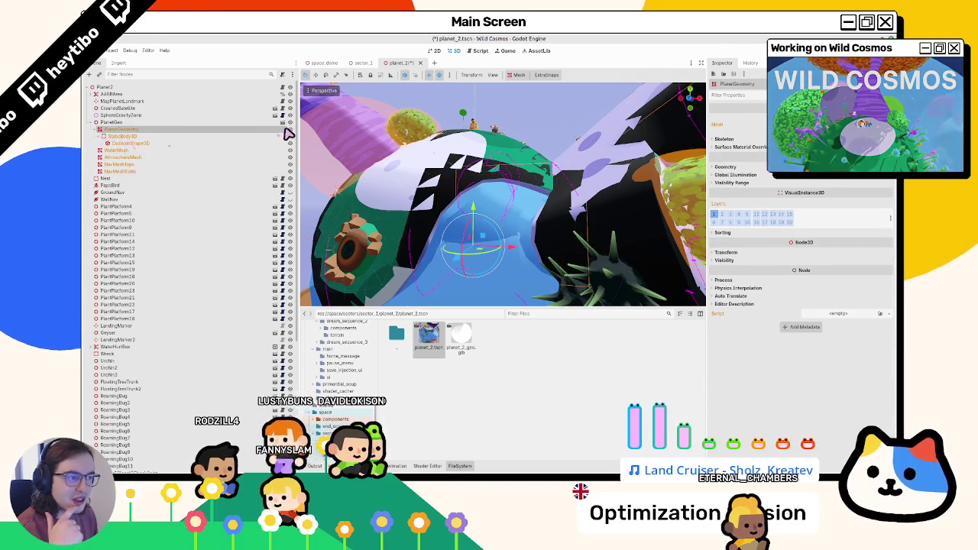
left_click_drag(413, 156, 480, 170)
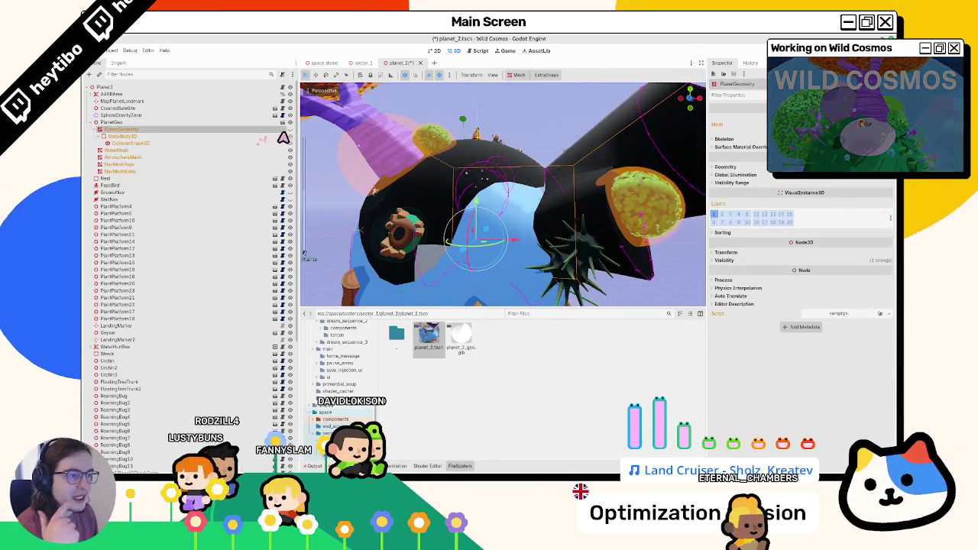
left_click(242, 165)
mouse_move(305, 168)
left_mouse_down()
mouse_move(323, 164)
mouse_move(430, 209)
mouse_move(421, 160)
mouse_move(437, 145)
mouse_move(382, 164)
mouse_move(390, 190)
mouse_move(380, 203)
mouse_move(489, 195)
mouse_move(517, 211)
mouse_move(506, 150)
mouse_move(420, 137)
mouse_move(365, 174)
mouse_move(428, 191)
mouse_move(453, 220)
mouse_move(389, 175)
mouse_move(395, 145)
mouse_move(463, 140)
mouse_move(463, 160)
mouse_move(408, 191)
left_mouse_up()
left_click(114, 149)
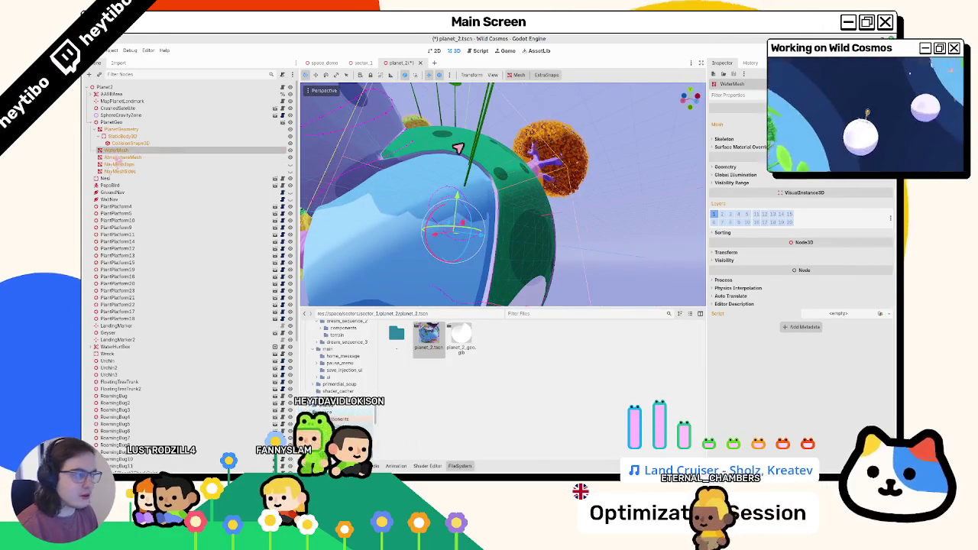
Step: Set WaterMesh's first Surface Material Override to water_mat, replacing the mistaken fluo_water
left_click(730, 147)
left_click(881, 184)
left_click(837, 222)
type("water")
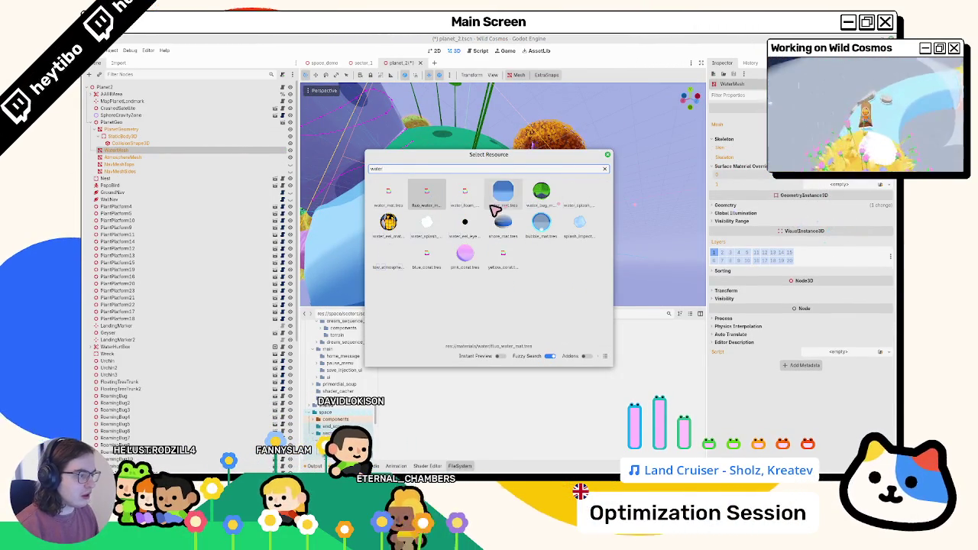
key("Return")
left_click(814, 185)
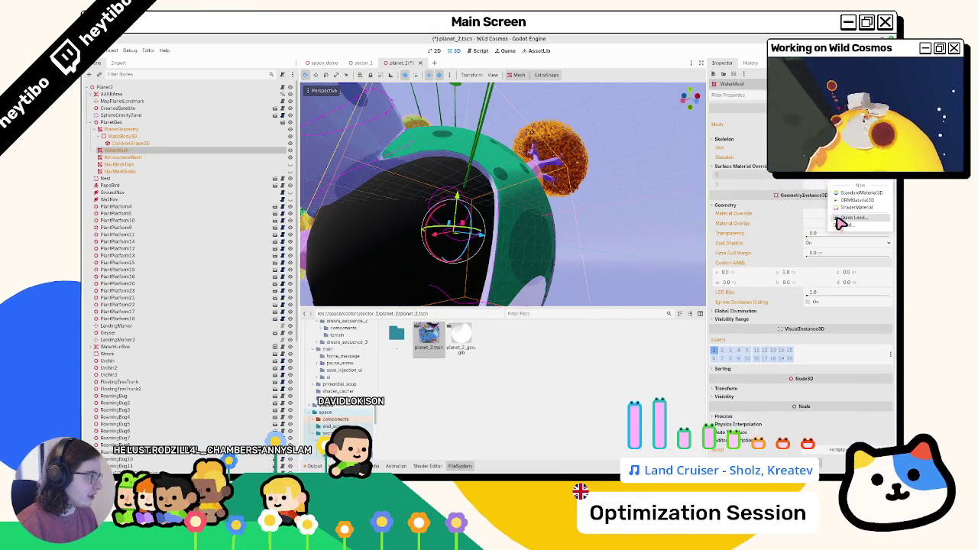
left_click(841, 218)
type("water_")
key("Return")
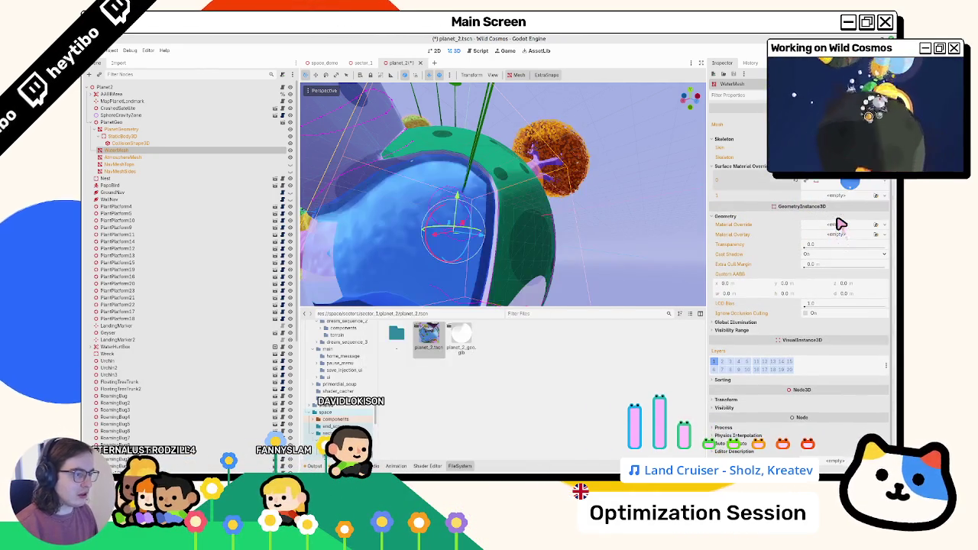
left_click_drag(600, 193, 649, 209)
Step: Load water_foam into the second surface override slot and save planet_2.tscn
left_click(850, 197)
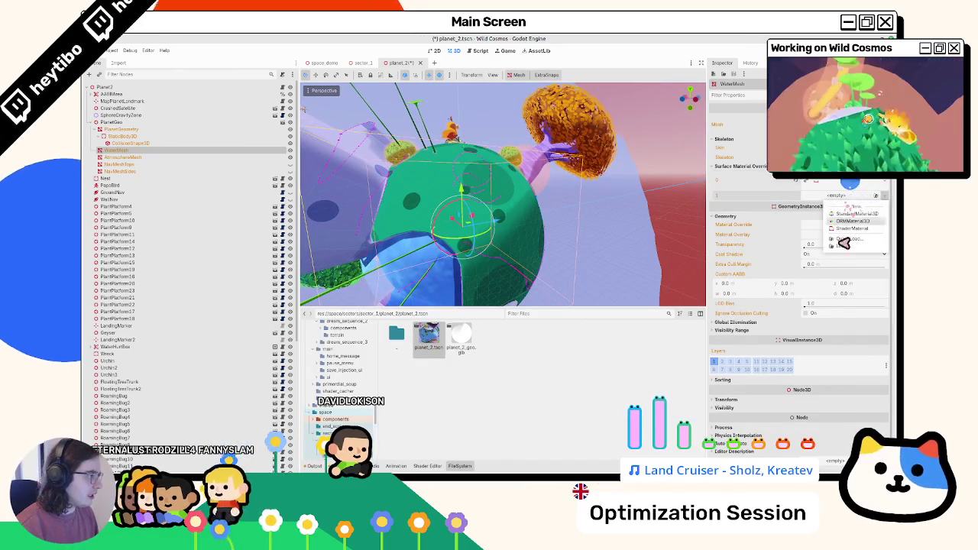
type("water_foam")
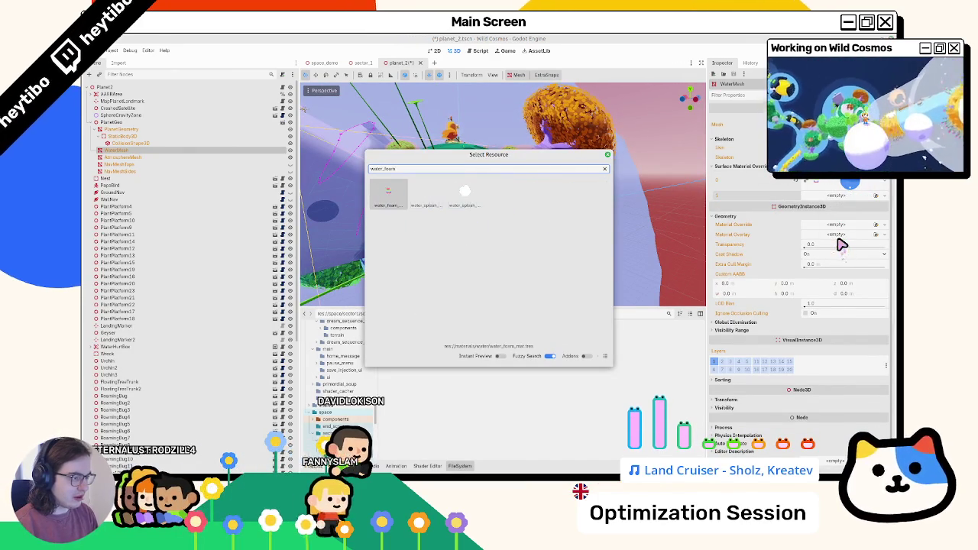
key("Return")
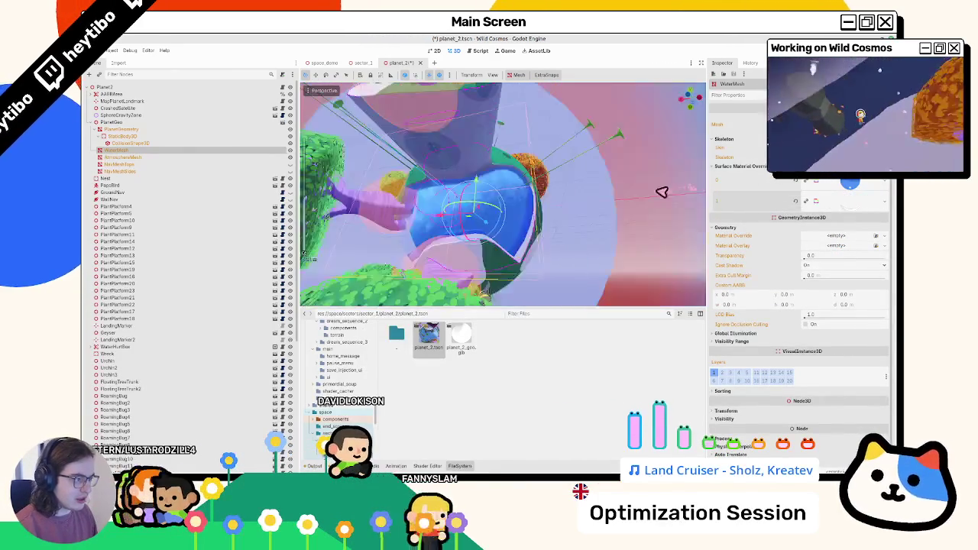
left_click(853, 215)
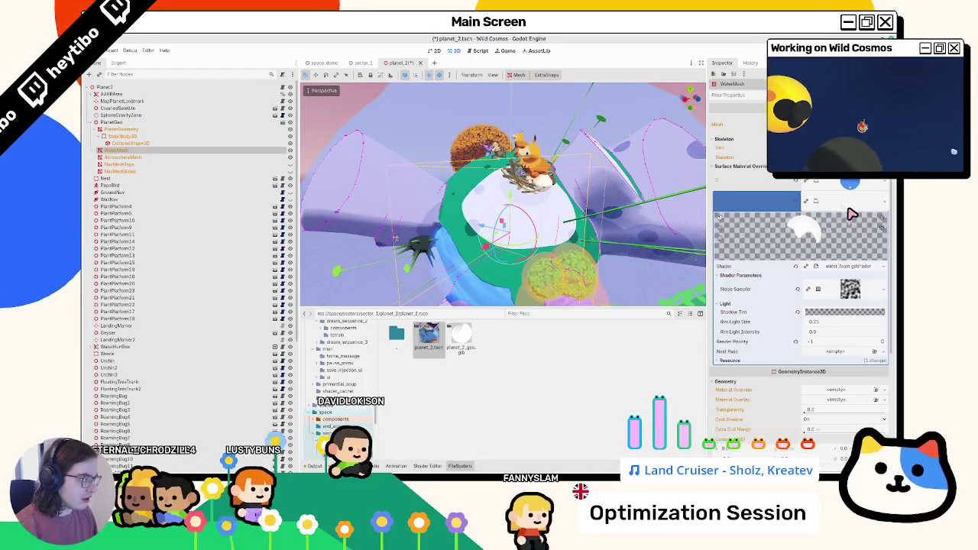
left_click(853, 215)
left_click(855, 202)
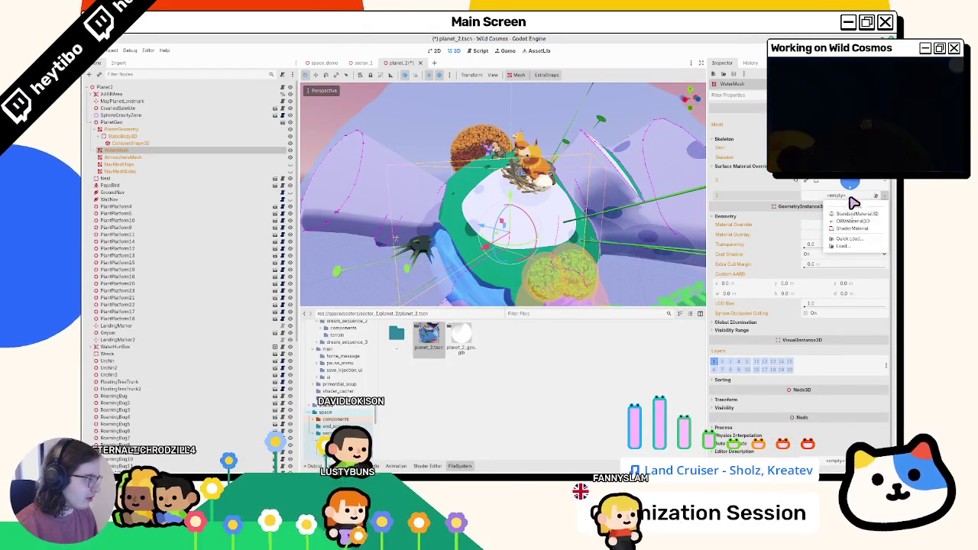
left_click(848, 238)
type("water_eel")
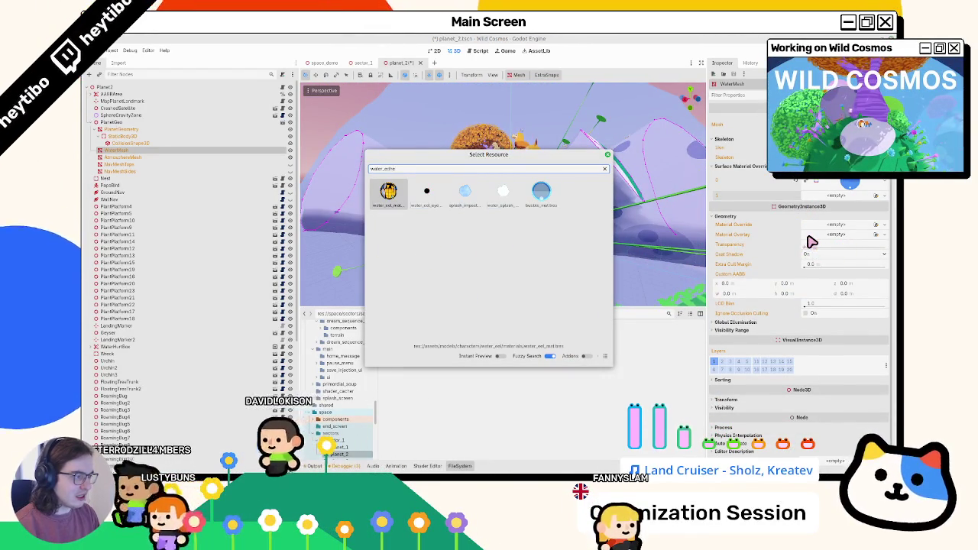
key("BackSpace")
key("BackSpace")
type("ge")
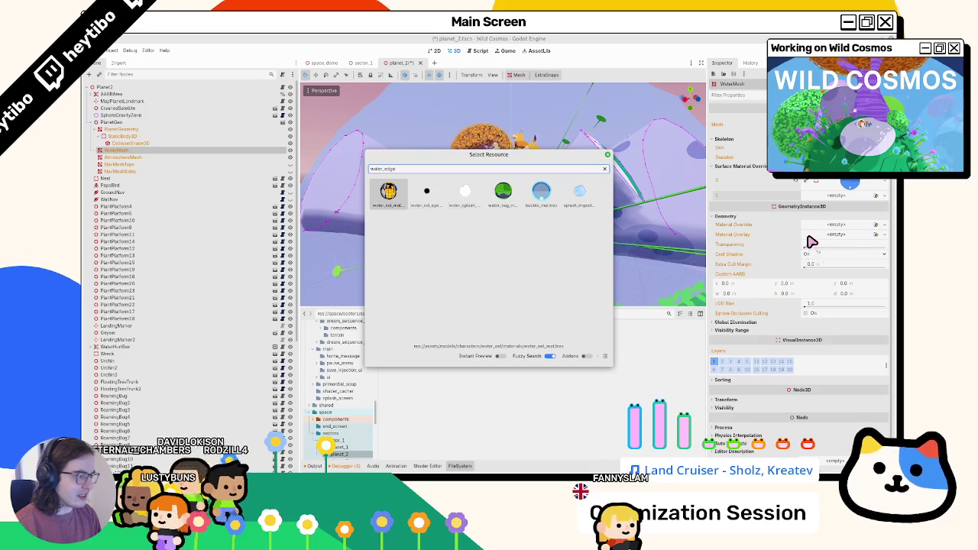
key("BackSpace")
key("BackSpace")
key("BackSpace")
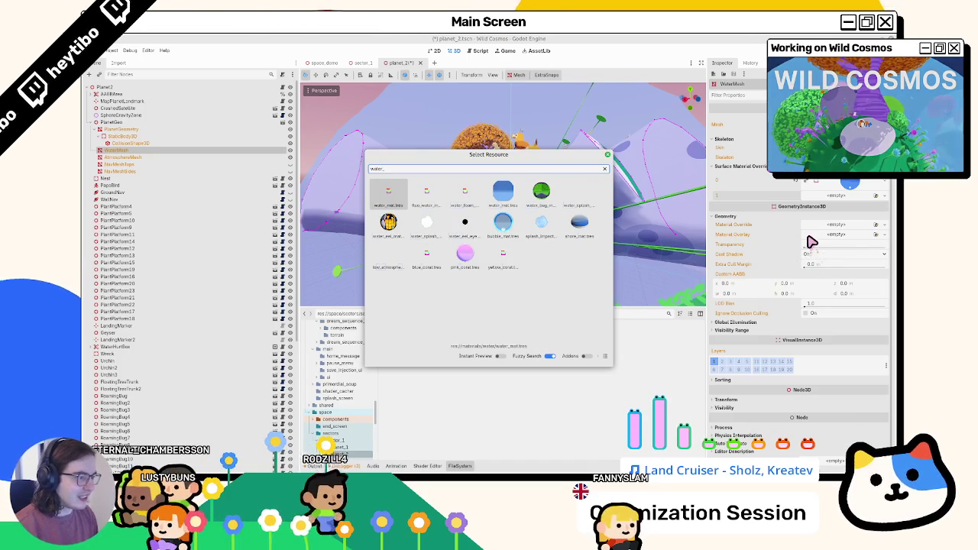
key("Right")
key("Right")
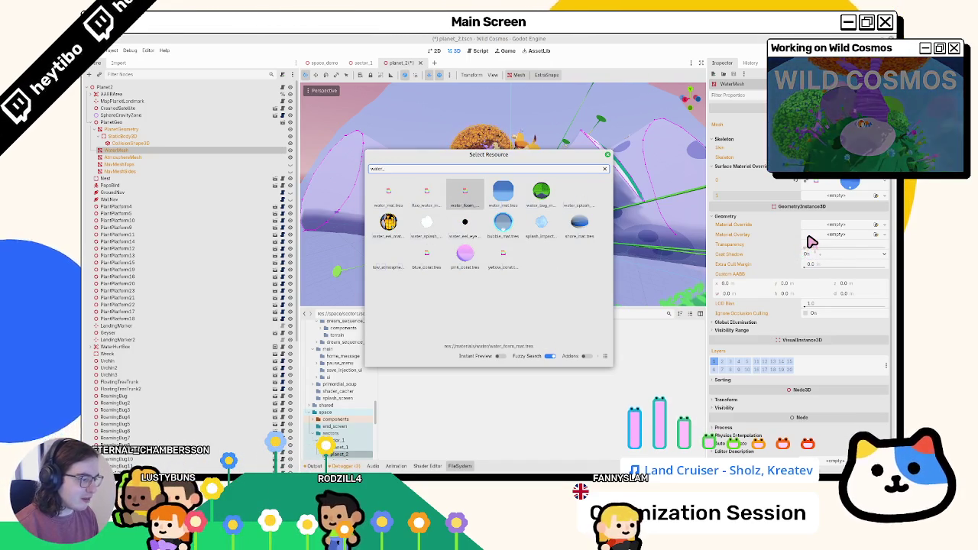
key("Right")
key("Right")
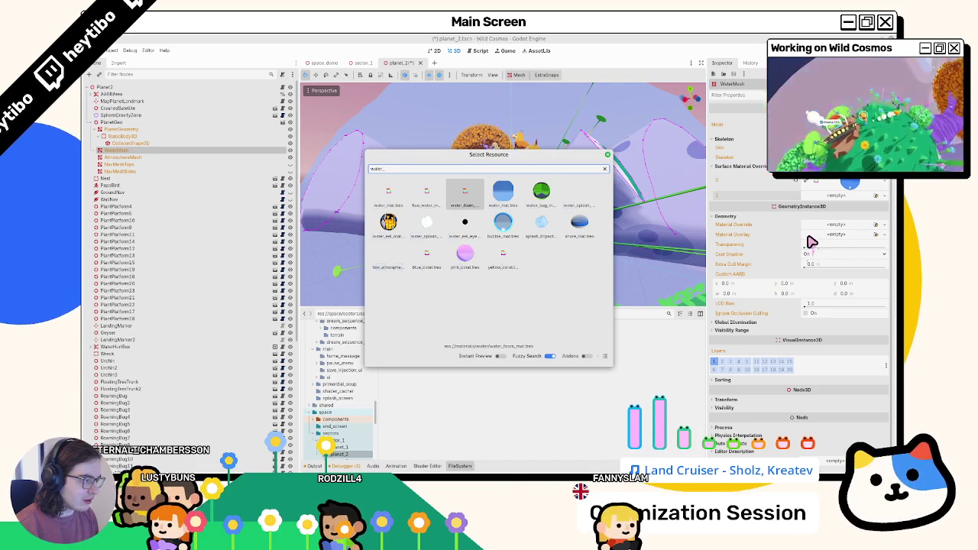
key("Return")
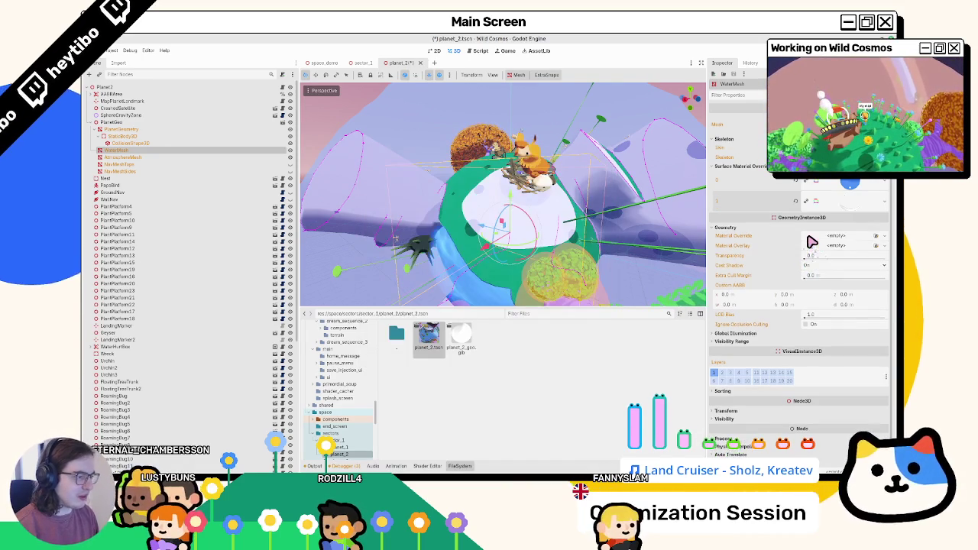
mouse_move(637, 210)
left_mouse_down()
mouse_move(530, 207)
mouse_move(628, 224)
mouse_move(535, 218)
mouse_move(685, 212)
mouse_move(474, 199)
left_mouse_up()
key("ctrl+s")
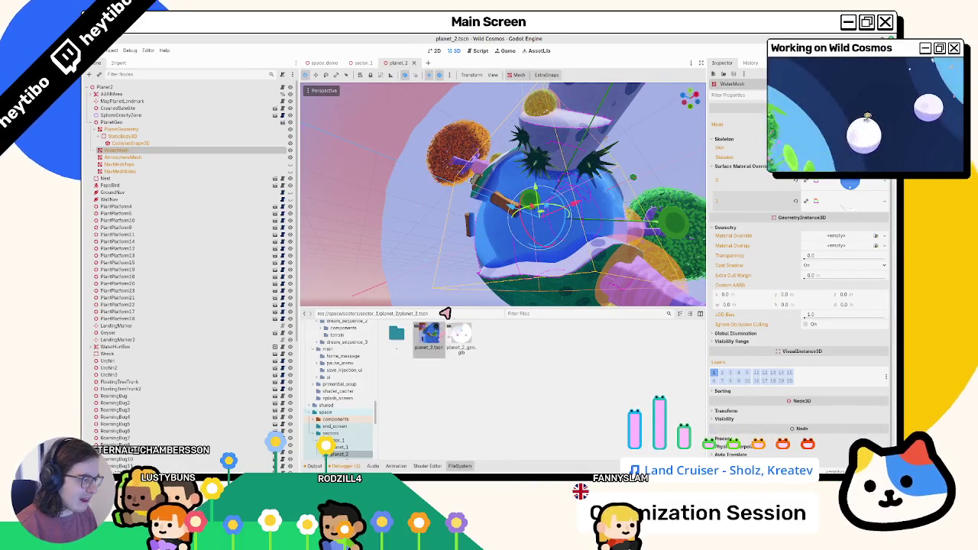
Step: Collapse the water_foam material details and select the PlanetGeometry node
left_click_drag(520, 294, 586, 264)
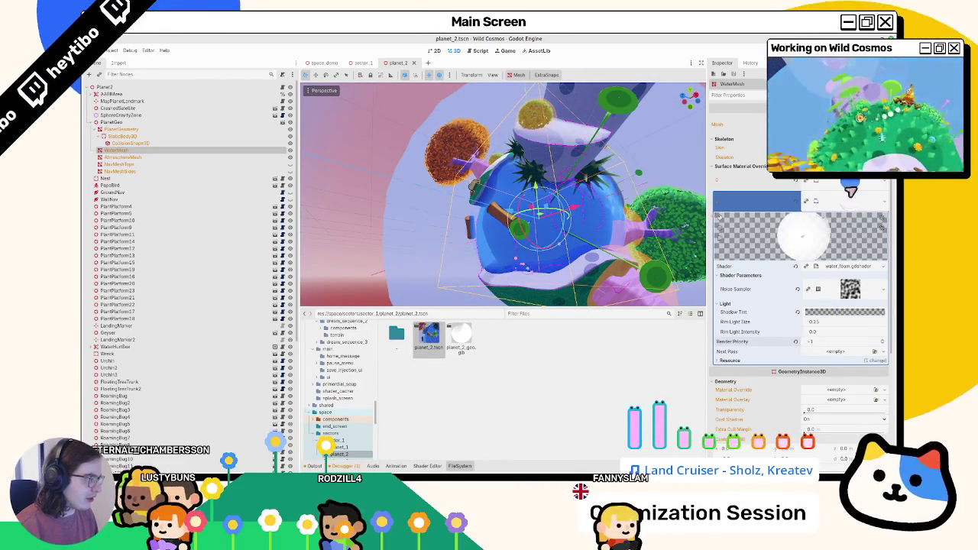
left_click(843, 204)
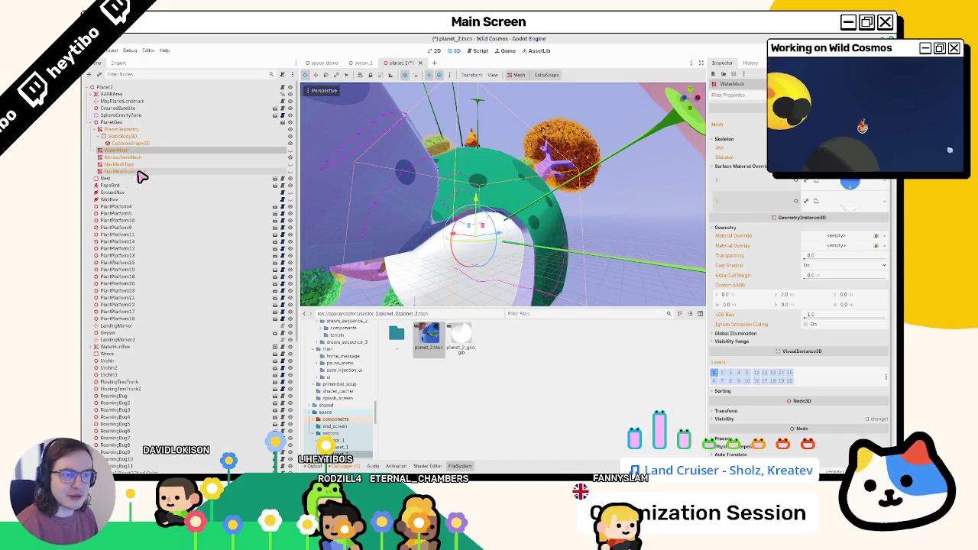
left_click(138, 130)
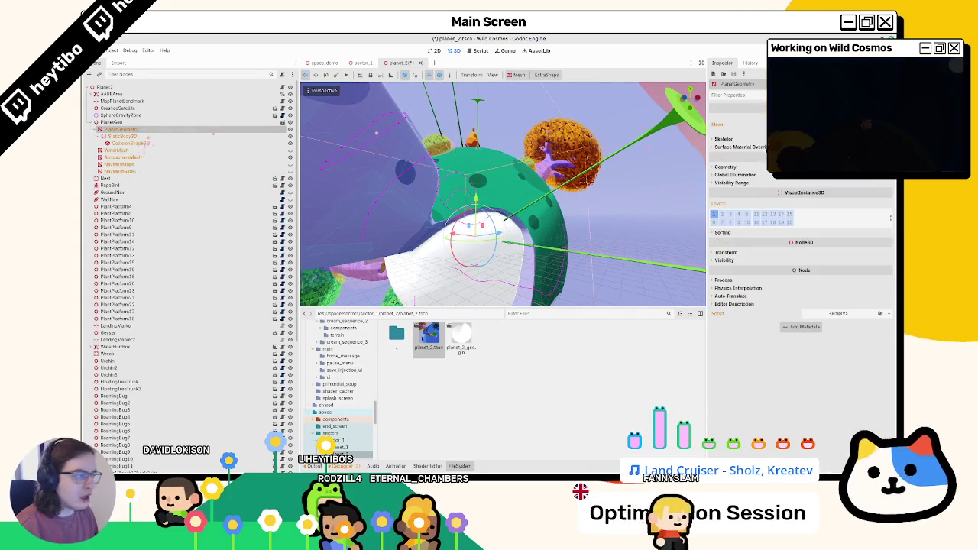
Step: Open PlanetGeometry's override material and change its Seabed Color to purple
left_click(724, 139)
left_click(733, 166)
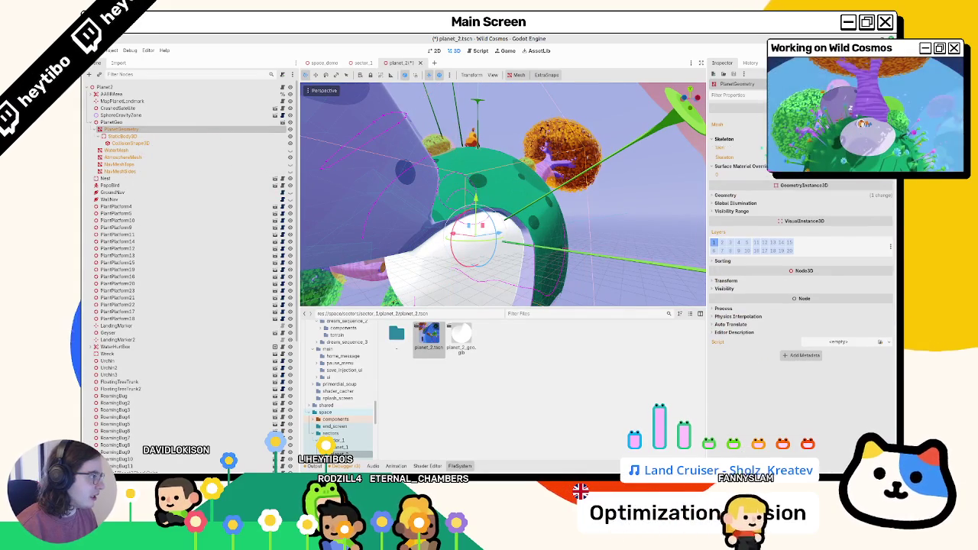
left_click(726, 196)
left_click(841, 208)
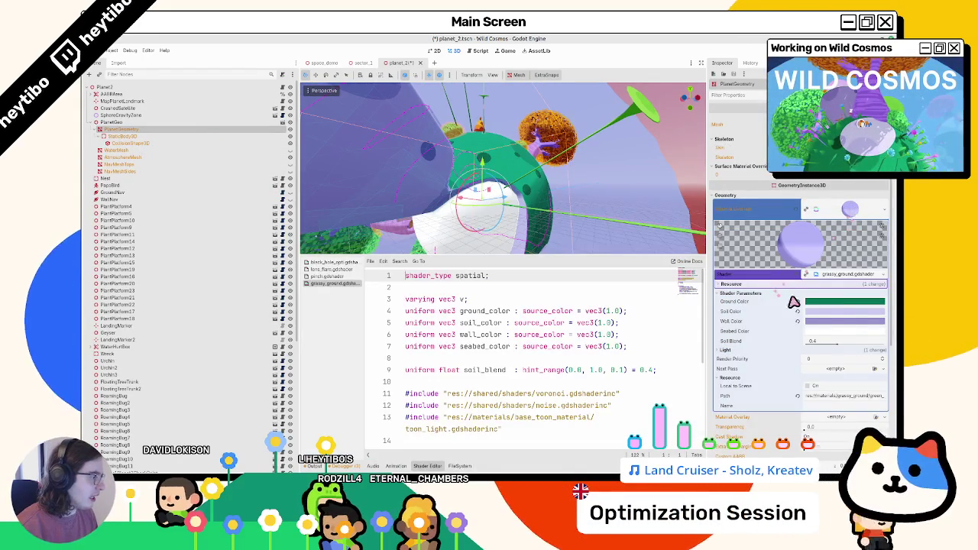
left_click(828, 330)
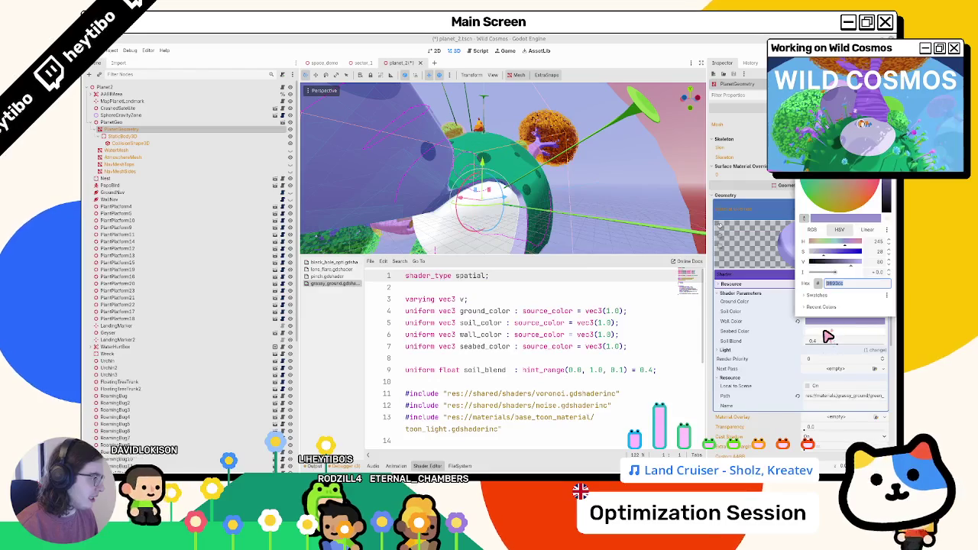
key("Escape")
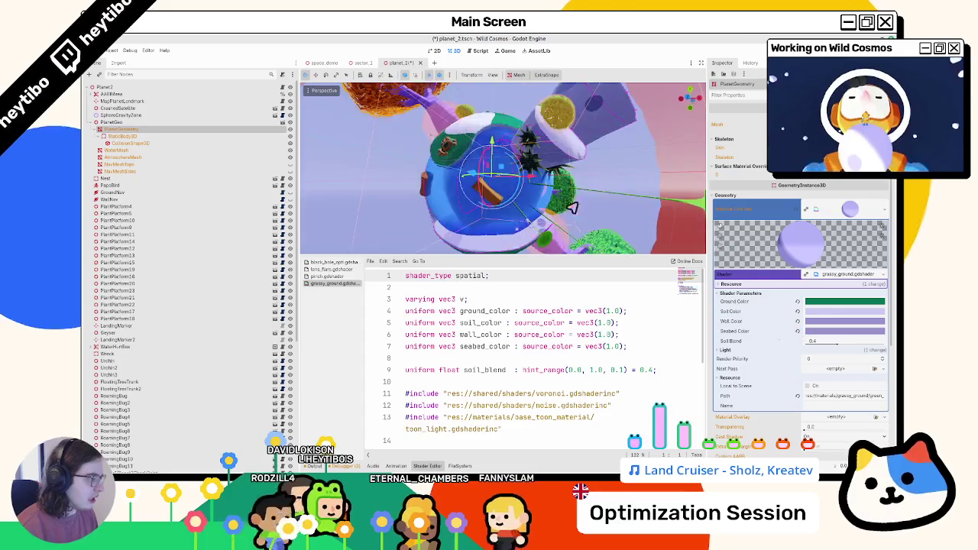
Step: Try other Soil Color shades, save the planet_2 scene, and switch to Blender
left_click(827, 321)
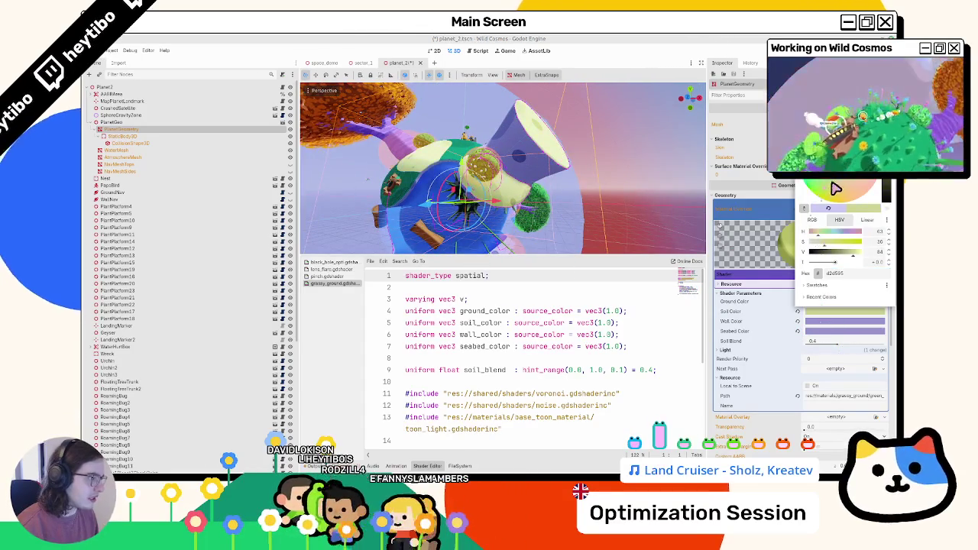
key("Escape")
left_click(819, 316)
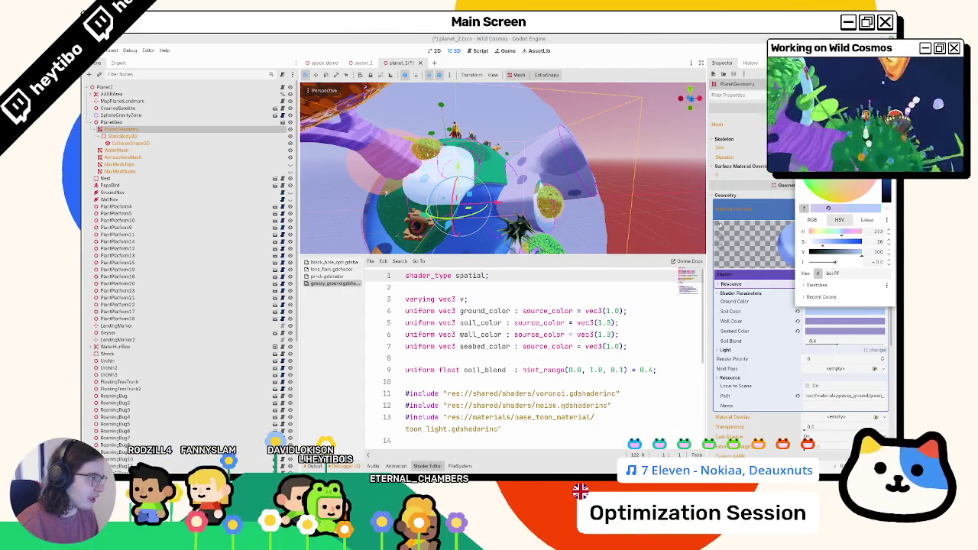
left_click(529, 206)
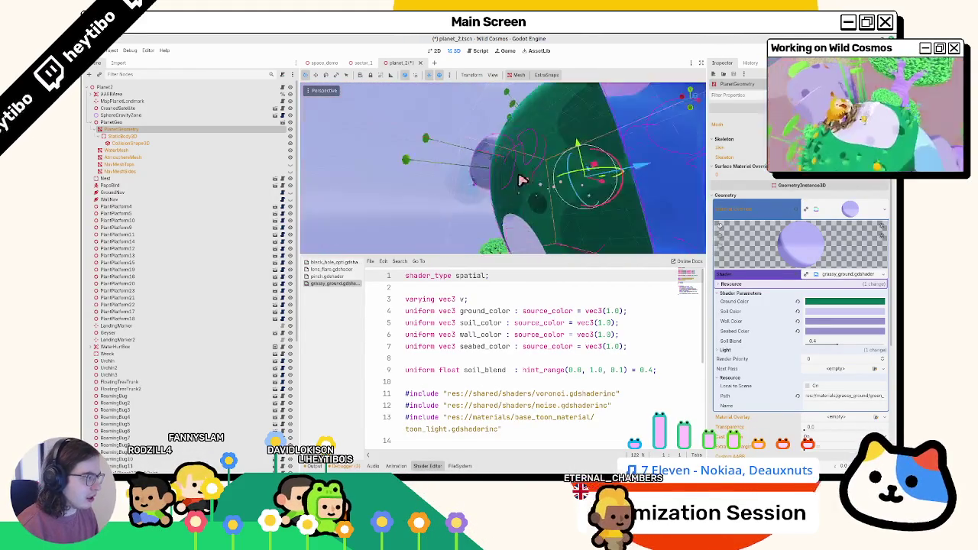
key("ctrl+s")
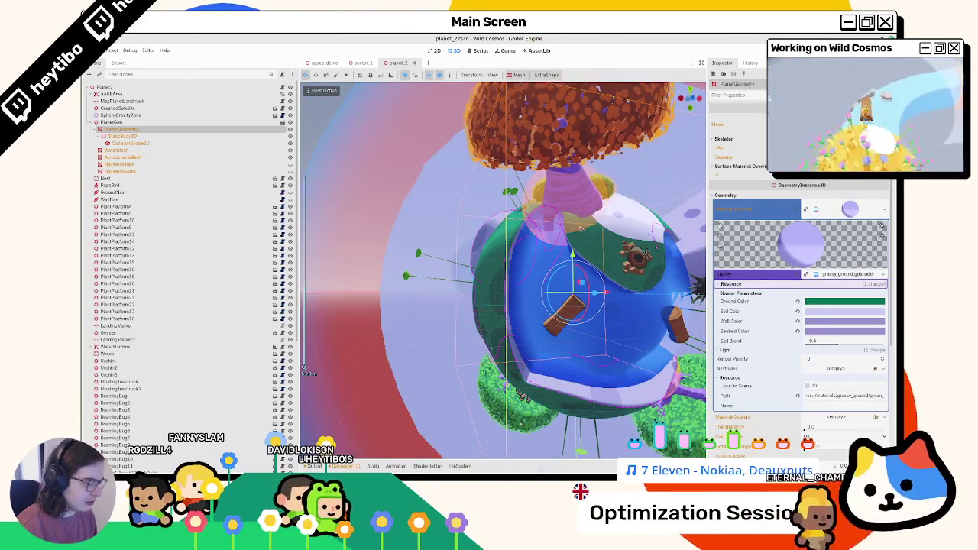
key("alt+Tab")
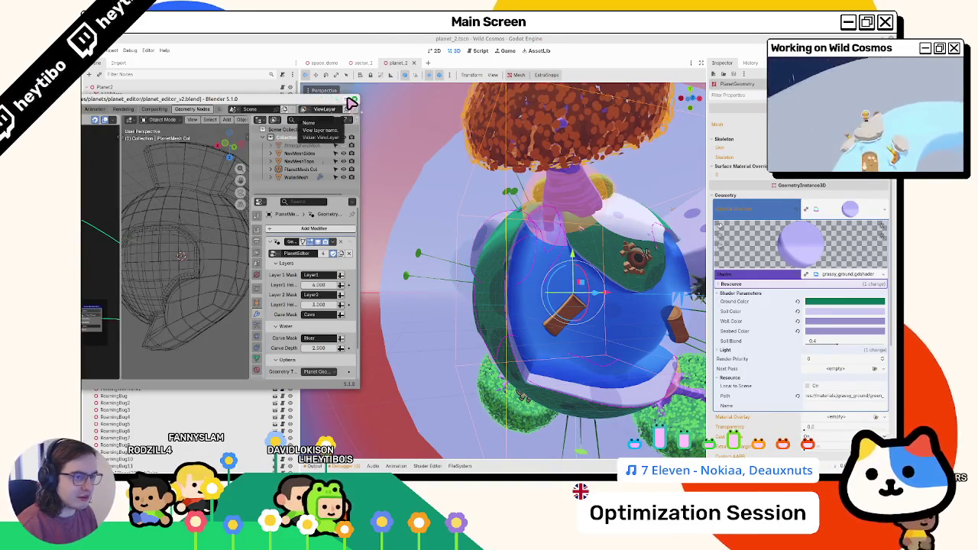
Step: Select WaterMesh in planet_2_geo.blend, check the viewport overlay settings, and return to Godot
left_click(277, 39)
key("alt+Tab")
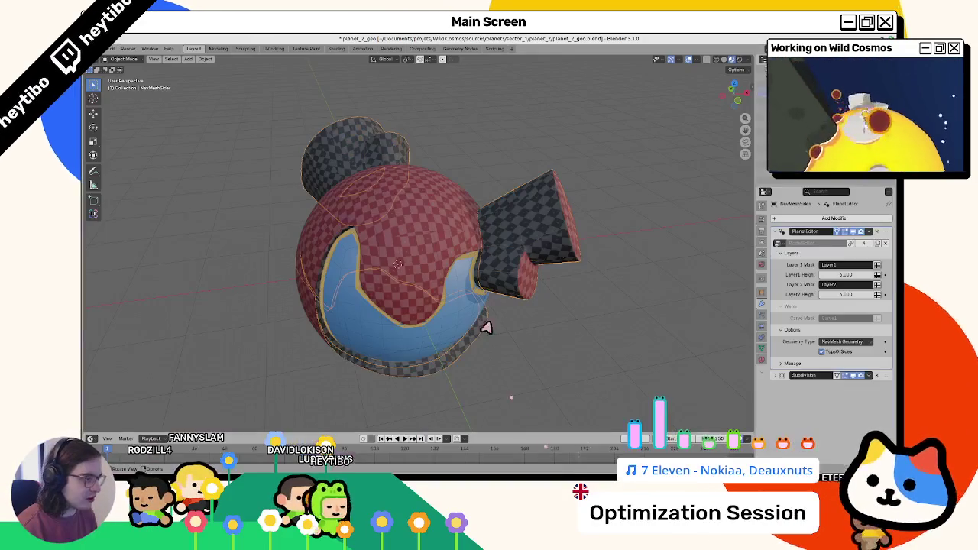
left_click(465, 306)
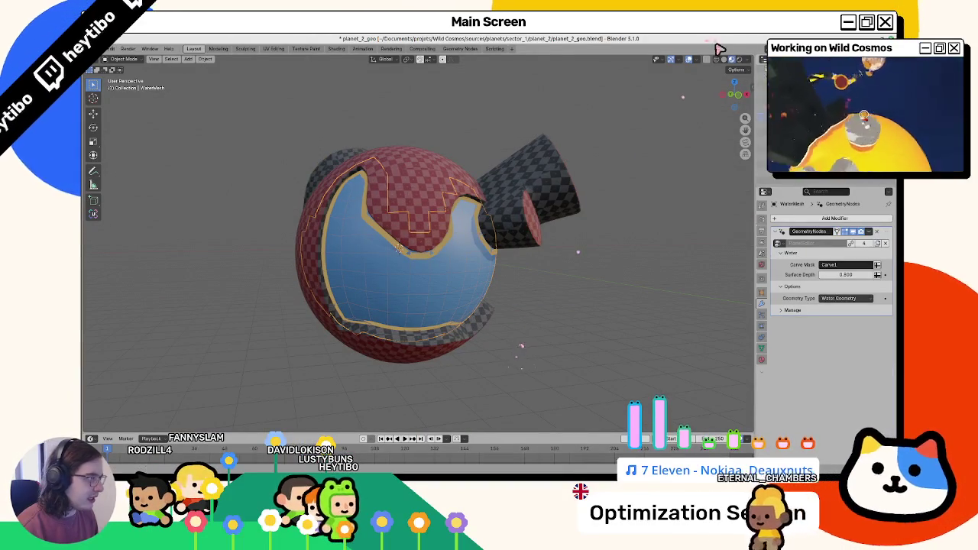
left_click(697, 60)
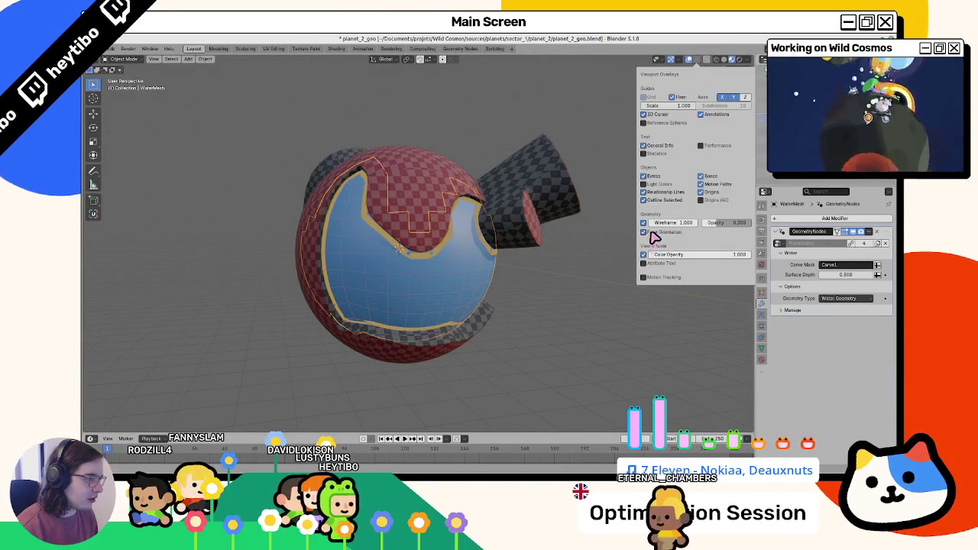
scroll(470, 240, "up", 5)
scroll(481, 245, "down", 6)
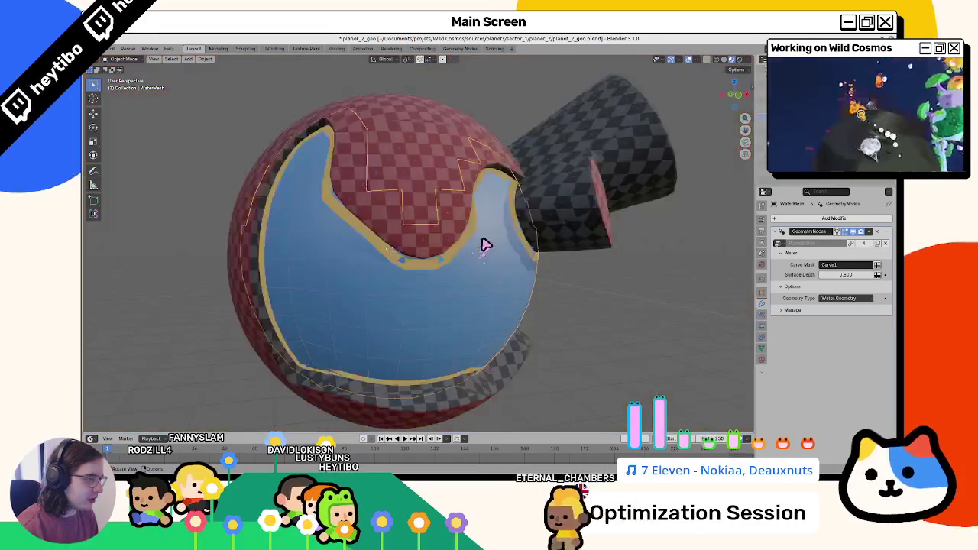
left_click(697, 60)
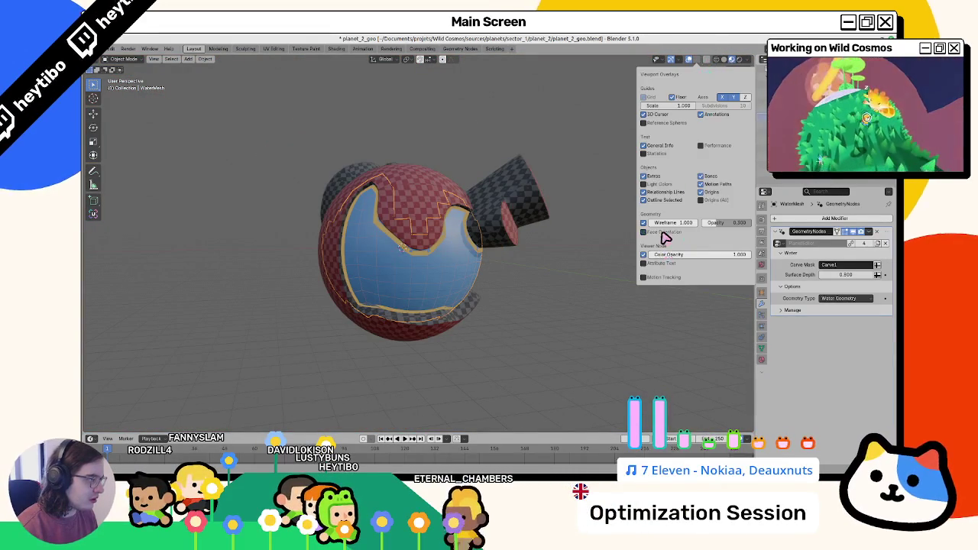
key("alt+Tab")
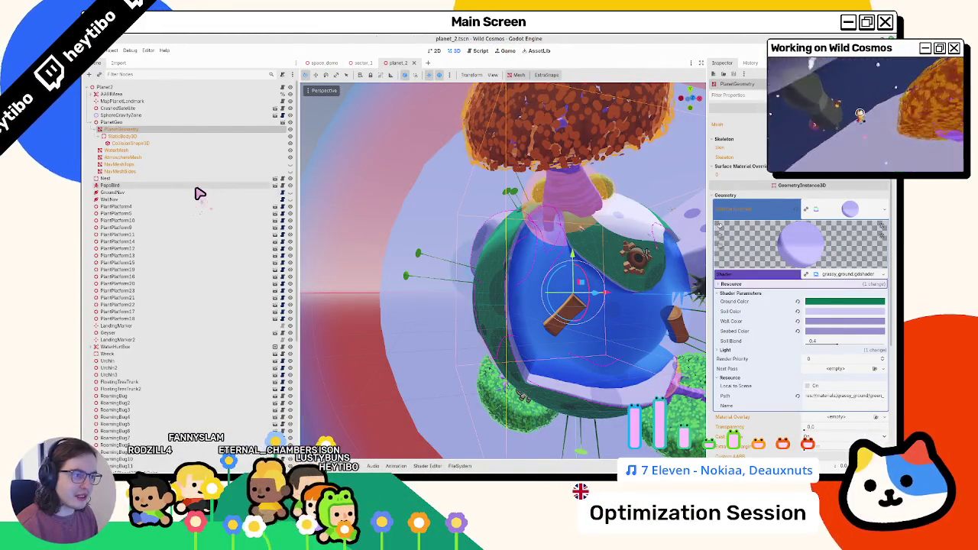
Step: Open the planet_1 scene from sector_1 and select PlanetGeo's PlanetGeometry node
left_click(210, 158)
key("Up")
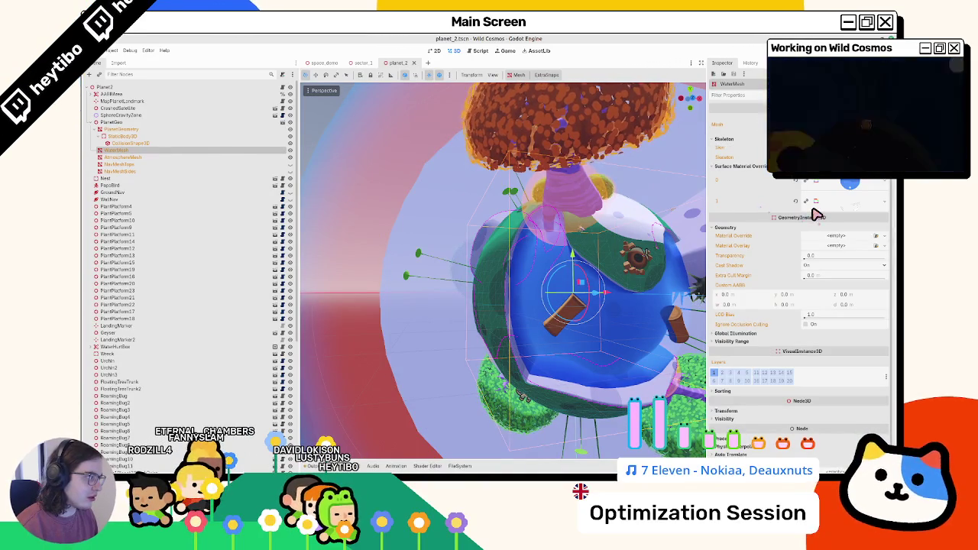
left_click(363, 64)
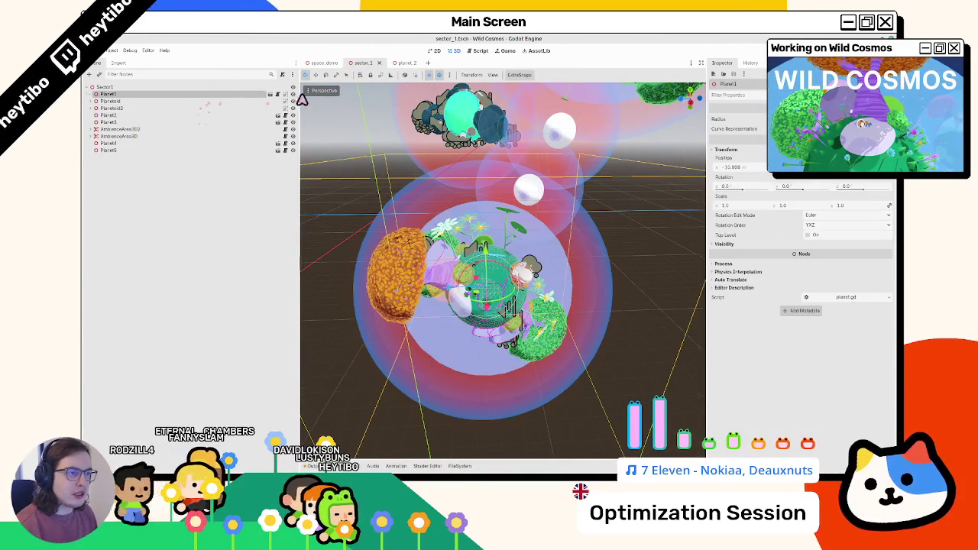
left_click(277, 95)
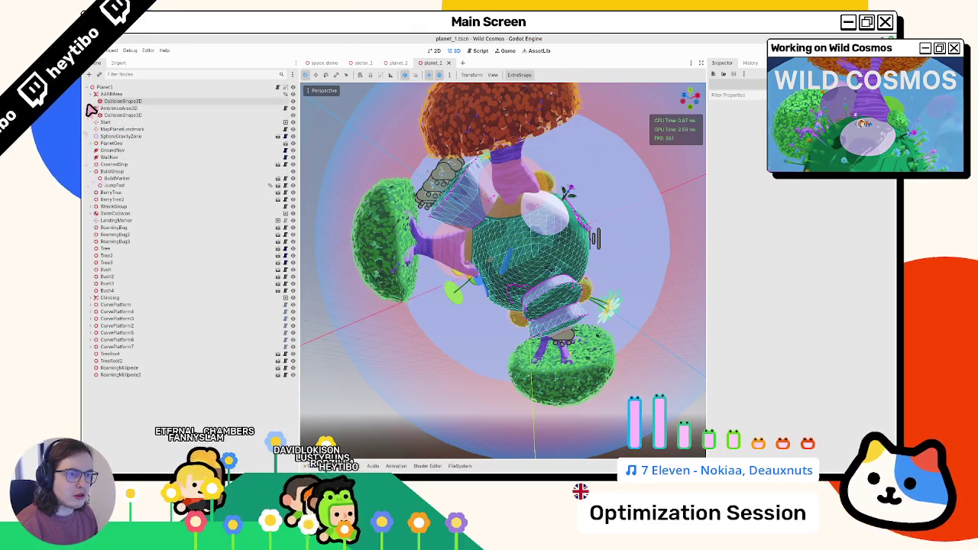
left_click(91, 142)
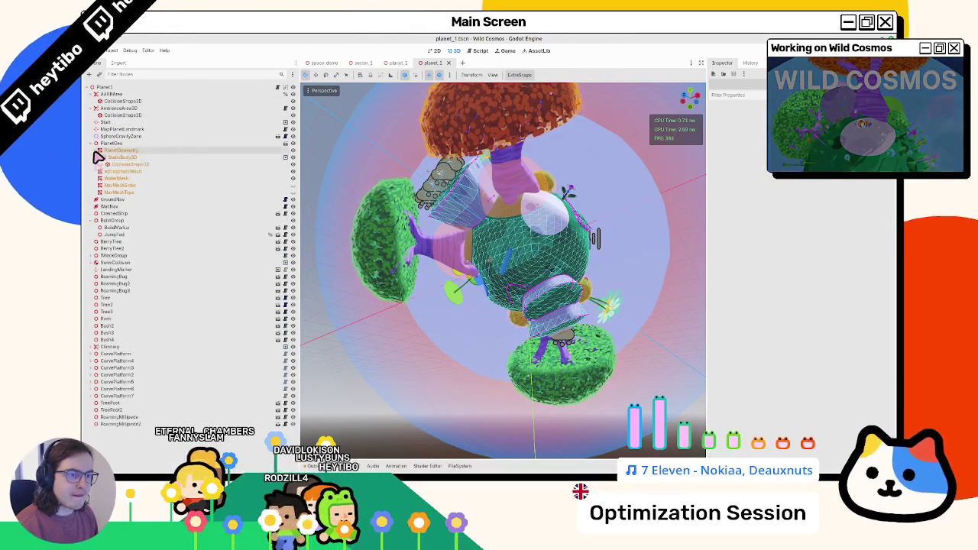
left_click(98, 151)
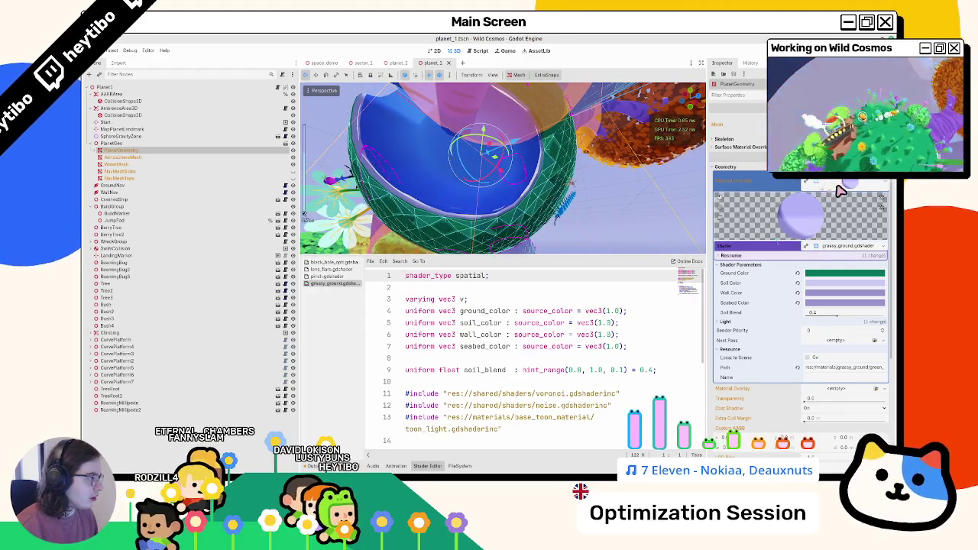
Step: Copy planet_1 WaterMesh's foam material and paste it into planet_2 WaterMesh's surface override
left_click(130, 164)
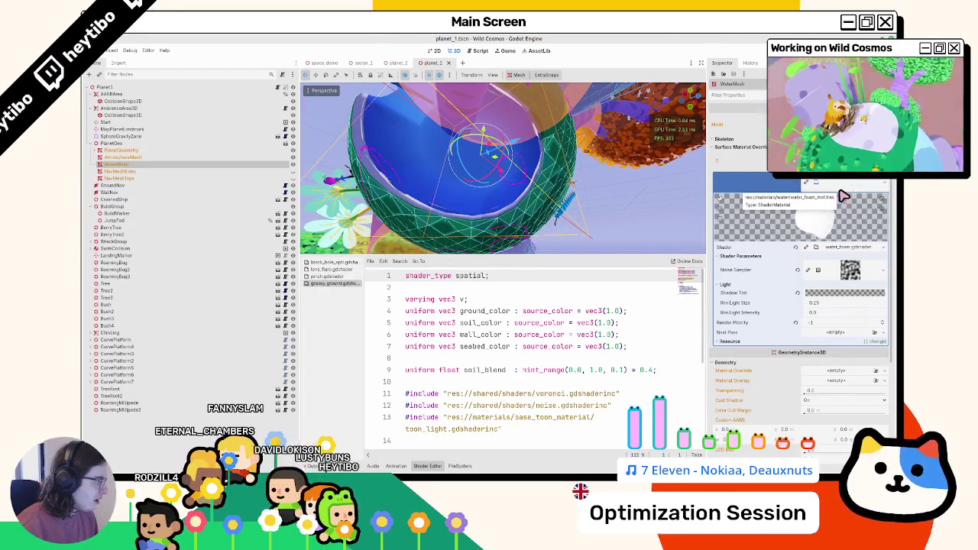
left_click(886, 185)
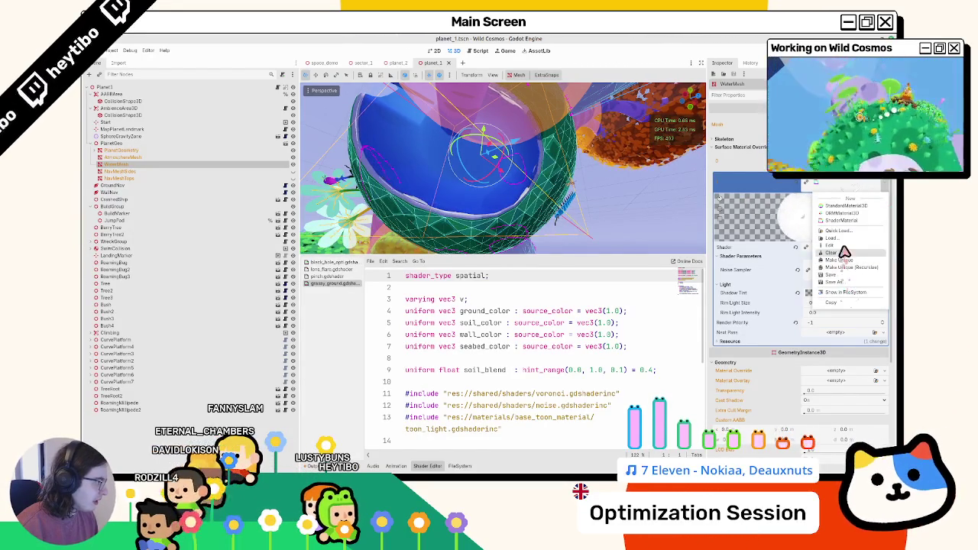
left_click(835, 302)
left_click(391, 65)
scroll(548, 167, "up", 5)
left_click(887, 205)
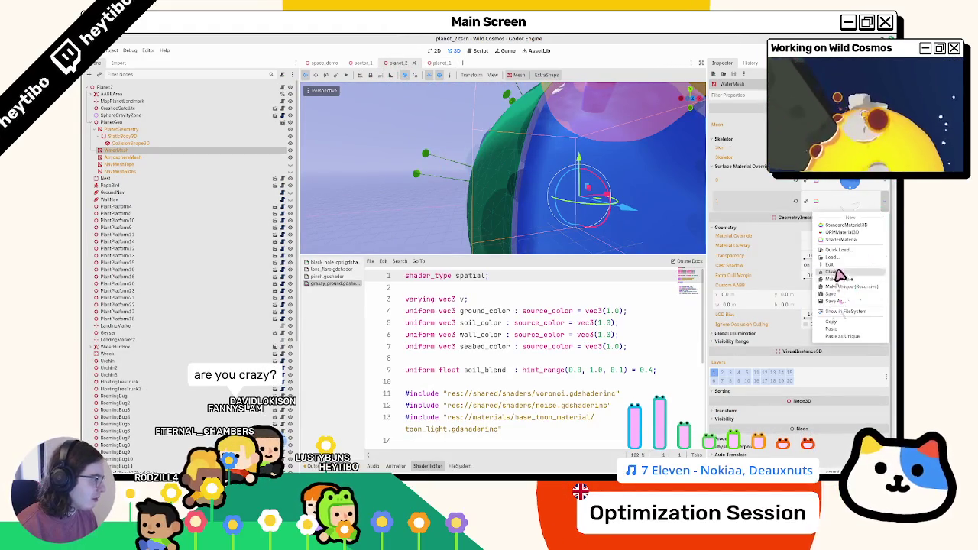
left_click(841, 330)
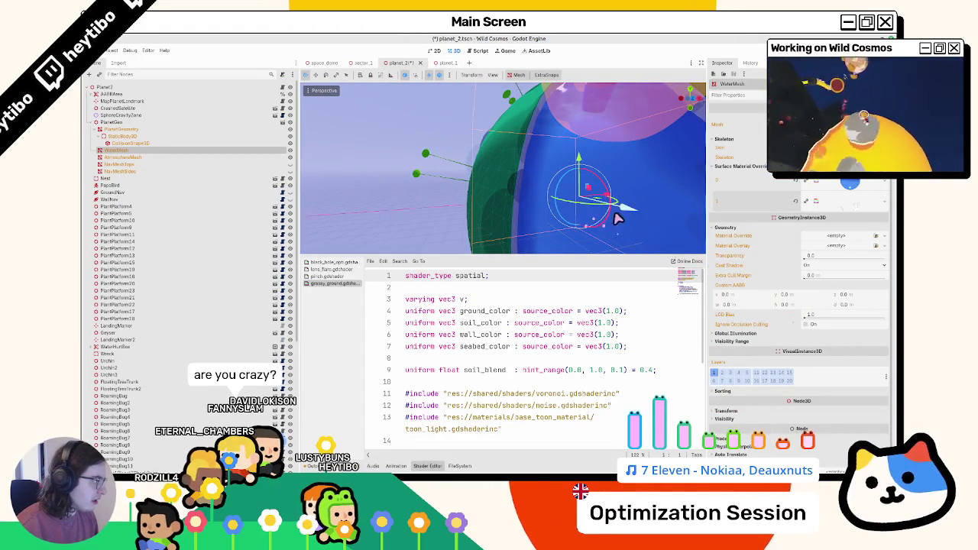
left_click(862, 205)
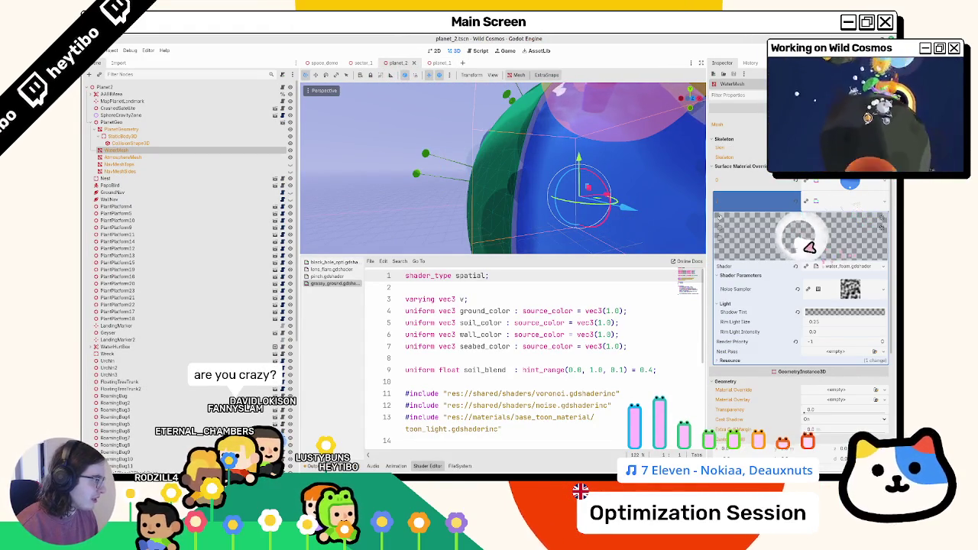
left_click_drag(518, 233, 451, 227)
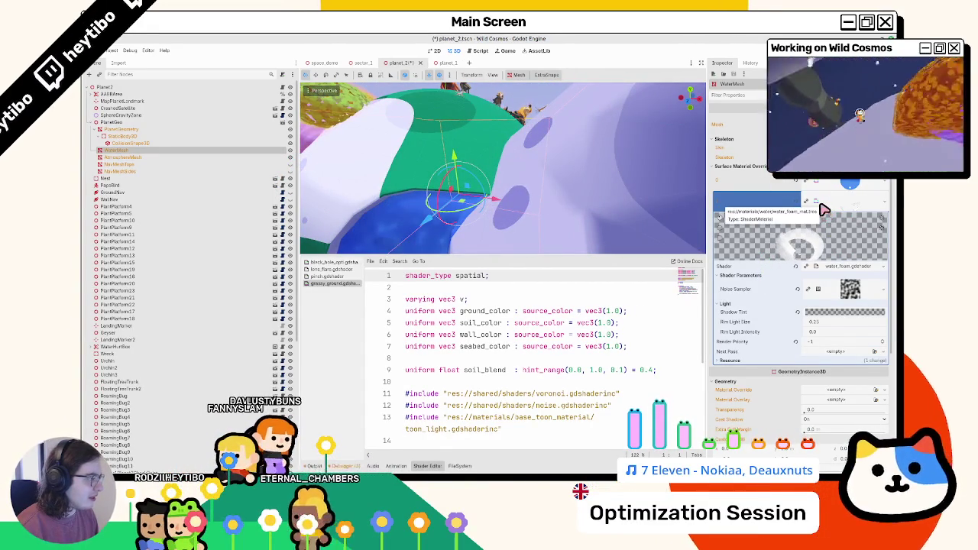
Step: Drag the foam material over the scene tabs, then open the water material's shader
left_click_drag(838, 206, 443, 70)
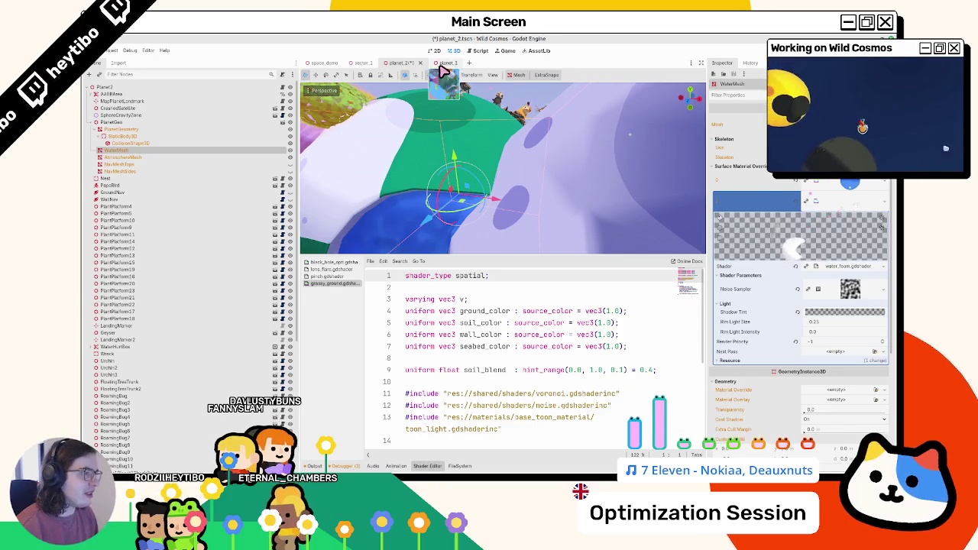
left_click_drag(366, 65, 361, 66)
mouse_move(426, 65)
left_mouse_down()
mouse_move(447, 67)
mouse_move(394, 69)
left_mouse_up()
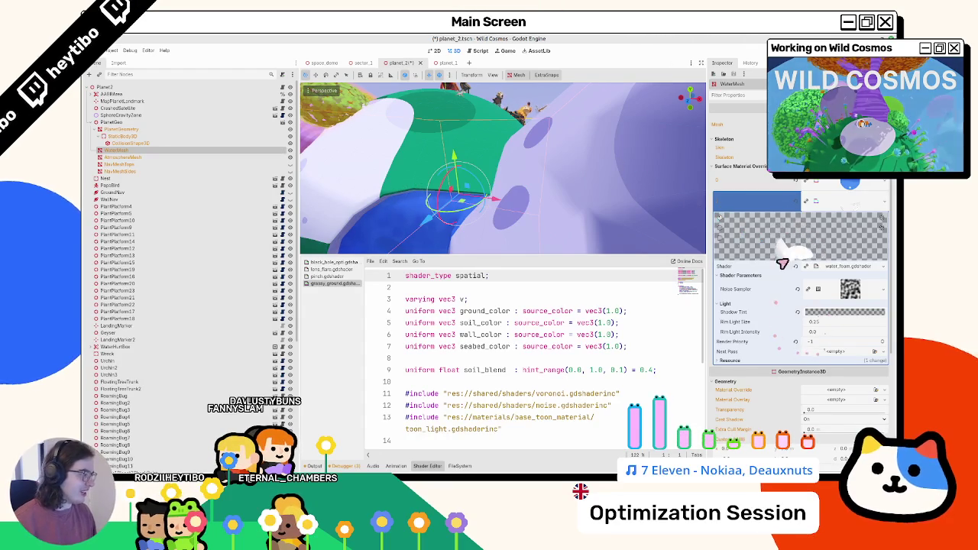
left_click(840, 183)
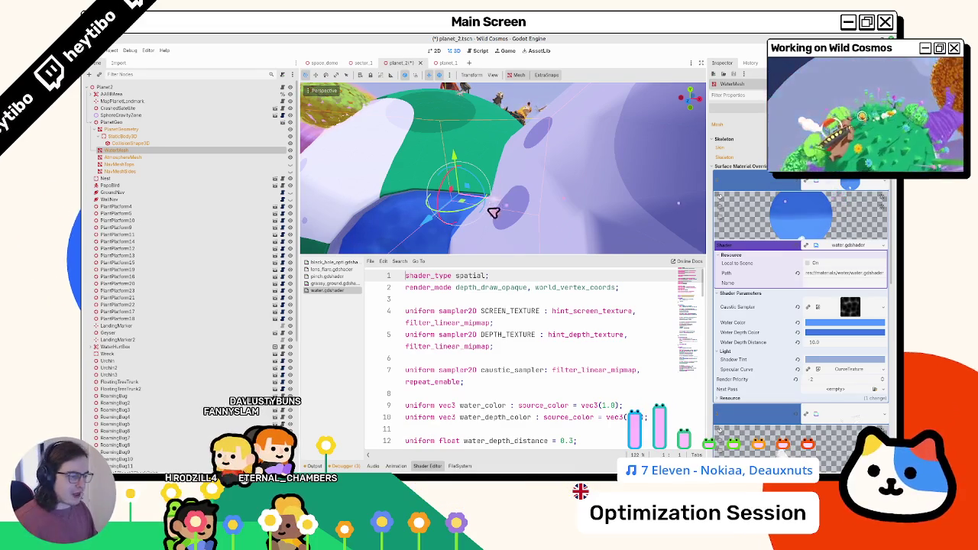
left_click(416, 468)
scroll(497, 268, "down", 3)
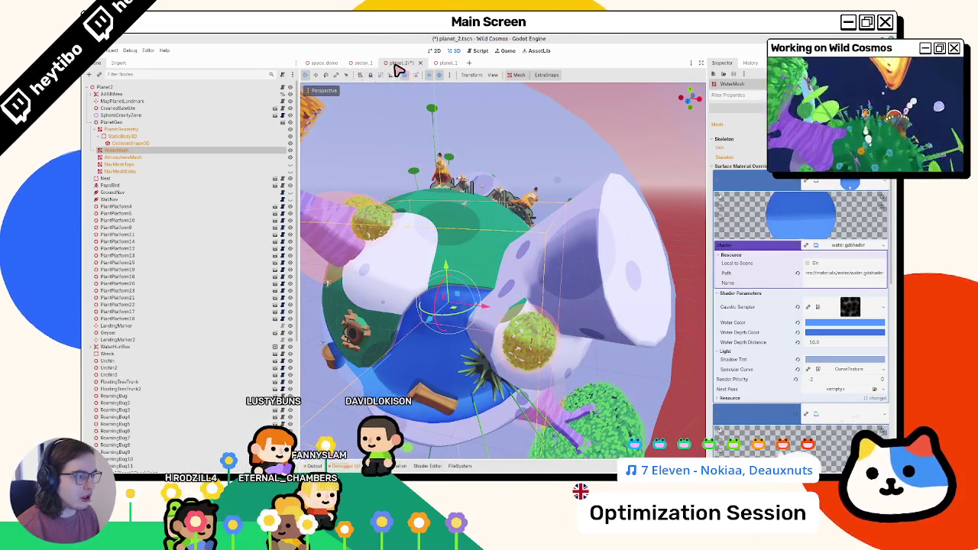
mouse_move(451, 229)
left_mouse_down()
mouse_move(478, 238)
mouse_move(436, 213)
mouse_move(448, 206)
mouse_move(442, 177)
mouse_move(459, 159)
mouse_move(458, 204)
mouse_move(593, 201)
left_mouse_up()
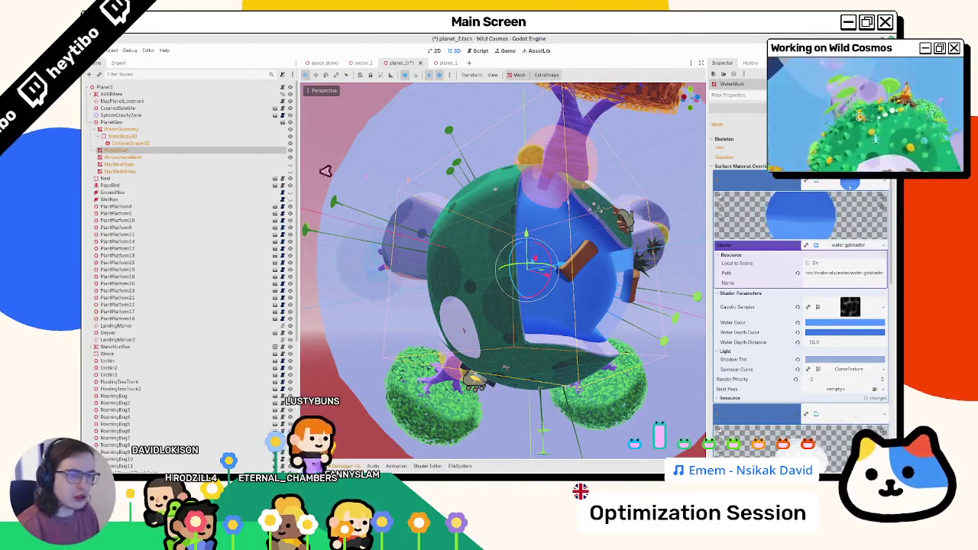
left_click(98, 135)
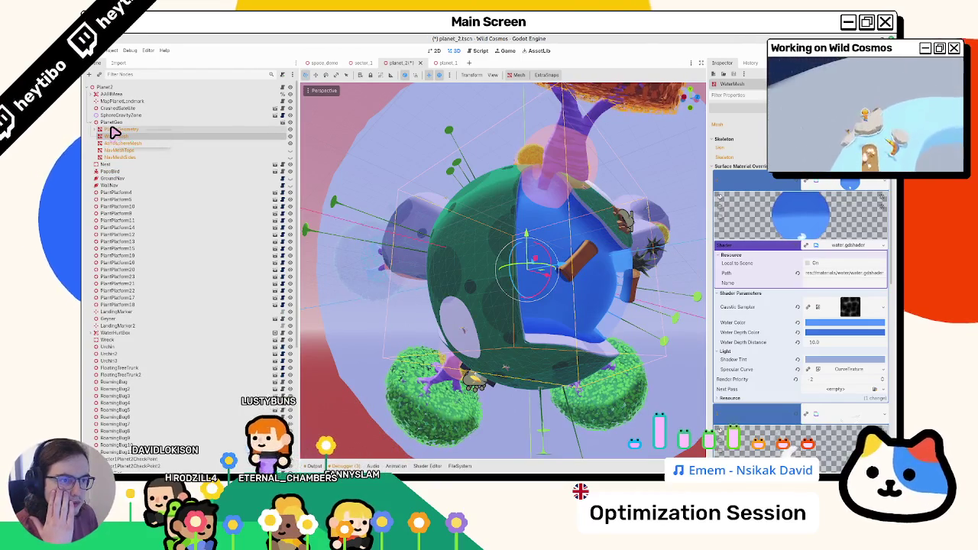
mouse_move(408, 159)
left_mouse_down()
mouse_move(464, 218)
mouse_move(352, 204)
mouse_move(487, 263)
mouse_move(485, 246)
mouse_move(510, 243)
mouse_move(504, 248)
left_mouse_up()
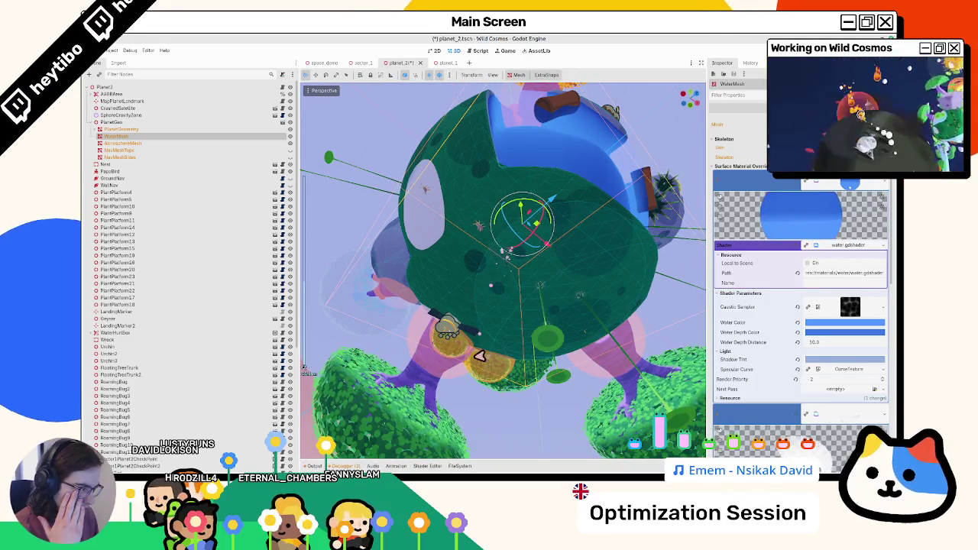
mouse_move(604, 385)
left_mouse_down()
mouse_move(554, 323)
mouse_move(476, 326)
mouse_move(519, 294)
left_mouse_up()
scroll(496, 283, "down", 5)
left_click(448, 190)
scroll(443, 192, "up", 5)
Step: Collapse PlanetGeo and select the plant platform nodes through PlantPlatform18
left_click(91, 122)
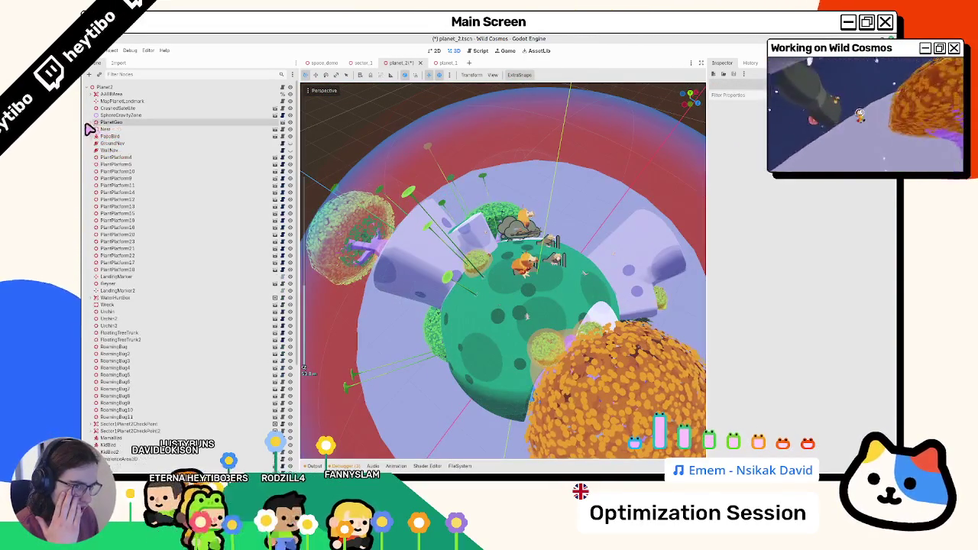
scroll(127, 237, "down", 5)
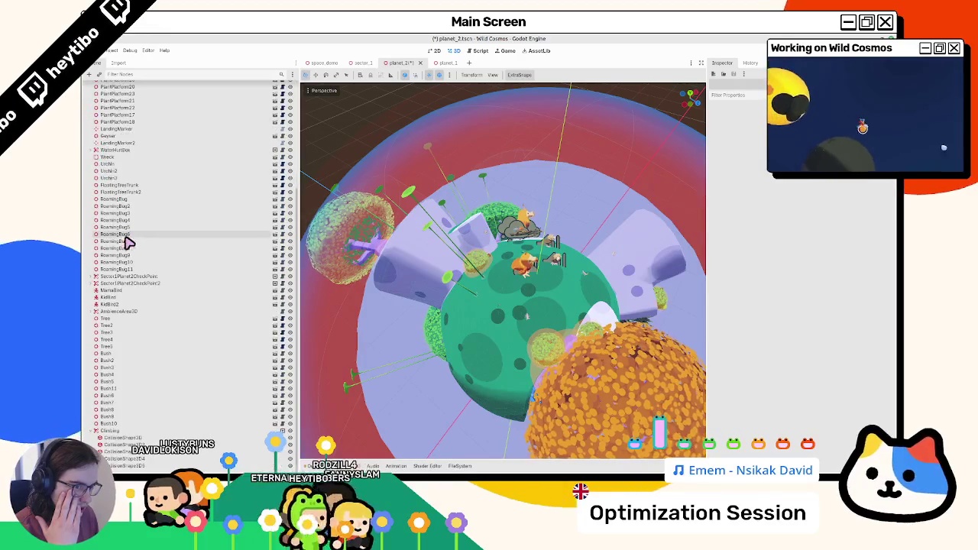
scroll(468, 260, "up", 3)
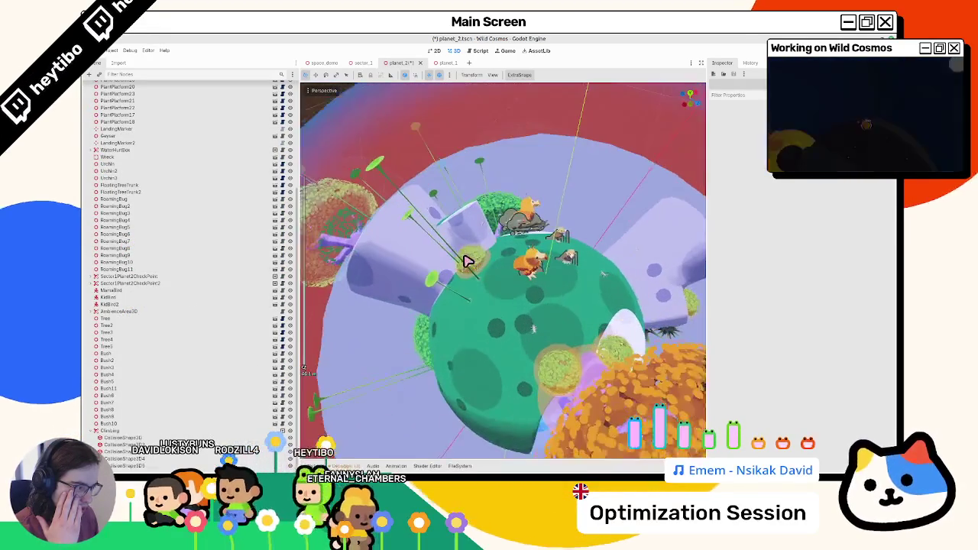
scroll(129, 216, "up", 5)
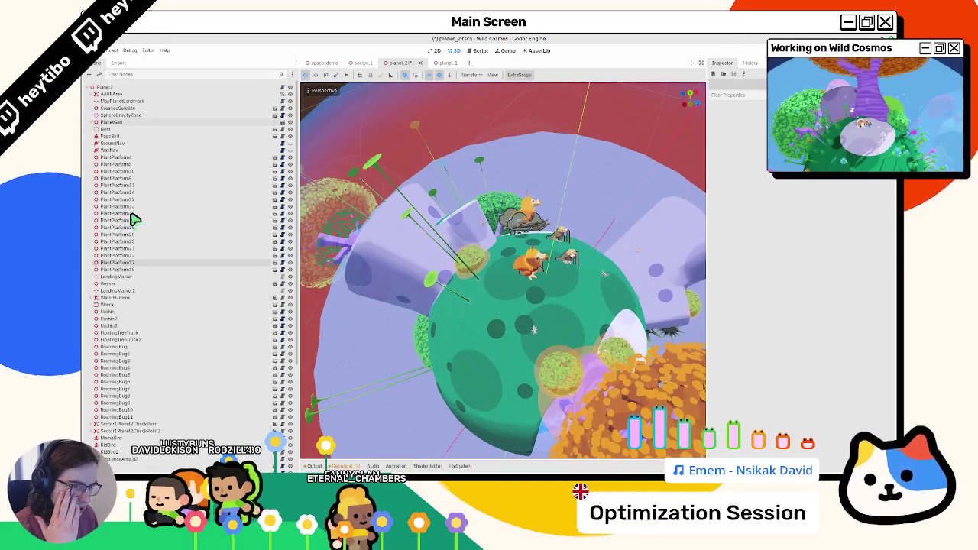
left_click(112, 159)
left_click(131, 270, "shift")
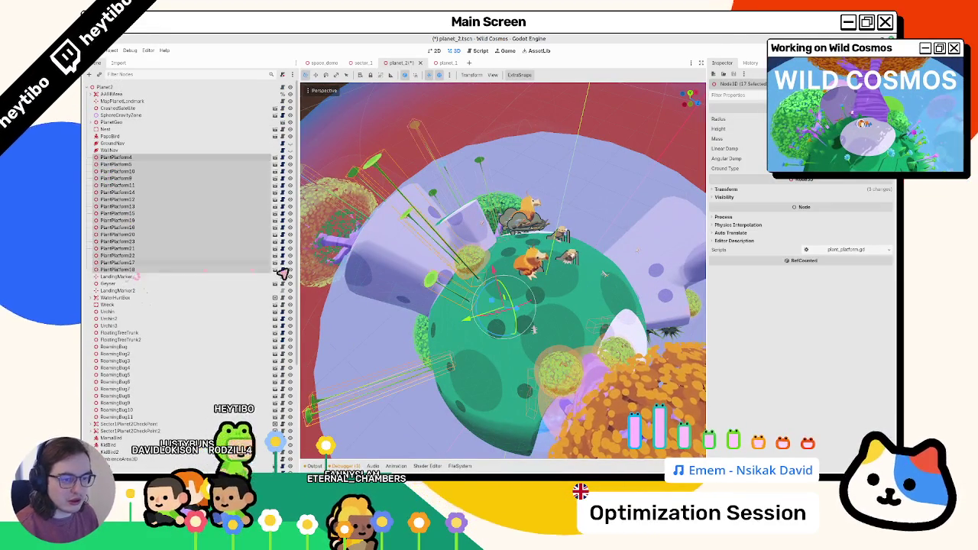
scroll(145, 329, "down", 5)
scroll(92, 436, "up", 1)
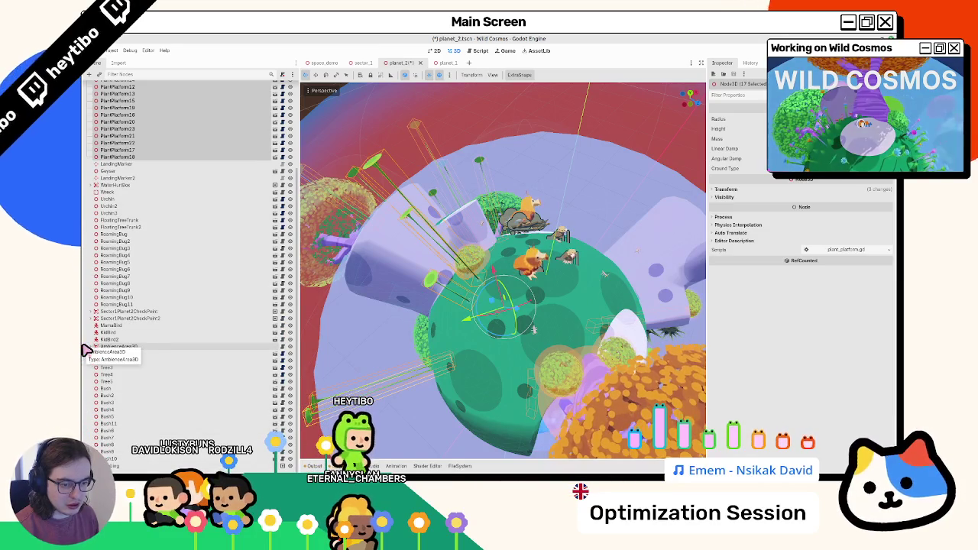
scroll(90, 344, "up", 5)
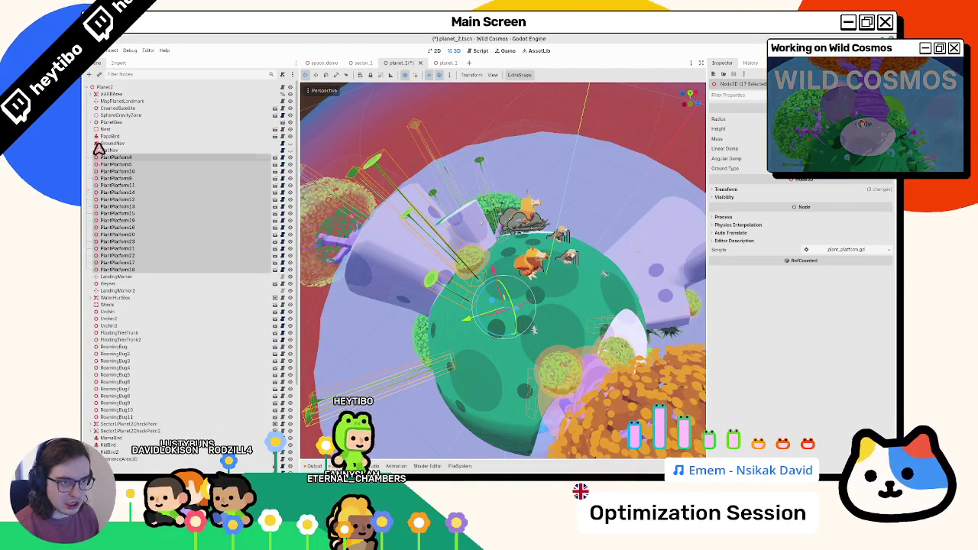
Step: Add a plain Node under Planet2, move it above the platforms, and name it PlantPlatforms
left_click(105, 88)
key("ctrl+a")
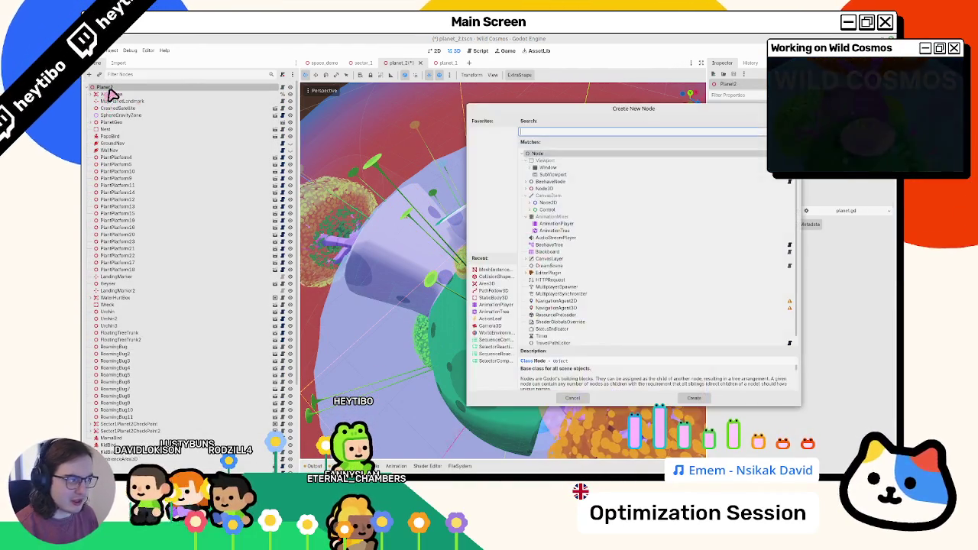
double_click(538, 153)
mouse_move(128, 469)
left_mouse_down()
mouse_move(196, 312)
mouse_move(111, 150)
mouse_move(116, 158)
left_mouse_up()
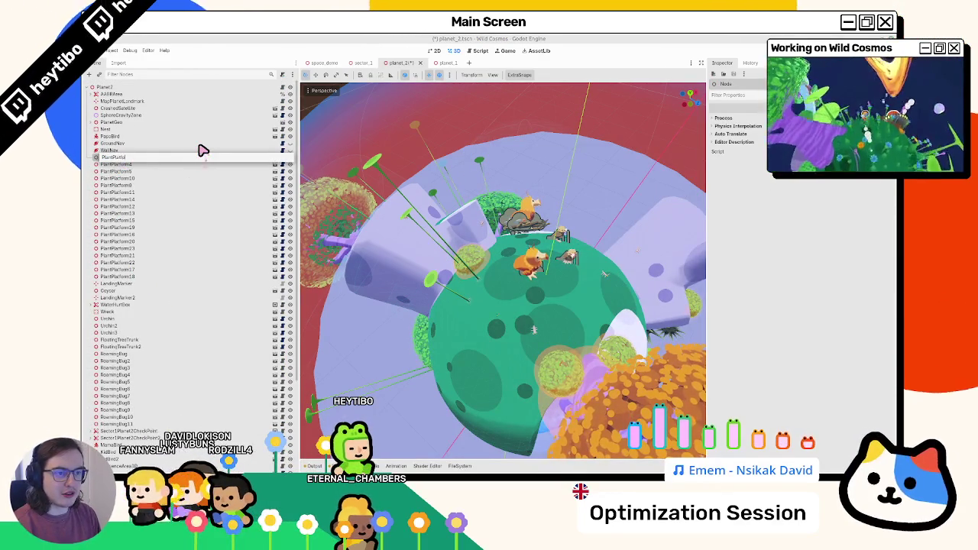
type("orms")
key("Return")
scroll(515, 212, "down", 3)
left_click_drag(515, 212, 533, 247)
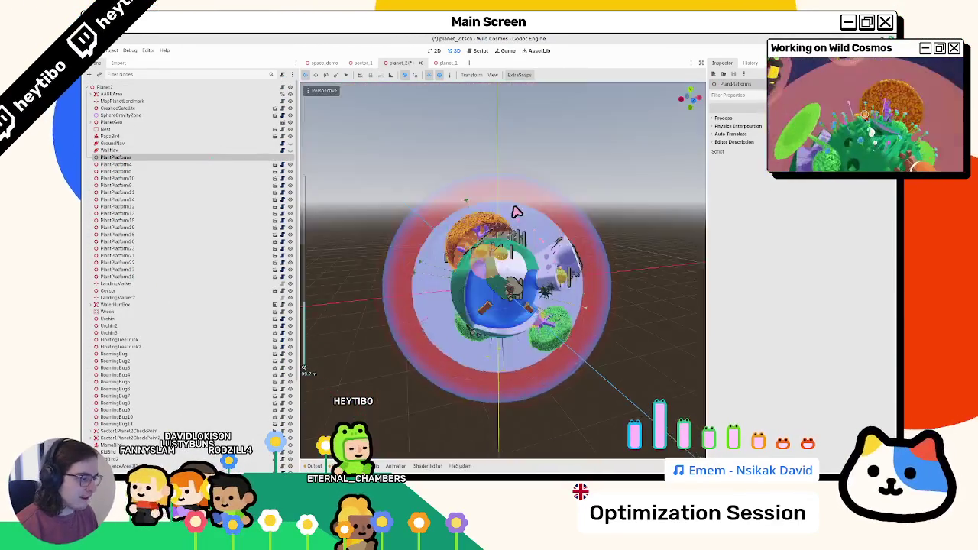
scroll(520, 267, "up", 5)
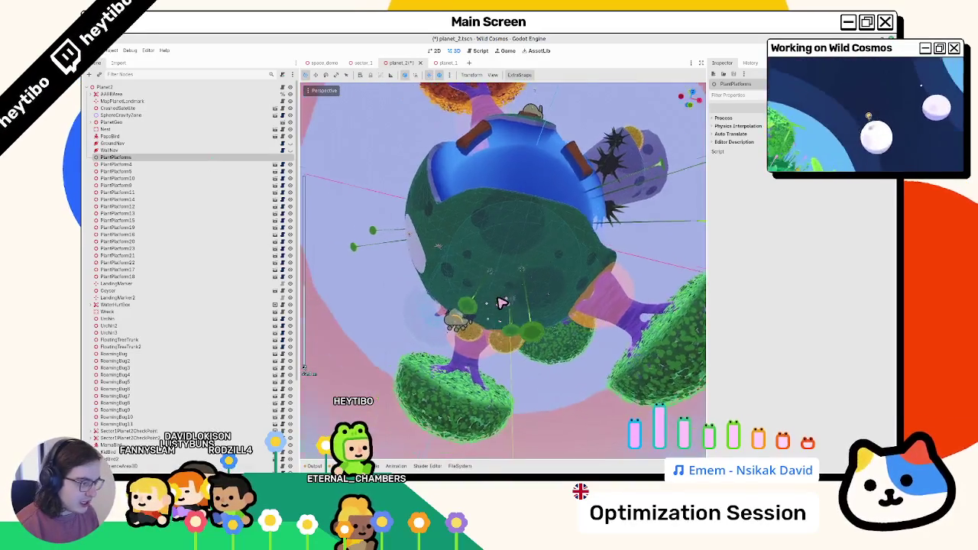
left_click(238, 163)
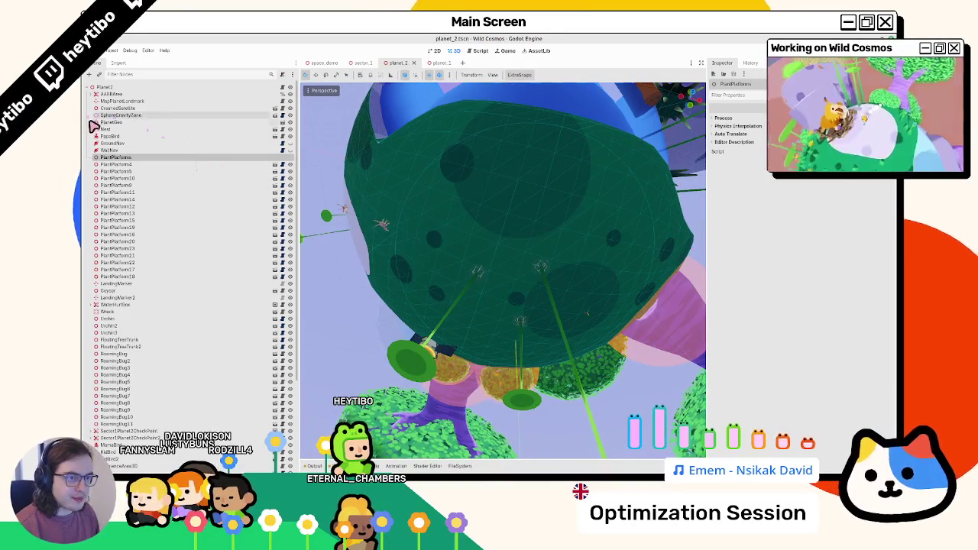
Step: Select WaterMesh, frame it, and hide the shader code to enlarge the 3D view
left_click(93, 122)
left_click(106, 138)
key("f")
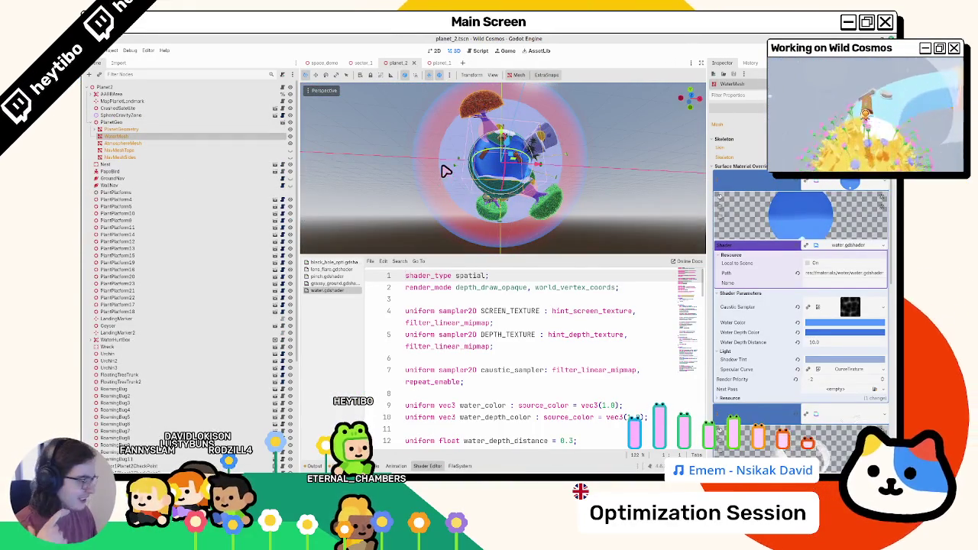
left_click(433, 464)
scroll(501, 261, "up", 5)
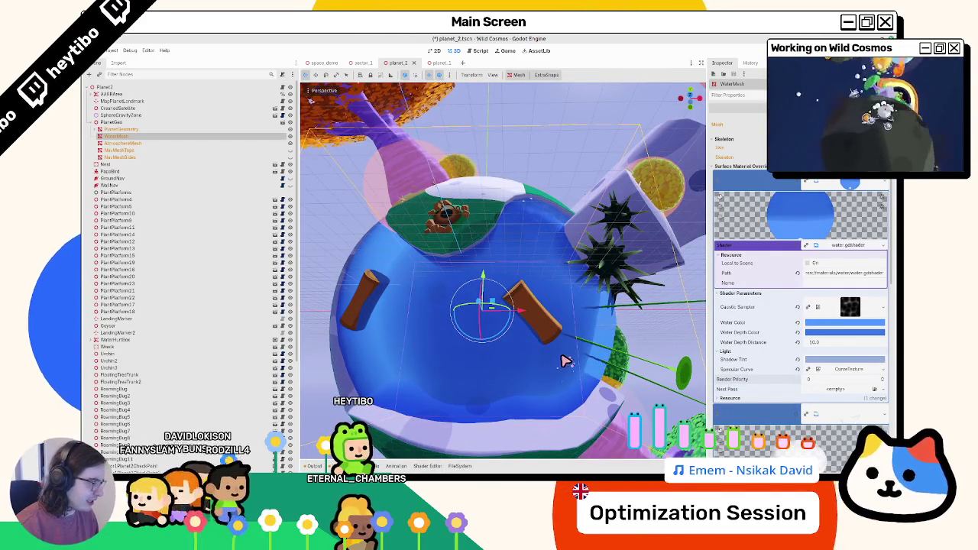
mouse_move(563, 359)
left_mouse_down()
mouse_move(586, 334)
mouse_move(601, 357)
left_mouse_up()
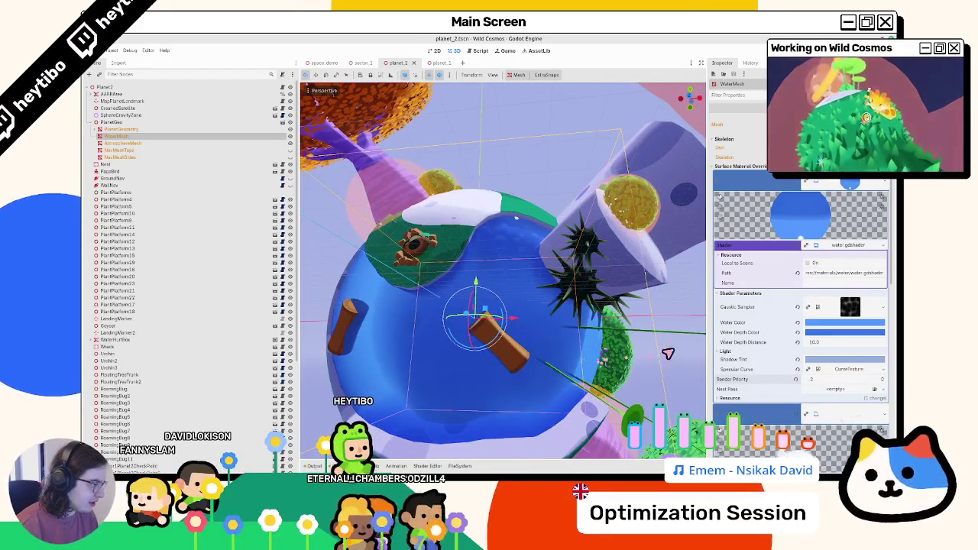
Step: Collapse and peek at WaterMesh's surface material overrides, then bring back the shader code
left_click(841, 246)
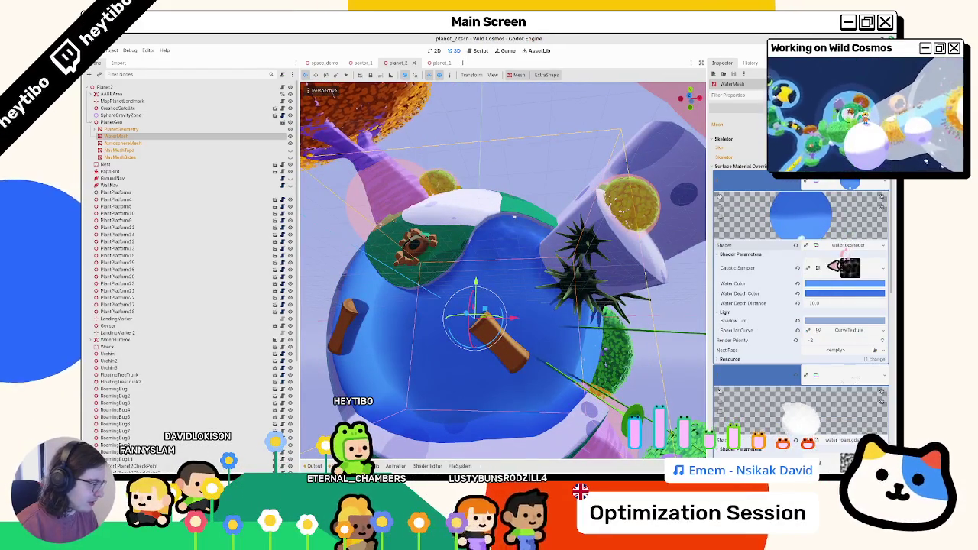
left_click(845, 184)
left_click(837, 202)
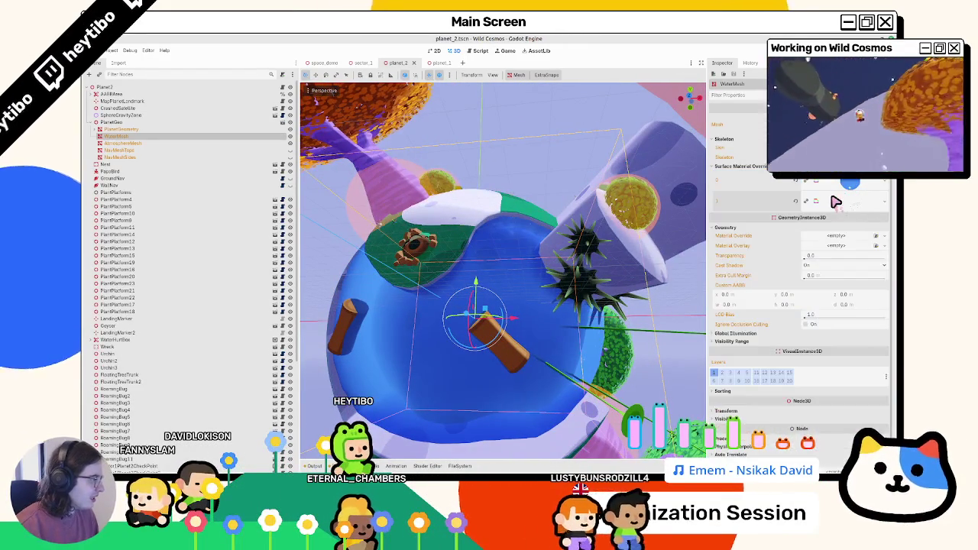
left_click(835, 202)
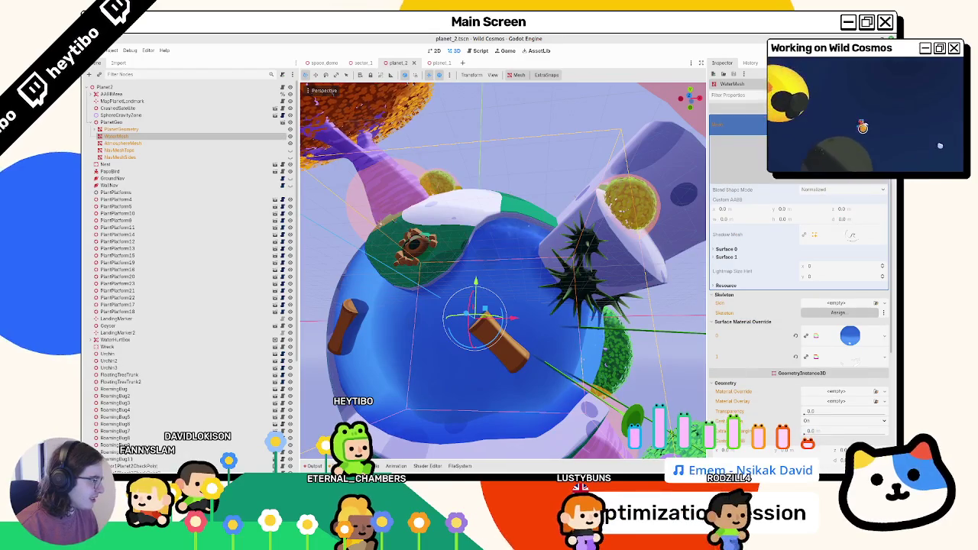
left_click(834, 202)
left_click(440, 467)
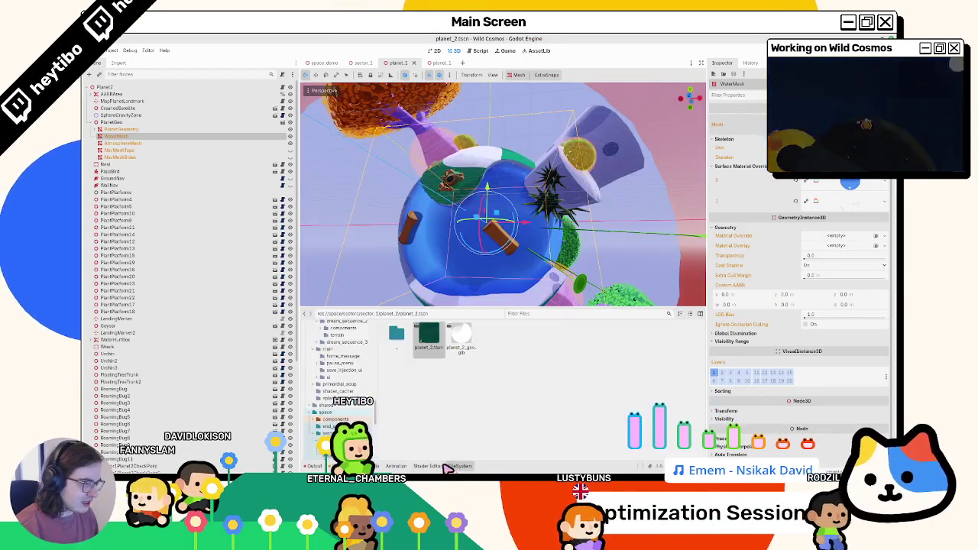
Step: Open planet_2_geo.glb's import settings from the planet_2 sector files and reimport it
left_click(440, 467)
left_click(459, 466)
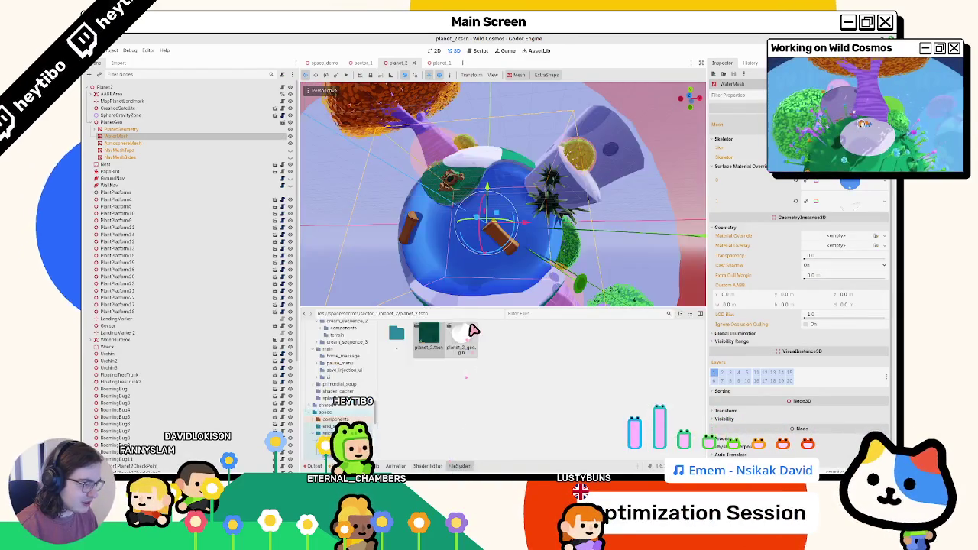
double_click(473, 330)
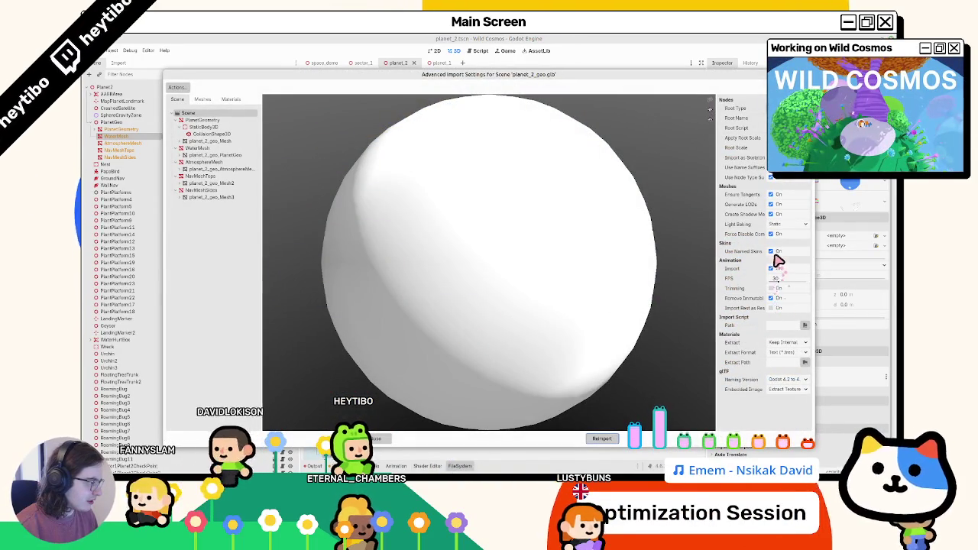
left_click_drag(718, 239, 688, 232)
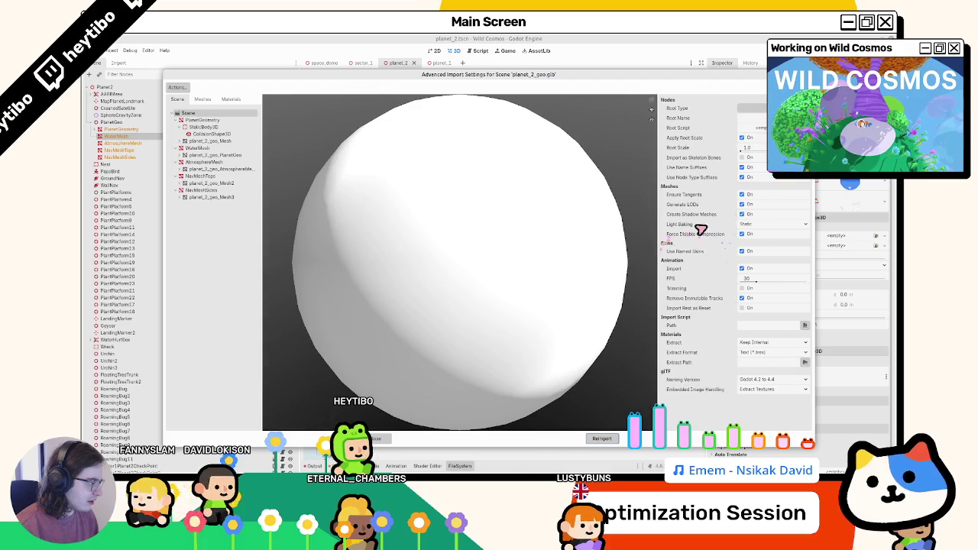
left_click(598, 438)
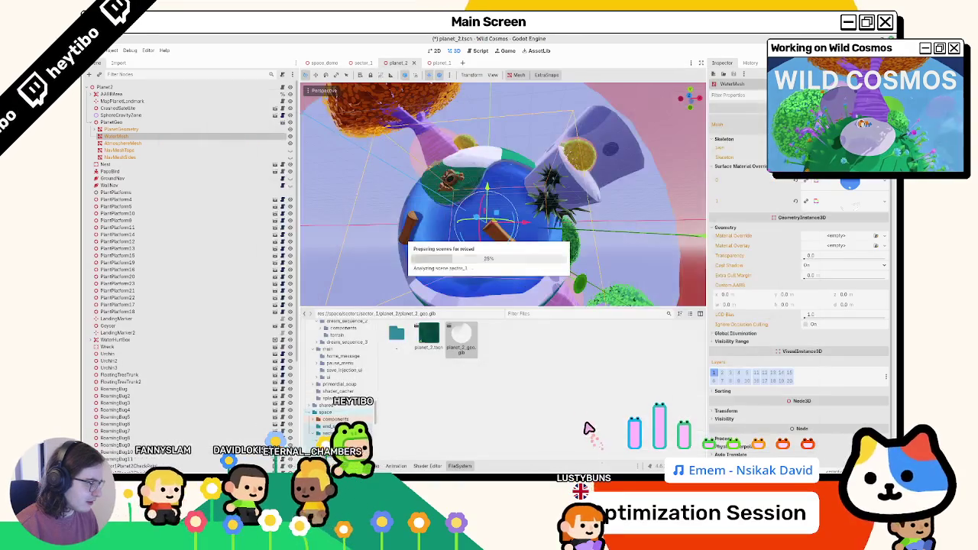
mouse_move(519, 290)
left_mouse_down()
mouse_move(513, 303)
mouse_move(558, 258)
mouse_move(535, 275)
mouse_move(548, 269)
mouse_move(526, 238)
mouse_move(556, 262)
left_mouse_up()
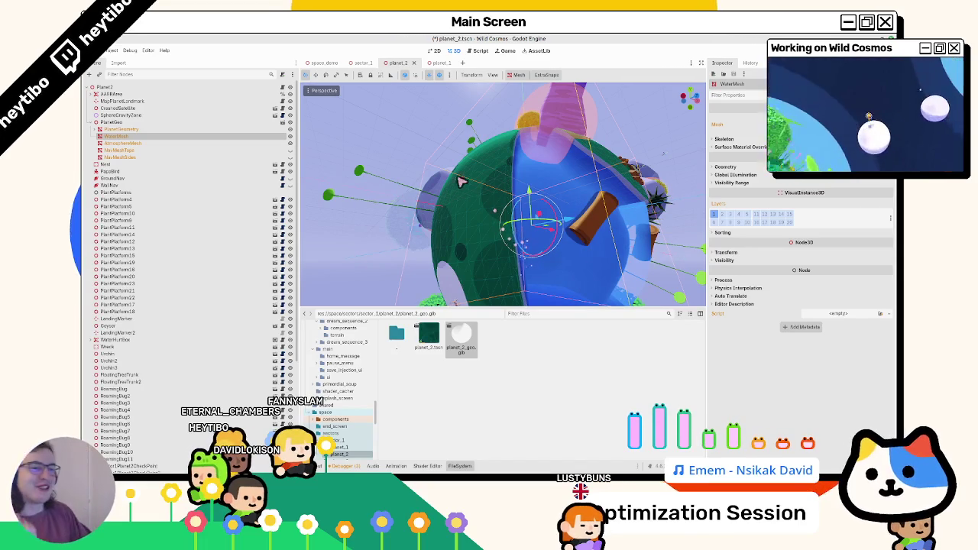
left_click(91, 122)
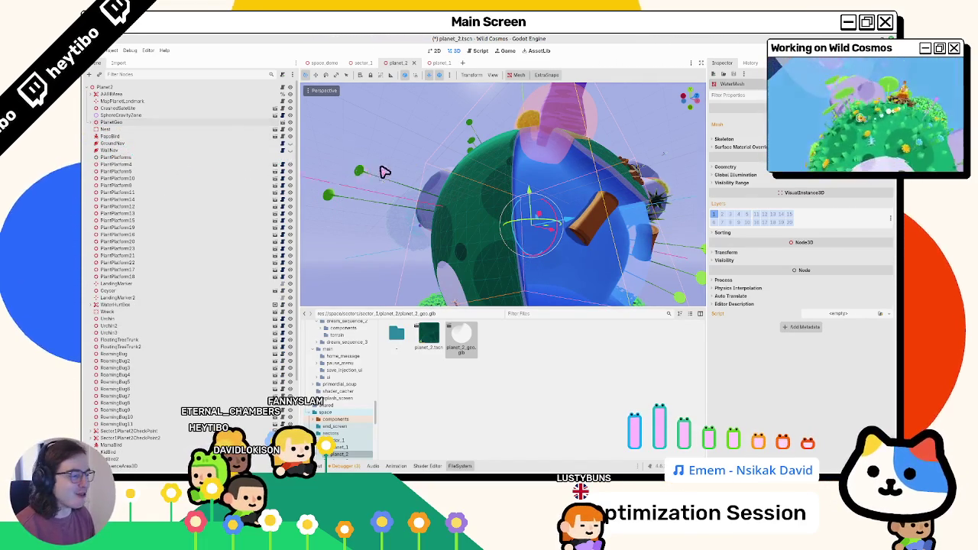
left_click_drag(383, 170, 170, 109)
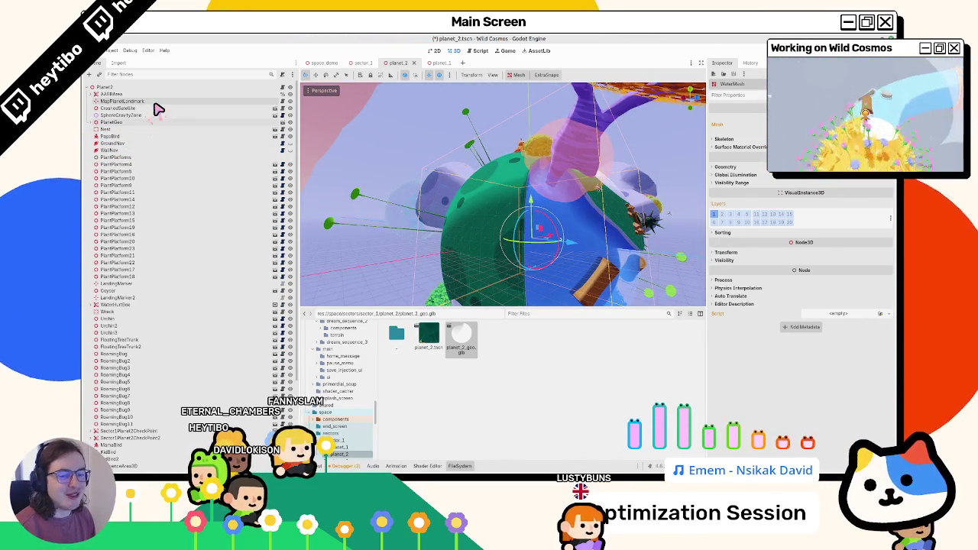
left_click(92, 122)
left_click(99, 130)
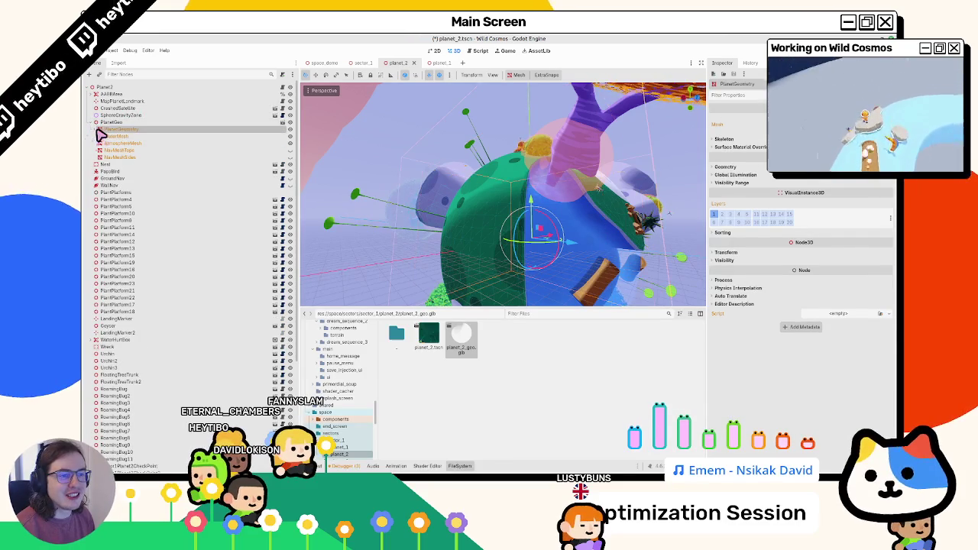
left_click(99, 130)
left_click(122, 136)
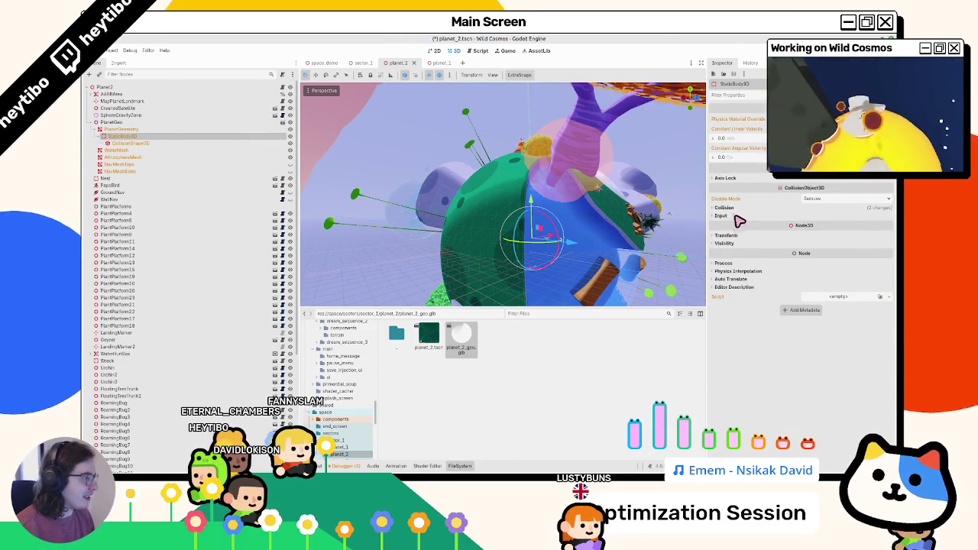
left_click(724, 208)
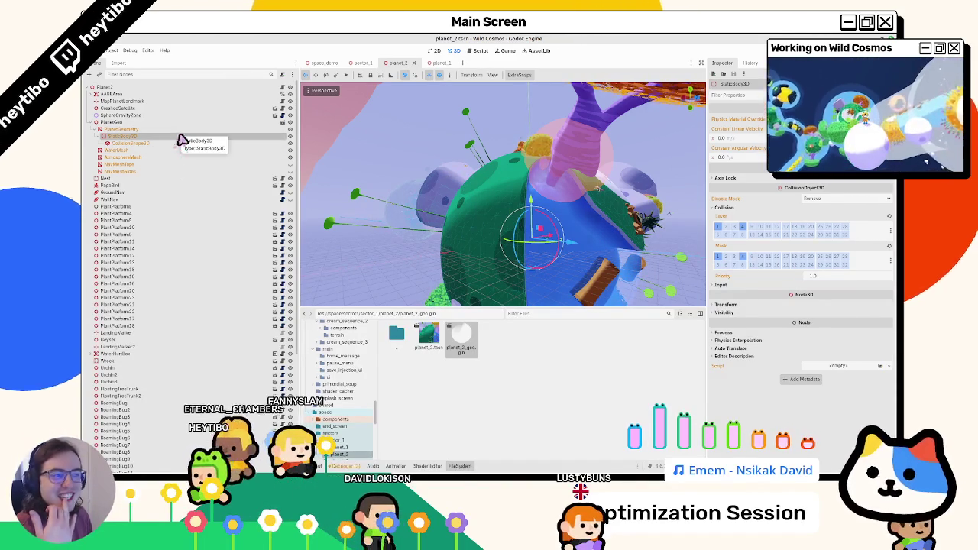
left_click(775, 62)
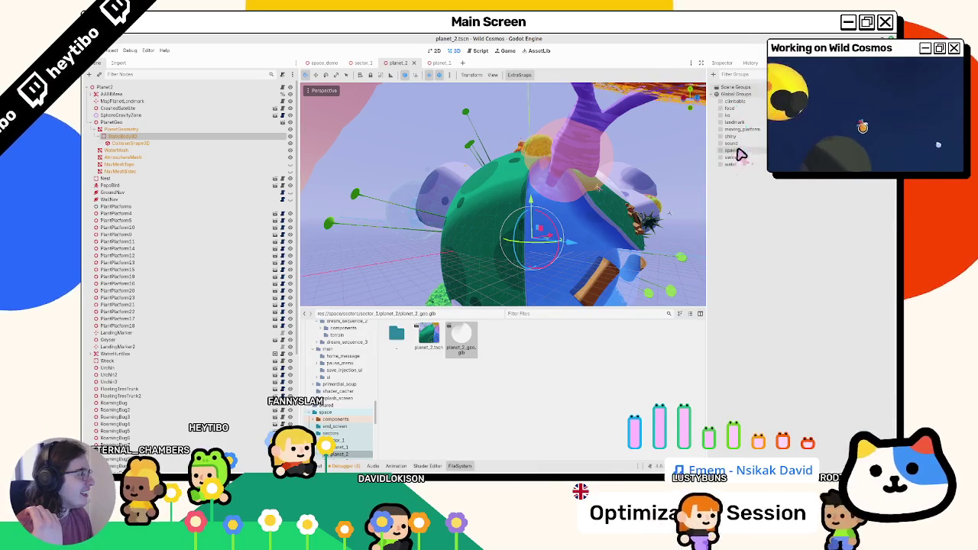
left_click(719, 101)
key("ctrl+s")
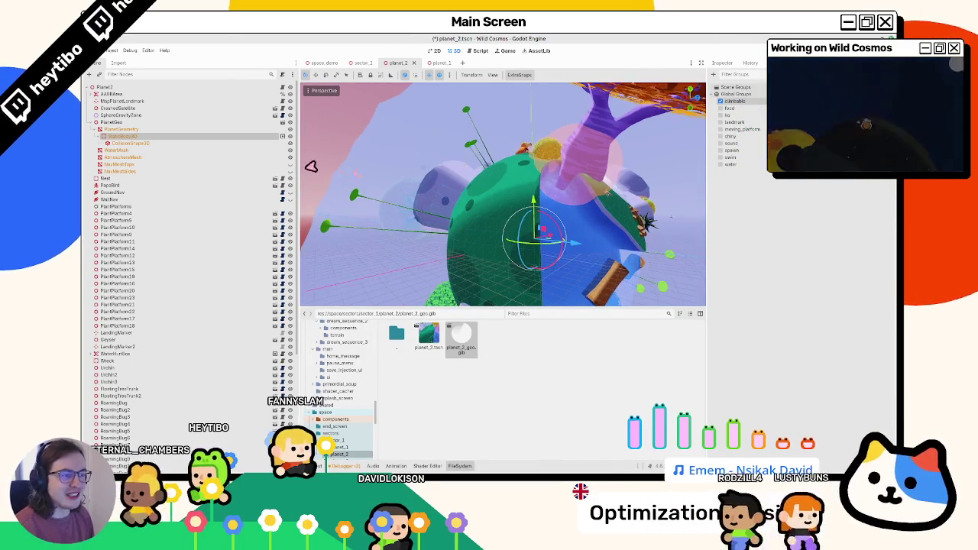
left_click(191, 124)
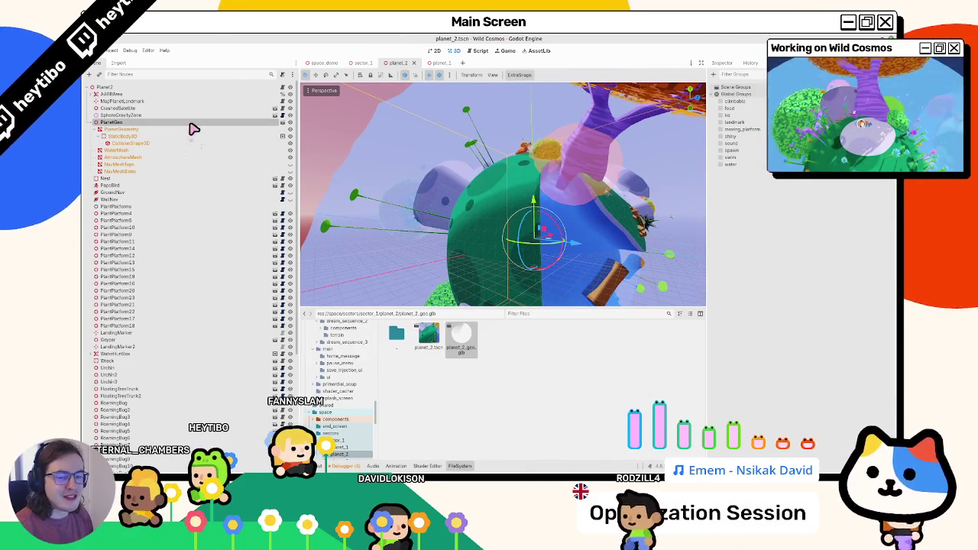
left_click(173, 158)
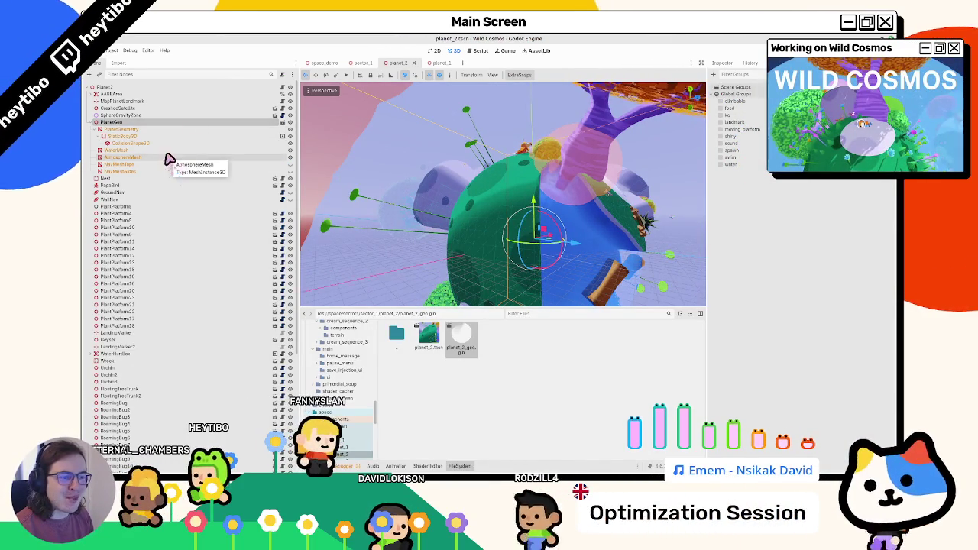
Step: Select and frame WaterMesh, then show its properties in the Inspector
left_click(168, 151)
key("f")
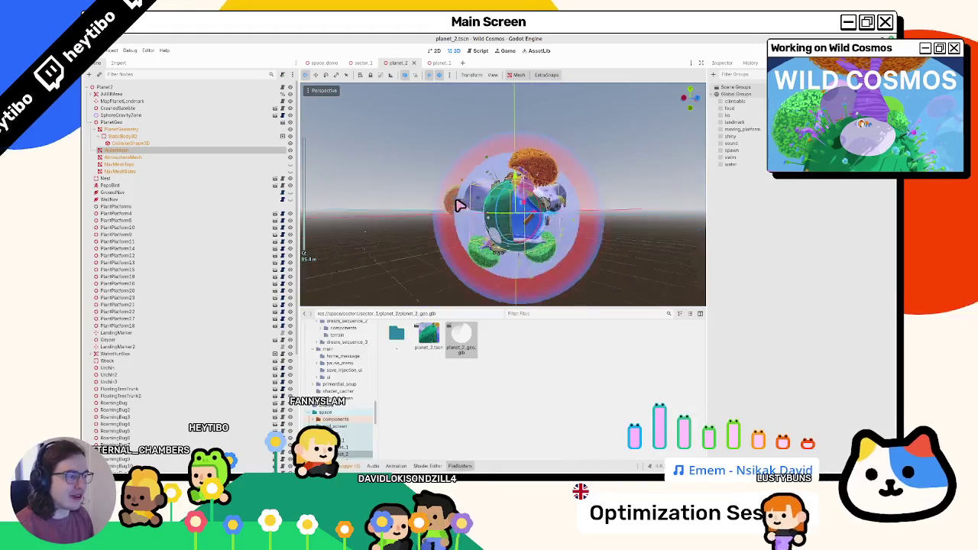
left_click(289, 159)
left_click(290, 158)
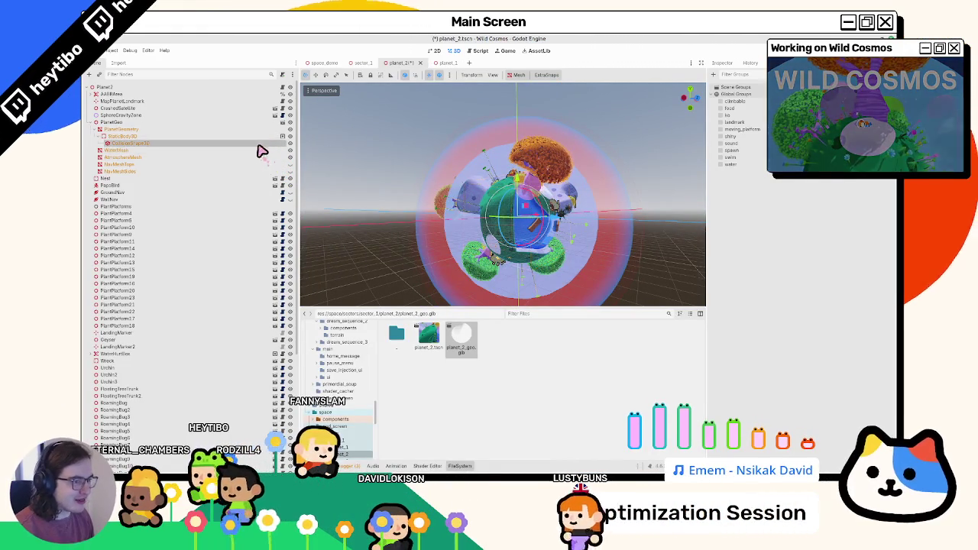
scroll(443, 202, "up", 5)
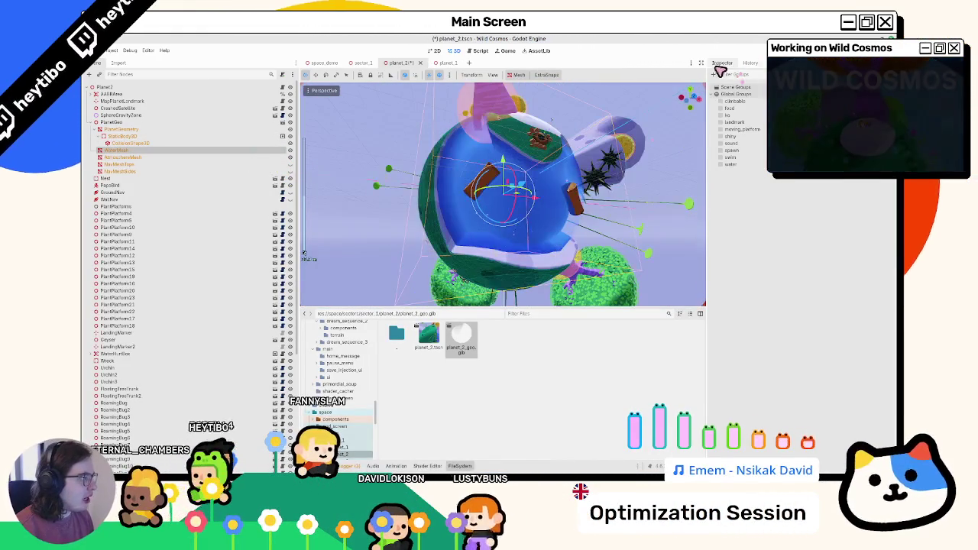
left_click(722, 62)
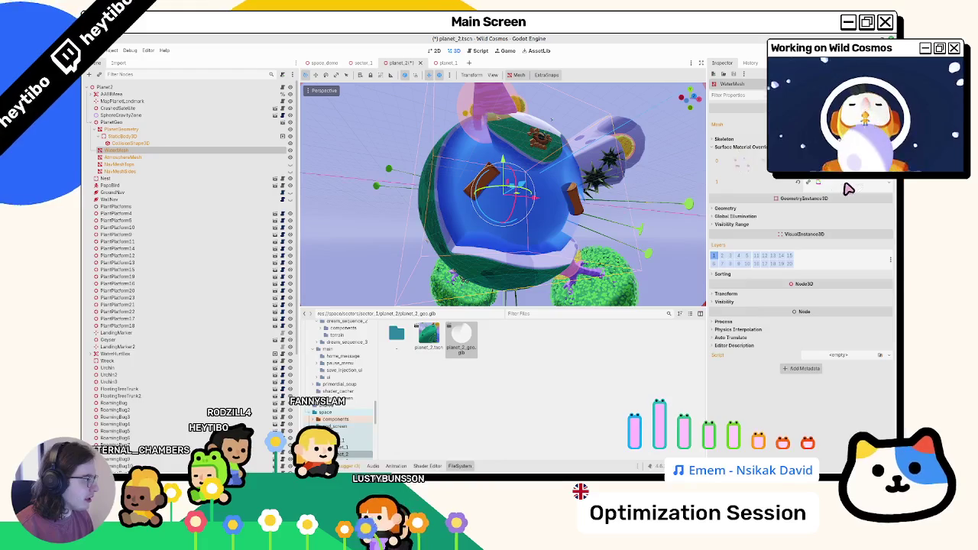
Step: Clear WaterMesh's surface material, undo to restore it, then switch to Blender
left_click(848, 189)
left_click(848, 189)
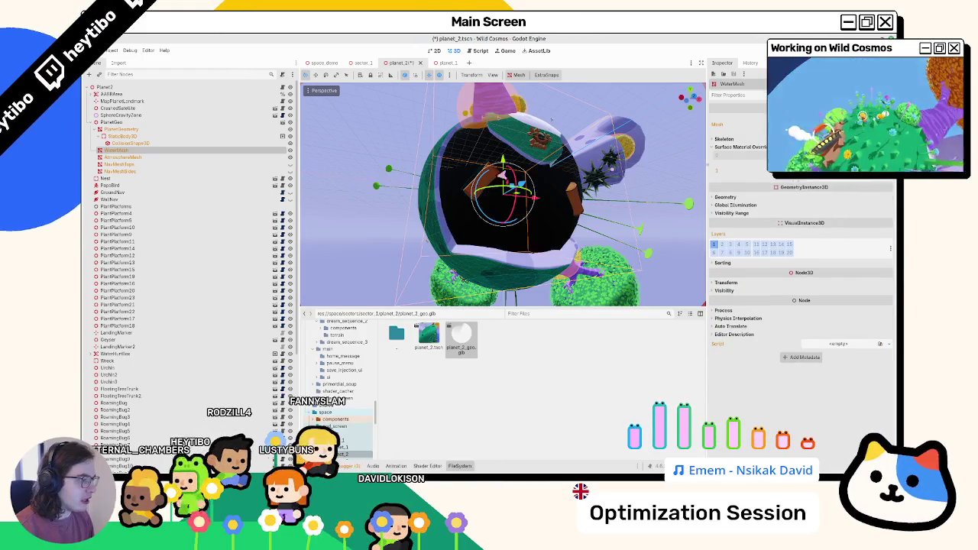
scroll(504, 198, "up", 5)
key("ctrl+z")
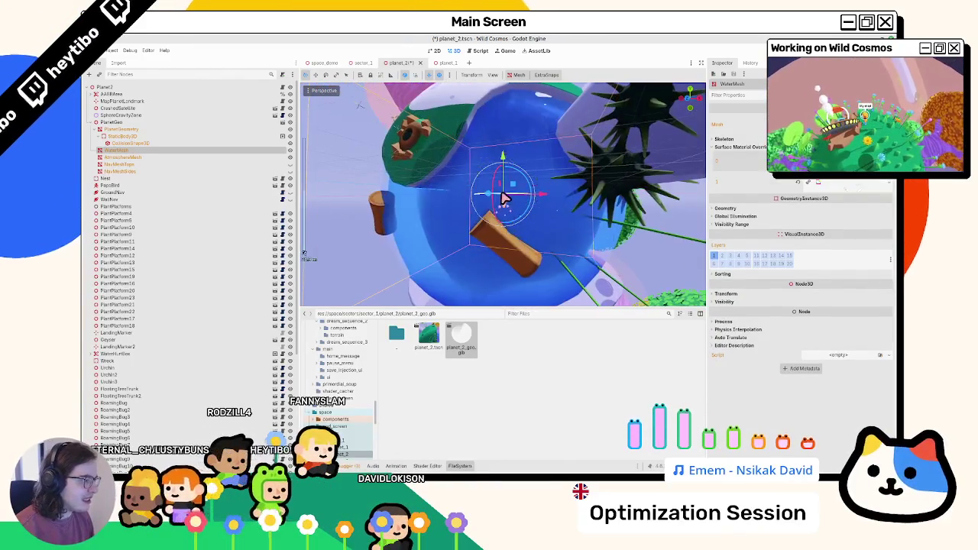
key("ctrl+shift+z")
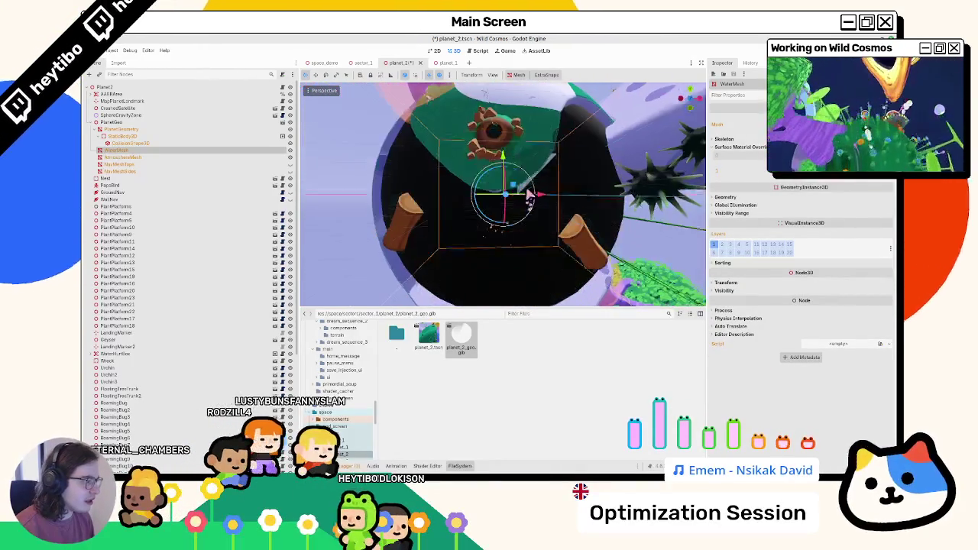
key("ctrl+z")
left_click_drag(539, 186, 538, 208)
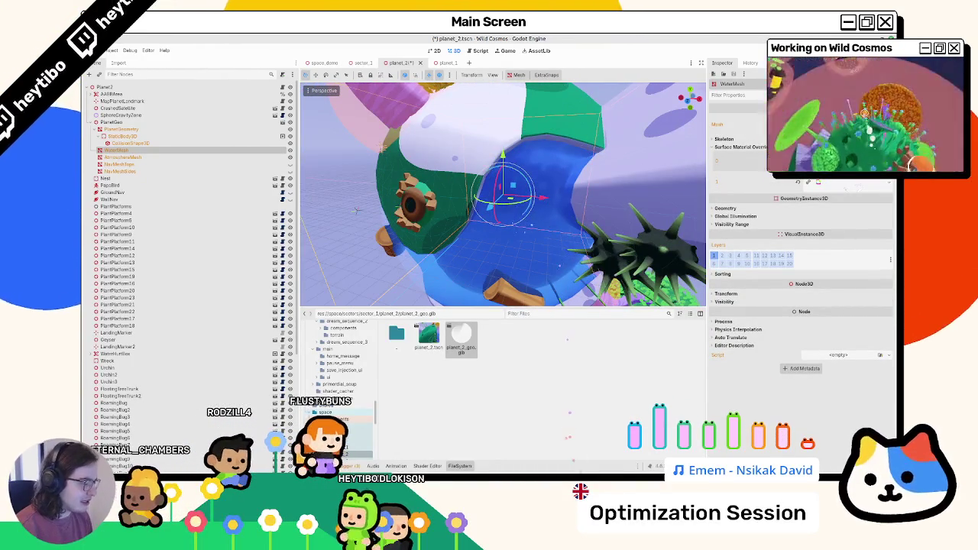
key("alt+Tab")
scroll(436, 299, "up", 4)
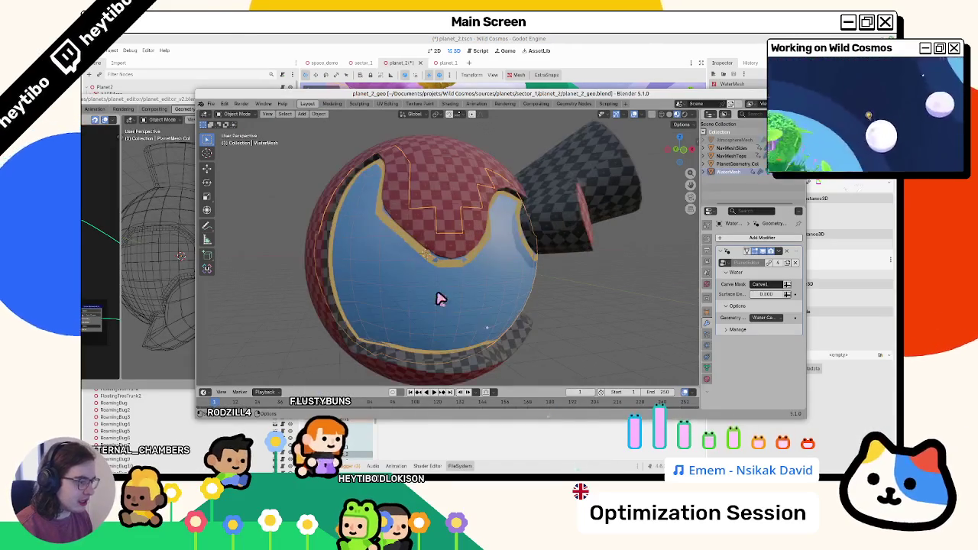
Step: Raise the PlanetEditor water Surface Distance to 0.800, checking coverage in wireframe and solid shading
mouse_move(464, 283)
left_mouse_down()
mouse_move(480, 279)
mouse_move(522, 297)
mouse_move(510, 238)
left_mouse_up()
left_click_drag(660, 305, 604, 316)
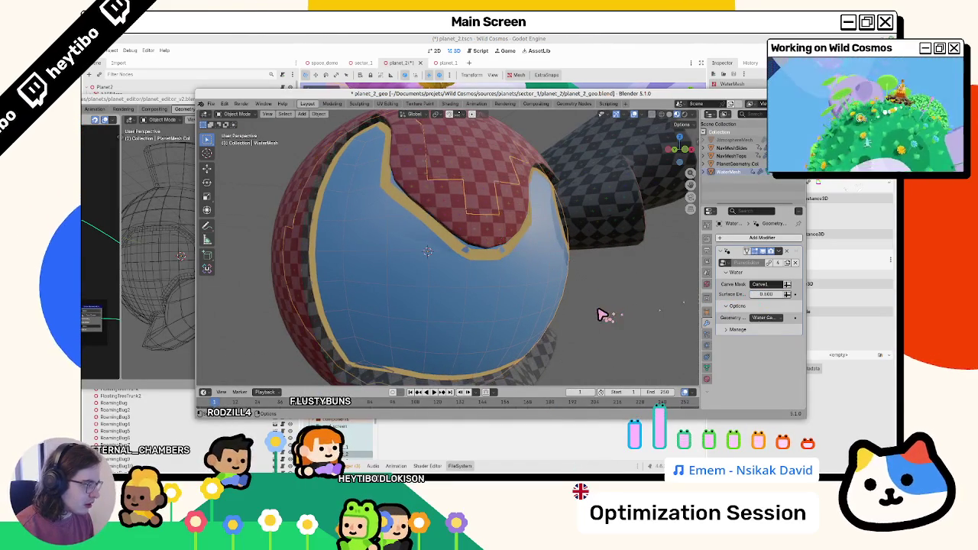
mouse_move(519, 294)
left_mouse_down()
mouse_move(528, 299)
mouse_move(367, 278)
mouse_move(385, 283)
left_mouse_up()
key("shift+z")
key("shift+z")
left_click(584, 85)
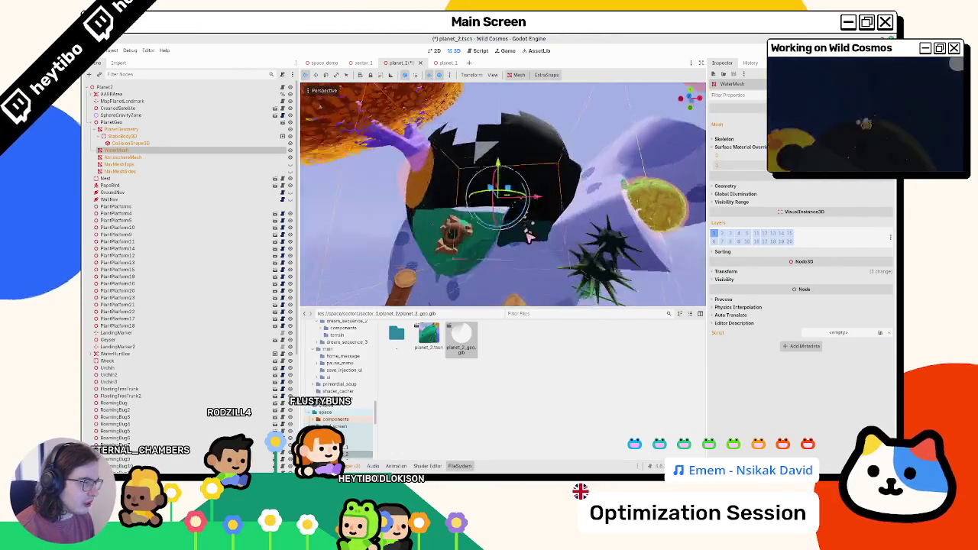
Step: Try a new Material Override on the WaterMesh, then undo back to the original material
scroll(572, 239, "up", 6)
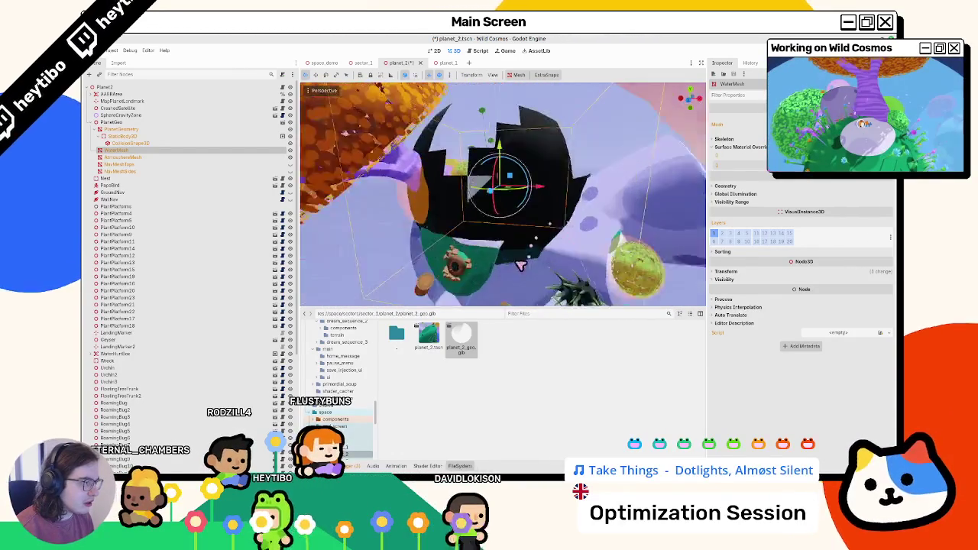
left_click(725, 186)
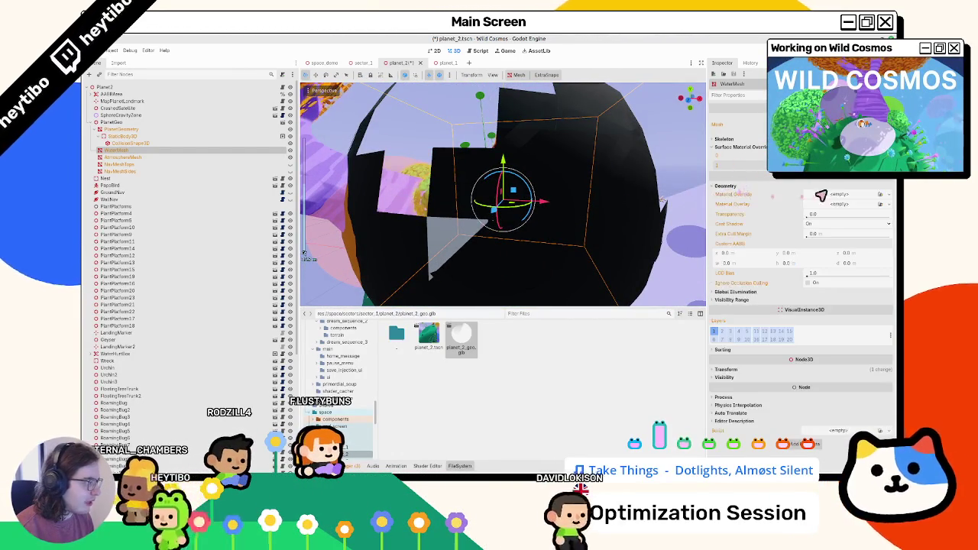
left_click(841, 200)
left_click(848, 218)
scroll(520, 201, "up", 5)
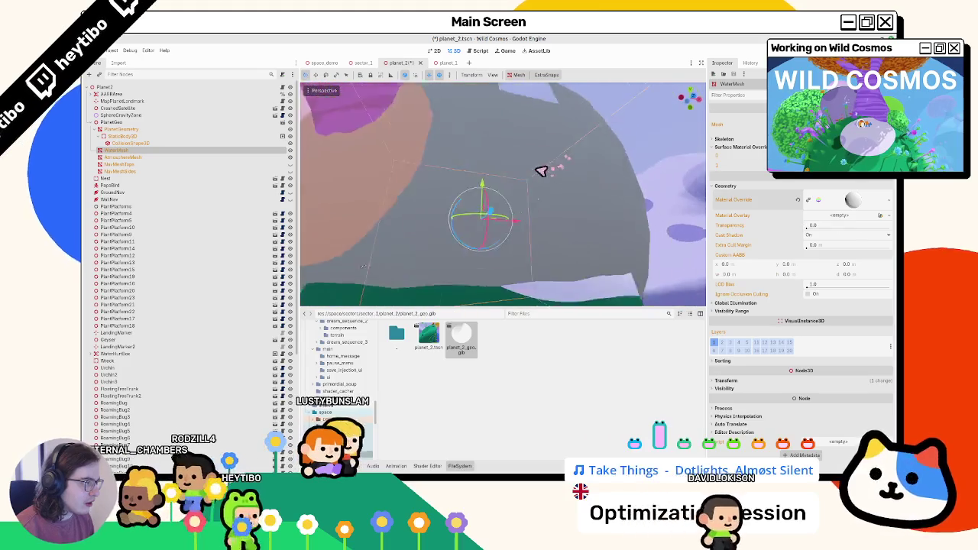
scroll(496, 174, "down", 5)
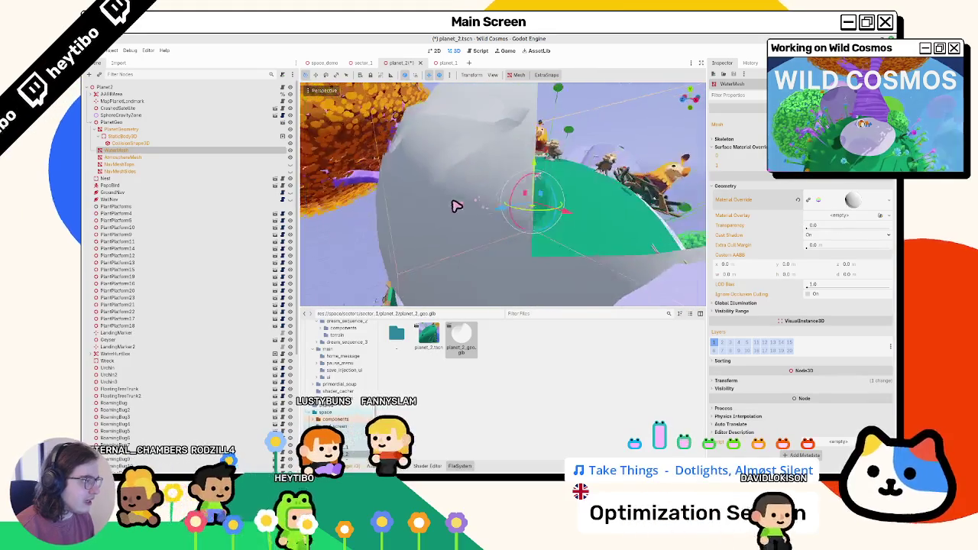
key("ctrl+z")
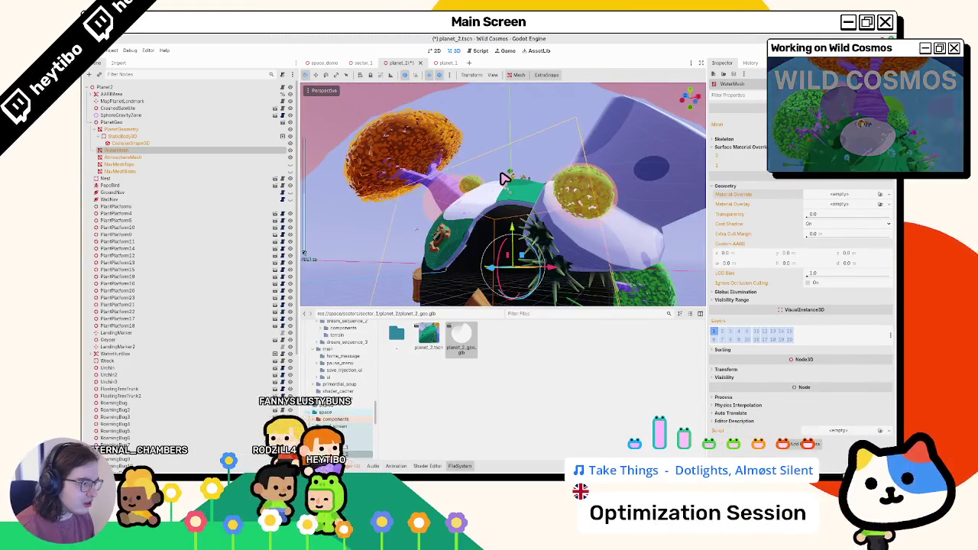
key("ctrl+shift+z")
Step: Try replacing the surface material with a new StandardMaterial3D, then revert to the water_foam shader material
scroll(528, 191, "up", 2)
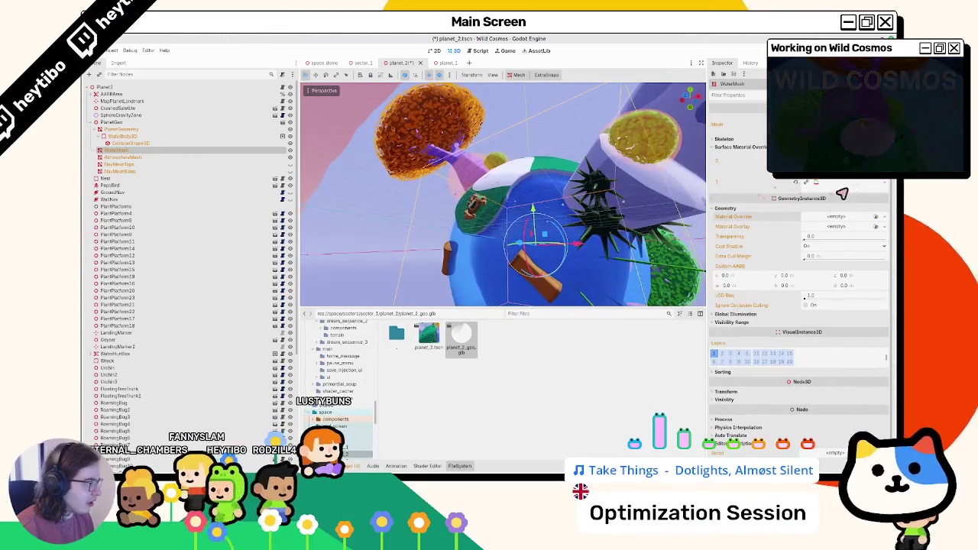
left_click(841, 187)
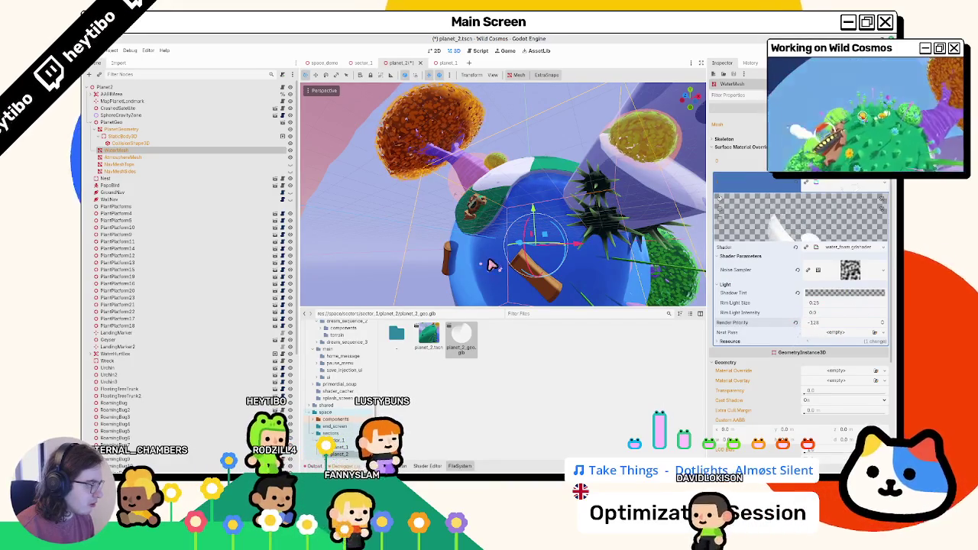
left_click(841, 183)
left_click(841, 176)
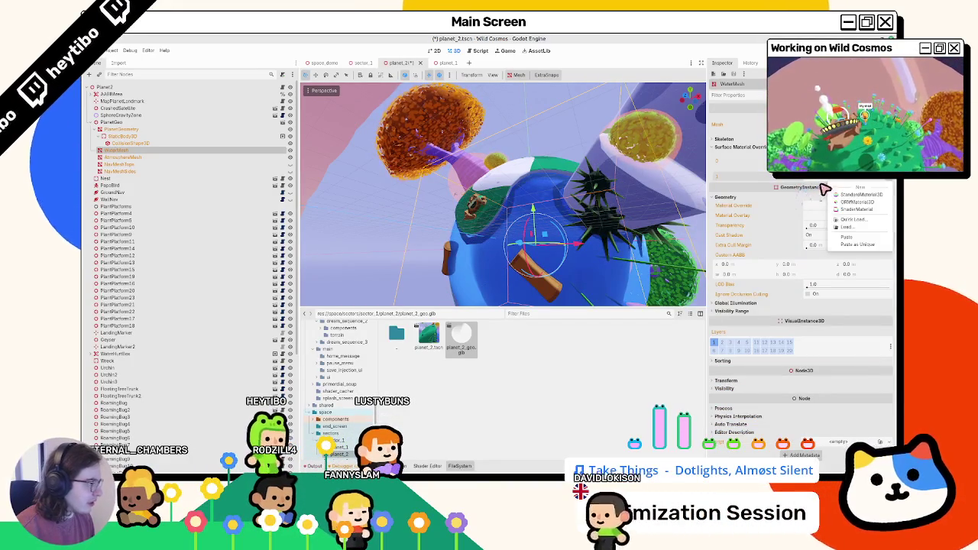
left_click(848, 195)
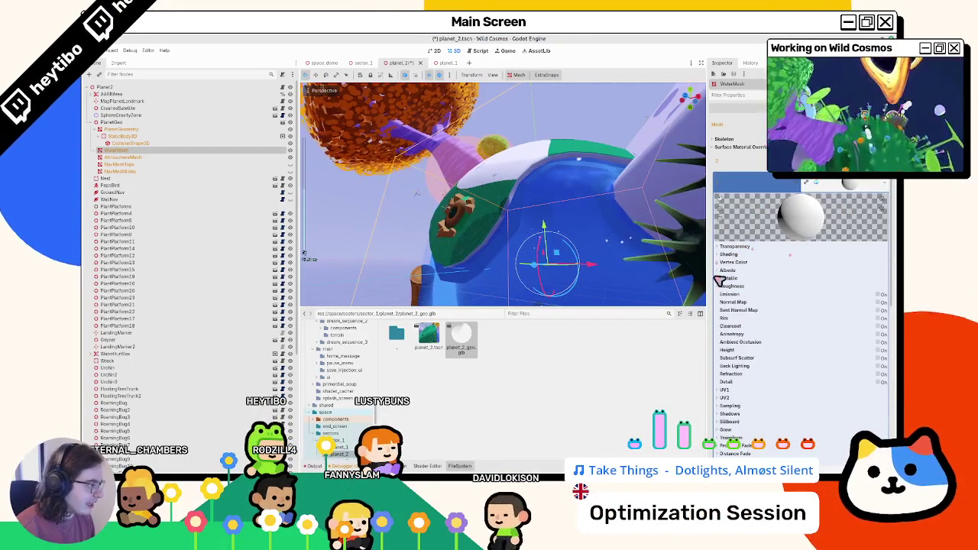
mouse_move(649, 252)
left_mouse_down()
mouse_move(581, 244)
mouse_move(537, 221)
mouse_move(519, 231)
left_mouse_up()
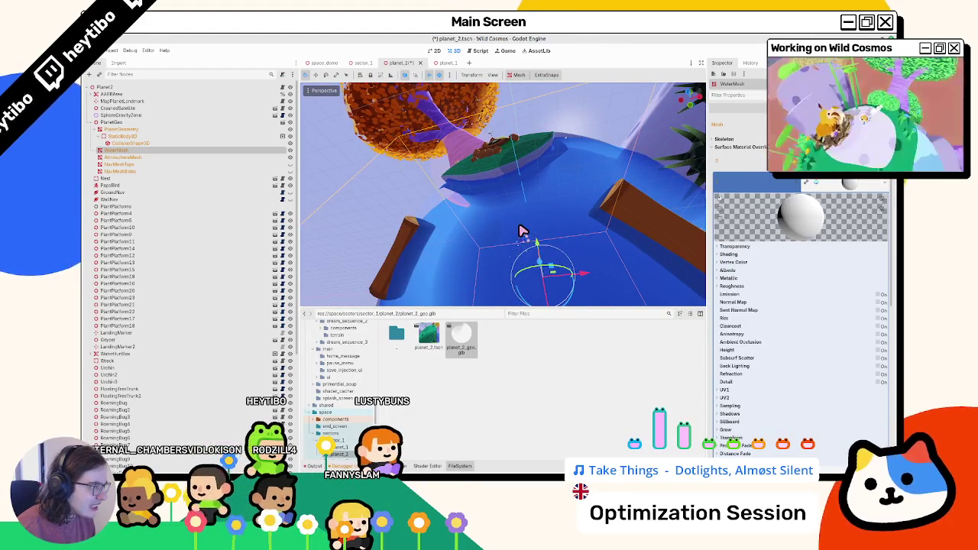
key("ctrl+z")
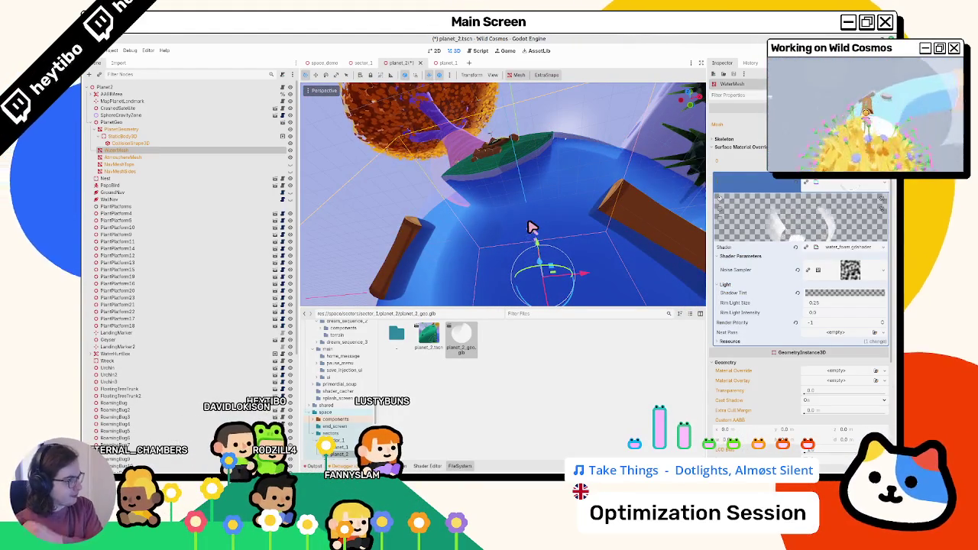
Step: Save the planet_2 scene and frame the whole planet in the view
key("ctrl+s")
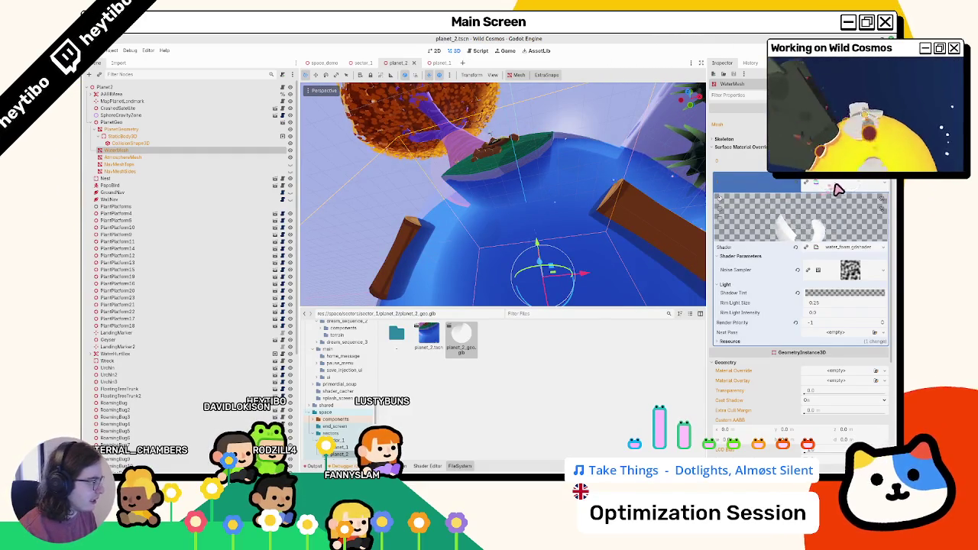
mouse_move(837, 189)
left_mouse_down()
mouse_move(533, 208)
mouse_move(611, 167)
mouse_move(581, 194)
mouse_move(522, 201)
mouse_move(511, 239)
left_mouse_up()
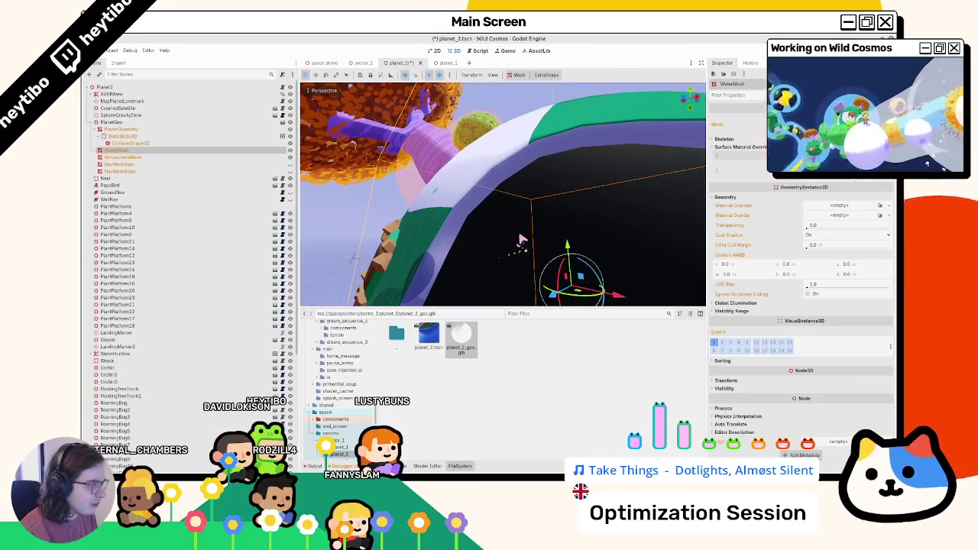
key("ctrl+s")
key("f")
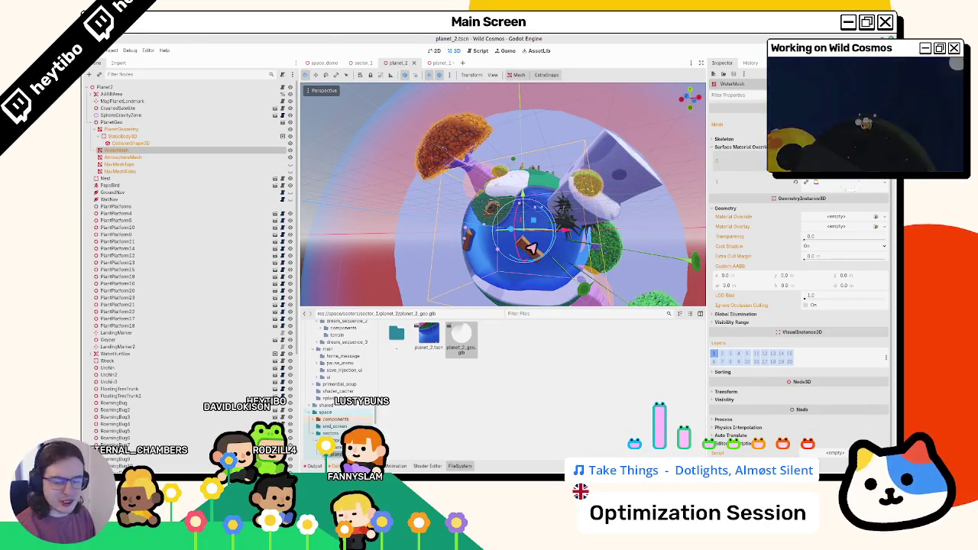
scroll(527, 250, "up", 4)
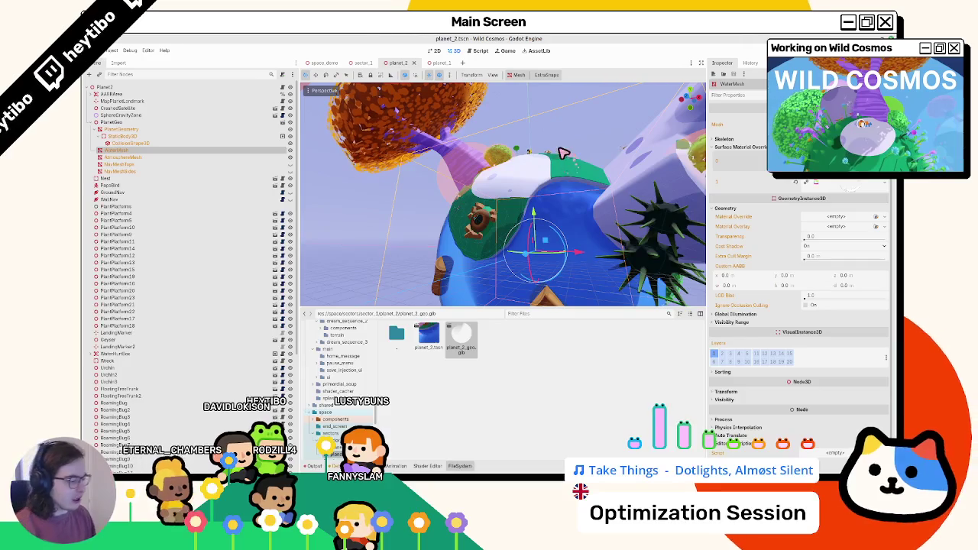
key("alt+Tab")
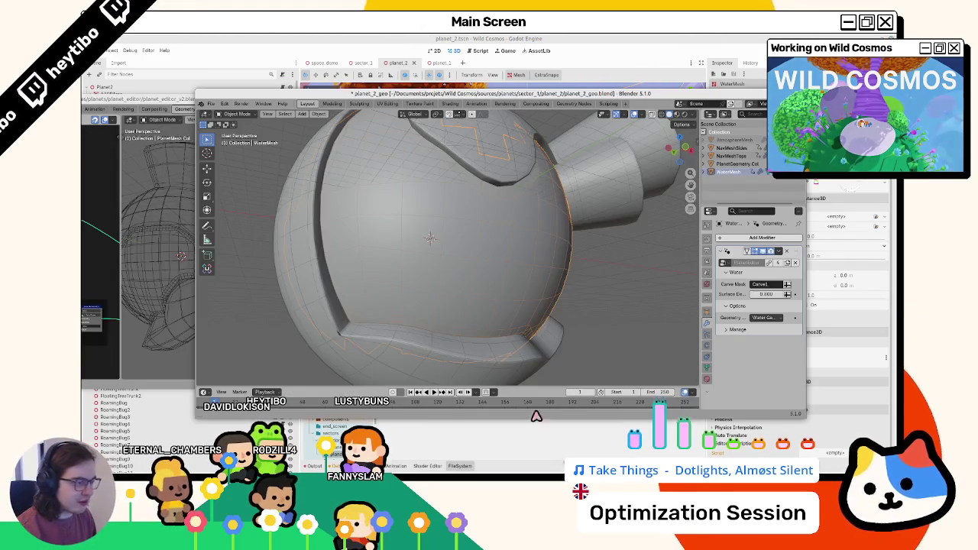
Step: Orbit the planet in Material Preview shading, then return to Godot's scene quick-open
key("z")
mouse_move(574, 349)
left_mouse_down()
mouse_move(524, 325)
mouse_move(349, 343)
mouse_move(358, 317)
left_mouse_up()
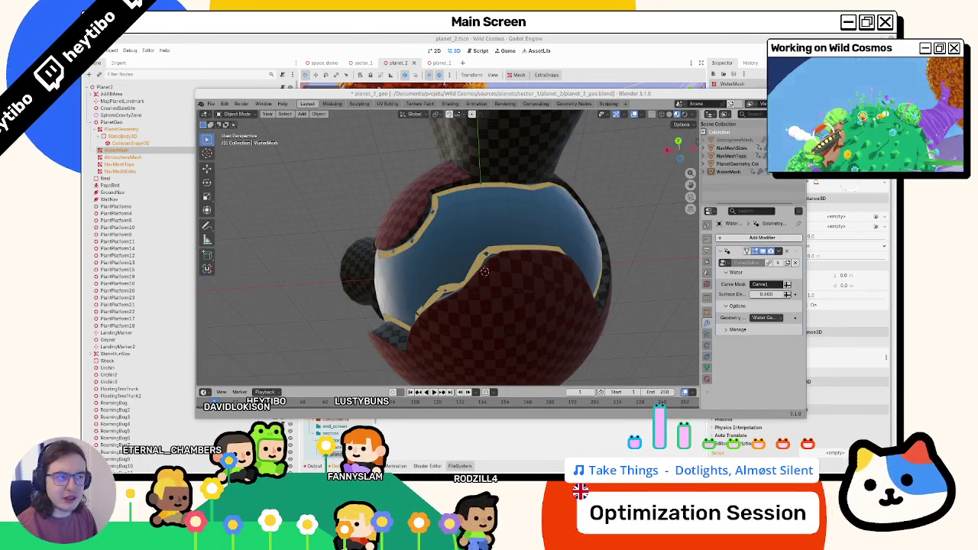
key("alt+Tab")
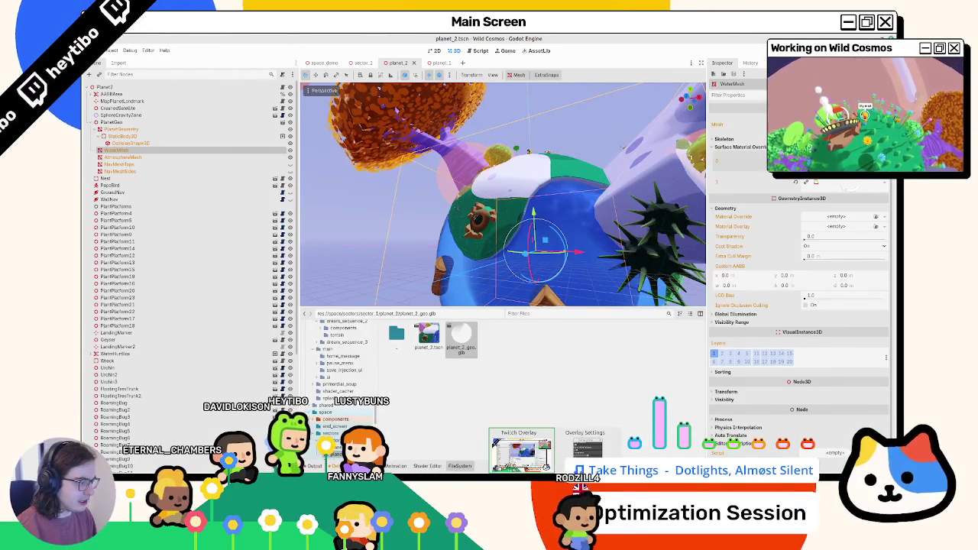
key("ctrl+shift+o")
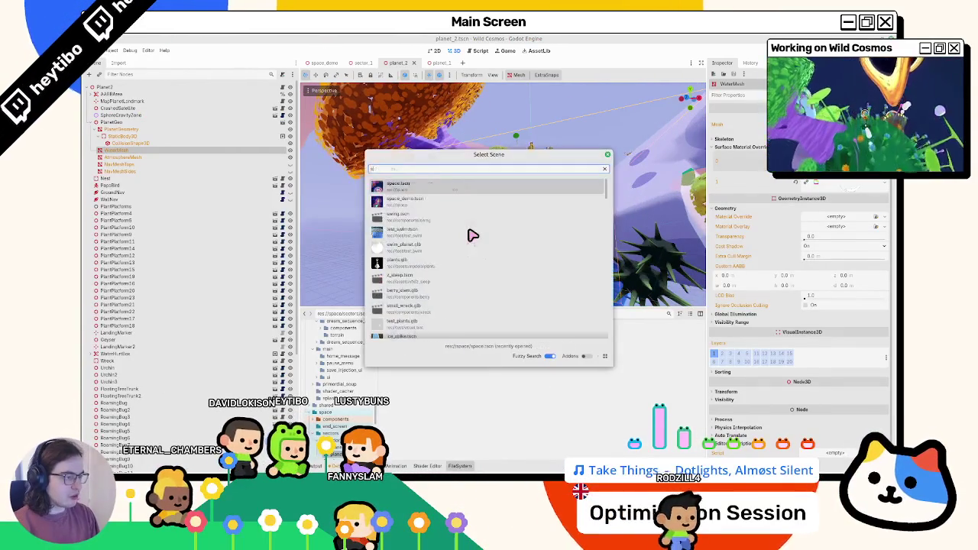
Step: Open test_swim.tscn and select the WaterMesh inside swim_planet
type("swim_")
key("Escape")
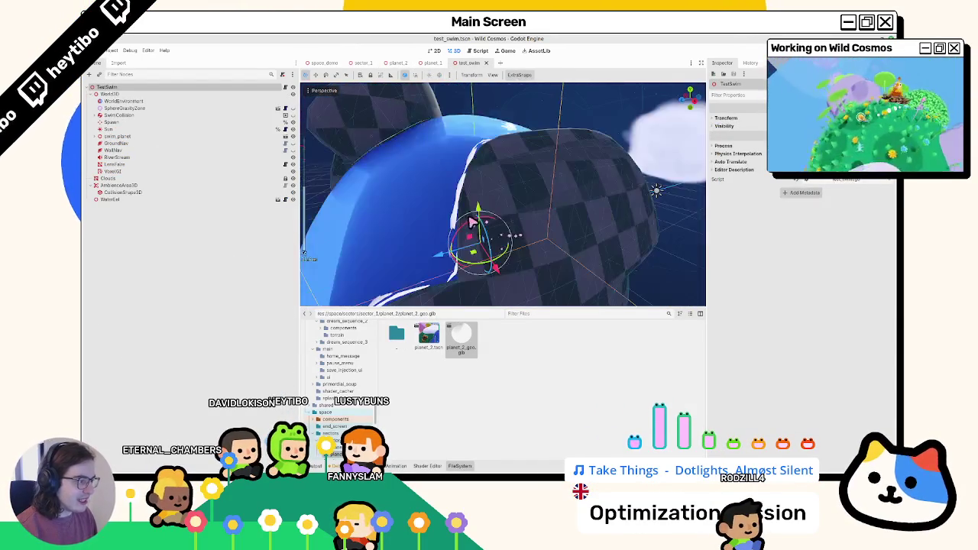
left_click_drag(441, 252, 367, 241)
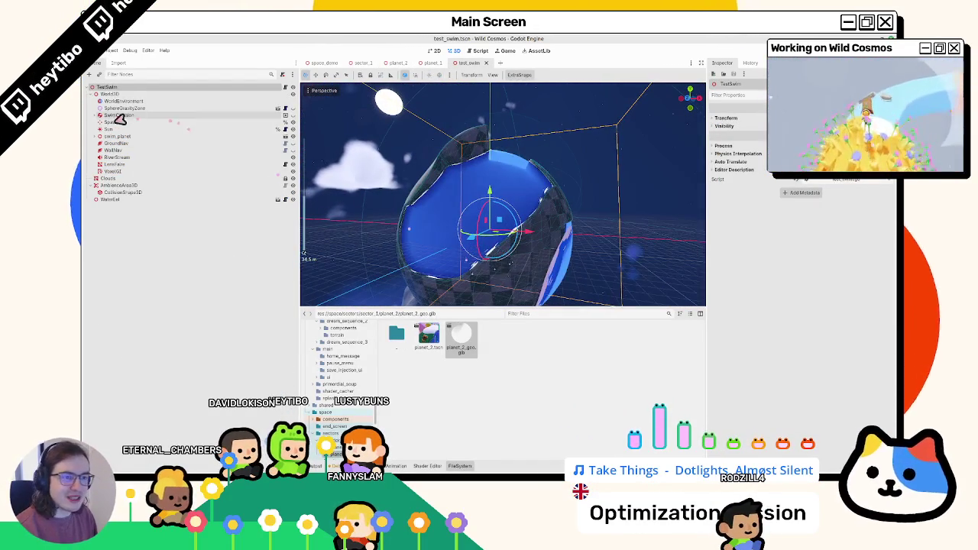
left_click(91, 115)
left_click(95, 143)
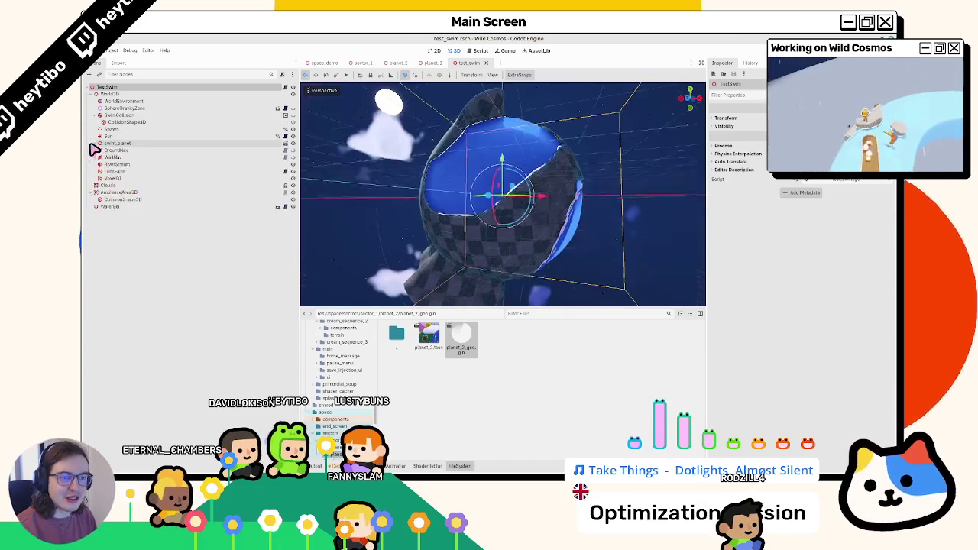
left_click(120, 173)
left_click(122, 151)
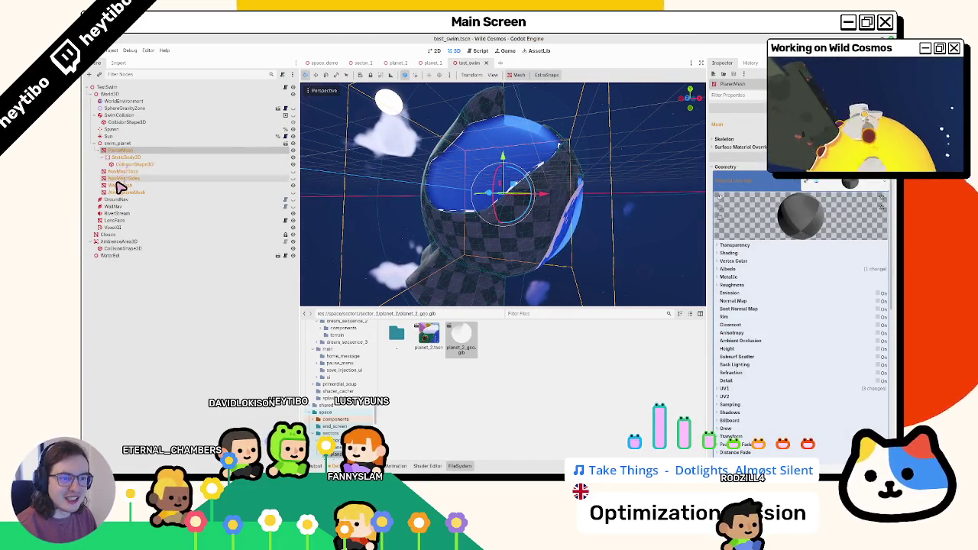
left_click(120, 186)
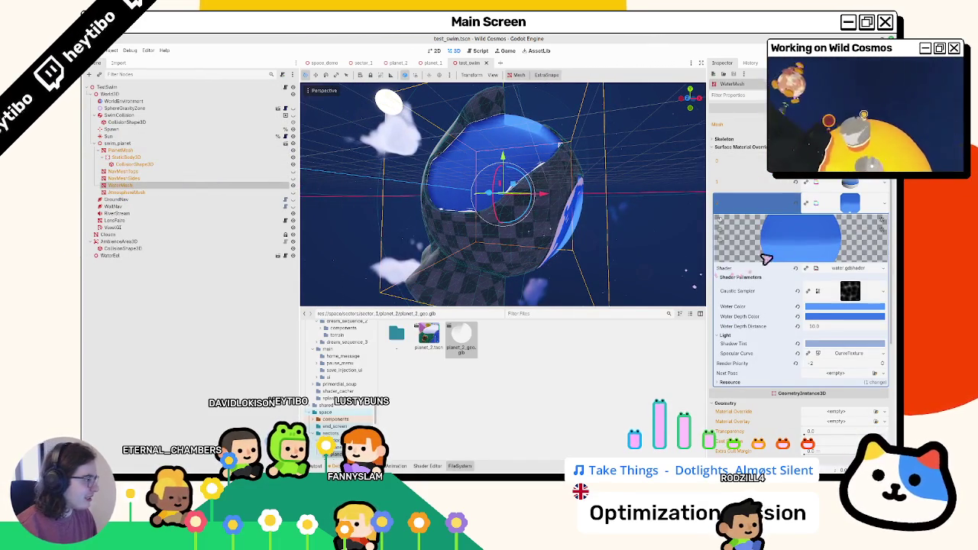
Step: Inspect the water_foam, shore and water surface materials, then close the test_swim scene
left_click(847, 204)
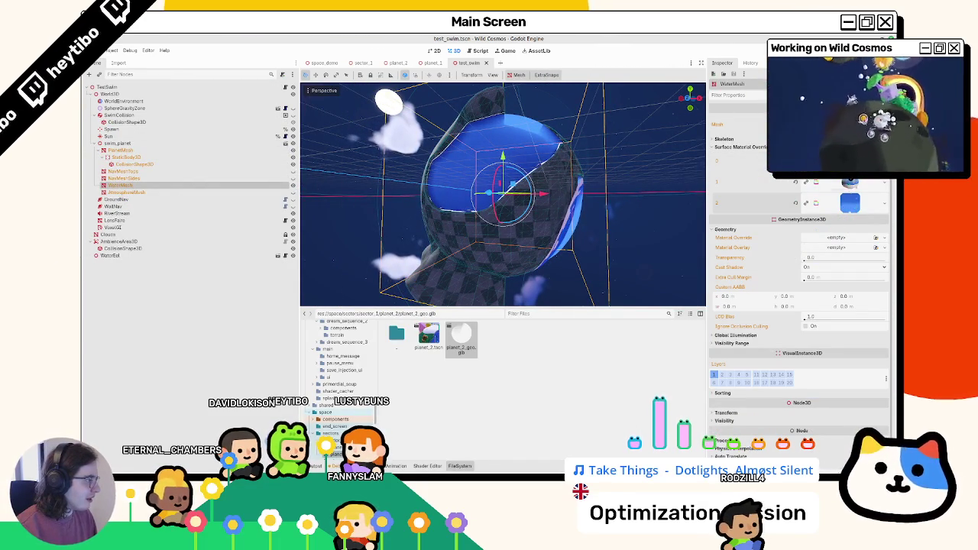
left_click(848, 162)
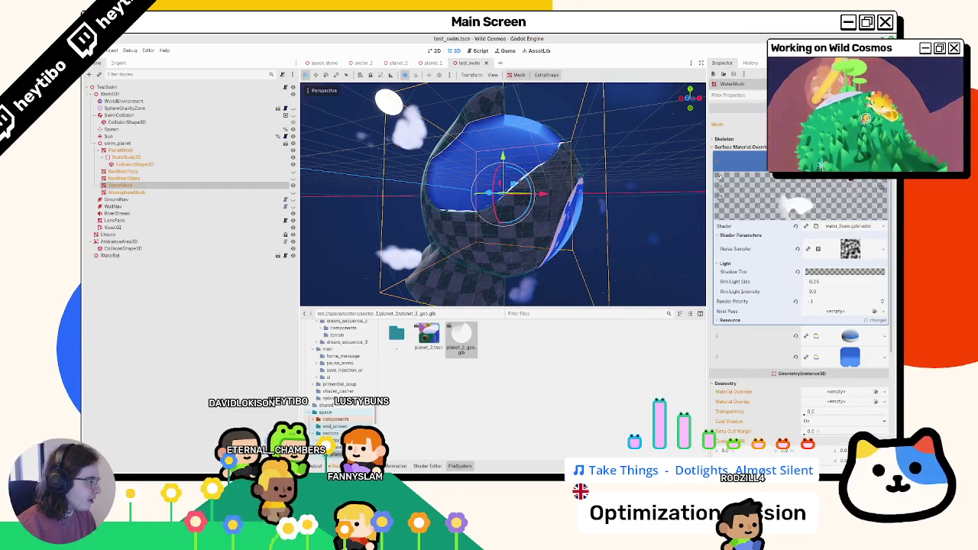
left_click(849, 162)
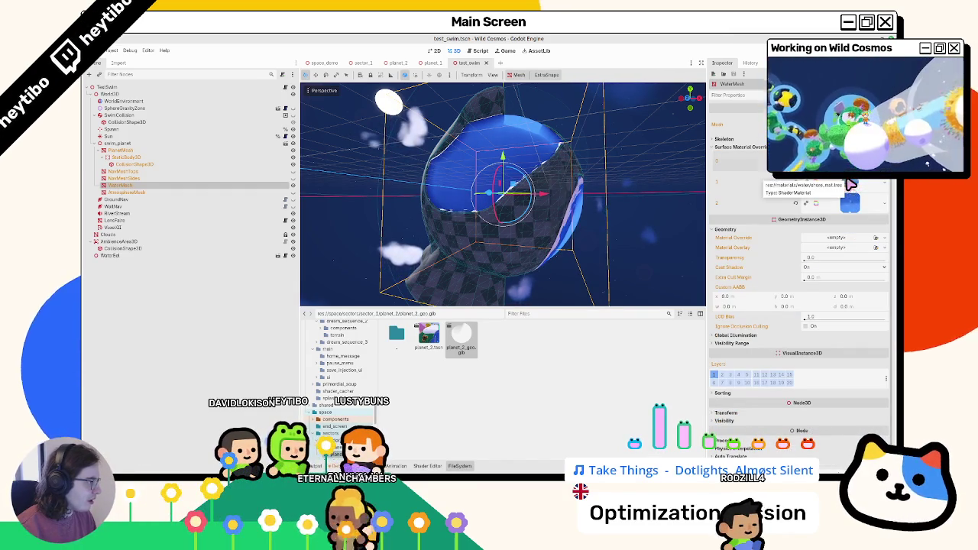
left_click(851, 185)
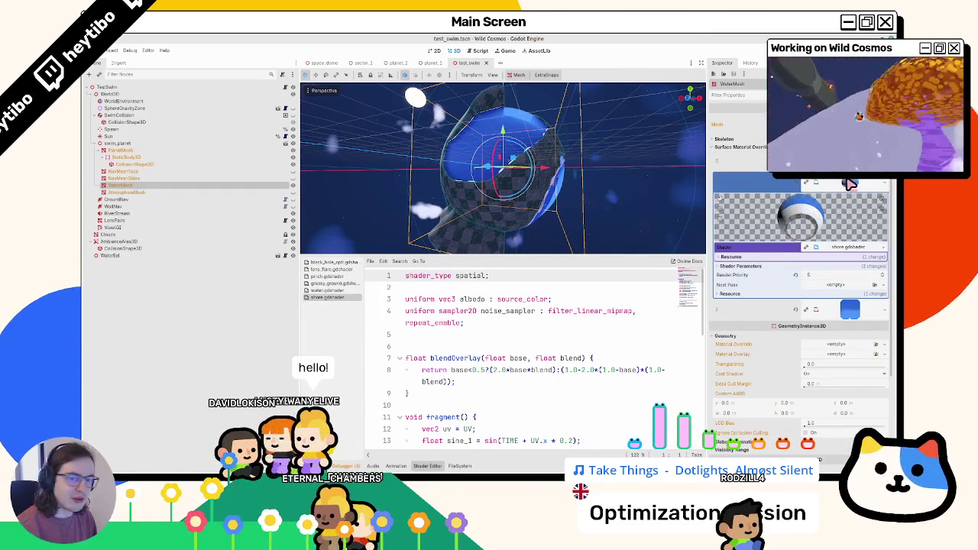
left_click(850, 184)
left_click(852, 200)
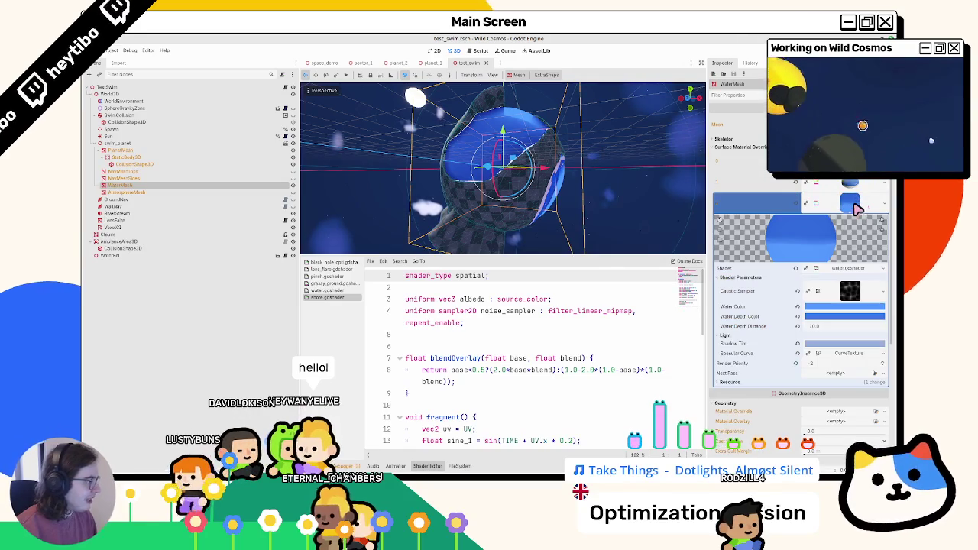
mouse_move(598, 222)
left_mouse_down()
mouse_move(476, 153)
mouse_move(473, 183)
mouse_move(484, 153)
mouse_move(516, 167)
mouse_move(537, 151)
left_mouse_up()
scroll(473, 184, "up", 3)
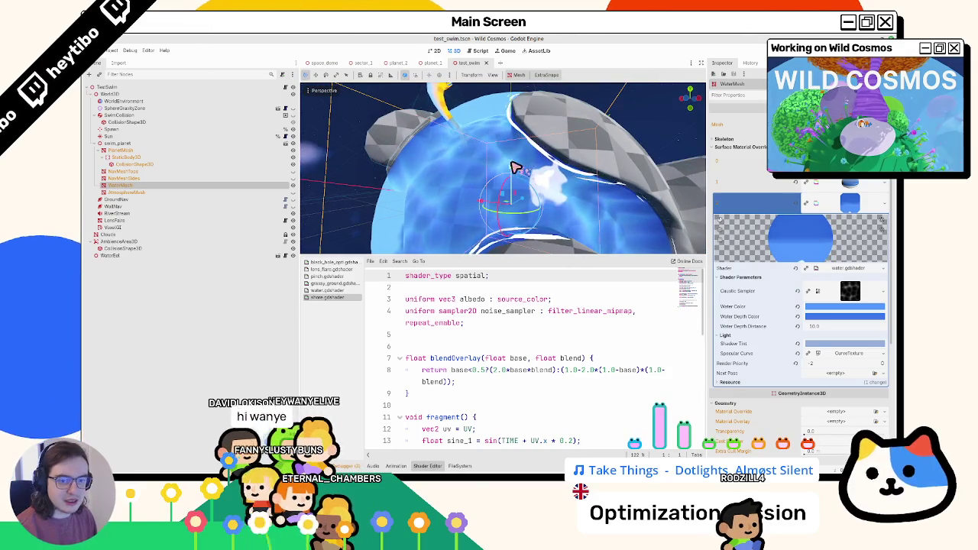
key("ctrl+shift+w")
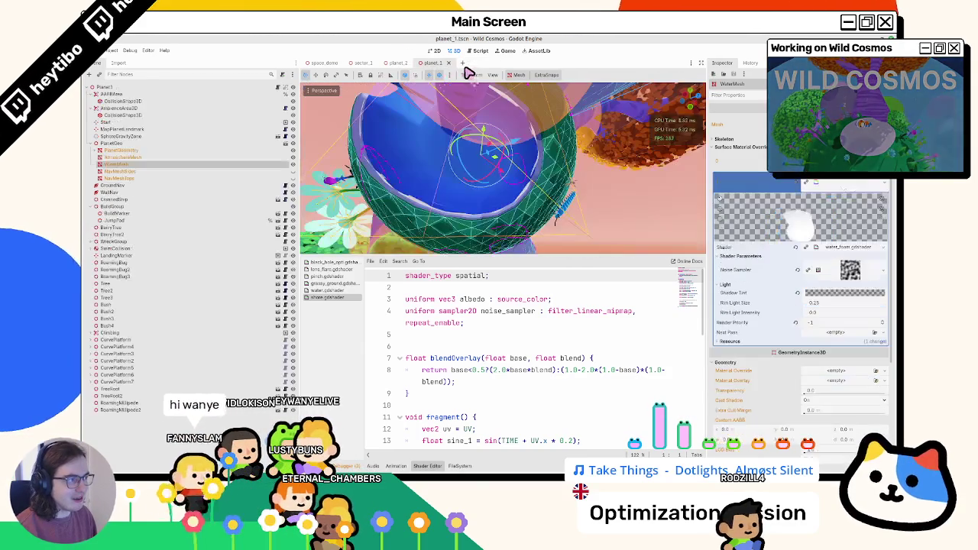
Step: Orbit around planet_1's water sphere, then compare it with the planet_2 sphere
mouse_move(517, 184)
left_mouse_down()
mouse_move(518, 201)
mouse_move(574, 216)
mouse_move(459, 184)
mouse_move(496, 198)
left_mouse_up()
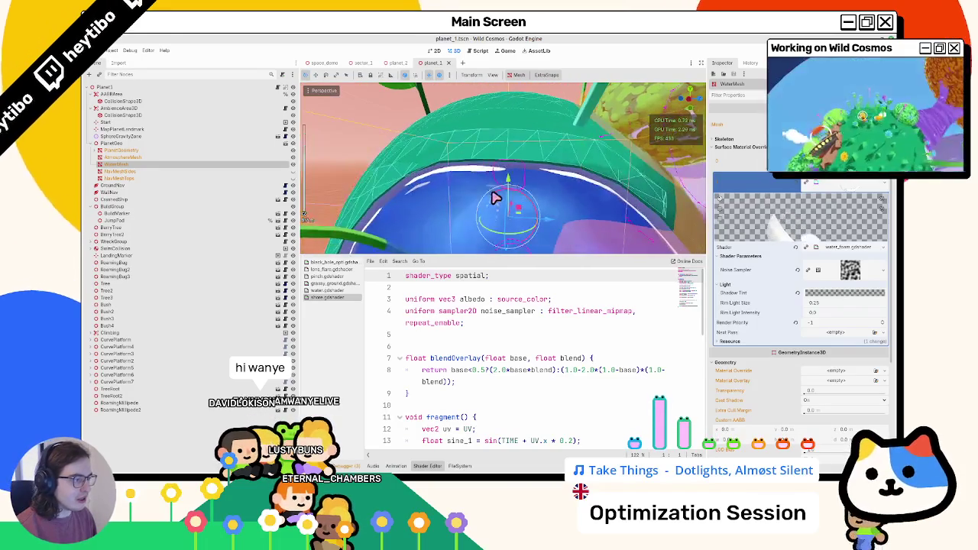
left_click_drag(435, 194, 458, 187)
left_click(397, 63)
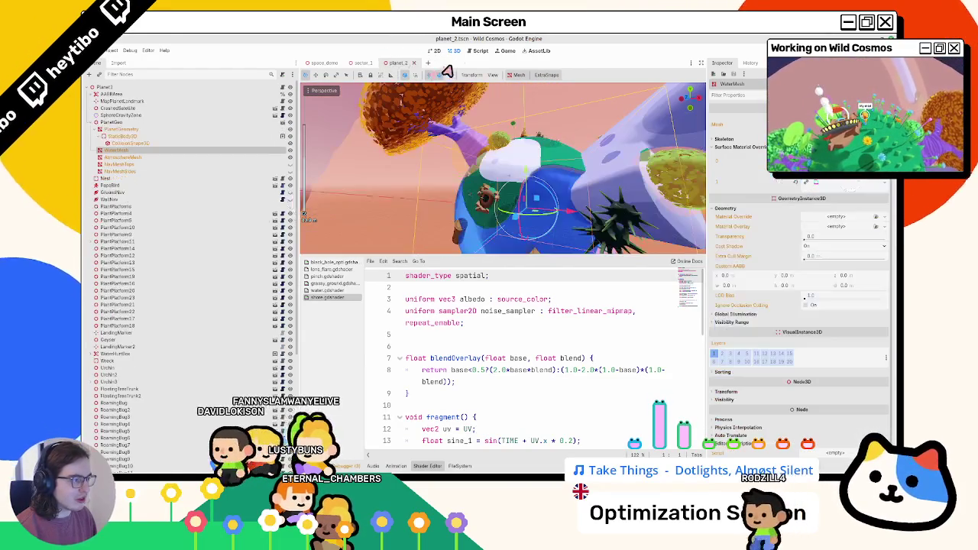
left_click_drag(561, 181, 473, 191)
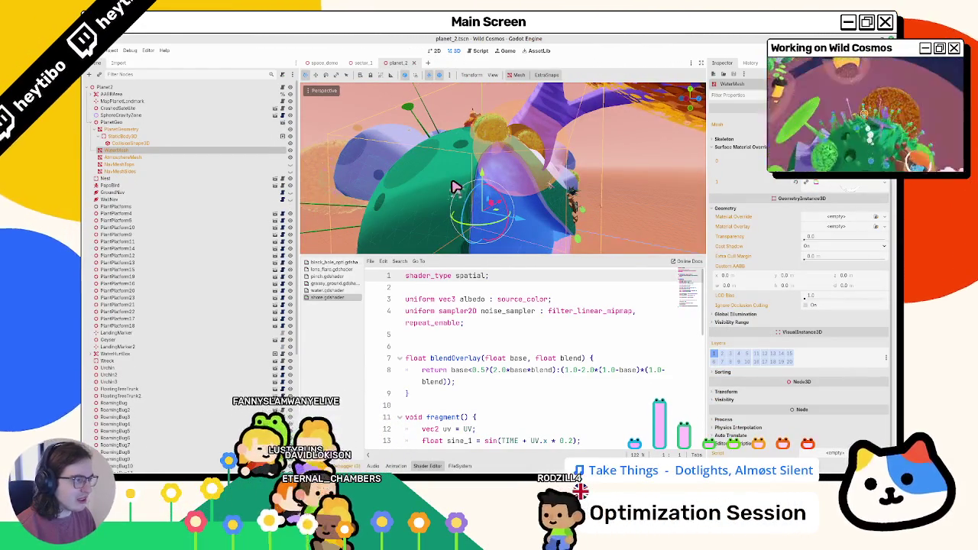
Step: Reopen planet_1, frame its WaterMesh node, and close the planet_1 scene
key("ctrl+shift+t")
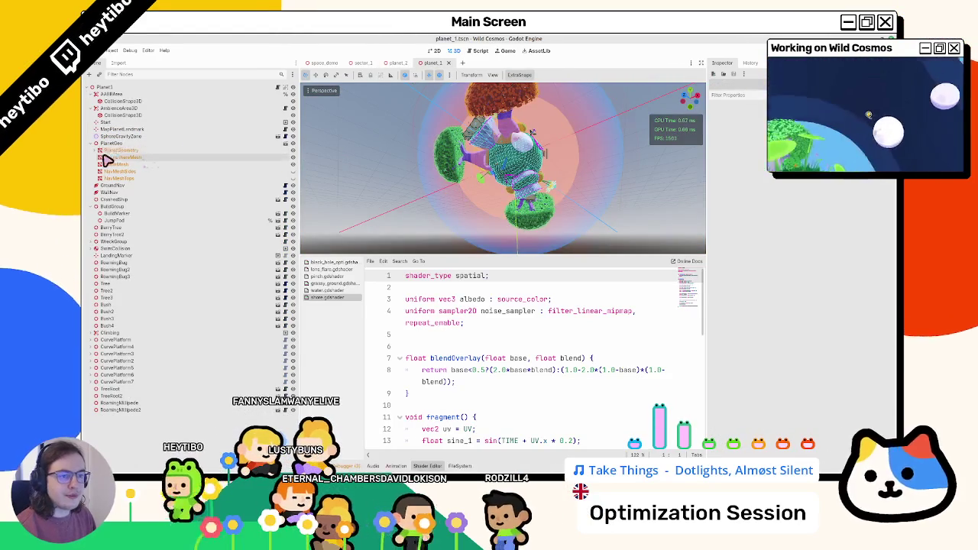
left_click(107, 164)
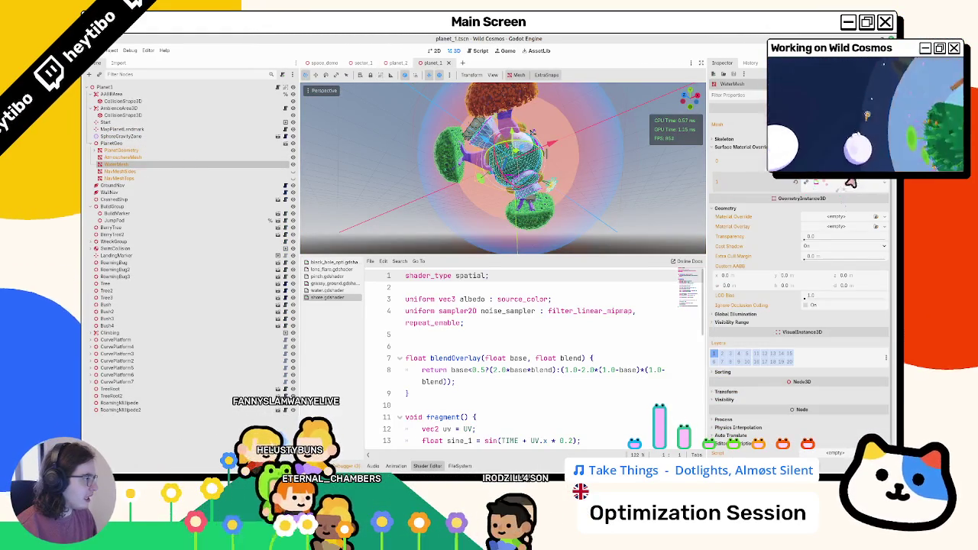
key("f")
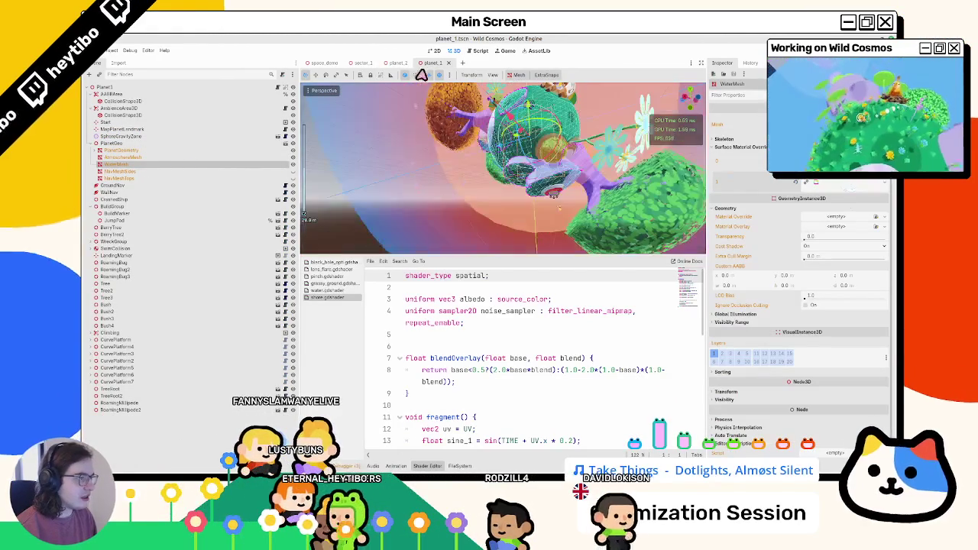
key("ctrl+shift+w")
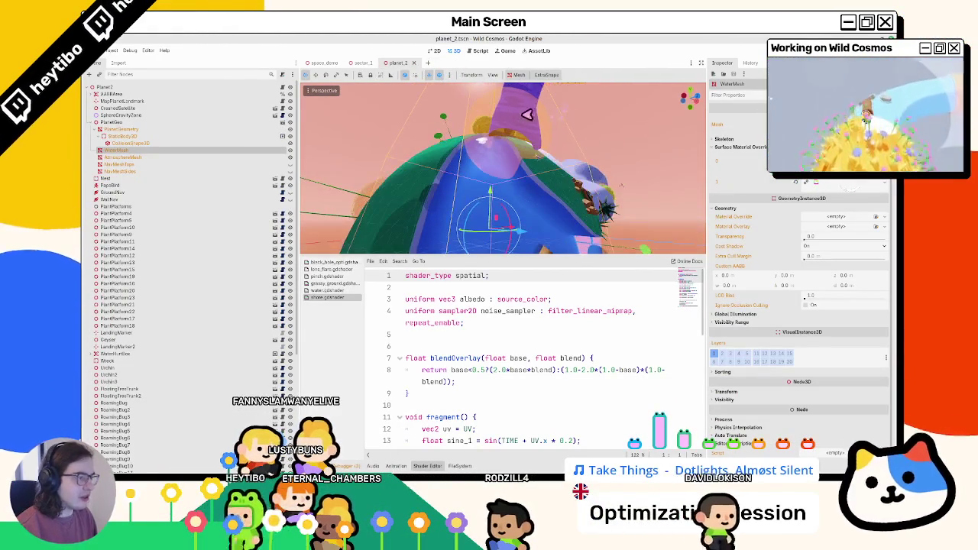
key("alt+Tab")
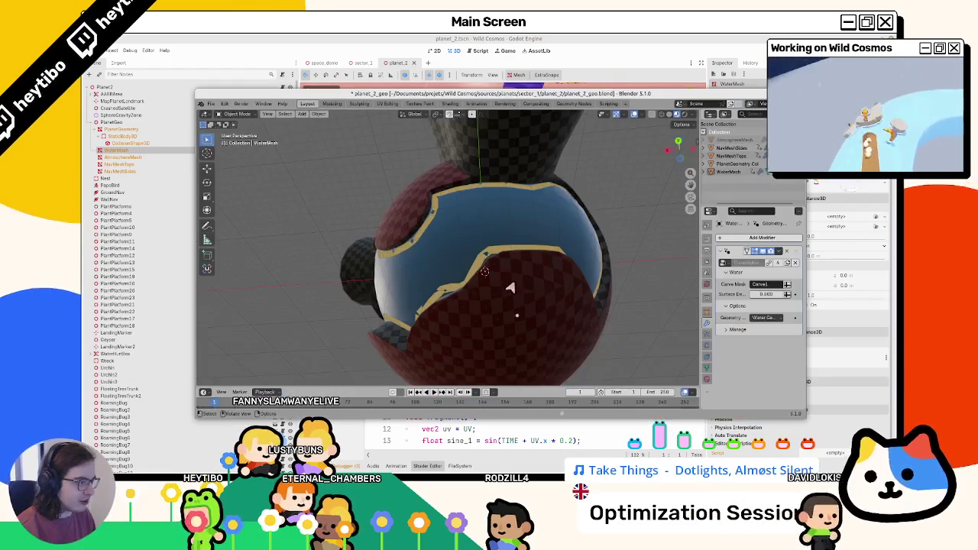
Step: Open planet_1_geo.blend, hide the atmosphere, and set the WaterMesh Surface Depth to 0.500
key("ctrl+o")
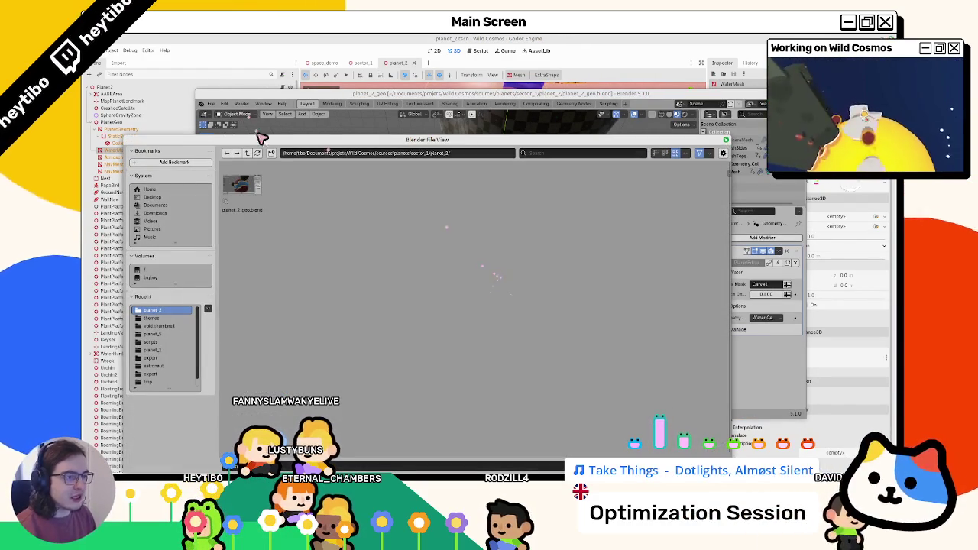
left_click(247, 153)
double_click(249, 189)
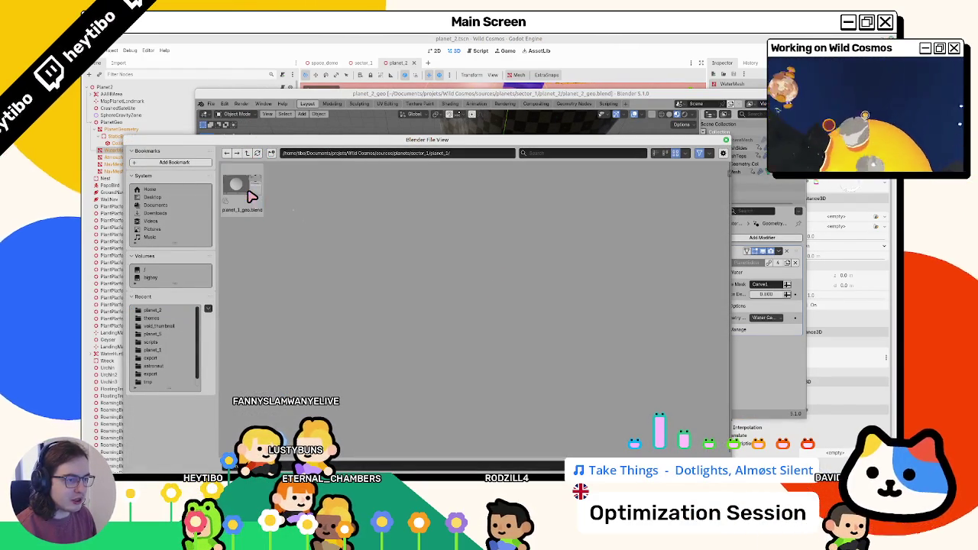
double_click(252, 196)
key("h")
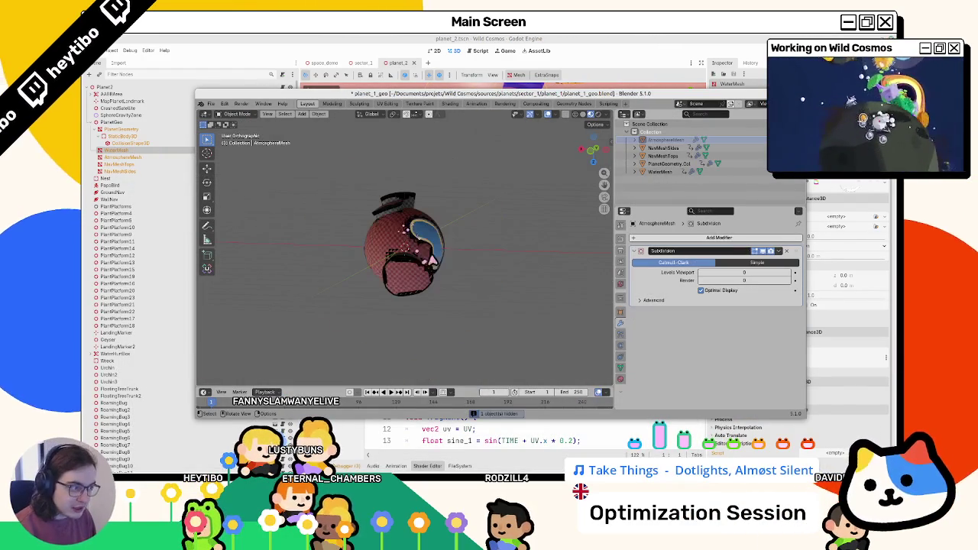
scroll(438, 262, "up", 5)
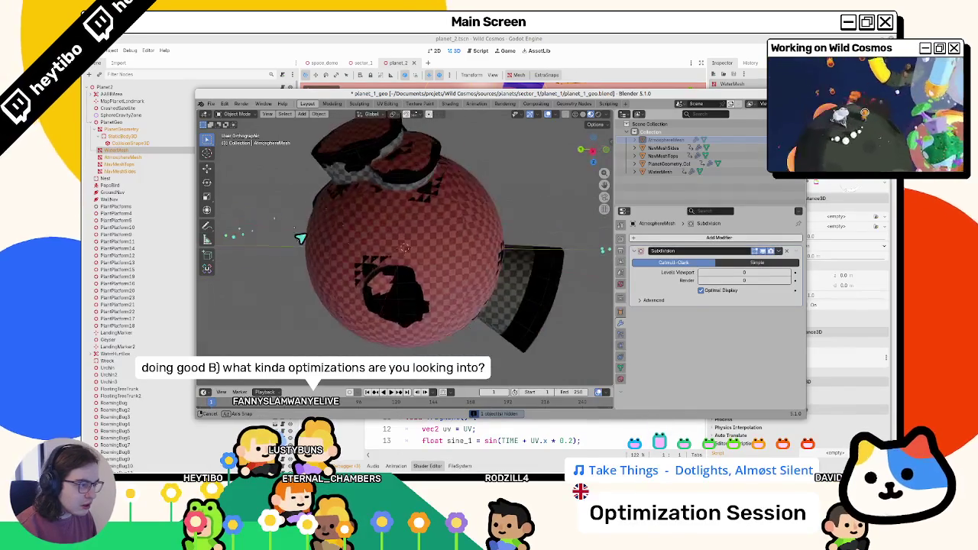
left_click(346, 239)
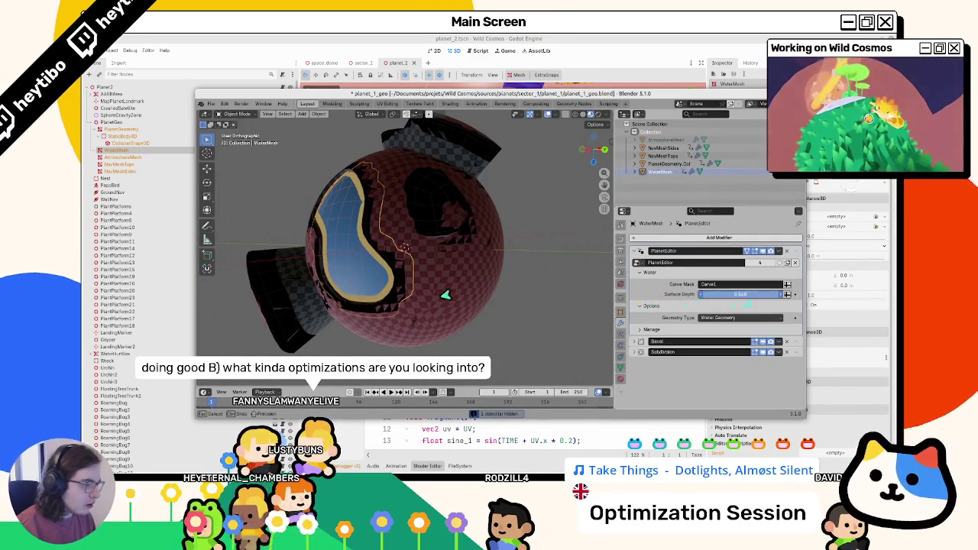
left_click_drag(743, 298, 744, 298)
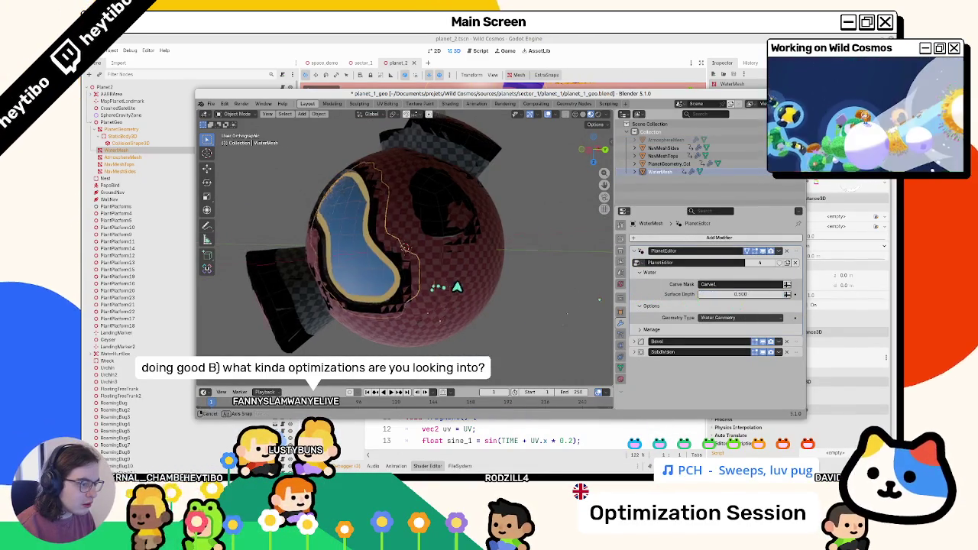
scroll(448, 284, "up", 3)
mouse_move(480, 292)
left_mouse_down()
mouse_move(463, 280)
mouse_move(498, 266)
mouse_move(502, 280)
mouse_move(323, 289)
mouse_move(571, 323)
mouse_move(515, 279)
mouse_move(227, 145)
left_mouse_up()
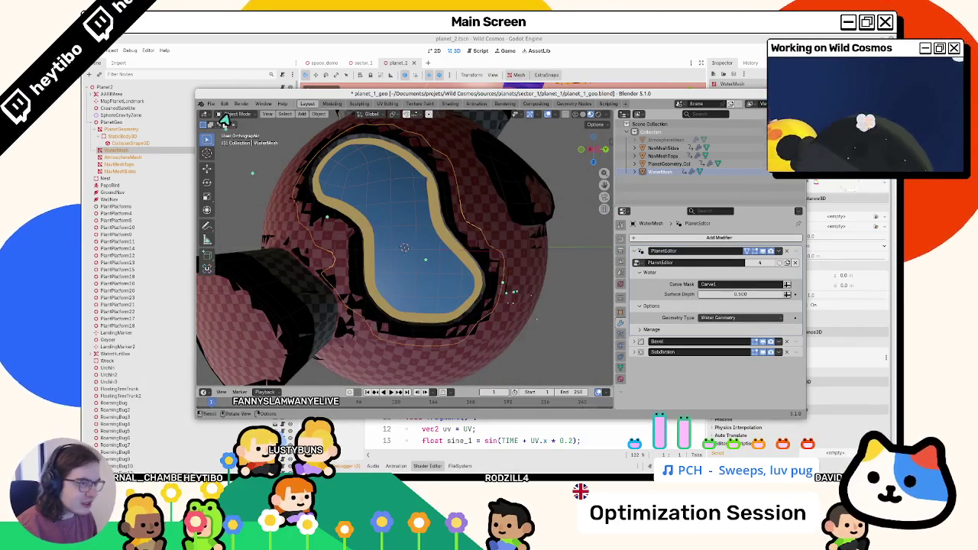
Step: Open planet_2_geo.blend from recent files, discarding the unsaved changes
left_click(211, 103)
mouse_move(226, 132)
left_click(321, 136)
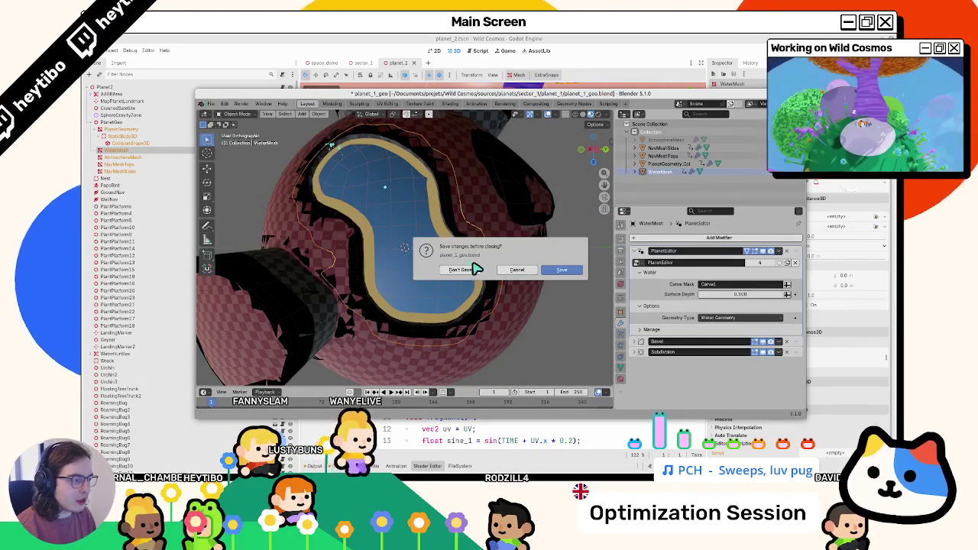
left_click(474, 269)
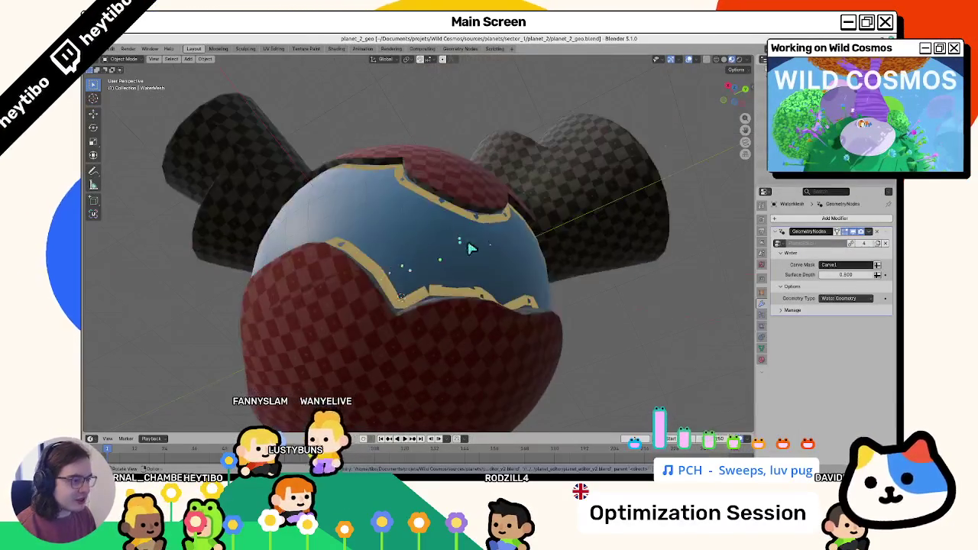
Step: Select the water mesh object in planet_2_geo
scroll(398, 221, "up", 5)
scroll(374, 243, "down", 3)
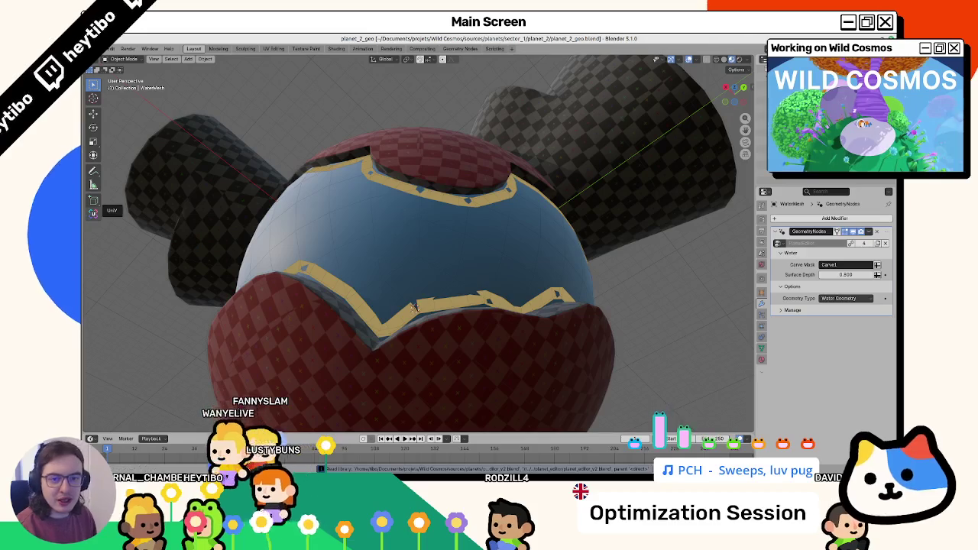
left_click(443, 227)
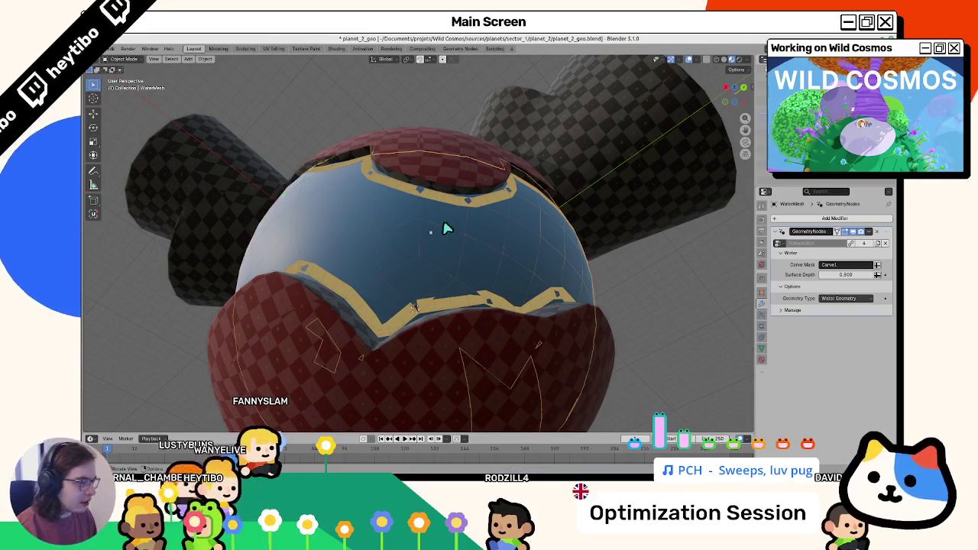
mouse_move(847, 278)
left_mouse_down()
mouse_move(454, 280)
mouse_move(415, 293)
mouse_move(466, 292)
mouse_move(427, 293)
left_mouse_up()
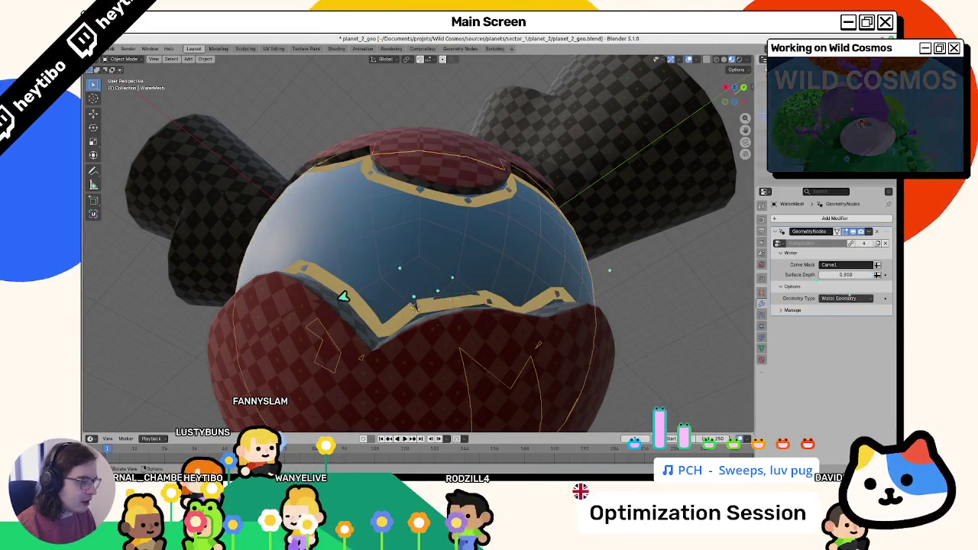
Step: Bring the planet_editor_v2 window to the front and maximize it
key("alt+Tab")
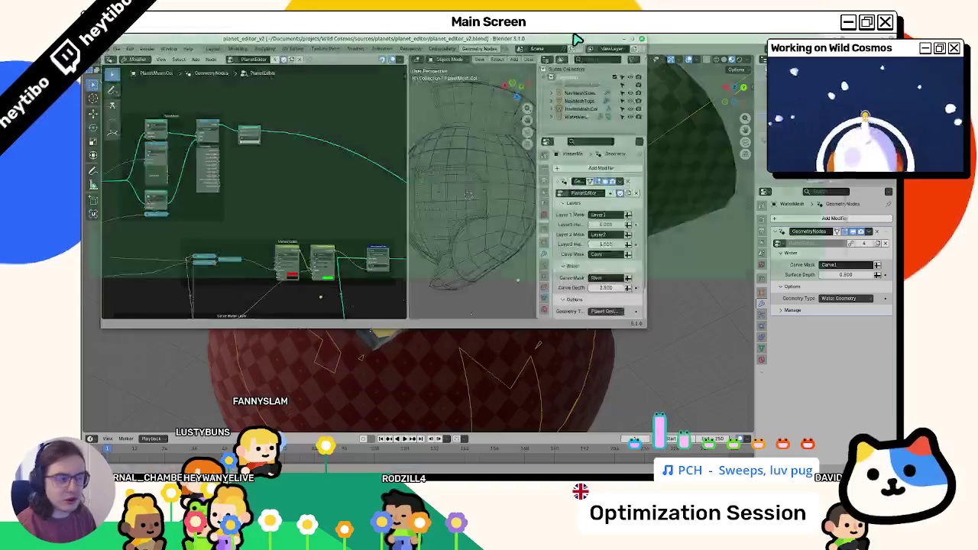
key("alt+Tab")
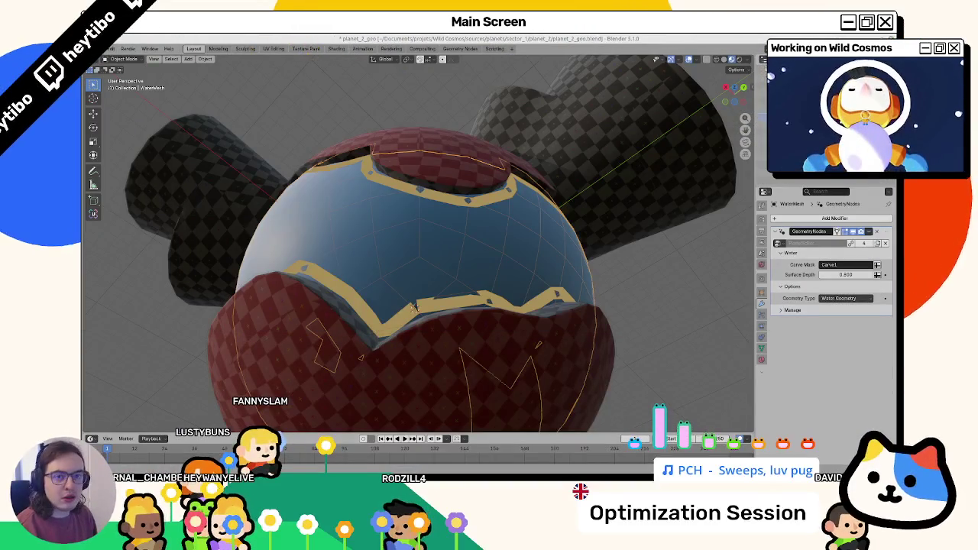
key("alt+Tab")
left_click(662, 166)
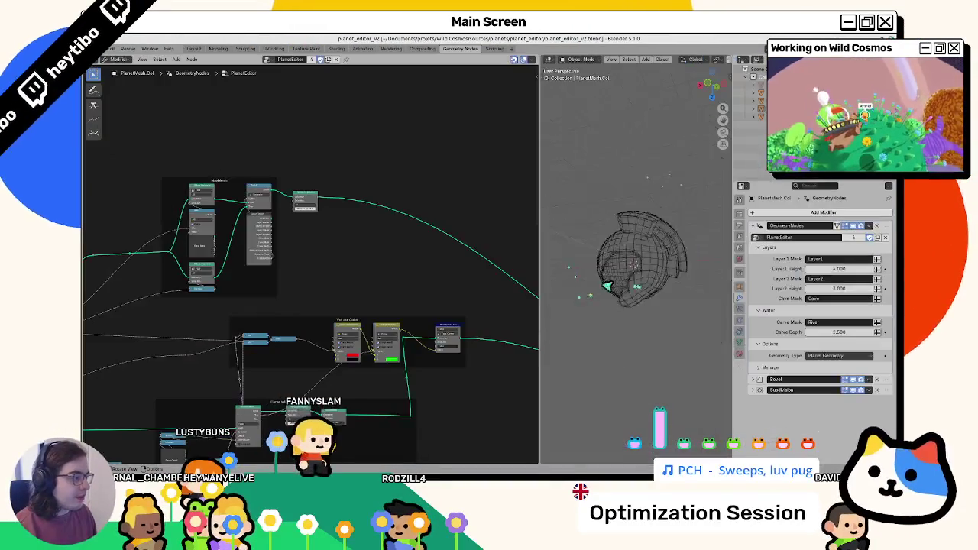
left_click(131, 61)
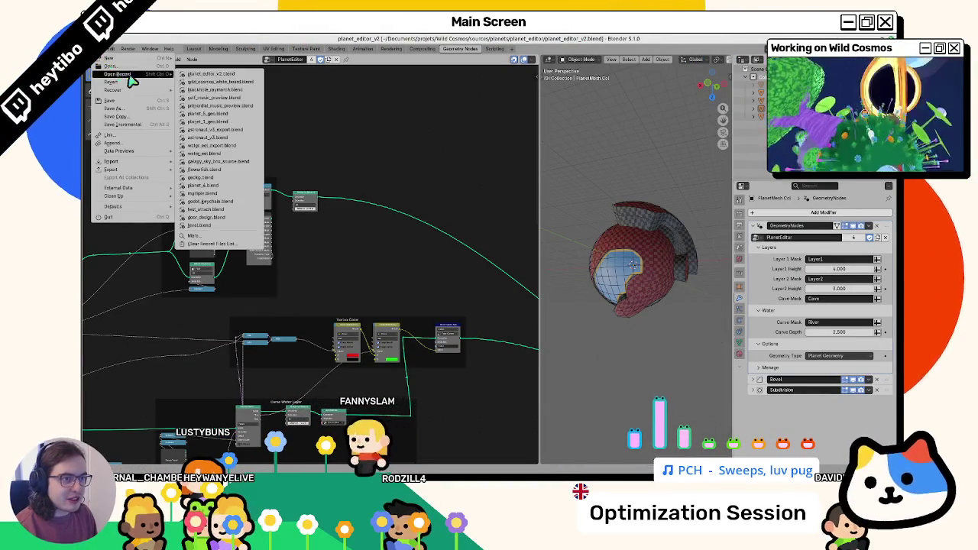
left_click(218, 79)
Step: Widen the 3D view, make WaterMesh active, and orbit around the water sphere
left_click_drag(539, 271, 416, 273)
left_click(557, 280)
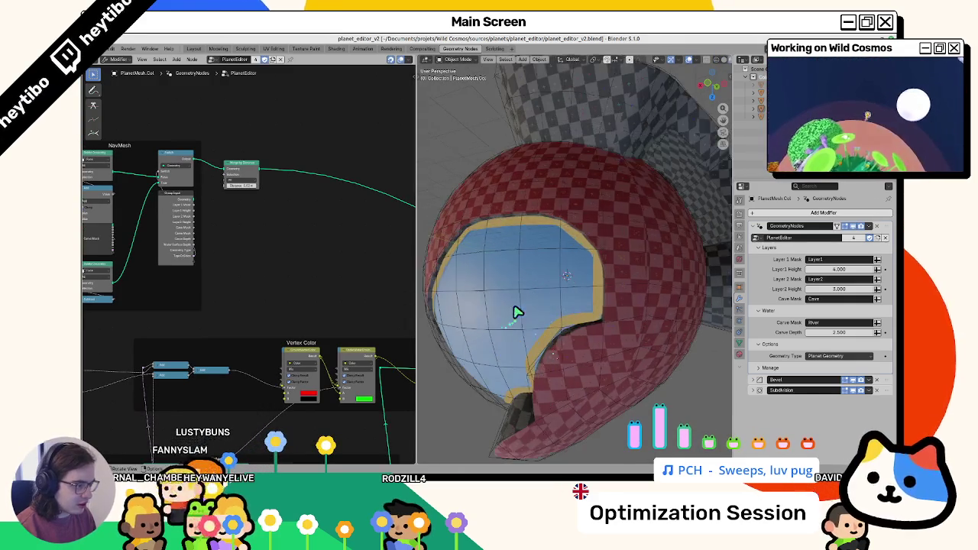
mouse_move(479, 308)
left_mouse_down()
mouse_move(509, 262)
mouse_move(509, 189)
left_mouse_up()
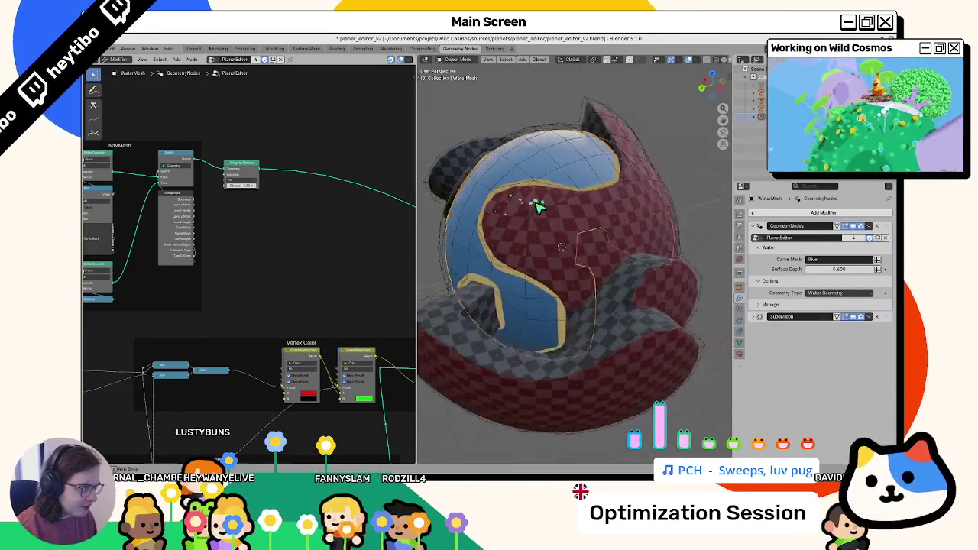
scroll(537, 206, "up", 6)
mouse_move(611, 271)
left_mouse_down()
mouse_move(559, 245)
mouse_move(579, 247)
mouse_move(553, 273)
left_mouse_up()
scroll(552, 273, "down", 5)
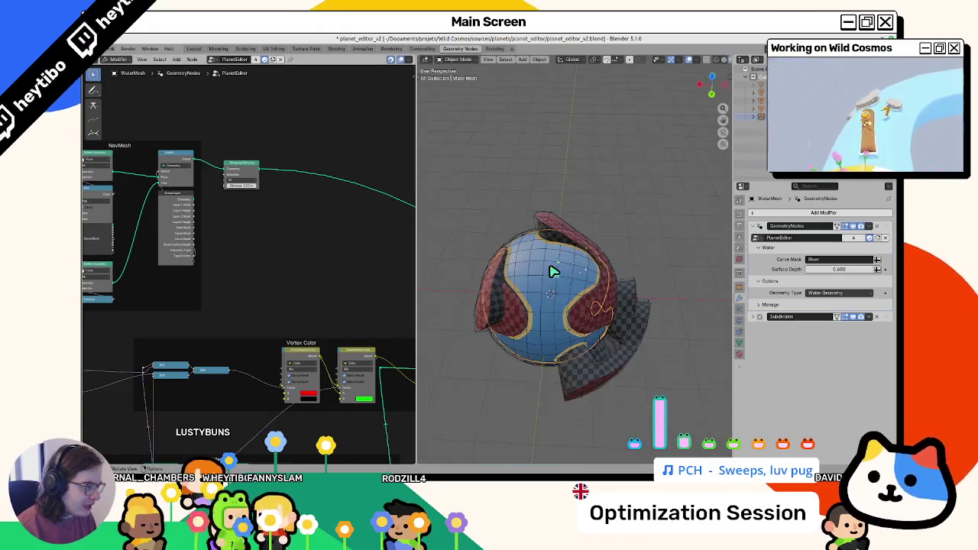
scroll(553, 273, "up", 5)
Step: Compare against the planet_2_geo model, then return to the maximized planet_editor_v2 window
key("alt+Tab")
left_click_drag(458, 153, 448, 207)
scroll(509, 241, "down", 3)
left_click_drag(509, 241, 399, 265)
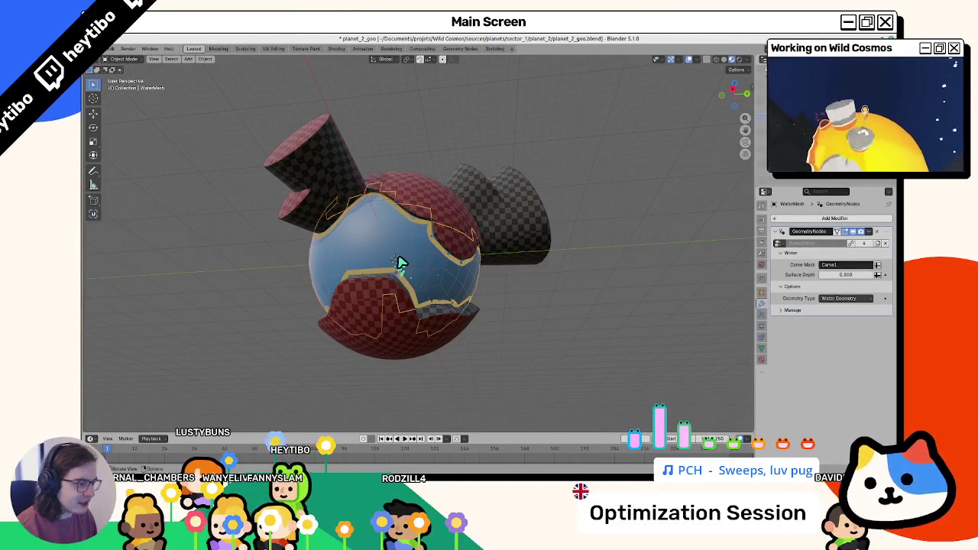
mouse_move(471, 287)
left_mouse_down()
mouse_move(563, 265)
mouse_move(588, 305)
mouse_move(649, 323)
left_mouse_up()
key("alt+Tab")
left_click(626, 184)
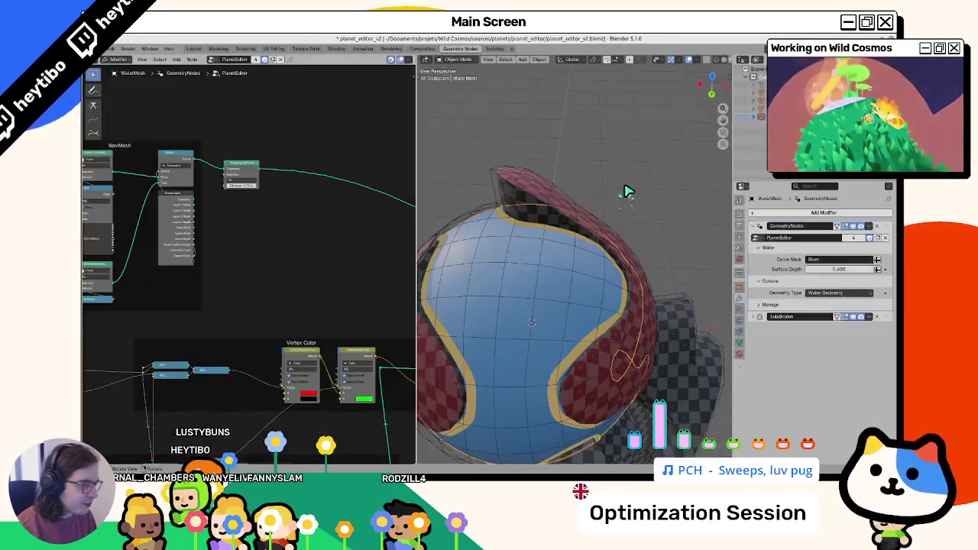
Step: Zoom the node editor onto the Water Foam frame, expand Group Input, and undo its move
scroll(335, 269, "down", 4)
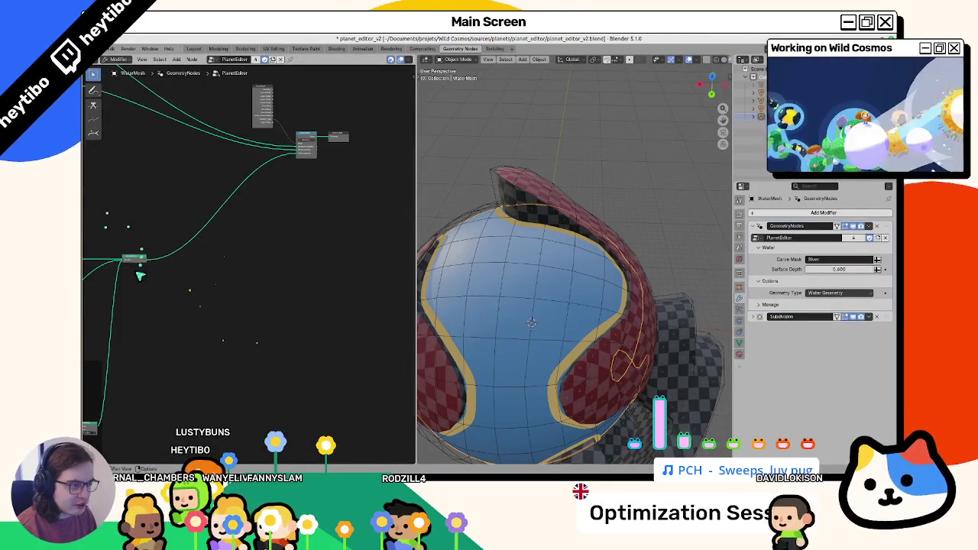
scroll(223, 212, "up", 5)
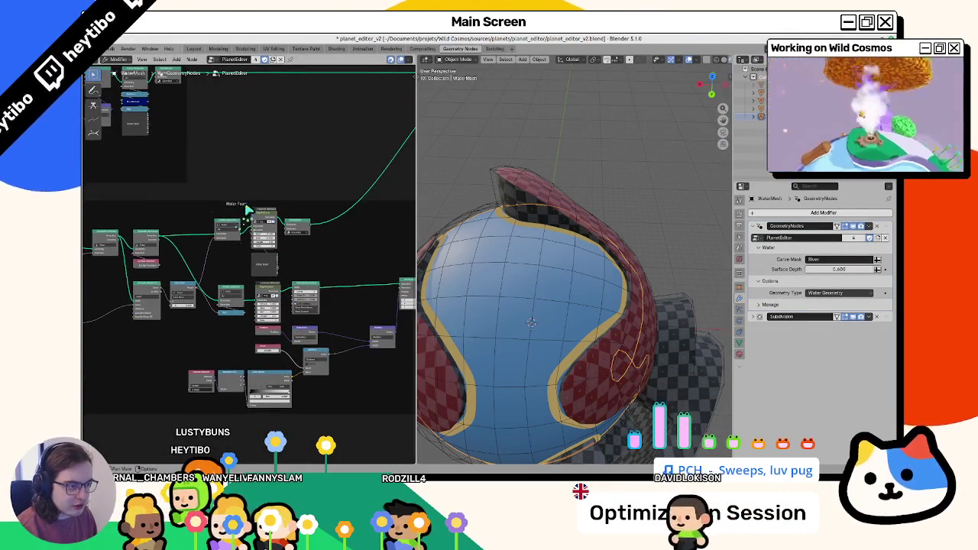
scroll(224, 212, "up", 3)
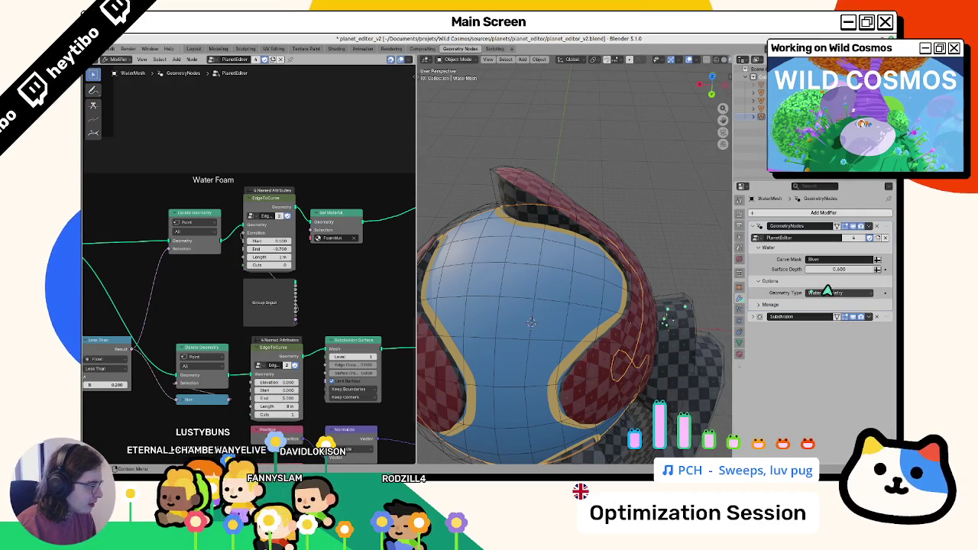
left_click(249, 306)
mouse_move(249, 306)
left_mouse_down()
mouse_move(160, 298)
mouse_move(151, 243)
left_mouse_up()
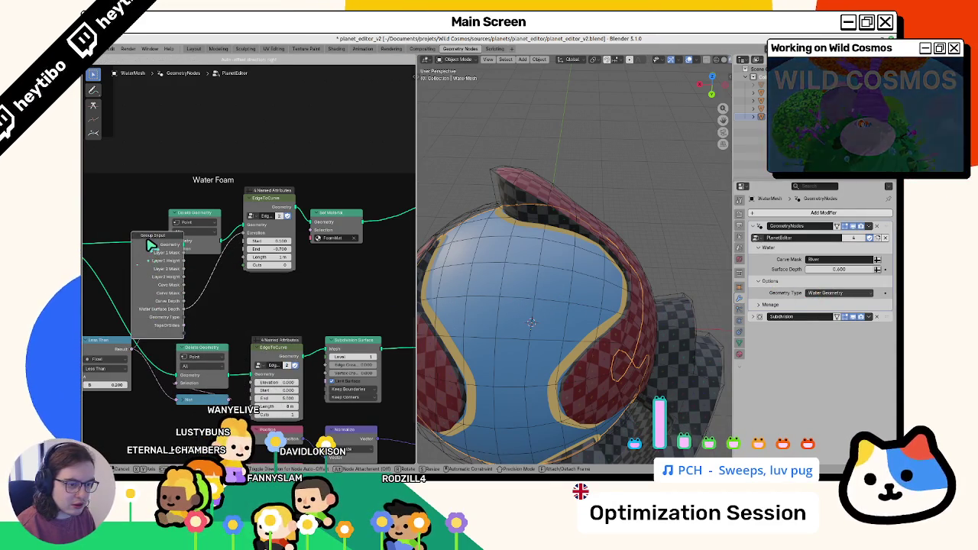
key("ctrl+z")
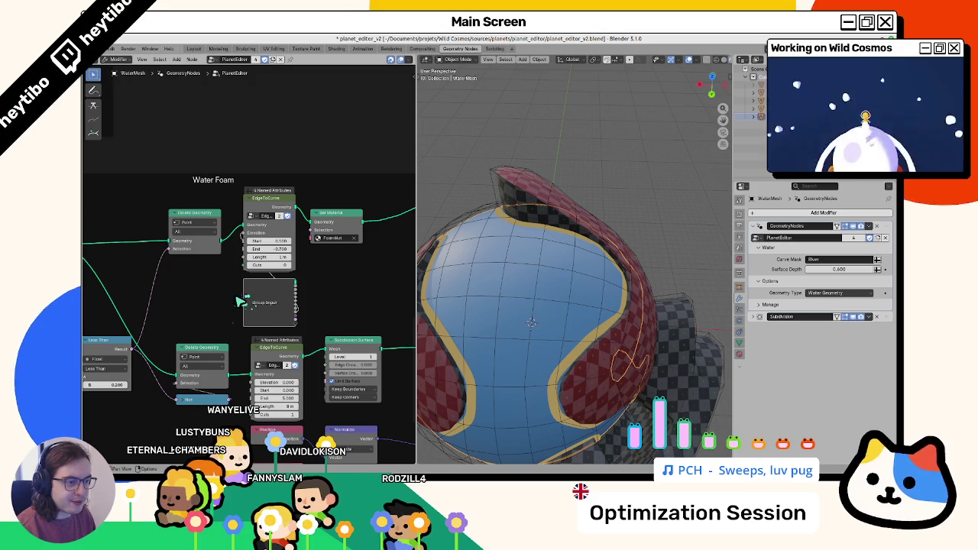
Step: Make room and add a Math Add node on the Water Foam curve elevation beside EdgeToCurve
left_click_drag(321, 217, 405, 217)
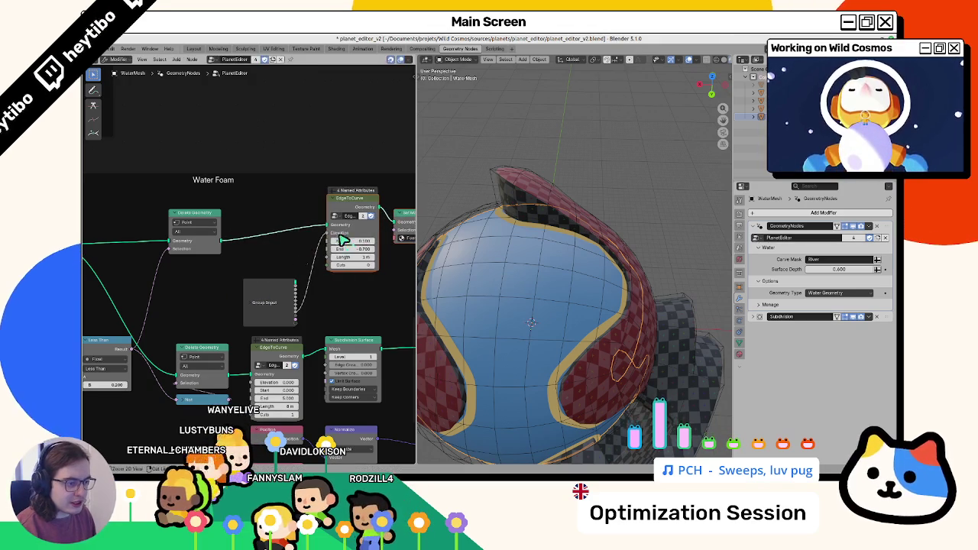
mouse_move(264, 293)
left_mouse_down()
mouse_move(188, 284)
mouse_move(241, 275)
left_mouse_up()
left_click(244, 283)
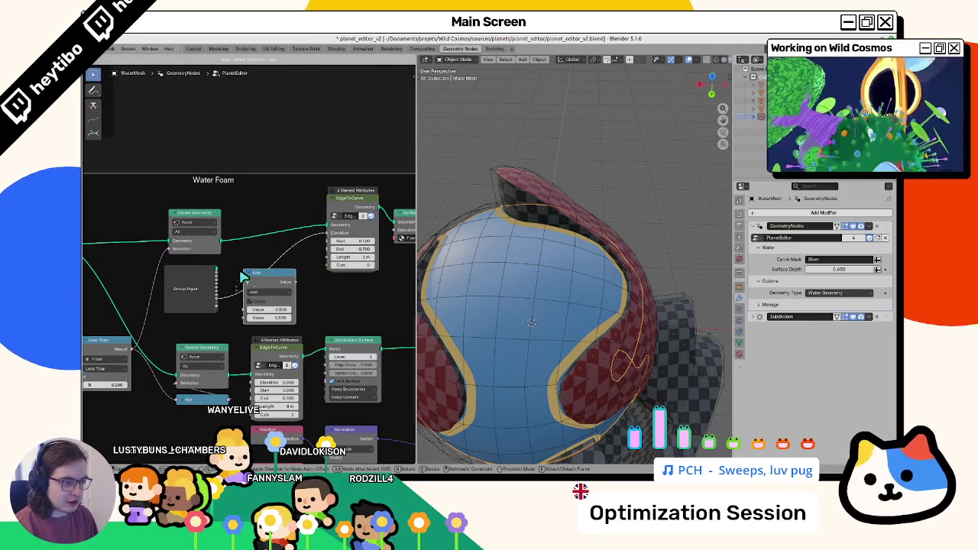
left_click(254, 257)
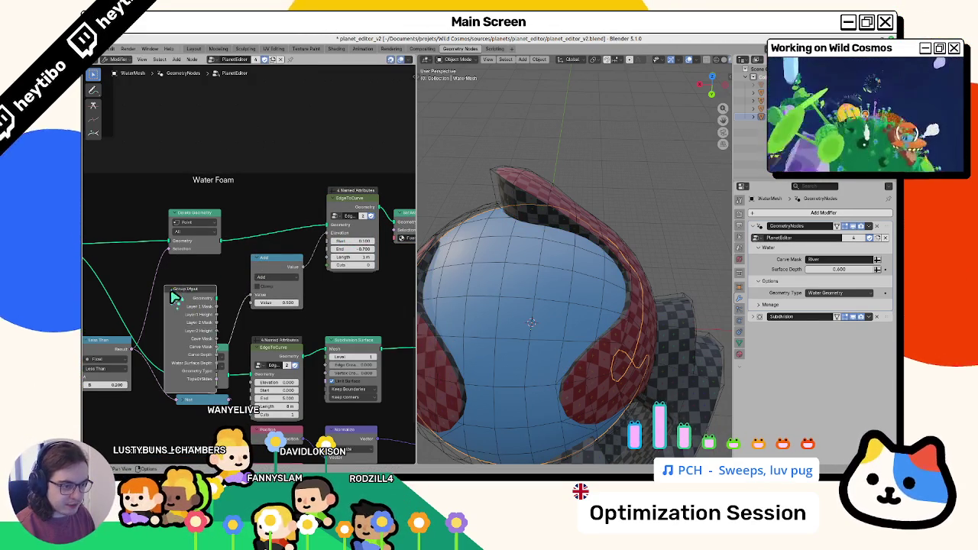
Step: Feed the Add node from a new Value group input and move that socket into the Water panel
key("ctrl+h")
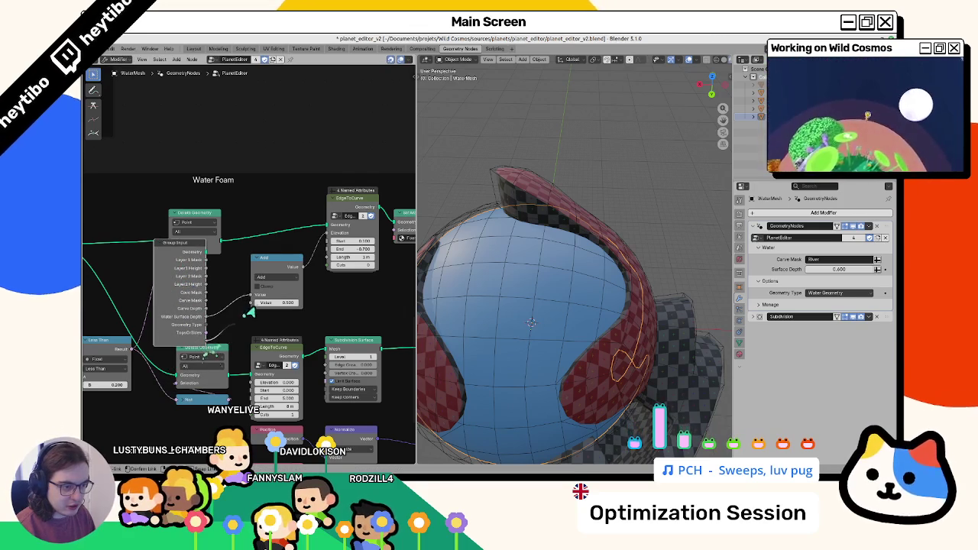
left_click_drag(260, 306, 258, 303)
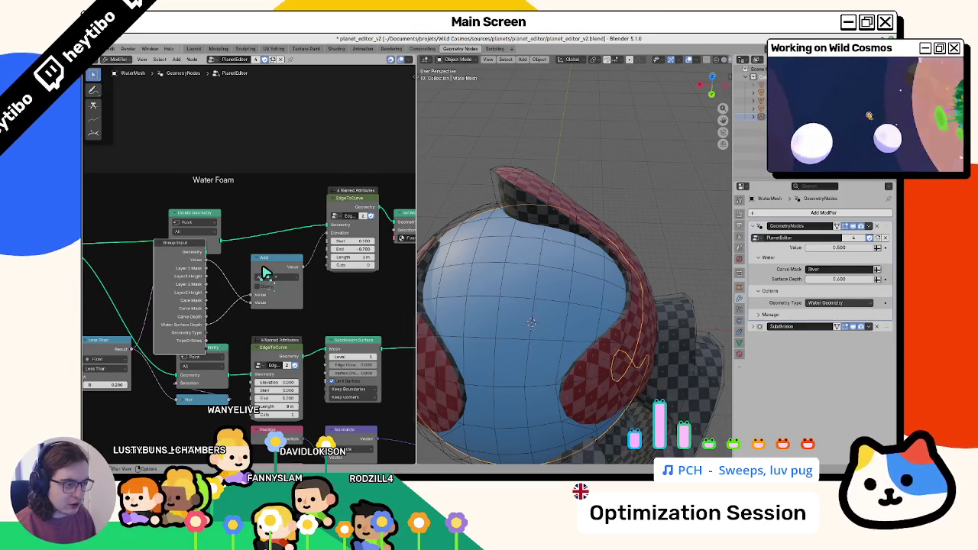
key("n")
left_click_drag(419, 259, 497, 256)
mouse_move(349, 187)
left_mouse_down()
mouse_move(397, 219)
mouse_move(395, 230)
mouse_move(384, 252)
mouse_move(336, 243)
left_mouse_up()
scroll(337, 243, "down", 3)
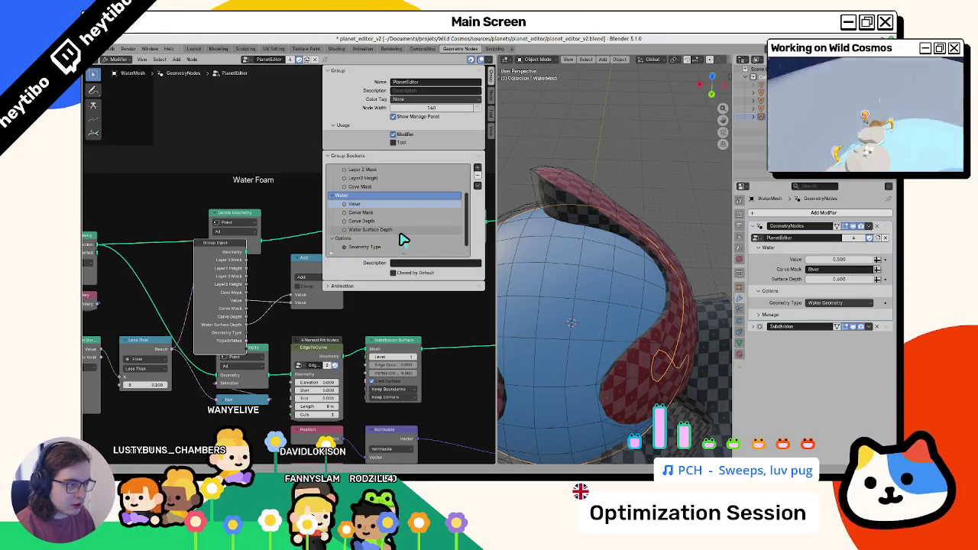
left_click(364, 205)
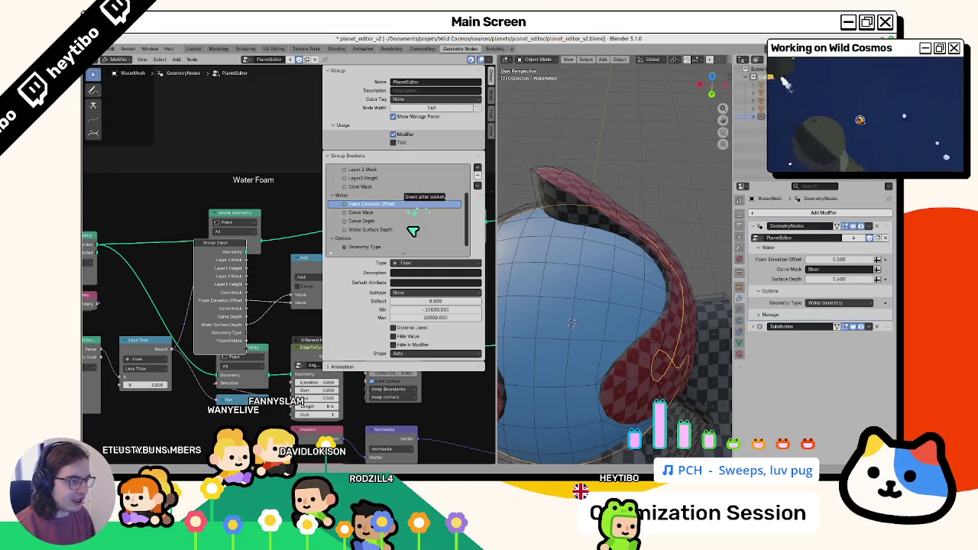
Step: Move Foam Elevation Offset to the end of the Water inputs and default it to 0.000
left_click_drag(413, 226, 367, 219)
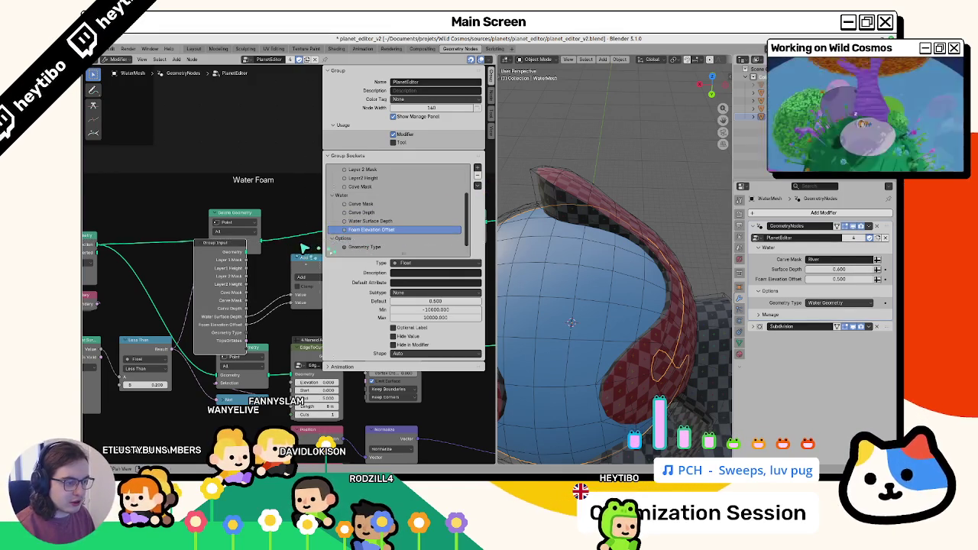
key("n")
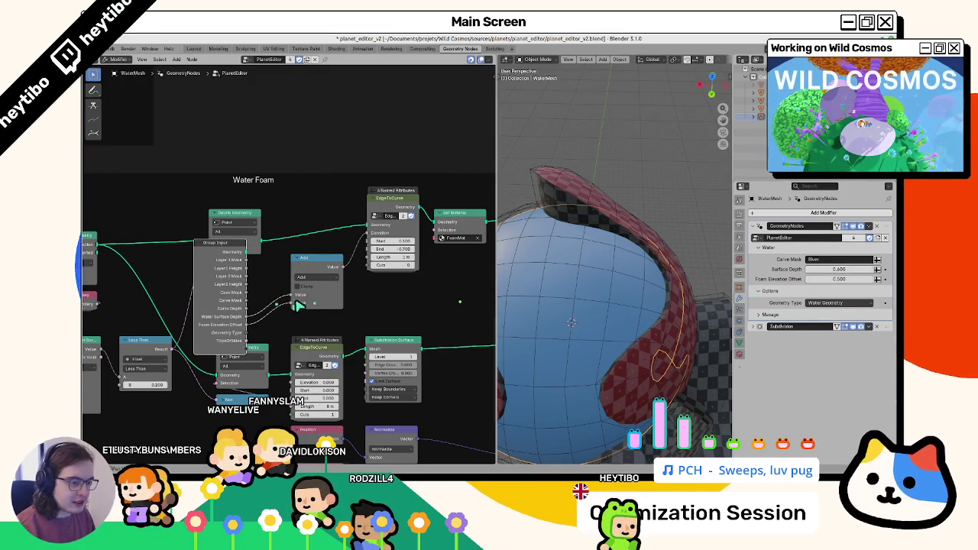
key("n")
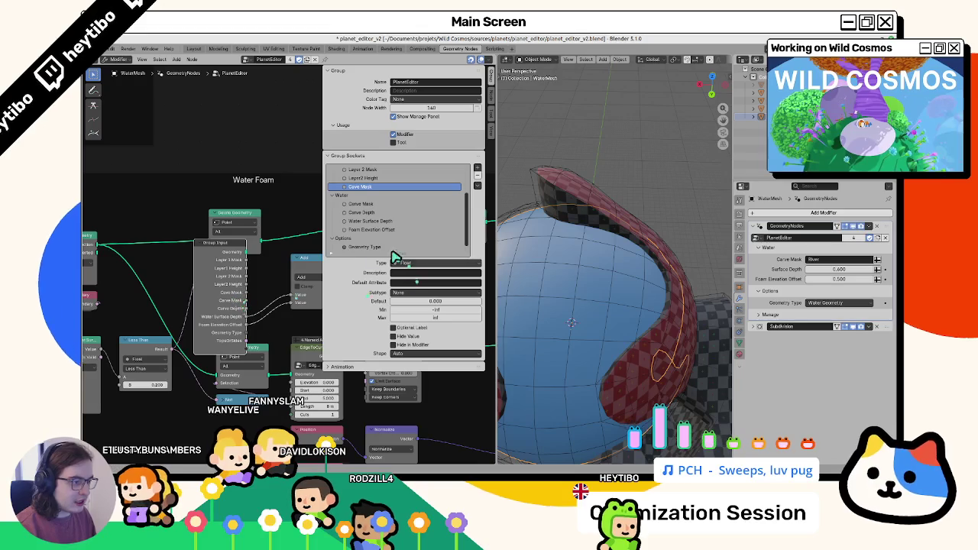
left_click(437, 303)
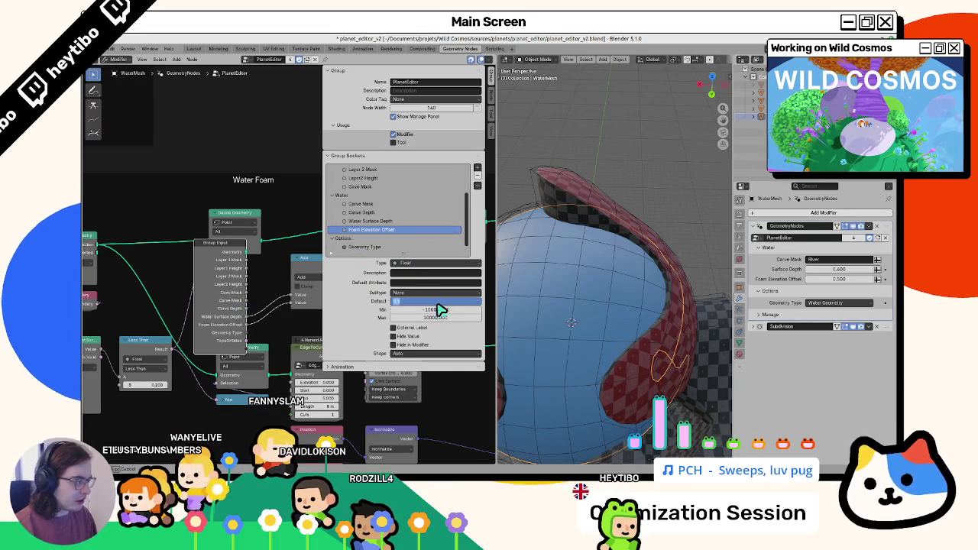
key("Escape")
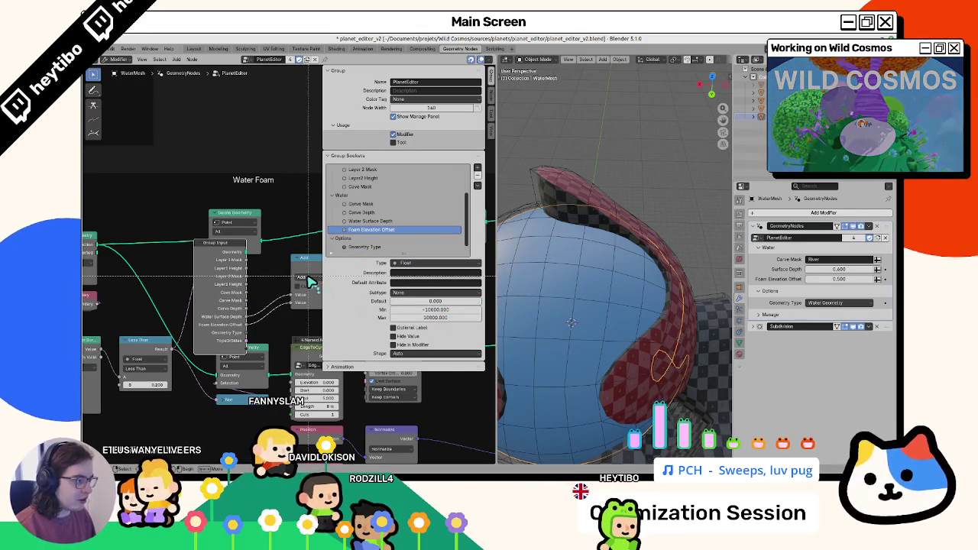
key("n")
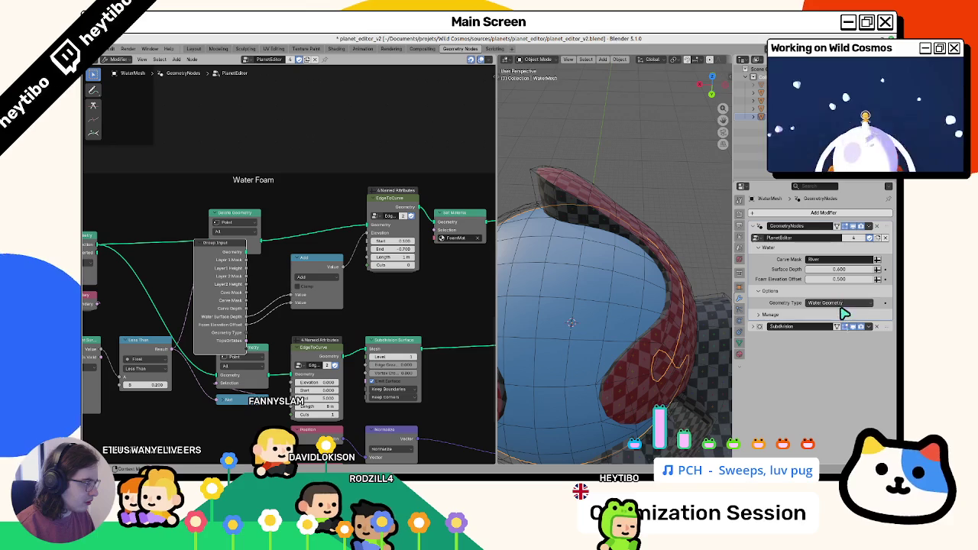
Step: Set water Surface Depth to 0.800, keep Foam Elevation Offset at 0.000, and save planet_editor_v2
left_click_drag(839, 269, 844, 280)
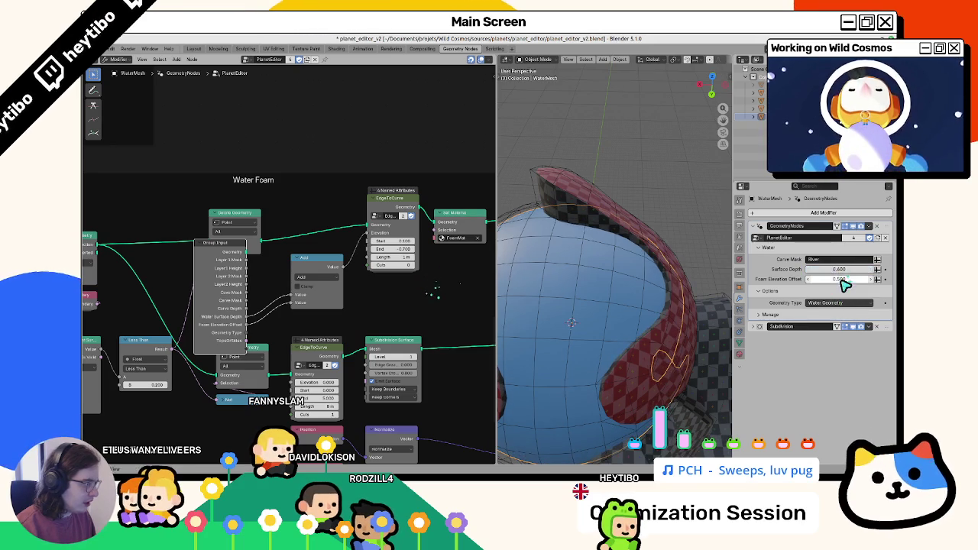
key("Return")
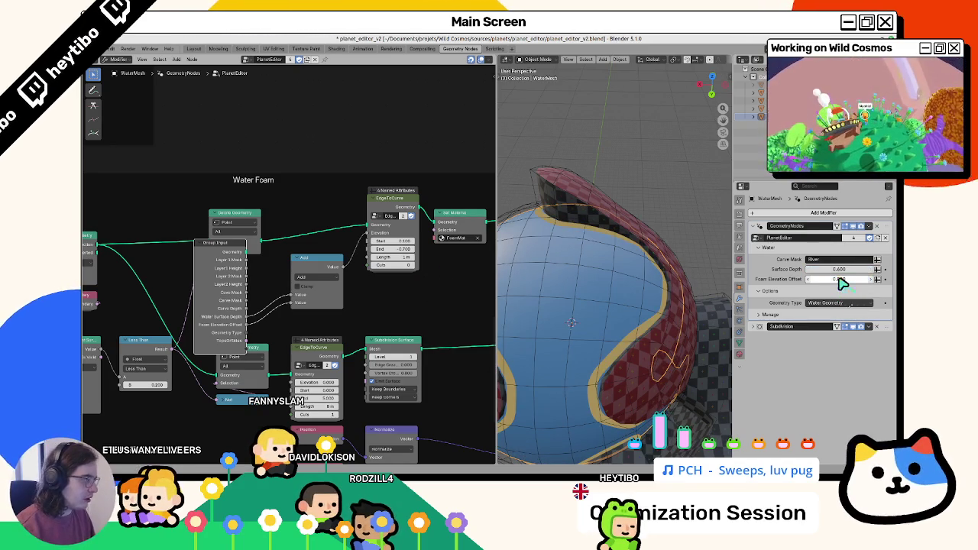
key("Escape")
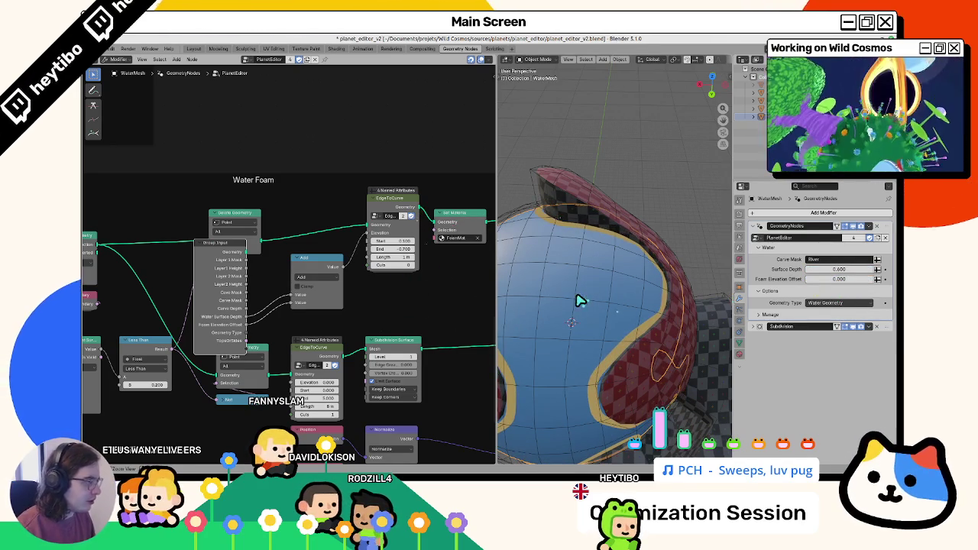
key("ctrl+s")
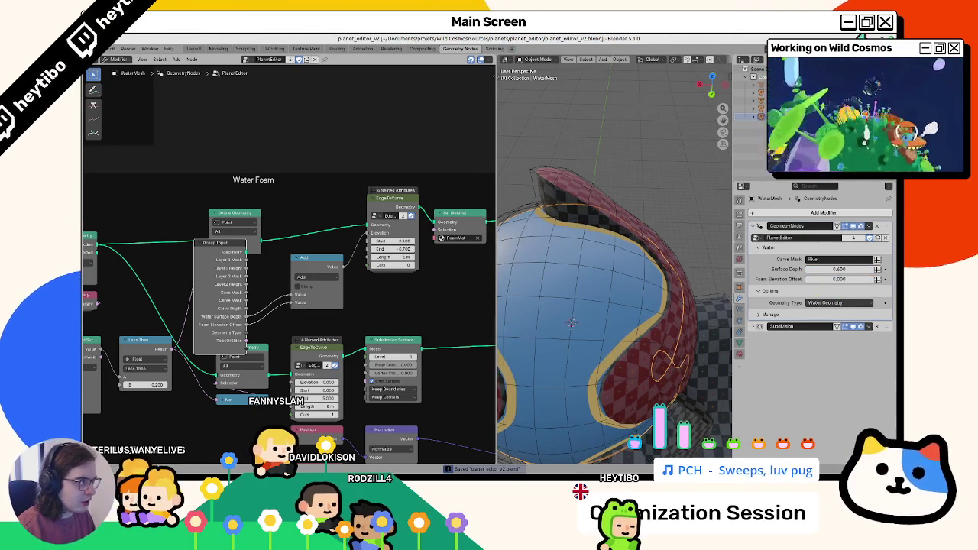
Step: Reload planet_2_geo.blend from the recent files list in the other Blender window
key("alt+Tab")
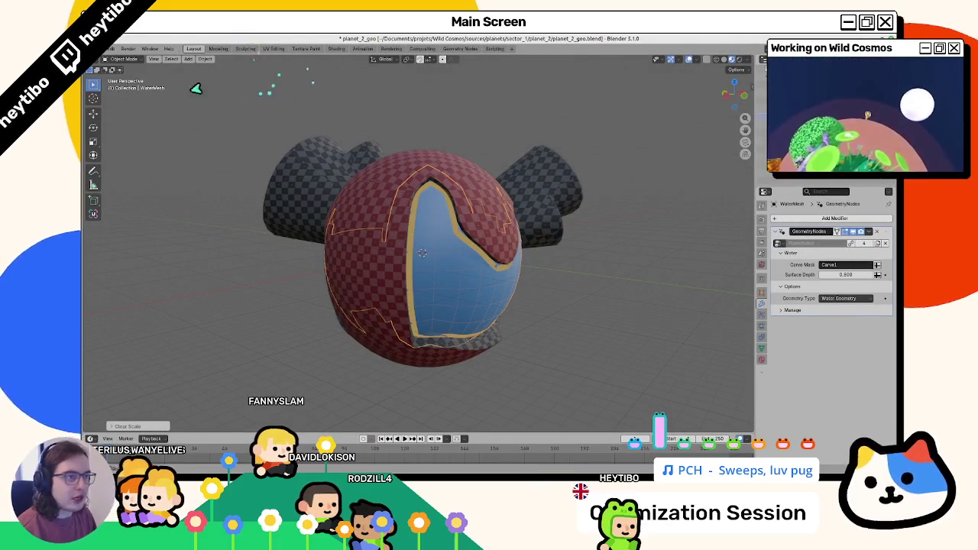
left_click(110, 49)
left_click(226, 75)
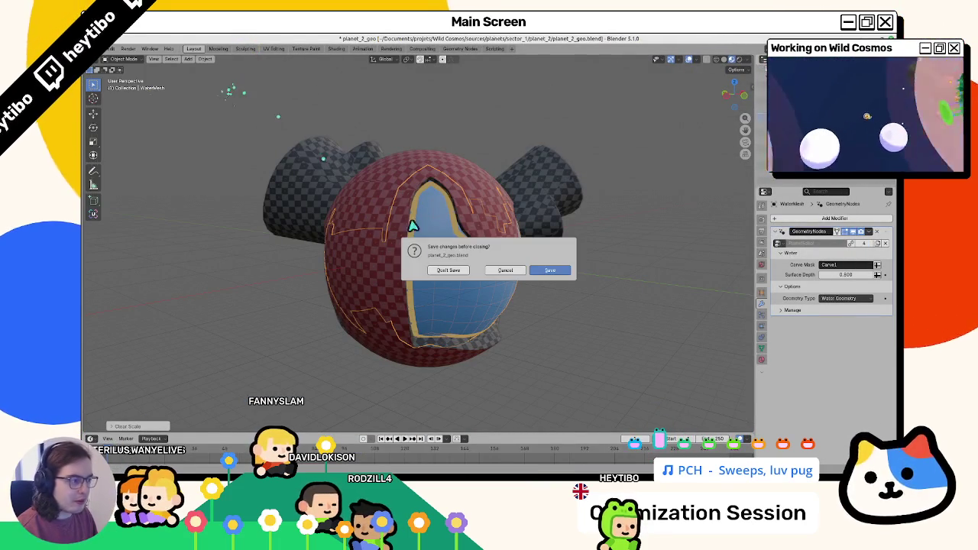
left_click(448, 271)
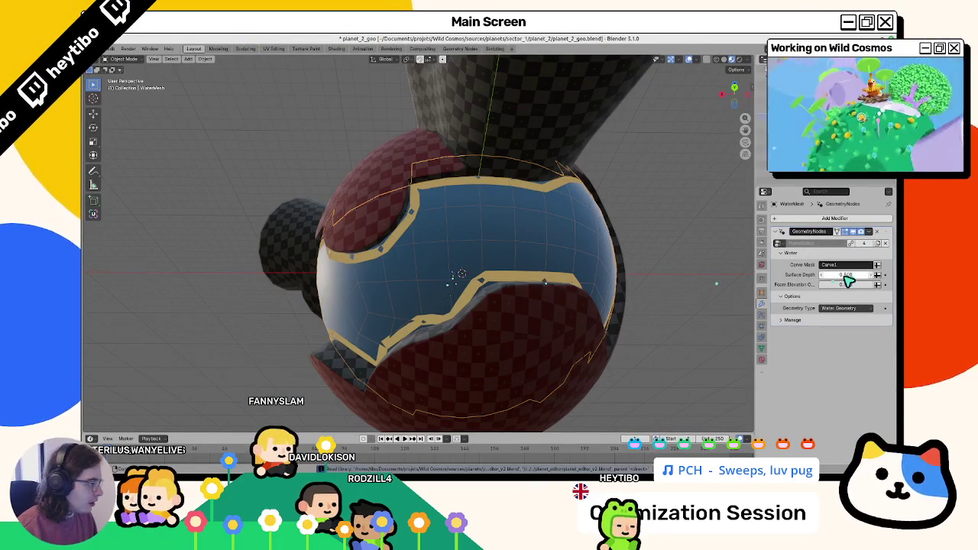
Step: Set WaterMesh Foam Elevation Offset to 0.134, isolate PlanetGeometry.Col, and save planet_2_geo.blend
mouse_move(446, 290)
left_mouse_down()
mouse_move(424, 297)
mouse_move(497, 223)
mouse_move(422, 313)
mouse_move(478, 214)
mouse_move(426, 221)
left_mouse_up()
mouse_move(497, 252)
left_mouse_down()
mouse_move(489, 229)
mouse_move(527, 207)
mouse_move(477, 137)
mouse_move(409, 133)
mouse_move(410, 144)
left_mouse_up()
left_click(477, 137)
scroll(405, 115, "down", 3)
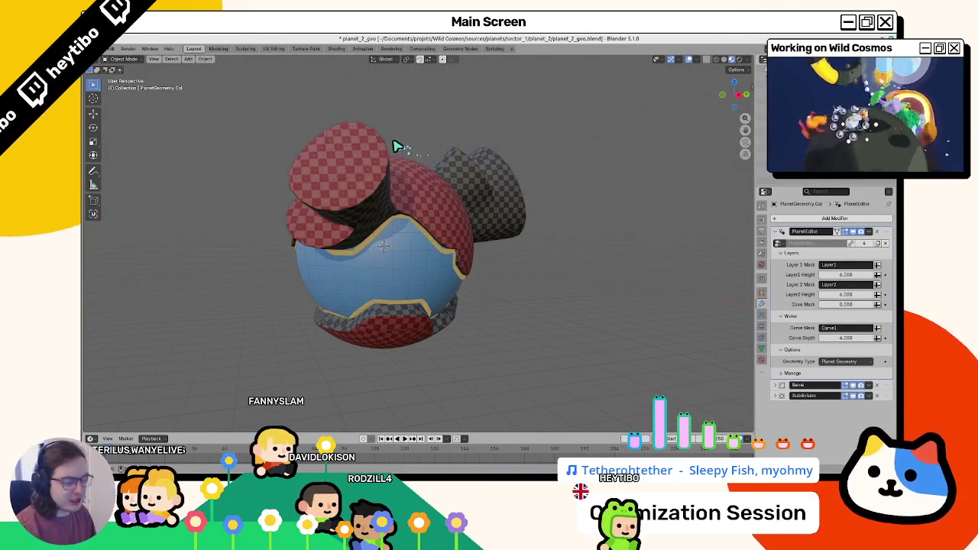
key("KP_Divide")
key("ctrl+s")
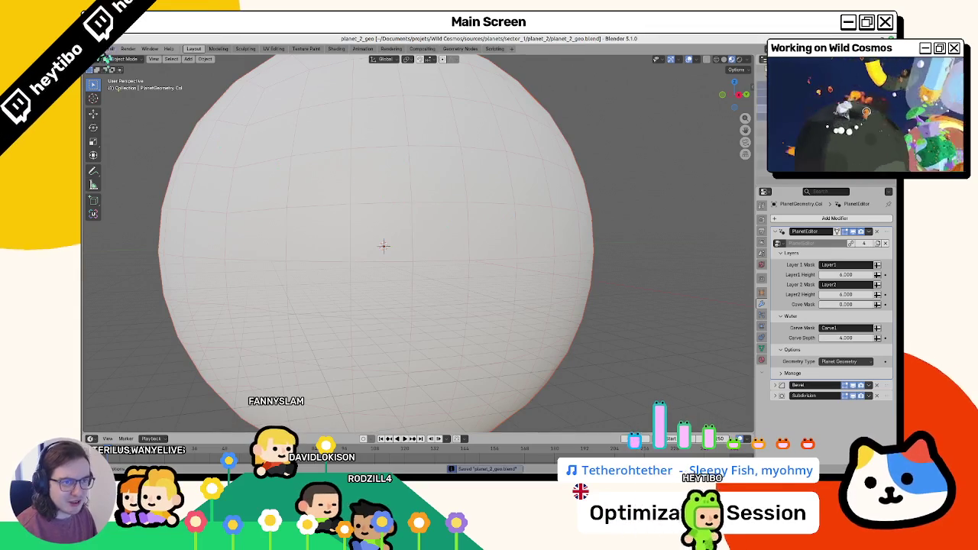
Step: Export the planet geometry as glTF 2.0, overwriting planet_2_geo.glb in the planet_2 folder
left_click(109, 49)
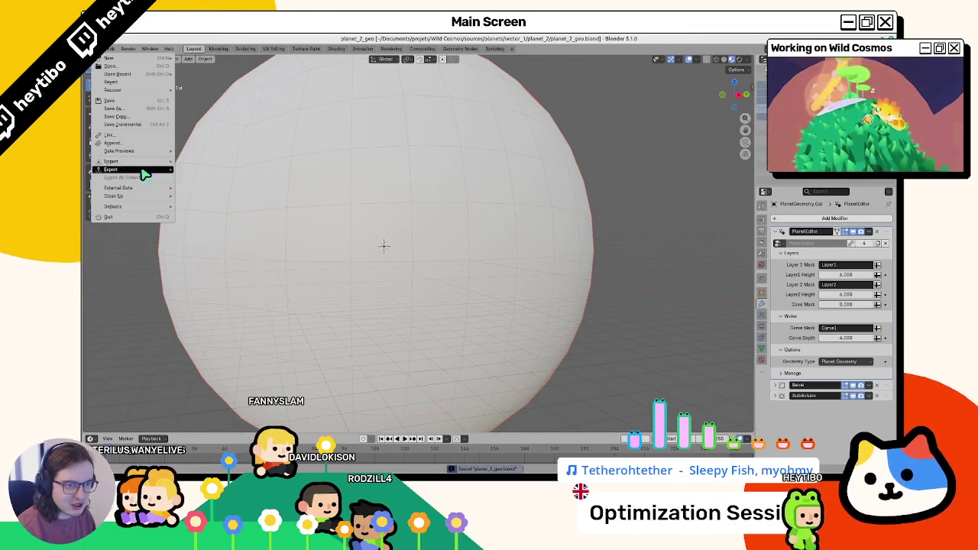
mouse_move(145, 170)
left_click(219, 245)
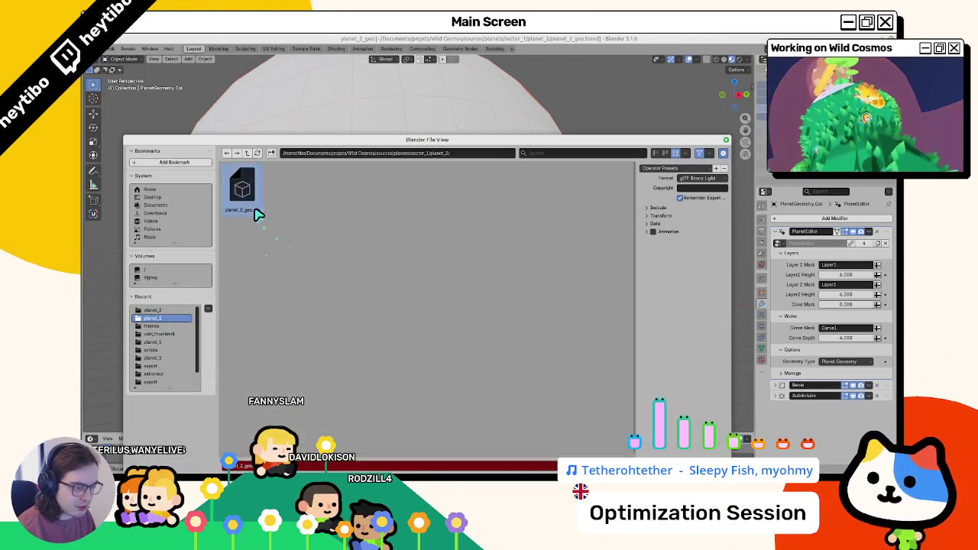
double_click(257, 213)
mouse_move(535, 469)
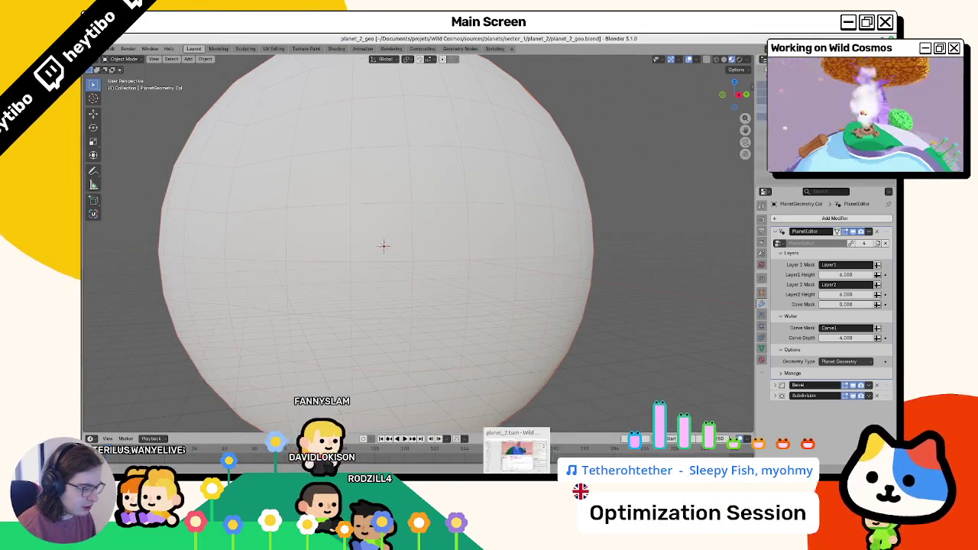
key("alt+Tab")
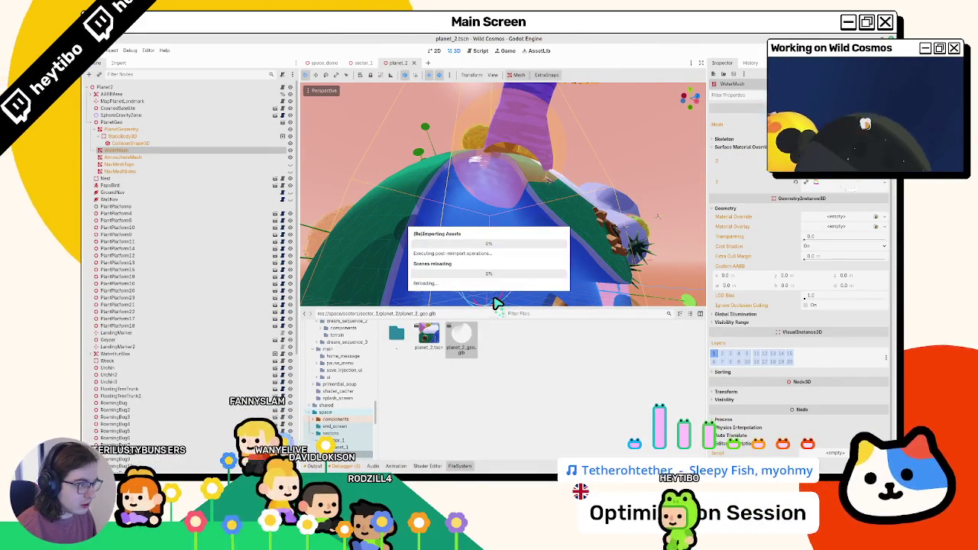
Step: Orbit the reimported planet and expand the WaterMesh Surface Material Override list
scroll(465, 267, "up", 5)
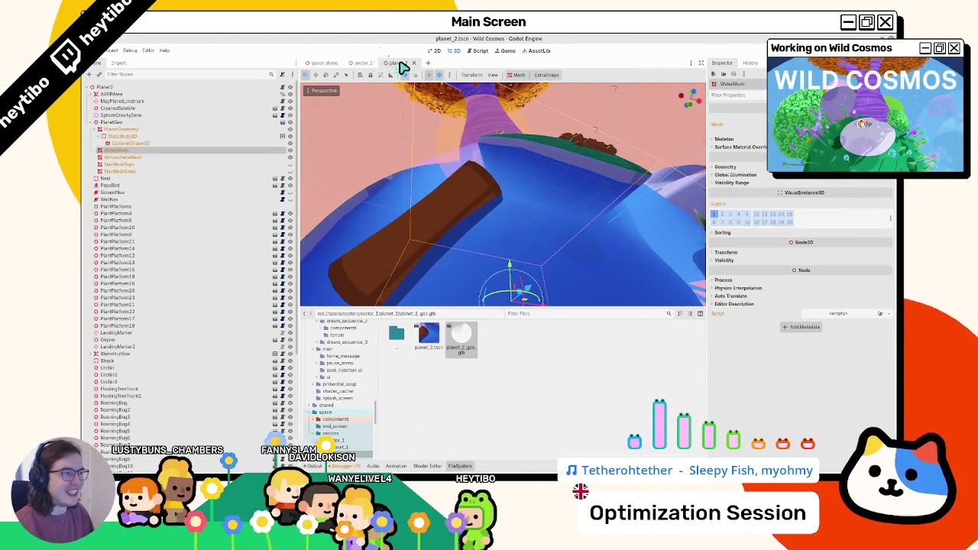
mouse_move(469, 209)
left_mouse_down()
mouse_move(470, 247)
mouse_move(524, 279)
mouse_move(556, 216)
left_mouse_up()
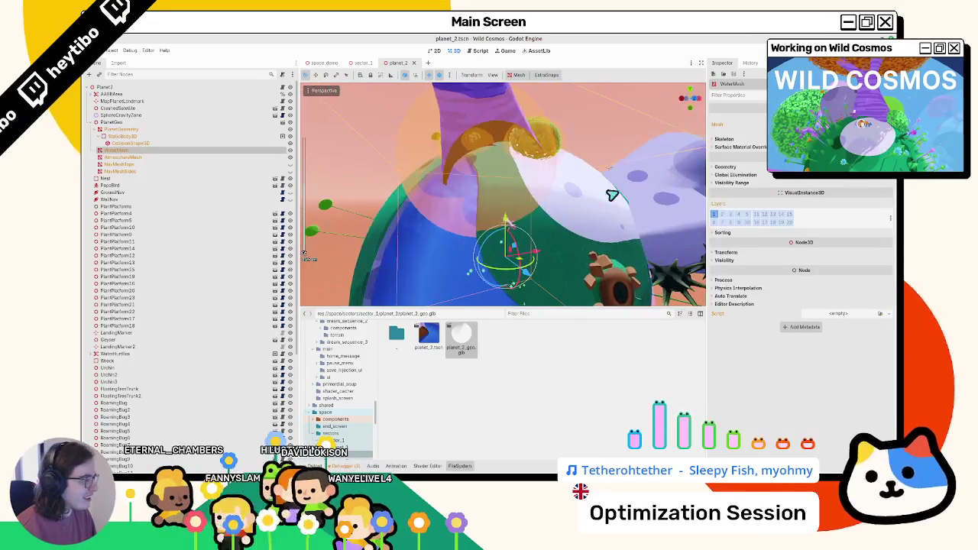
left_click(741, 148)
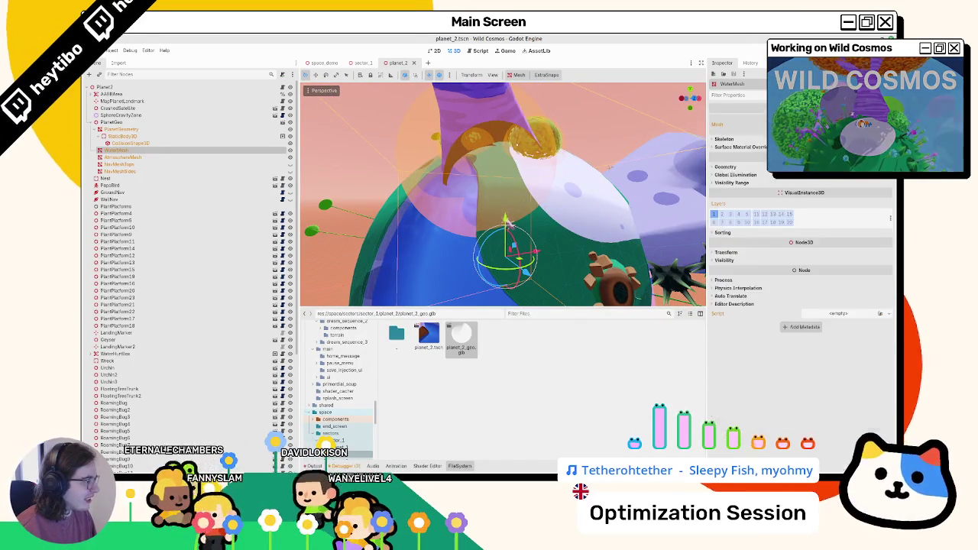
left_click(745, 139)
Step: Clear material override slot 0, then undo to restore the original material
left_click(853, 184)
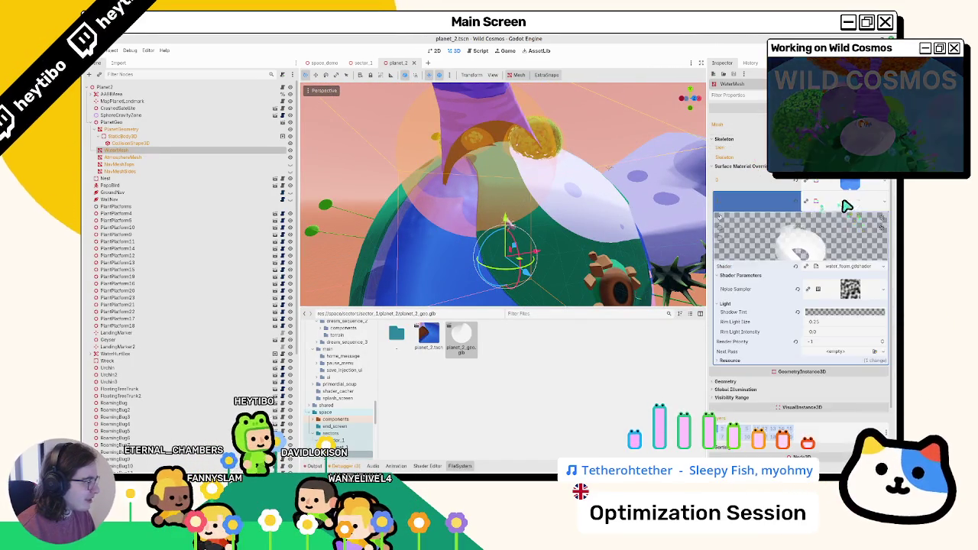
left_click(796, 206)
left_click(800, 206)
mouse_move(535, 214)
left_mouse_down()
mouse_move(528, 229)
mouse_move(565, 229)
mouse_move(510, 226)
left_mouse_up()
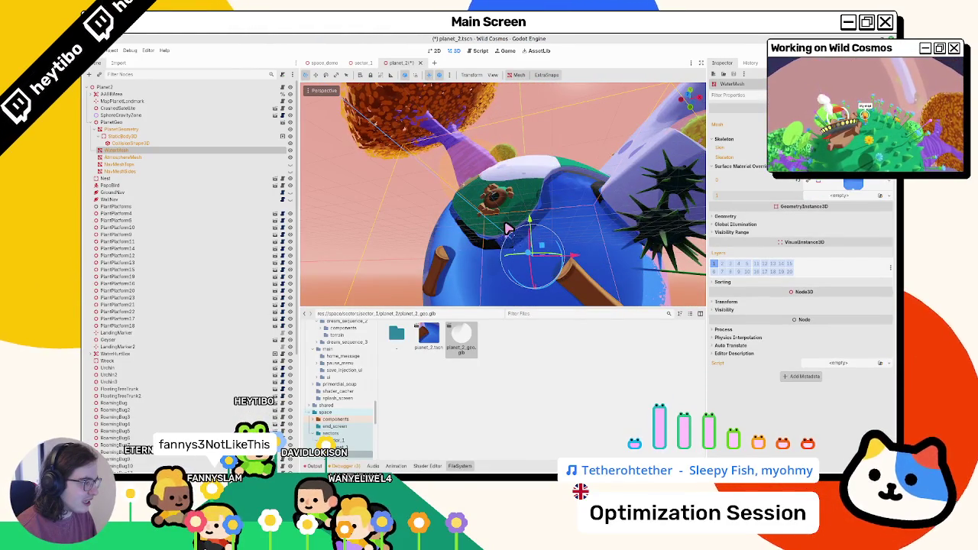
left_click(803, 187)
key("ctrl+z")
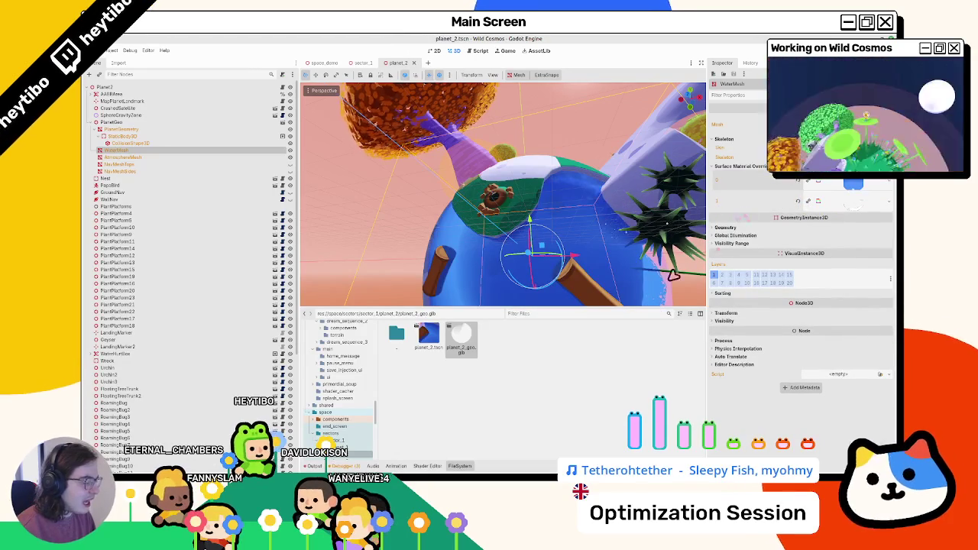
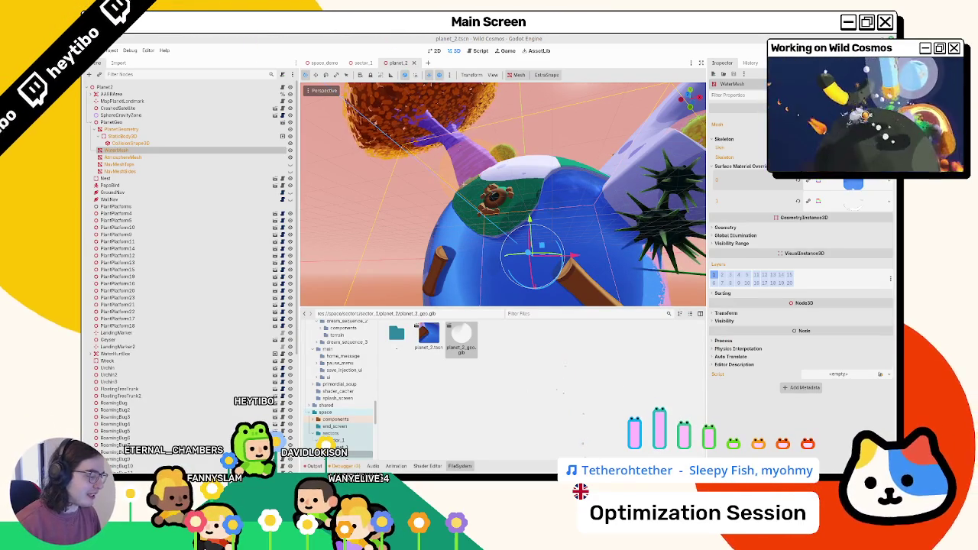
Step: Switch from the Godot editor to the Blender window with planet_2_geo.blend
key("alt+Tab")
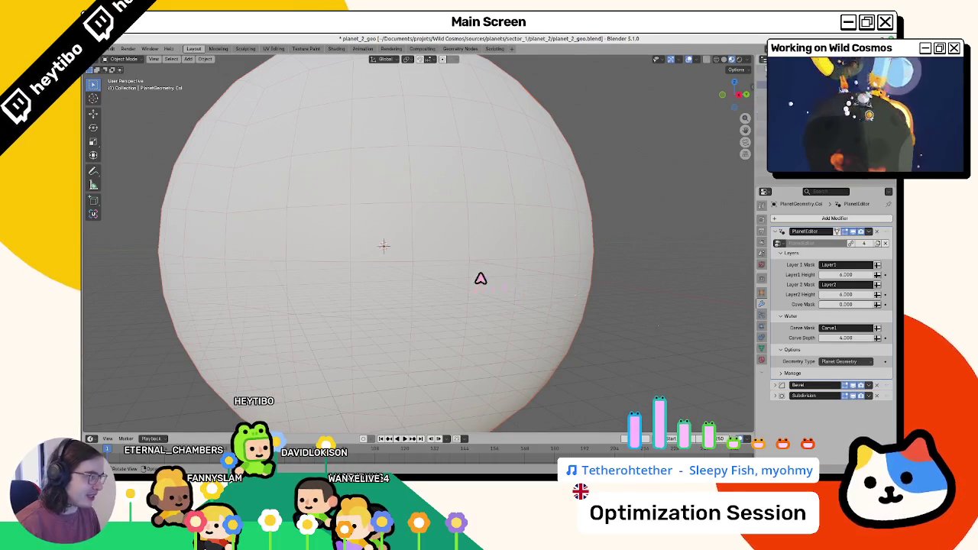
Step: With the atmosphere hidden, confirm the water mesh's UV Maps list contains a UVMap
key("h")
left_click(397, 222)
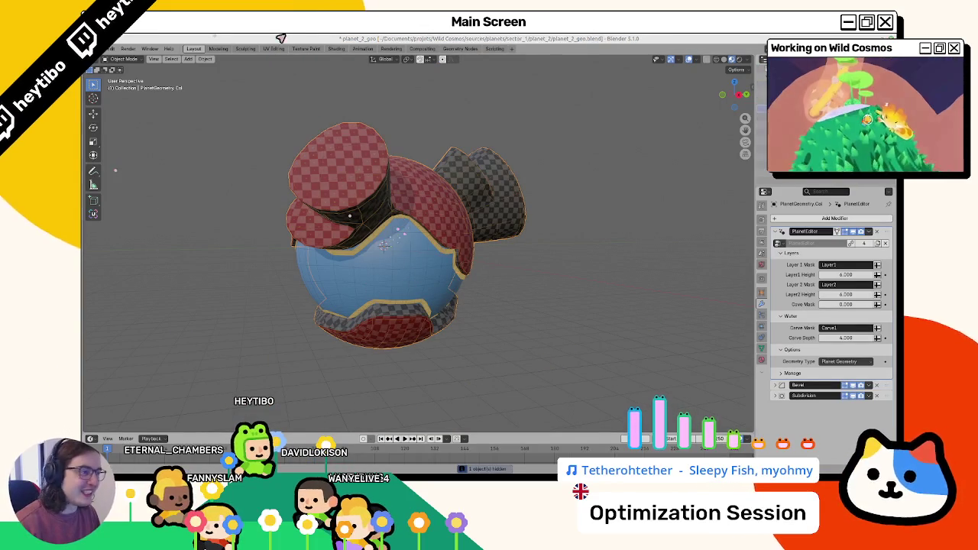
left_click(383, 245)
left_click(762, 349)
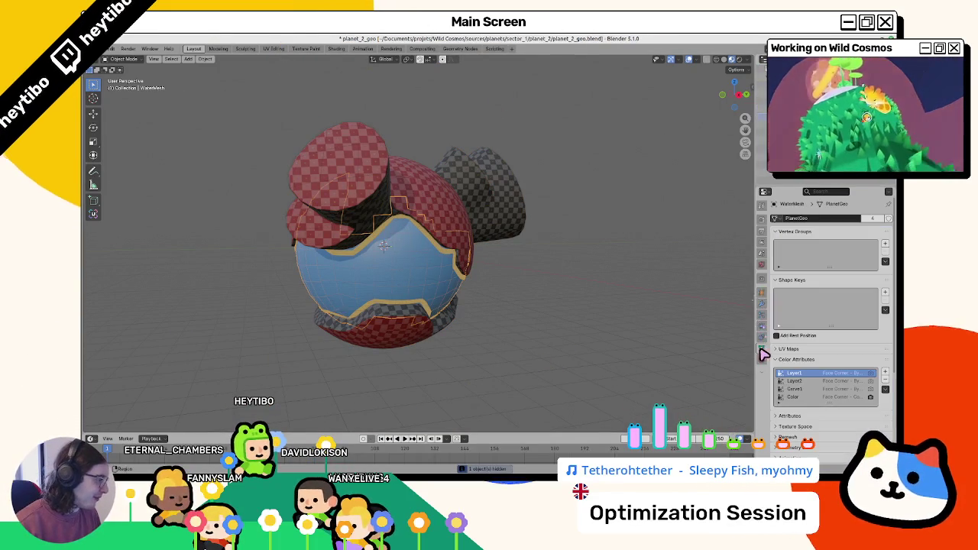
scroll(795, 360, "down", 3)
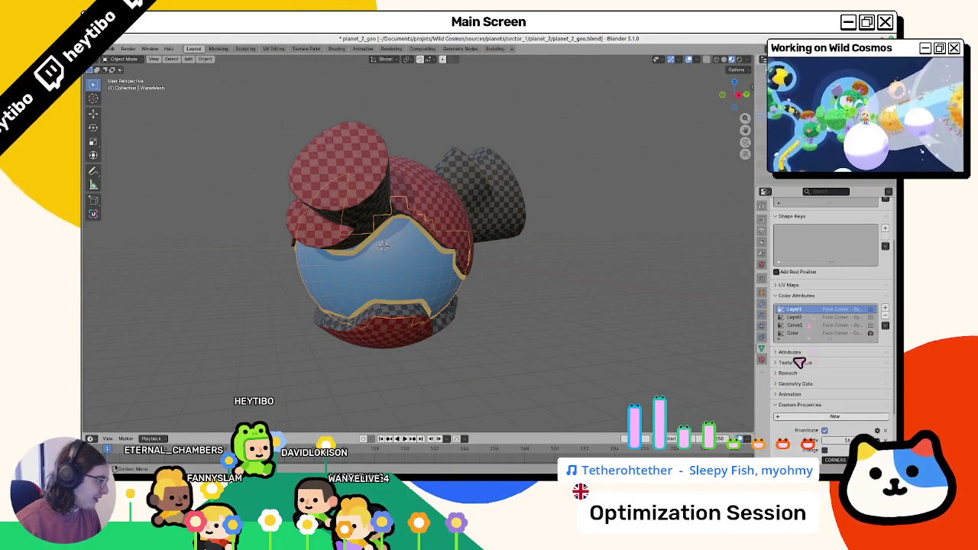
left_click(815, 286)
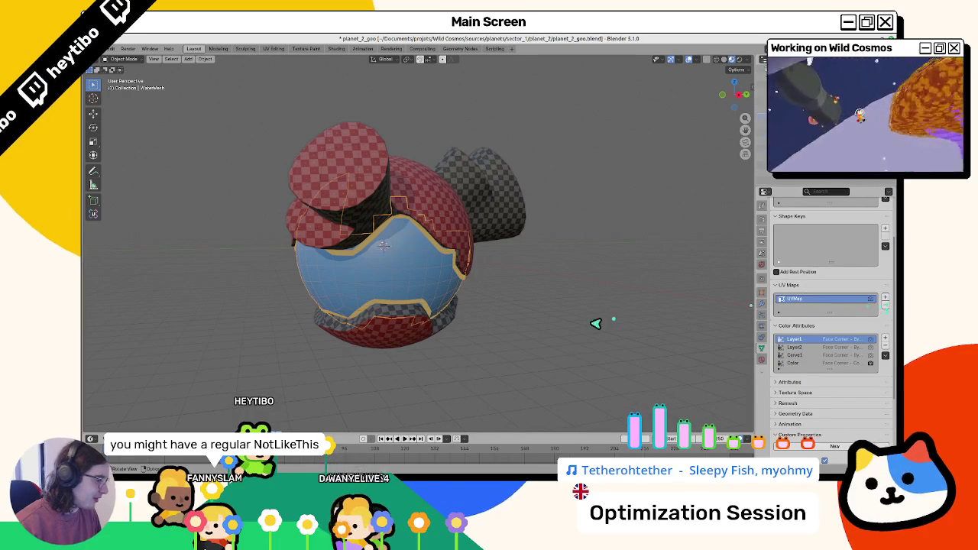
key("alt+h")
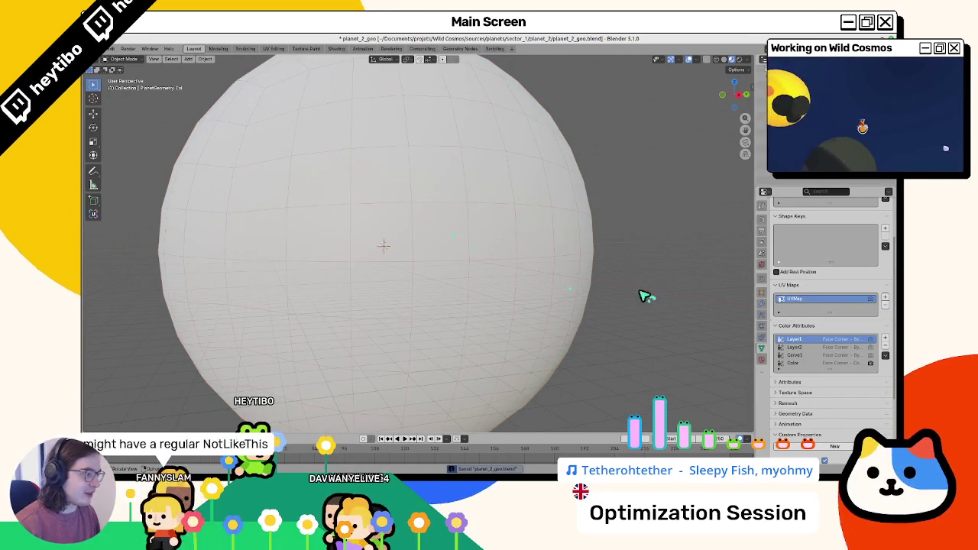
Step: Export the planet as glTF to planet_2_geo.glb and switch to Godot
left_click(108, 50)
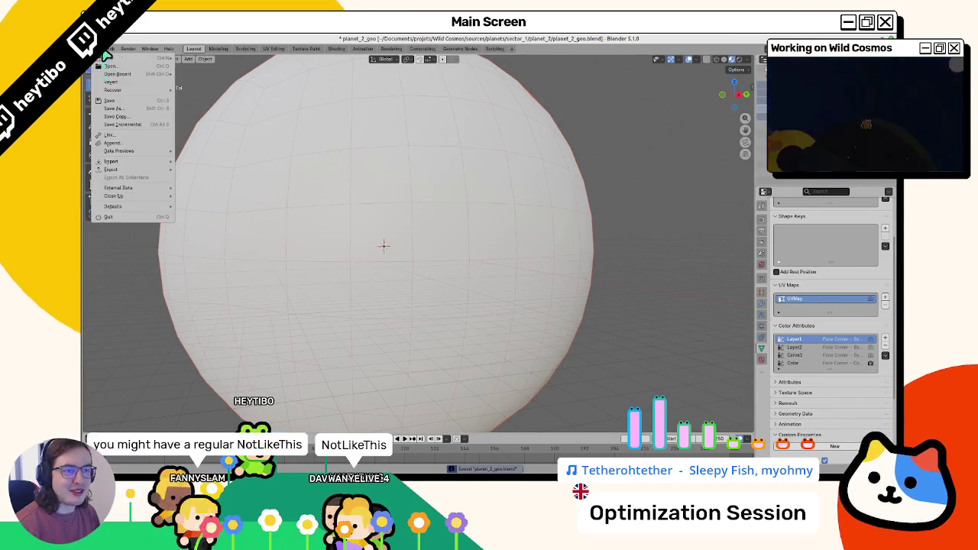
mouse_move(138, 175)
left_click(236, 238)
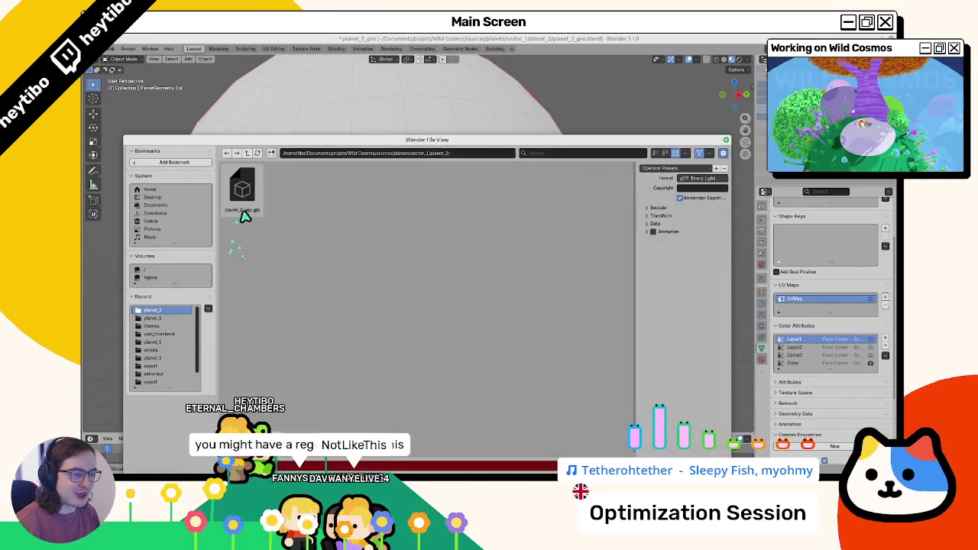
key("Escape")
key("alt+Tab")
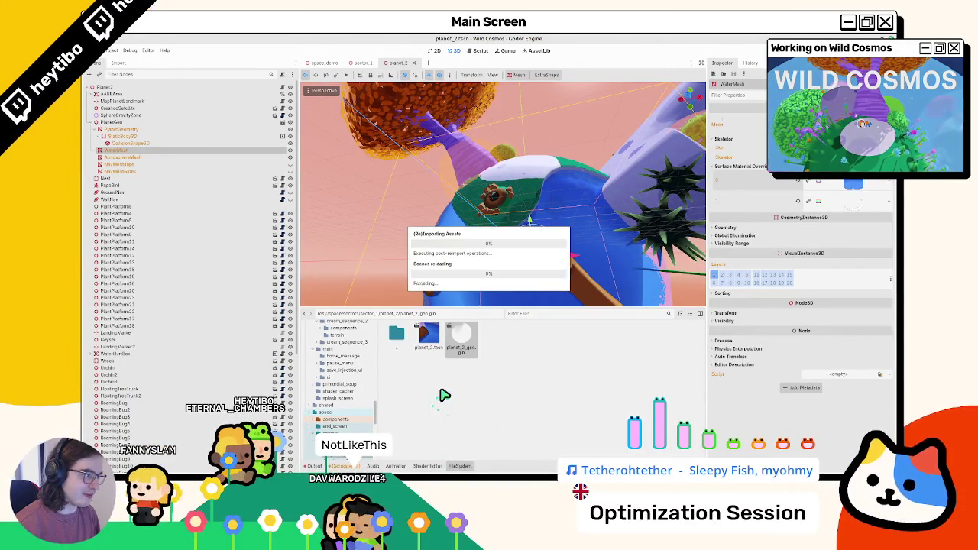
Step: Orbit around the reimported planet in Godot, then in Blender hide the atmosphere and select the water mesh
mouse_move(474, 191)
left_mouse_down()
mouse_move(465, 158)
mouse_move(428, 234)
mouse_move(586, 213)
mouse_move(535, 223)
left_mouse_up()
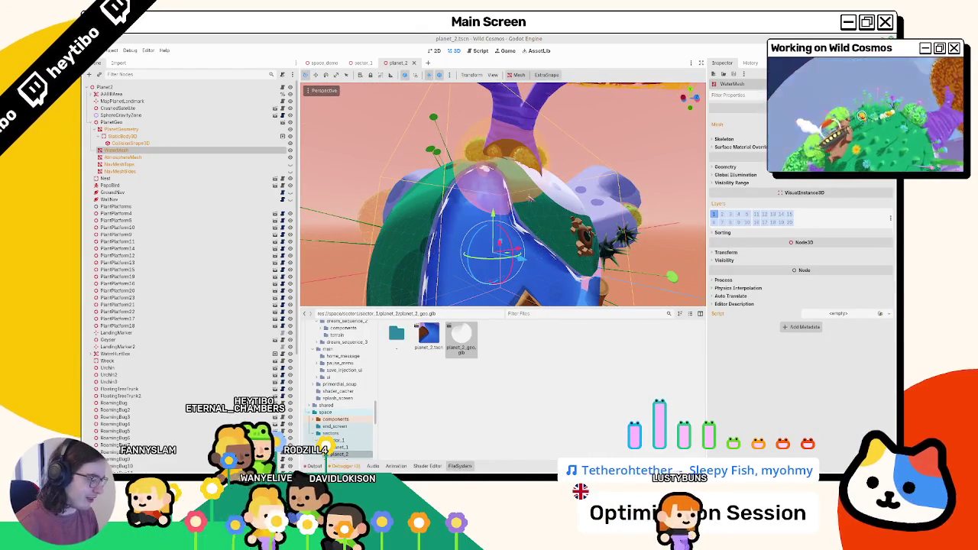
key("alt+Tab")
key("h")
left_click(437, 269)
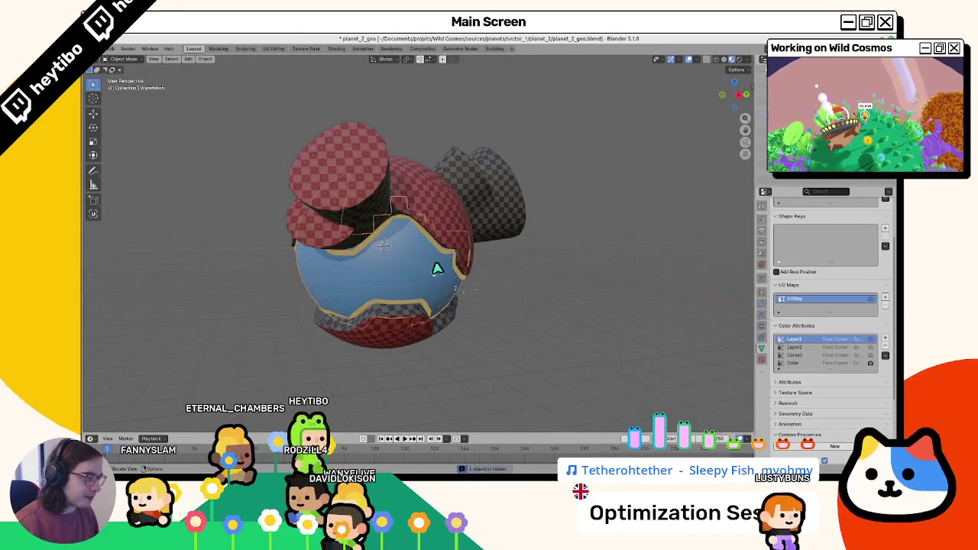
Step: Check the water mesh's modifier settings, select the planet geometry, then switch to planet_editor_v2
scroll(436, 279, "up", 4)
left_click(762, 304)
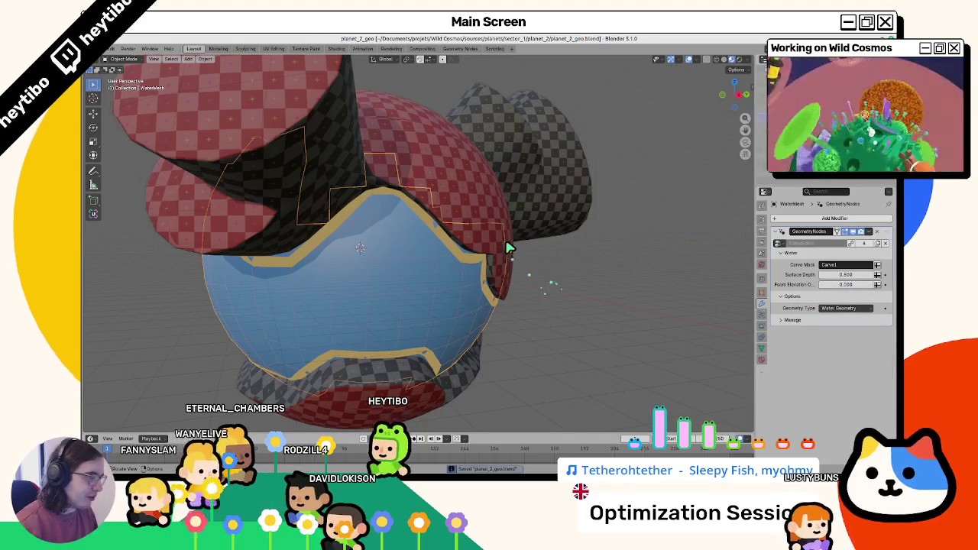
left_click(501, 281)
left_click(583, 281)
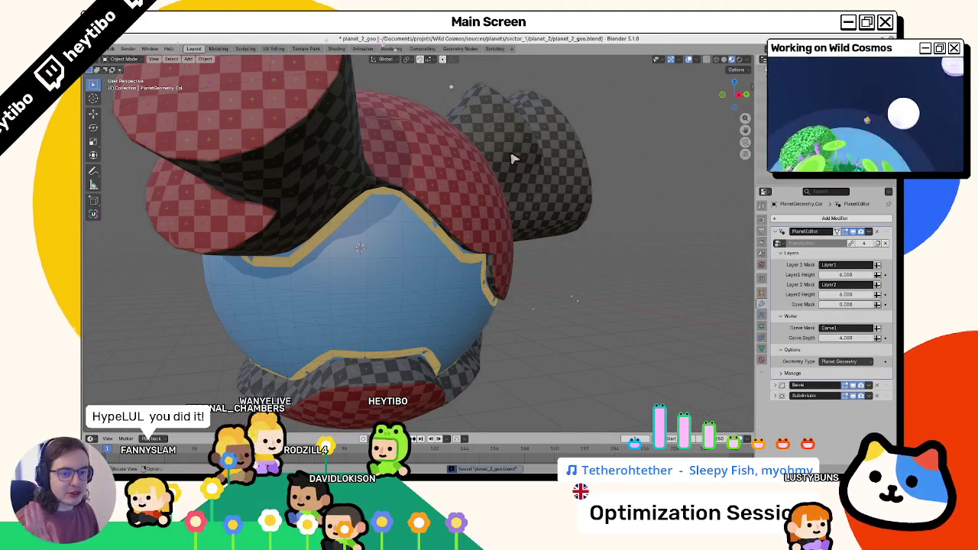
key("ctrl+z")
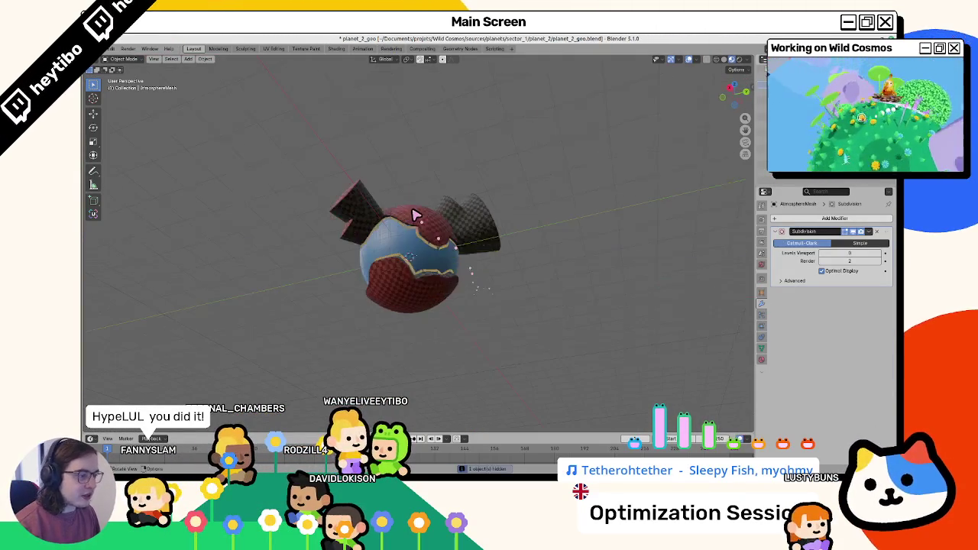
left_click(407, 227)
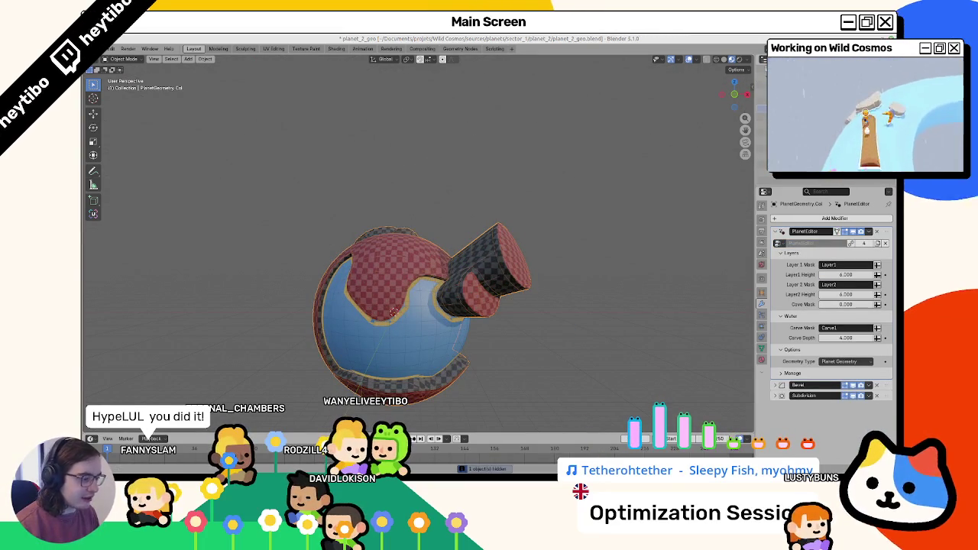
key("alt+Tab")
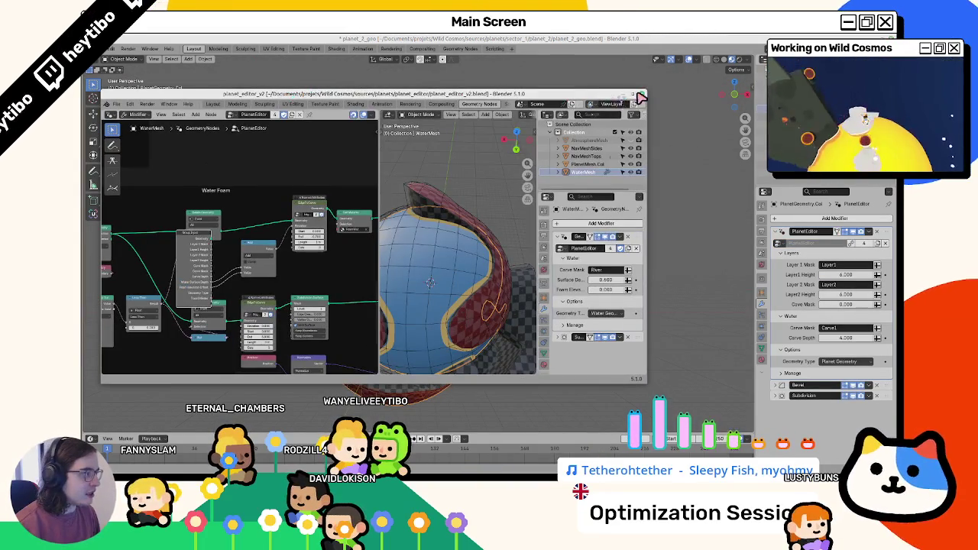
Step: Maximize planet_editor_v2 and put PlanetMesh.Col into Vertex Paint mode
left_click(641, 95)
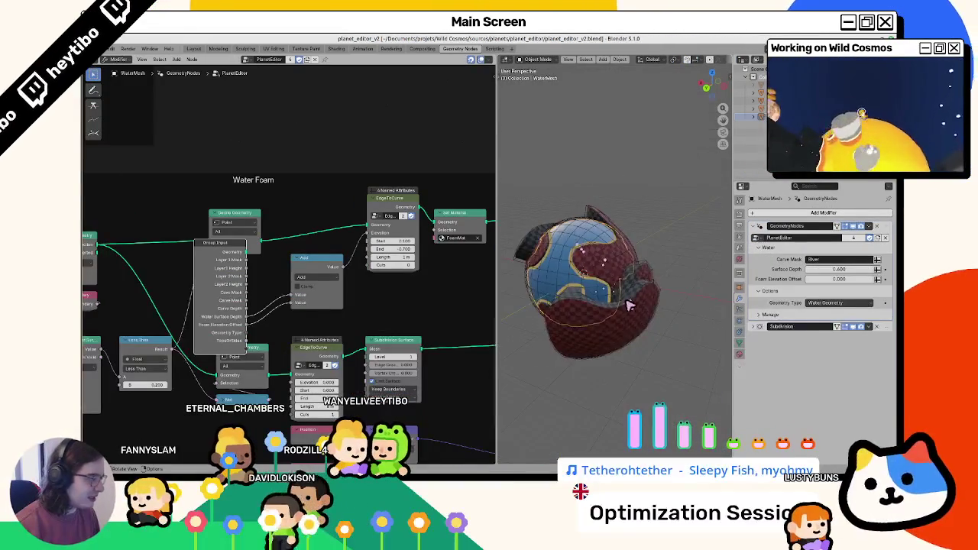
left_click(629, 305)
mouse_move(666, 349)
left_mouse_down()
mouse_move(619, 319)
mouse_move(618, 258)
mouse_move(639, 282)
mouse_move(634, 255)
mouse_move(645, 275)
mouse_move(618, 316)
mouse_move(608, 290)
mouse_move(585, 291)
left_mouse_up()
key("Tab")
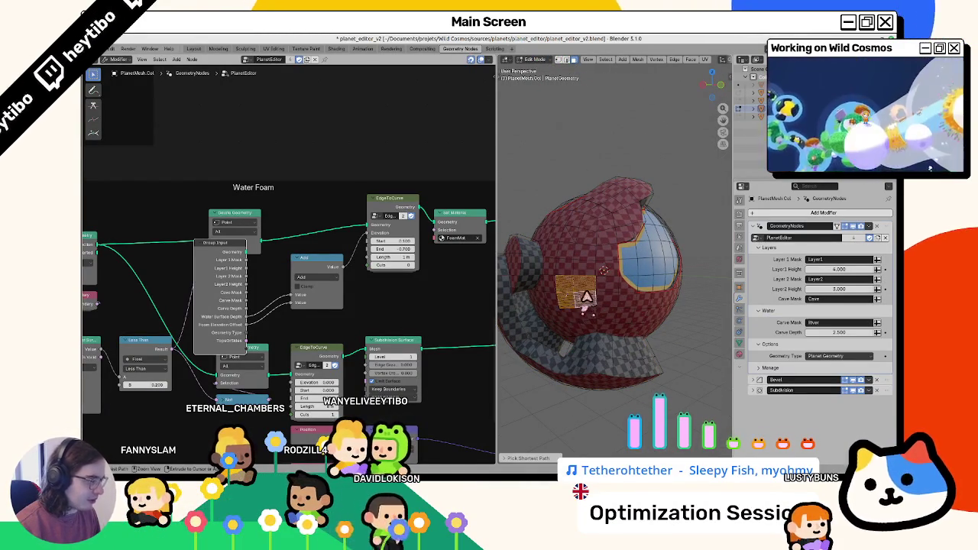
key("ctrl+Tab")
left_click(578, 209)
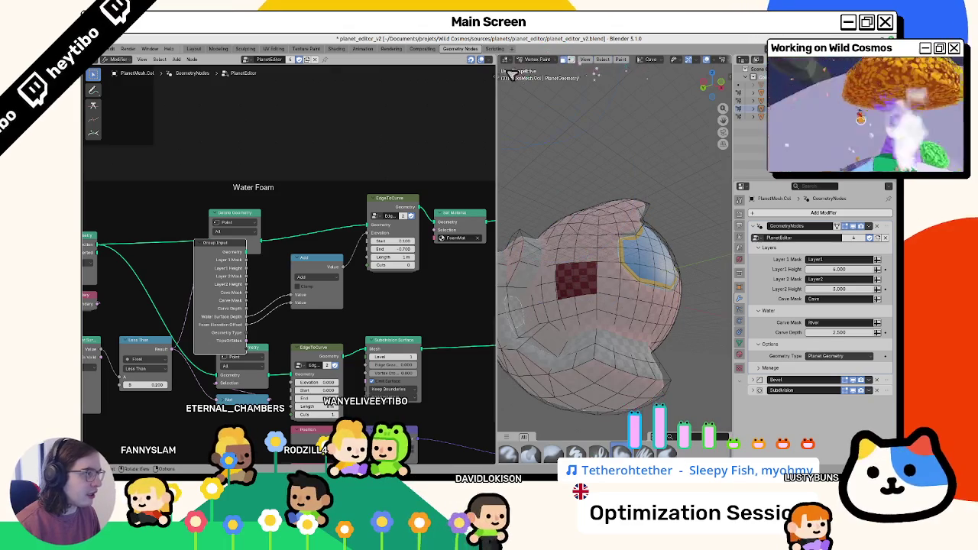
Step: Make Layer3 the active colour layer for vertex painting
left_click_drag(496, 69, 380, 69)
left_click(566, 65)
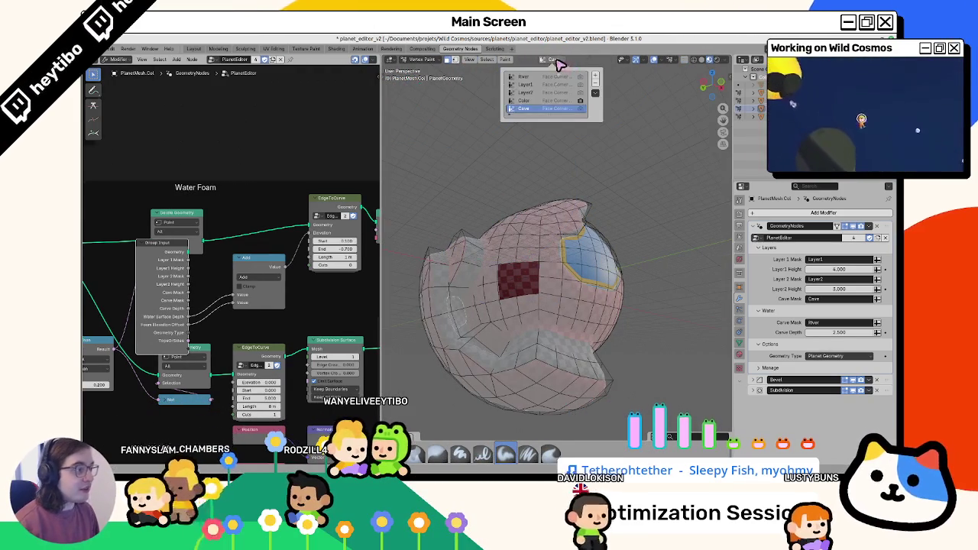
left_click(524, 96)
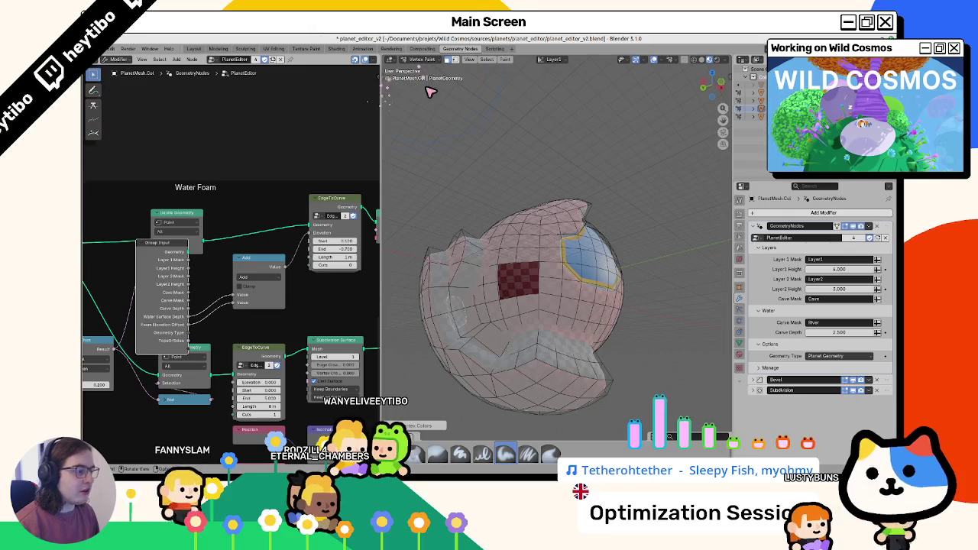
key("ctrl+Tab")
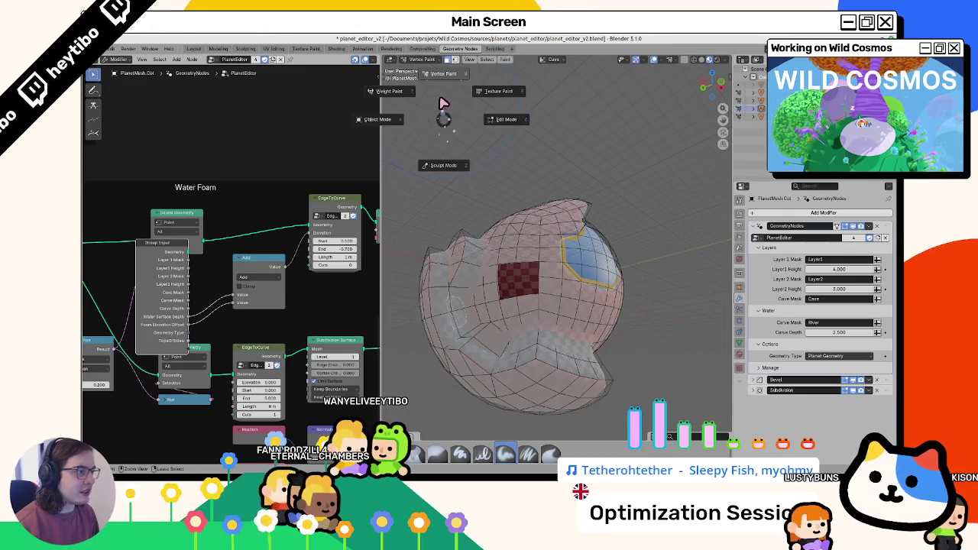
left_click(457, 73)
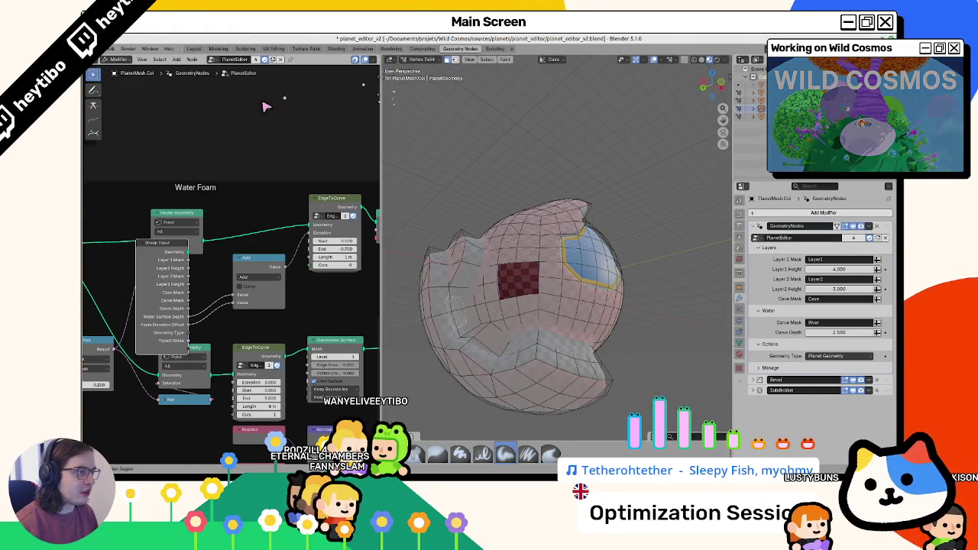
Step: Resize the node/3D view split and cycle through Layout and Shading back to Geometry Nodes
mouse_move(379, 102)
left_mouse_down()
mouse_move(240, 109)
mouse_move(334, 107)
left_mouse_up()
left_click(194, 49)
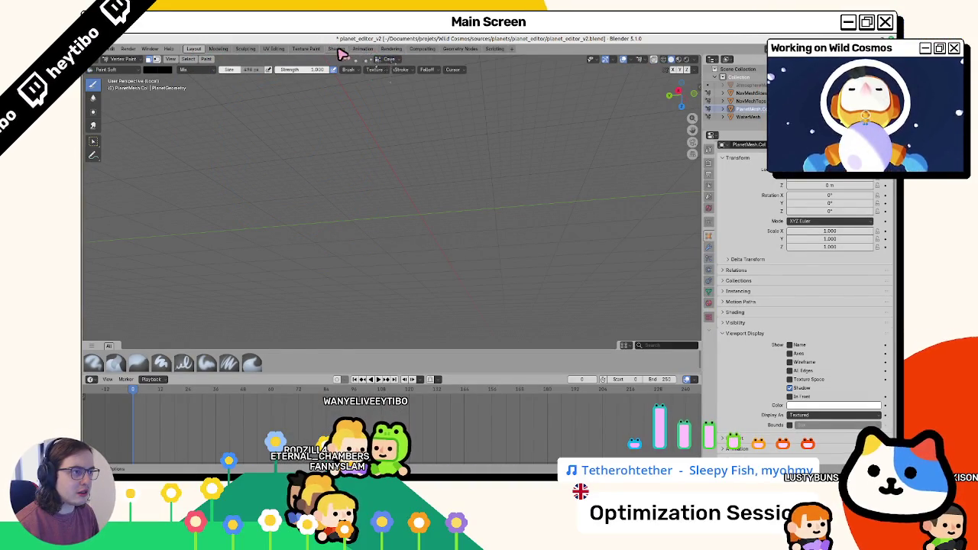
left_click(338, 50)
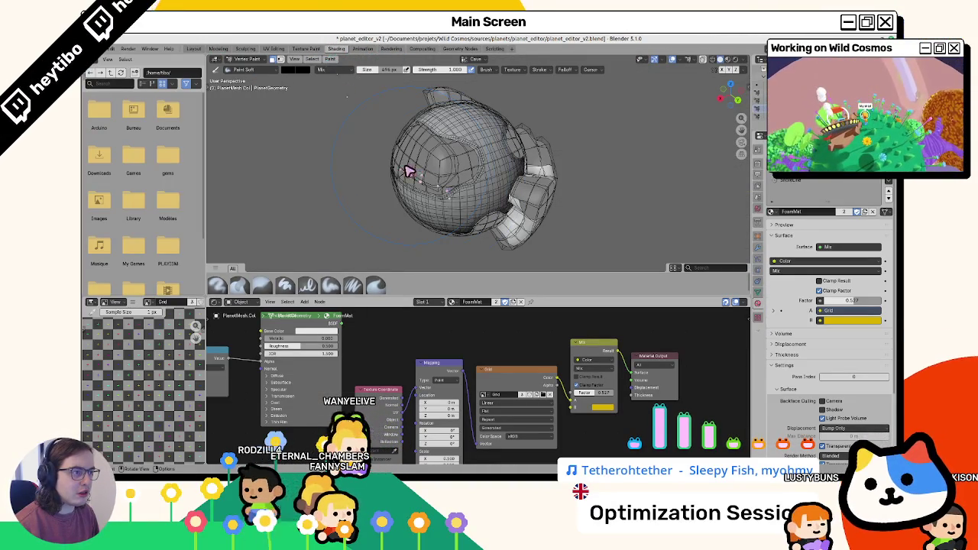
left_click(460, 48)
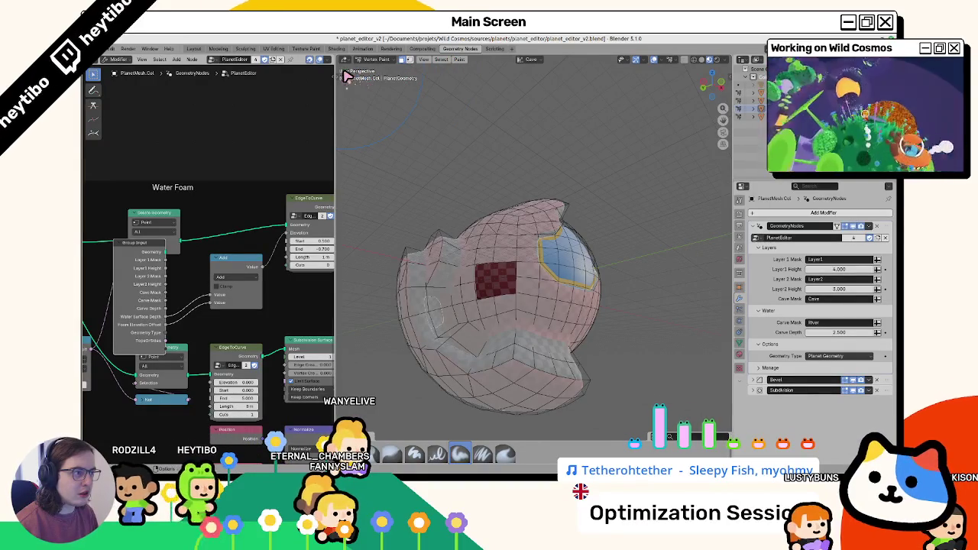
Step: Set the paint colour to white and fill the planet mesh with it
left_click(343, 82)
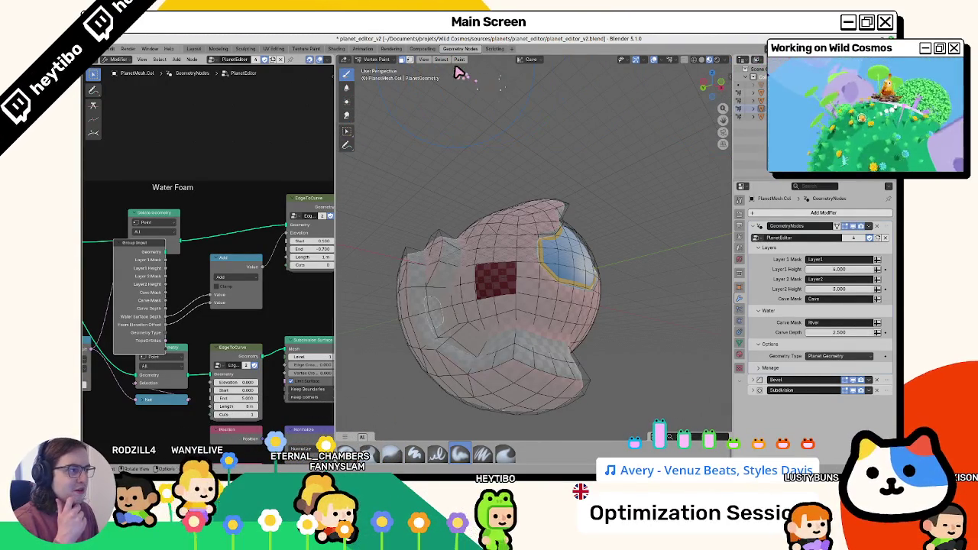
left_click(459, 60)
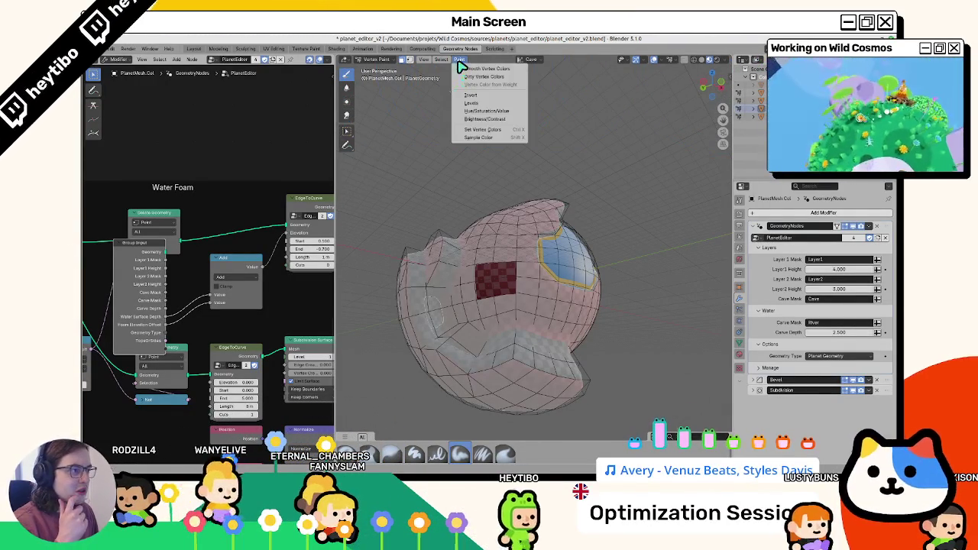
left_click(401, 60)
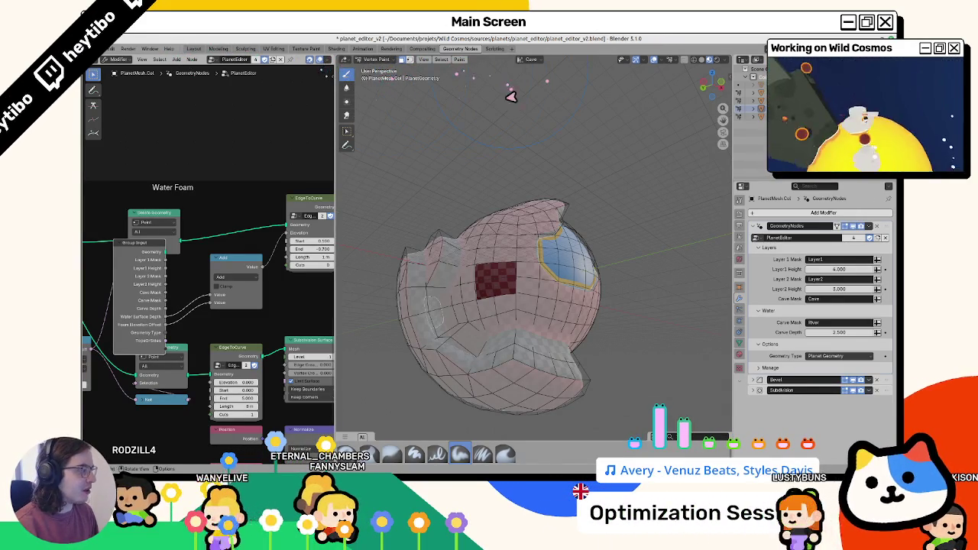
left_click(739, 199)
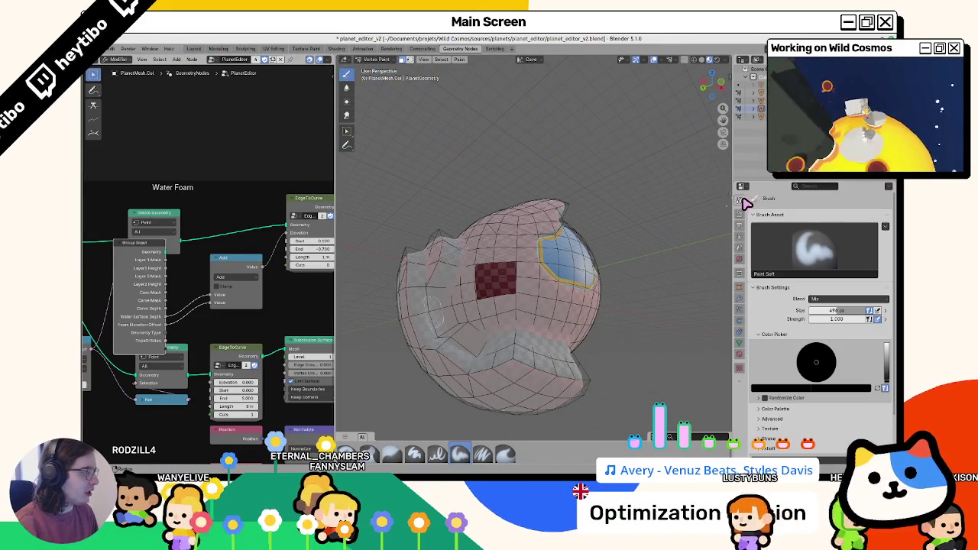
left_click(886, 345)
key("shift+k")
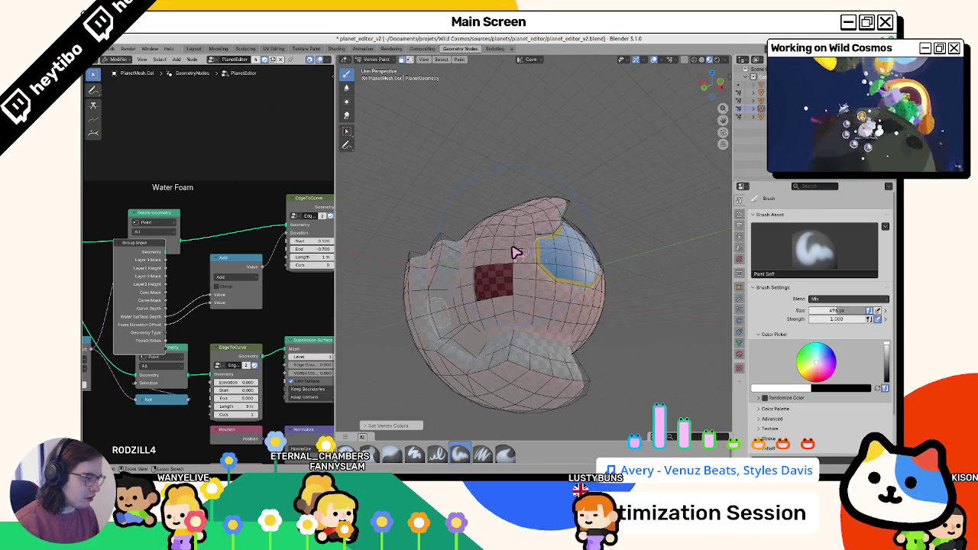
Step: Make Layer1 the active colour attribute and fill it
key("Tab")
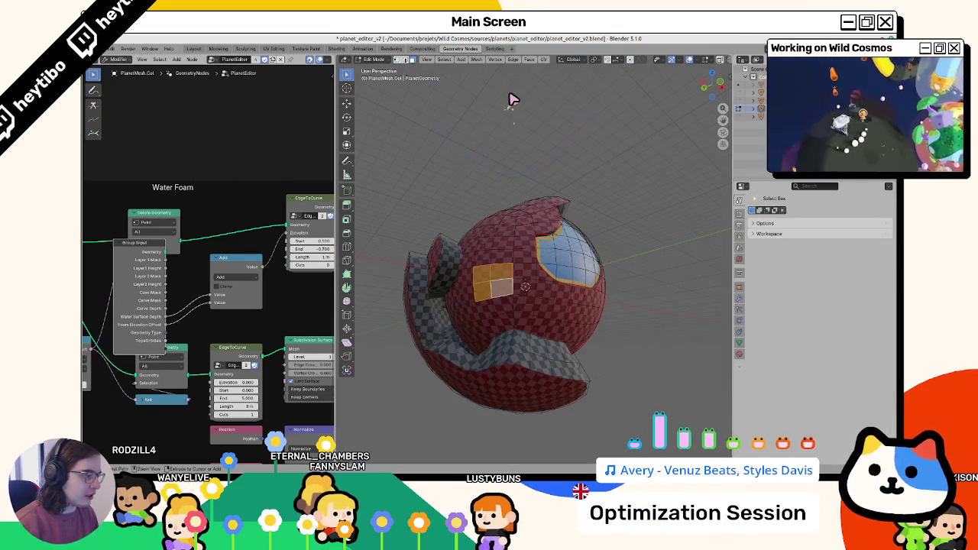
key("Tab")
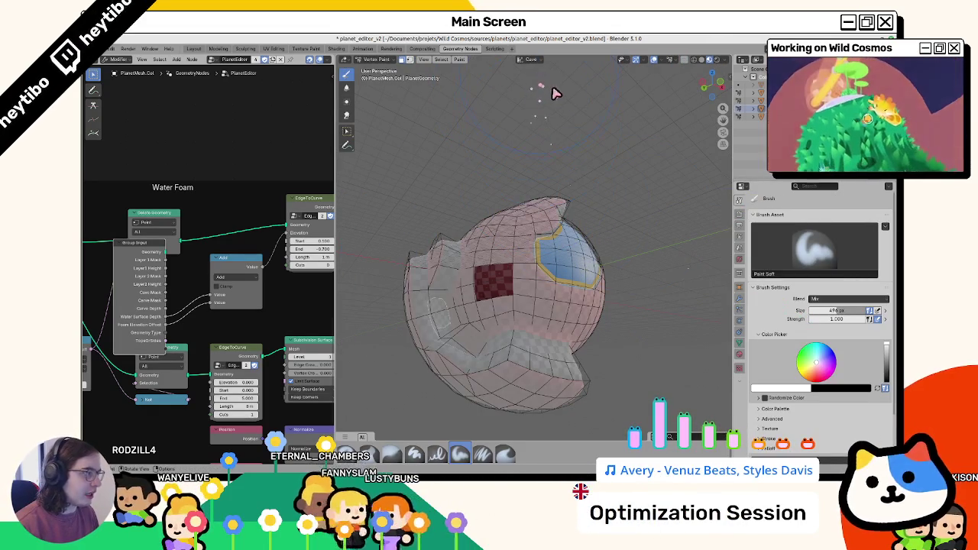
left_click(535, 61)
left_click(502, 85)
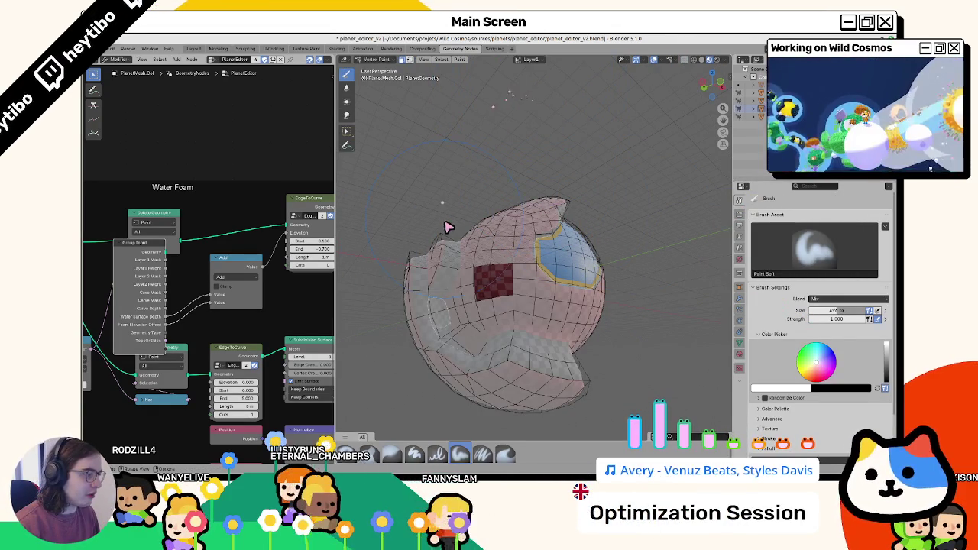
key("shift+k")
Step: Switch to Layer2, fill it, and undo/redo the colour change while orbiting the mesh
left_click(532, 60)
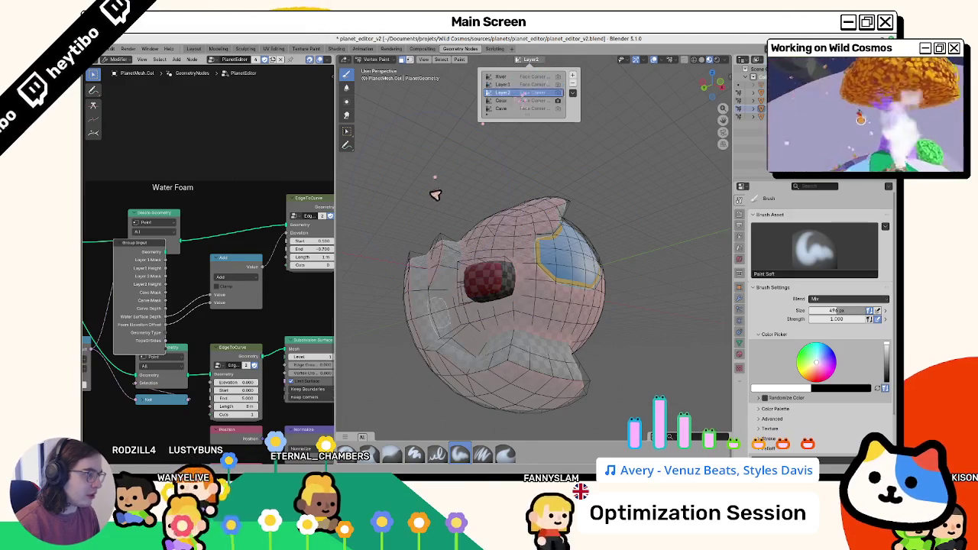
left_click(523, 93)
left_click_drag(432, 204, 640, 284)
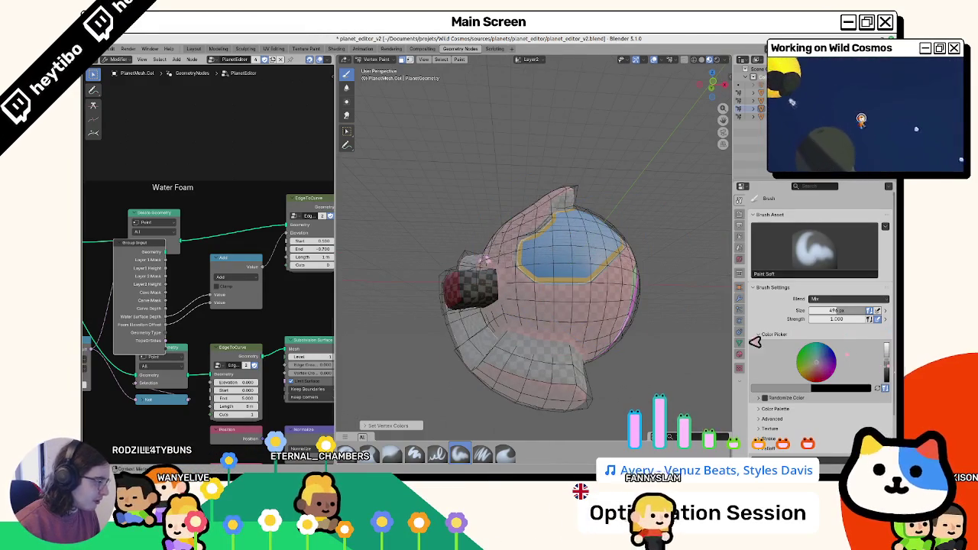
left_click_drag(547, 328, 562, 334)
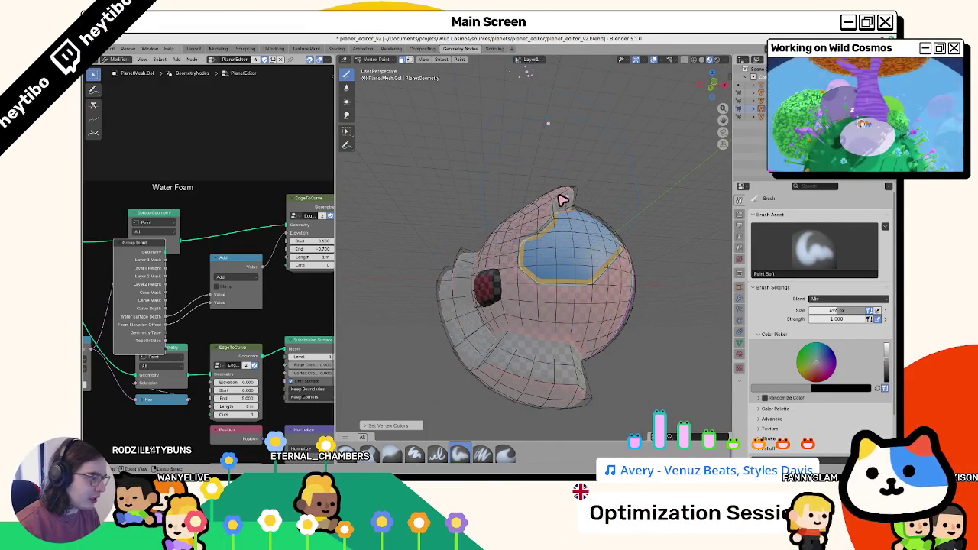
key("shift+k")
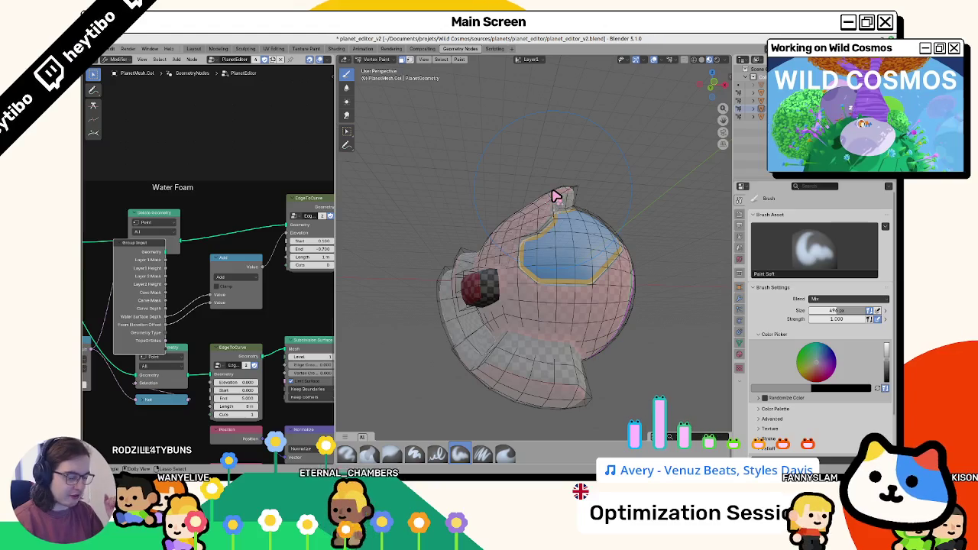
key("ctrl+z")
key("ctrl+shift+z")
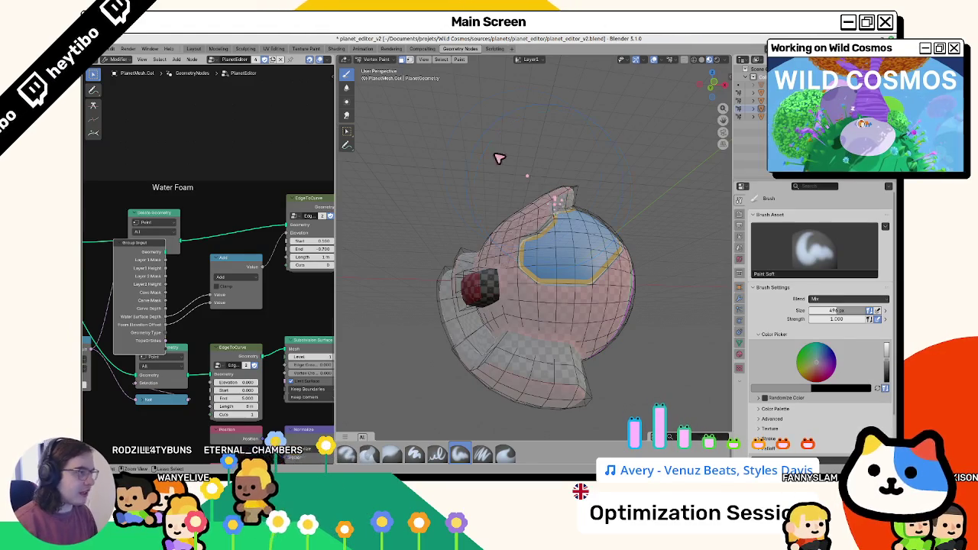
left_click(531, 61)
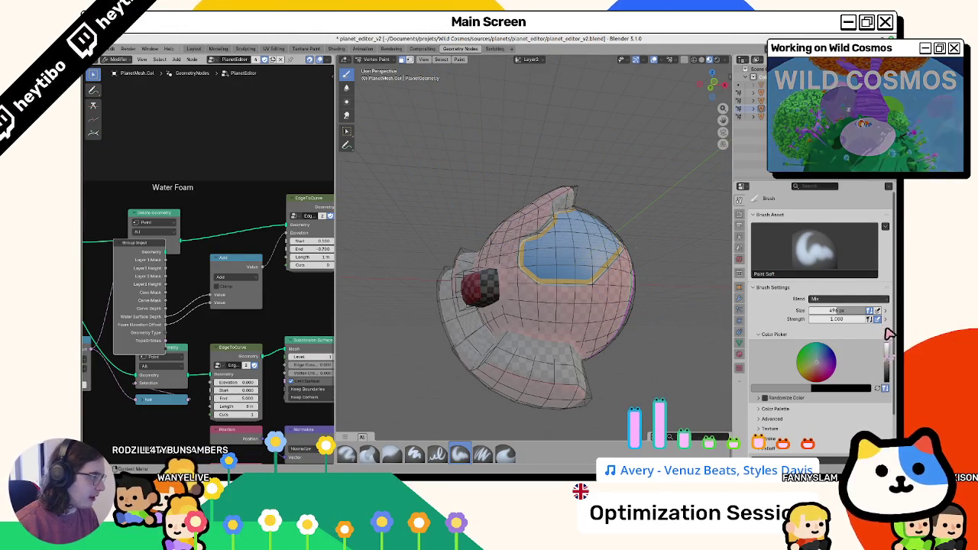
mouse_move(475, 285)
left_mouse_down()
mouse_move(547, 298)
mouse_move(474, 328)
mouse_move(464, 310)
mouse_move(572, 312)
mouse_move(568, 331)
left_mouse_up()
Step: Return to Object Mode and widen the node editor to show the whole tree
key("ctrl+Tab")
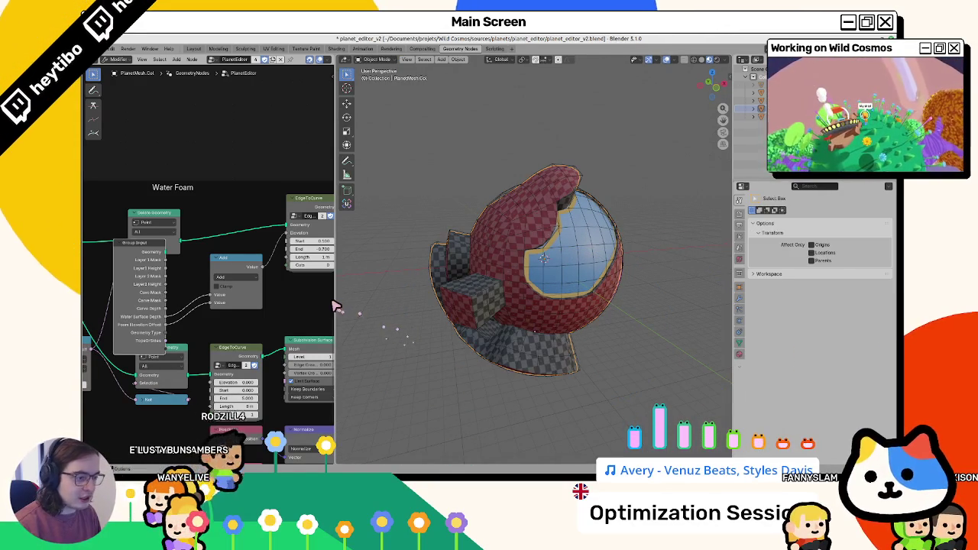
mouse_move(337, 298)
left_mouse_down()
mouse_move(535, 290)
mouse_move(471, 290)
left_mouse_up()
scroll(324, 306, "down", 5)
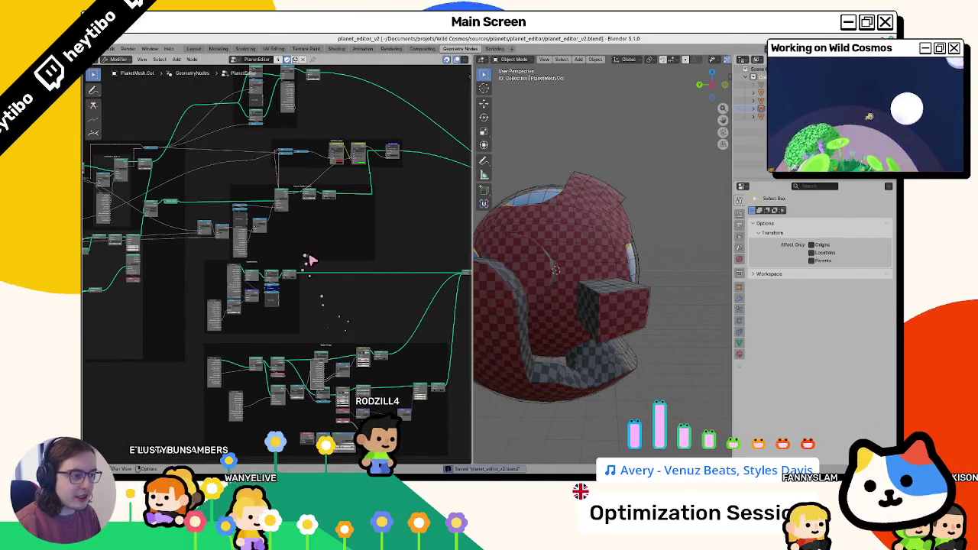
scroll(306, 260, "up", 2)
mouse_move(291, 267)
left_mouse_down()
mouse_move(304, 277)
mouse_move(295, 284)
left_mouse_up()
Step: Save planet_editor_v2 and reposition the Layer Height node near the Extrude Layer frames
key("ctrl+s")
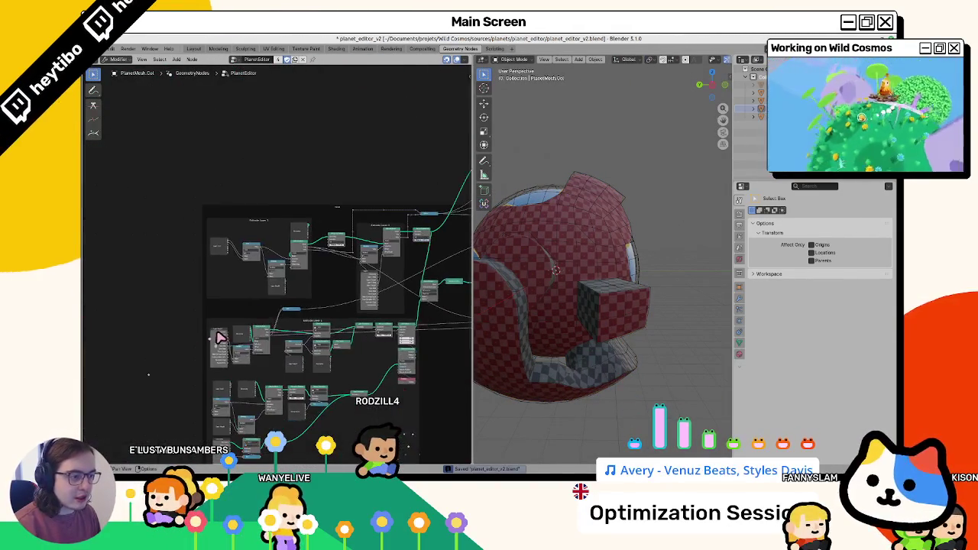
scroll(191, 230, "up", 3)
scroll(193, 234, "up", 2)
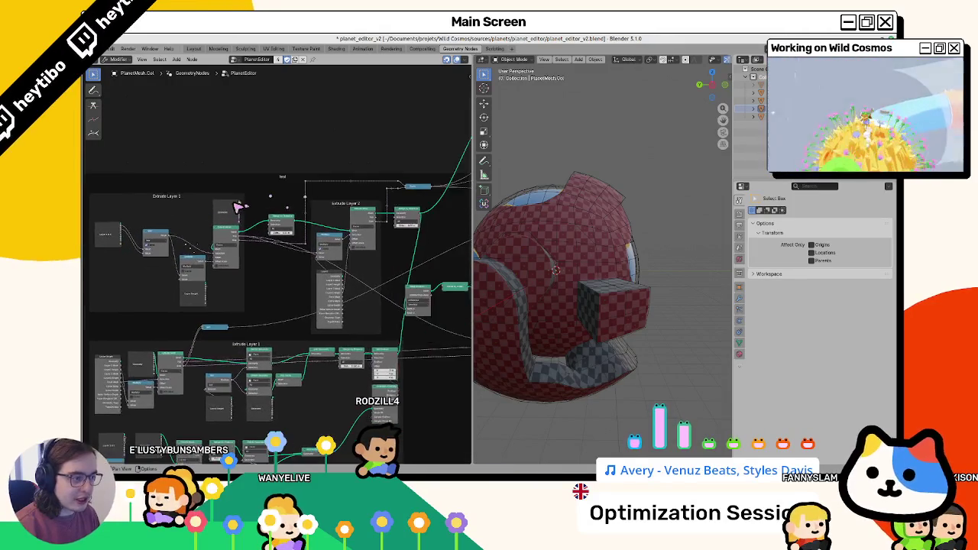
scroll(282, 256, "left", 3)
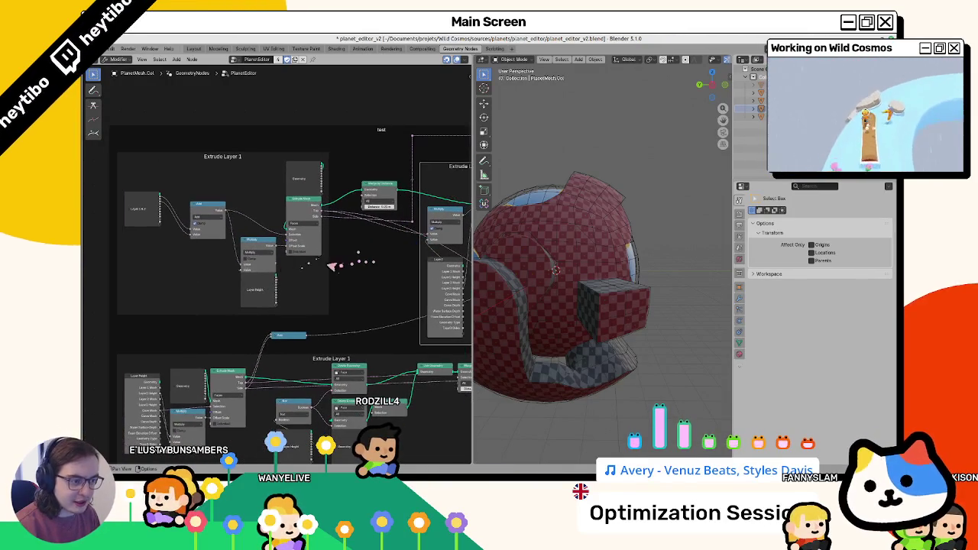
scroll(252, 285, "right", 3)
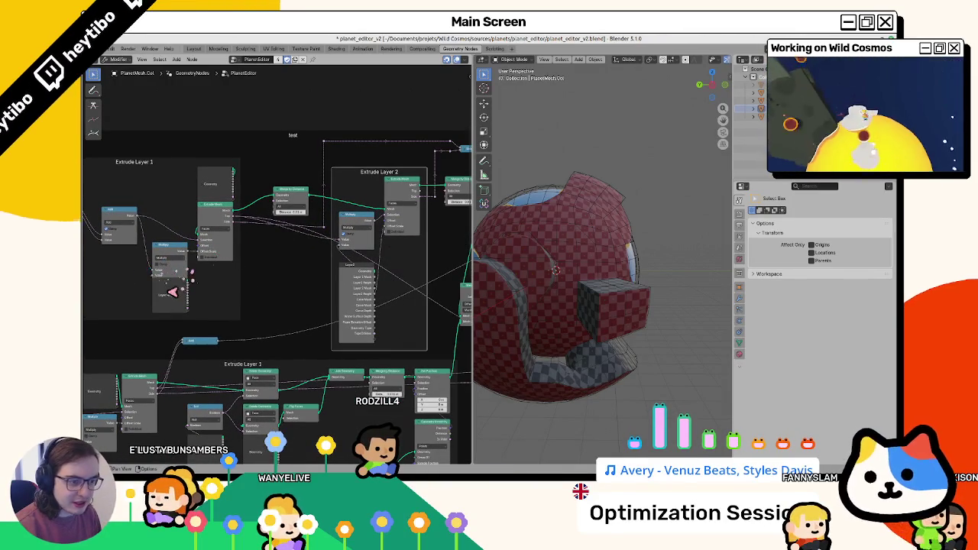
left_click_drag(163, 296, 134, 302)
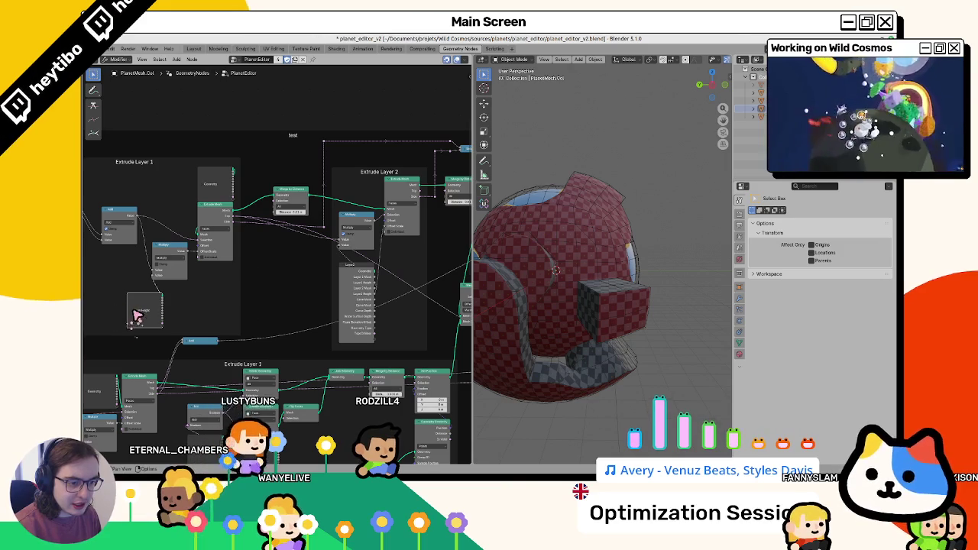
key("h")
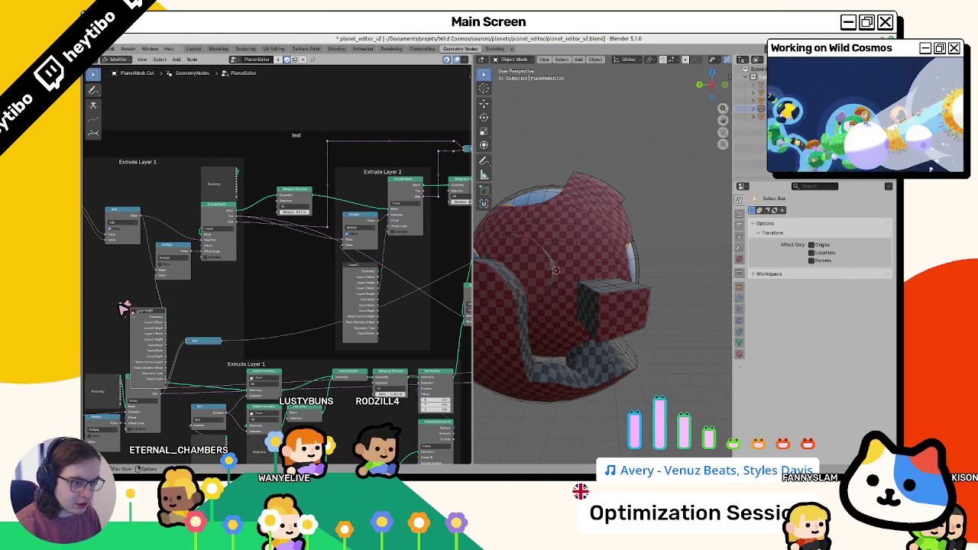
key("h")
Step: Move the Layer and Multiply nodes into Extrude Layer 2 and link Multiply into Extrude Mesh
left_click_drag(339, 294, 290, 294)
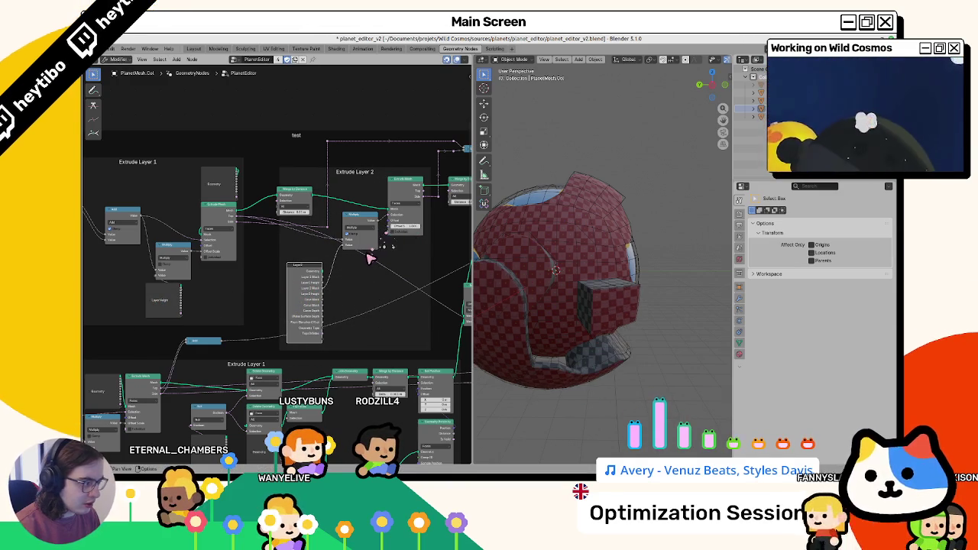
left_click_drag(623, 247, 581, 278)
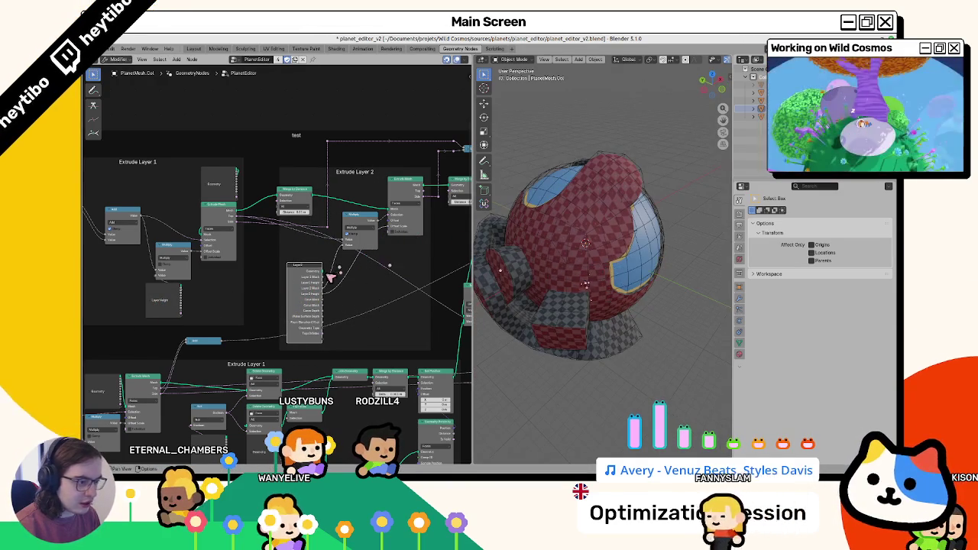
scroll(334, 278, "up", 1)
left_click_drag(298, 279, 287, 279)
mouse_move(367, 217)
left_mouse_down()
mouse_move(356, 206)
mouse_move(374, 302)
mouse_move(332, 298)
left_mouse_up()
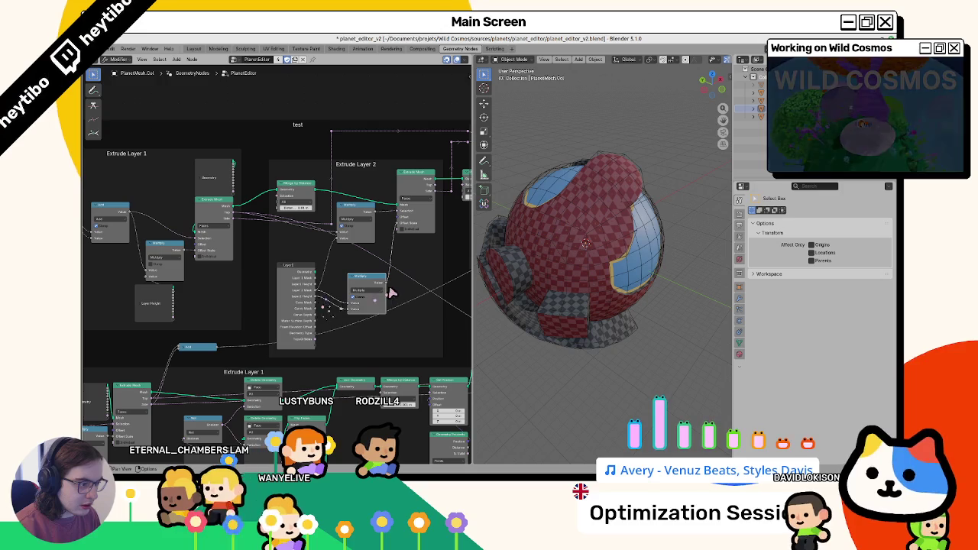
left_click_drag(399, 228, 399, 228)
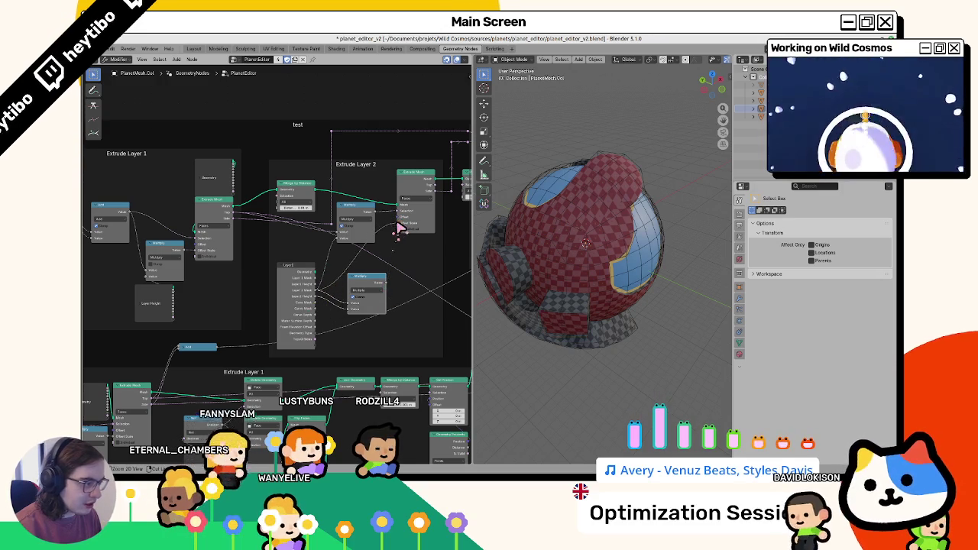
right_click(573, 314)
key("Escape")
Step: Reselect PlanetMesh.Col, save planet_editor_v2, and return it to Vertex Paint
key("Tab")
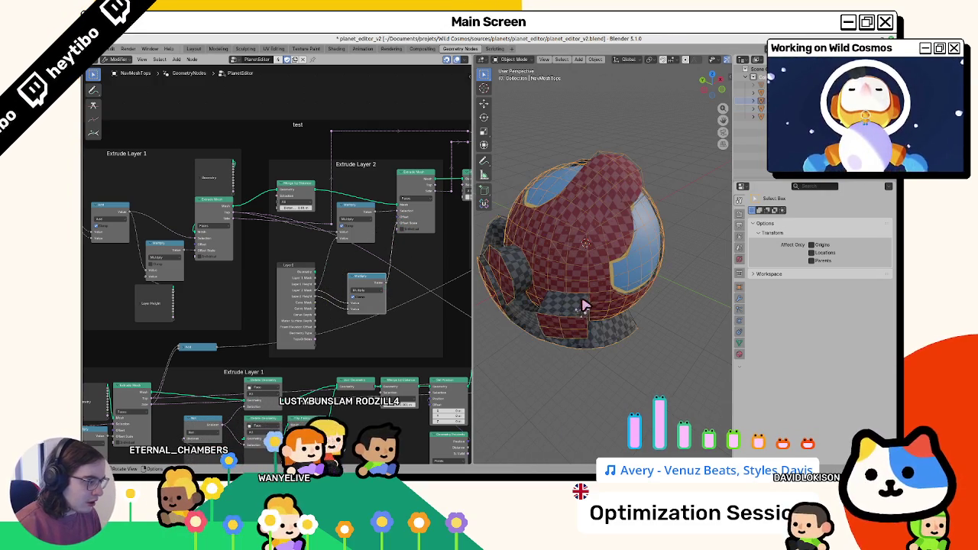
key("Tab")
left_click(603, 268)
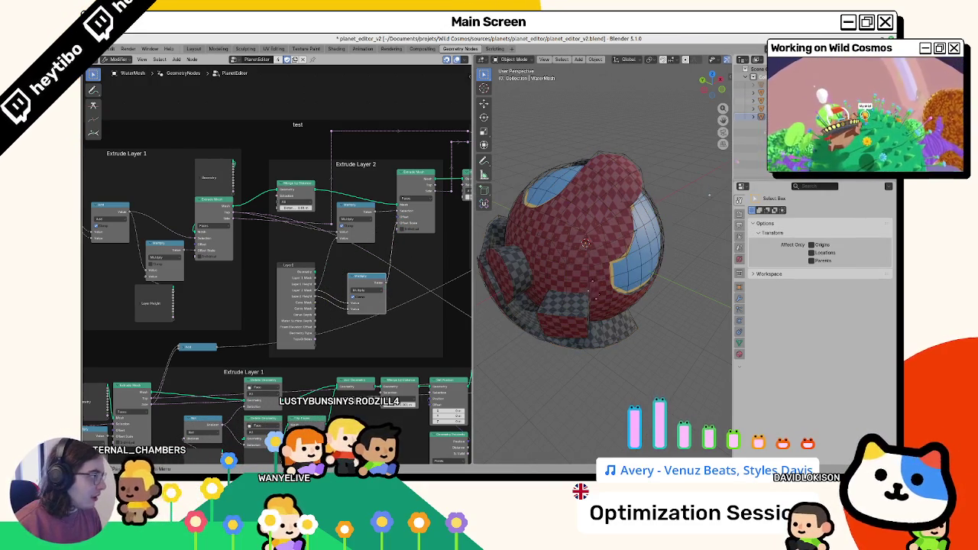
left_click(585, 243)
key("ctrl+s")
key("ctrl+Tab")
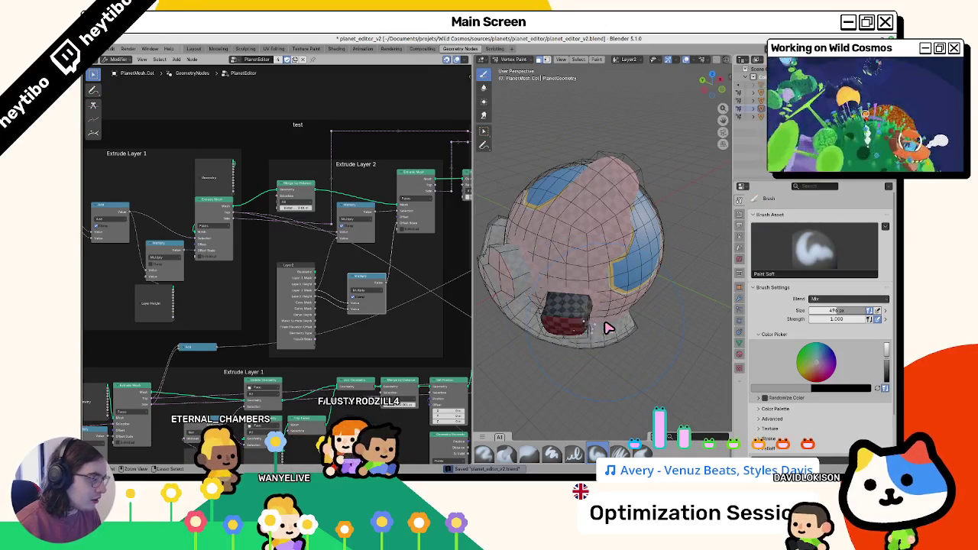
Step: Raise the paint colour to full brightness, return to Object Mode, and disable clamping on the Multiply node
left_click_drag(572, 331, 583, 375)
key("s")
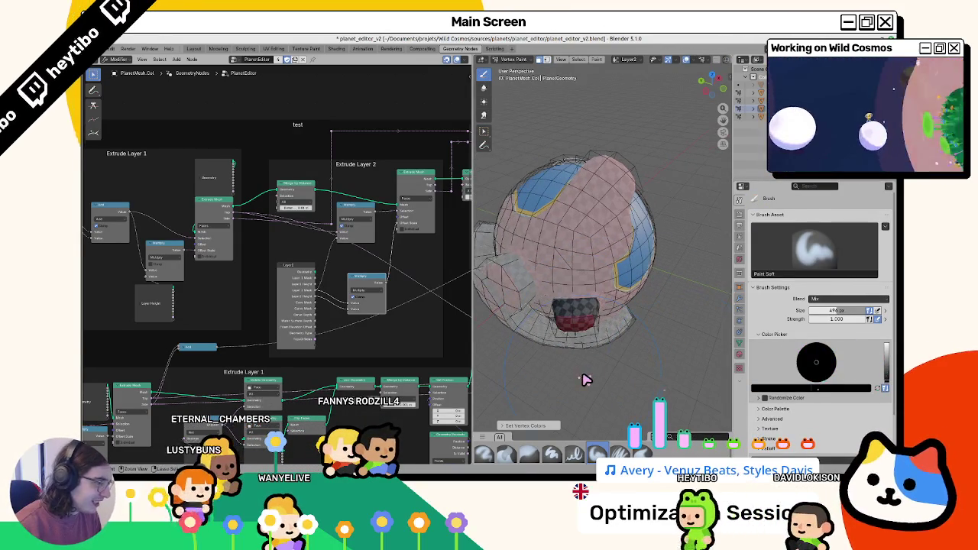
left_click(887, 353)
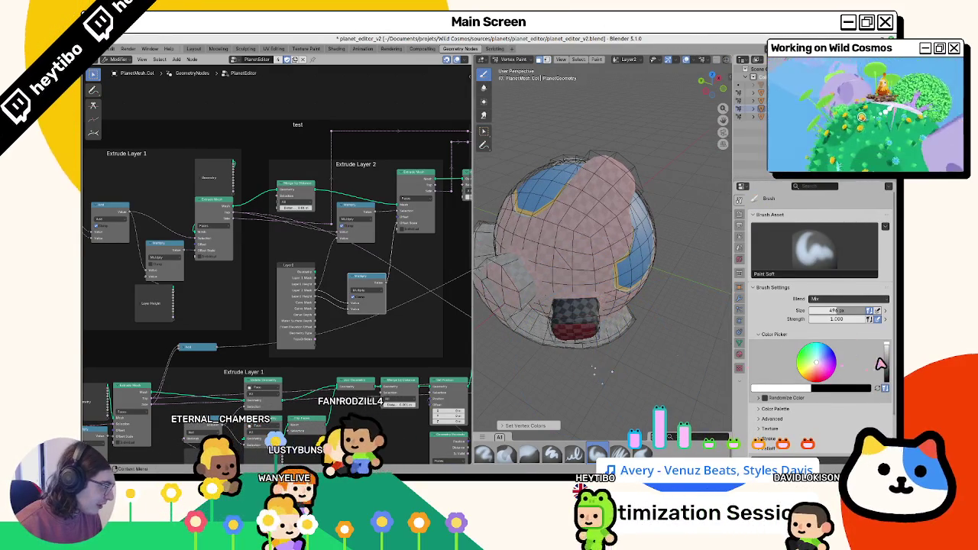
key("ctrl+z")
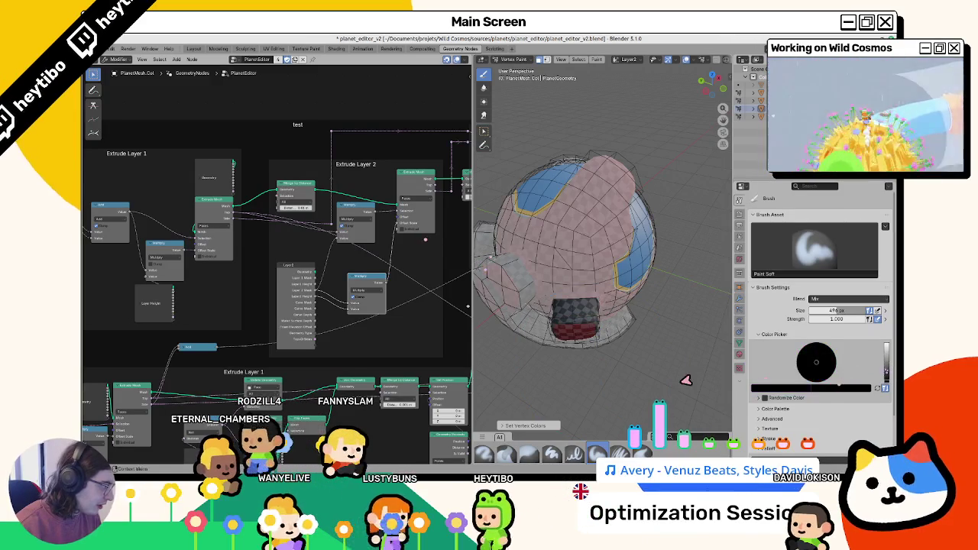
key("ctrl+shift+z")
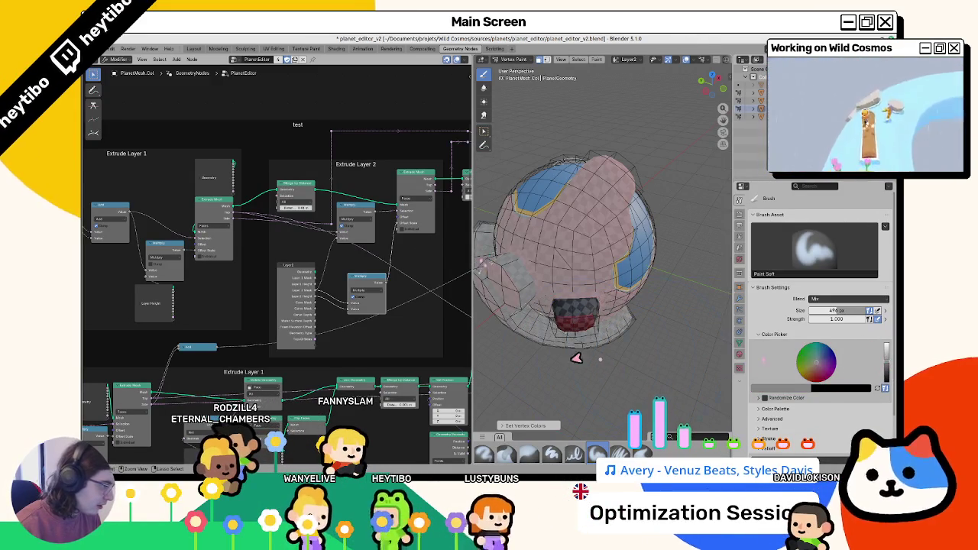
key("ctrl+Tab")
left_click(525, 251)
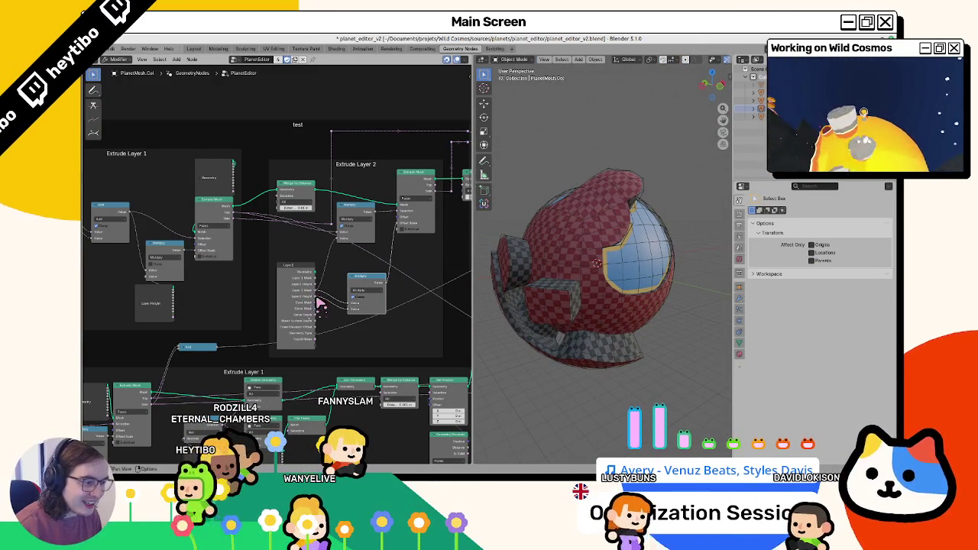
left_click_drag(403, 228, 401, 231)
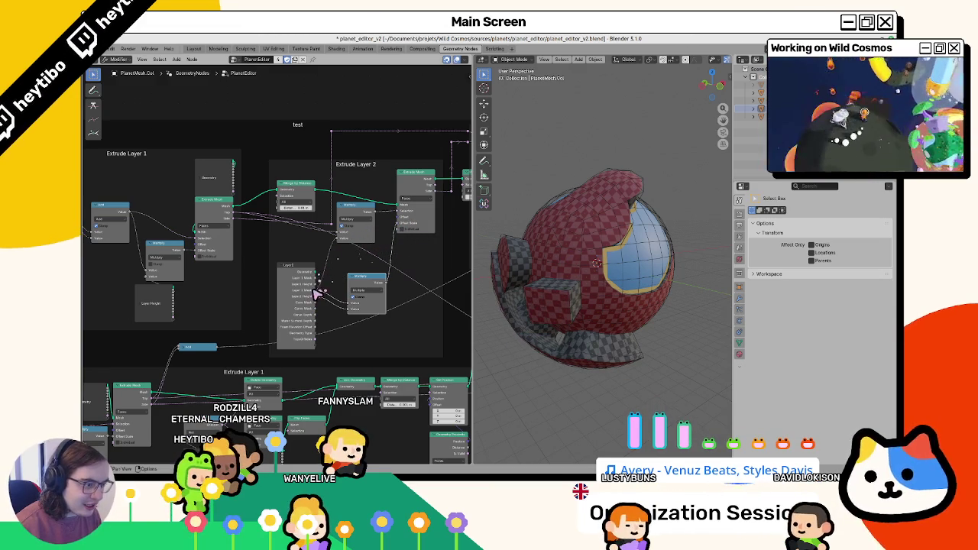
scroll(309, 295, "up", 2)
left_click(386, 307)
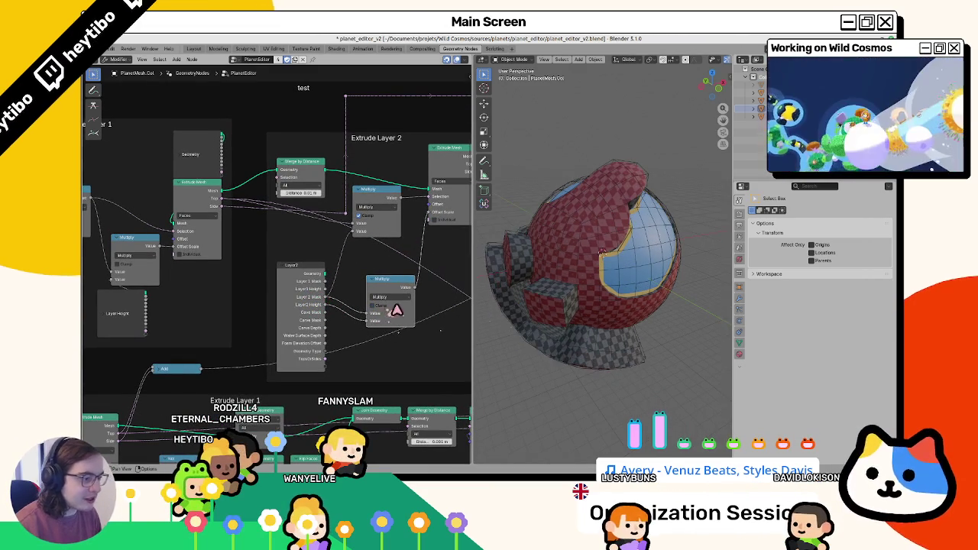
Step: Back in Vertex Paint, brighten the paint colour, save, and switch to the planet_2_geo window
key("Tab")
key("ctrl+Tab")
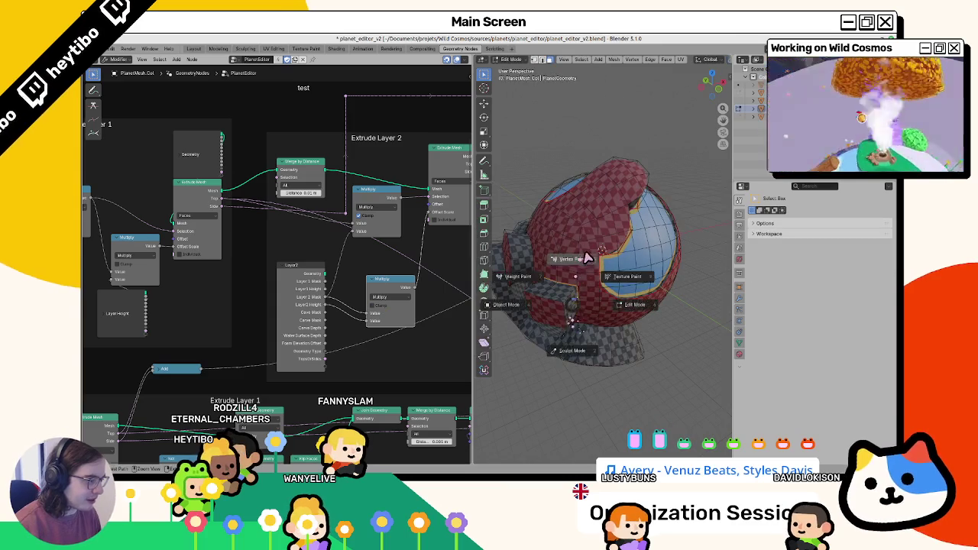
left_click(587, 258)
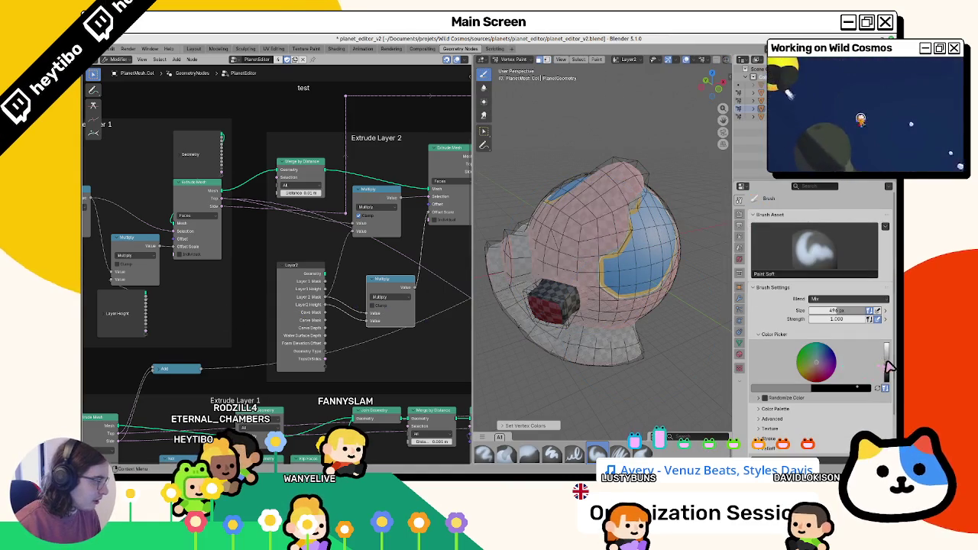
left_click_drag(888, 369, 888, 347)
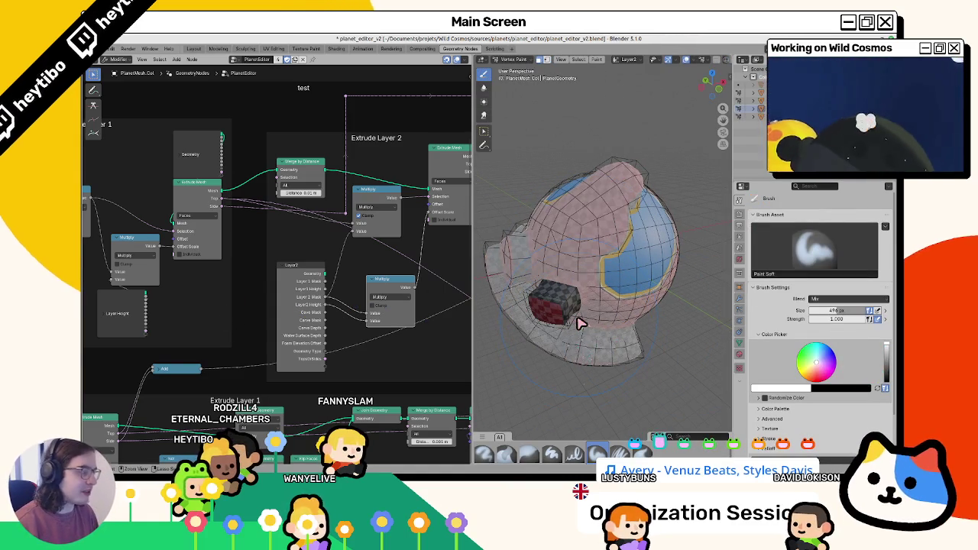
key("ctrl+s")
double_click(401, 38)
left_click(401, 39)
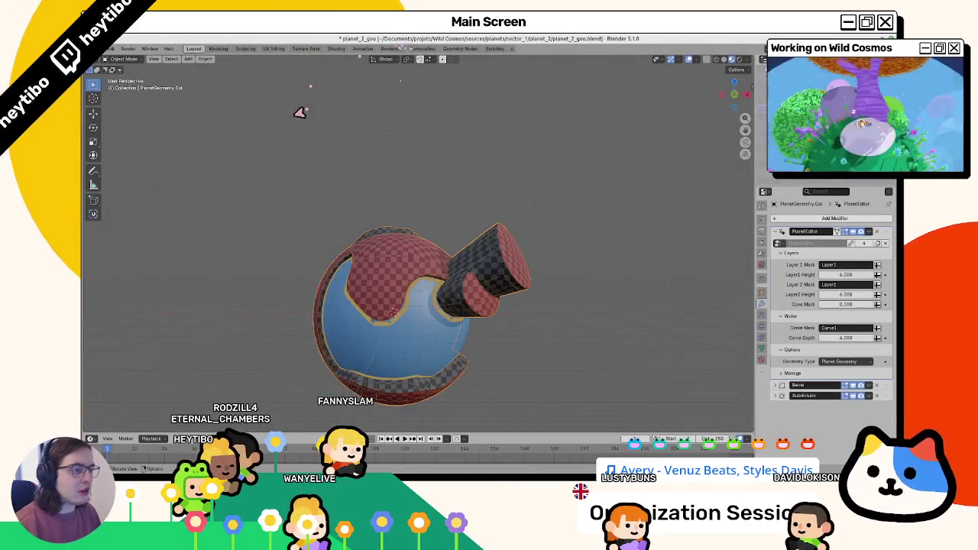
Step: Reload planet_2_geo.blend from recent files and save it
left_click(107, 48)
mouse_move(118, 74)
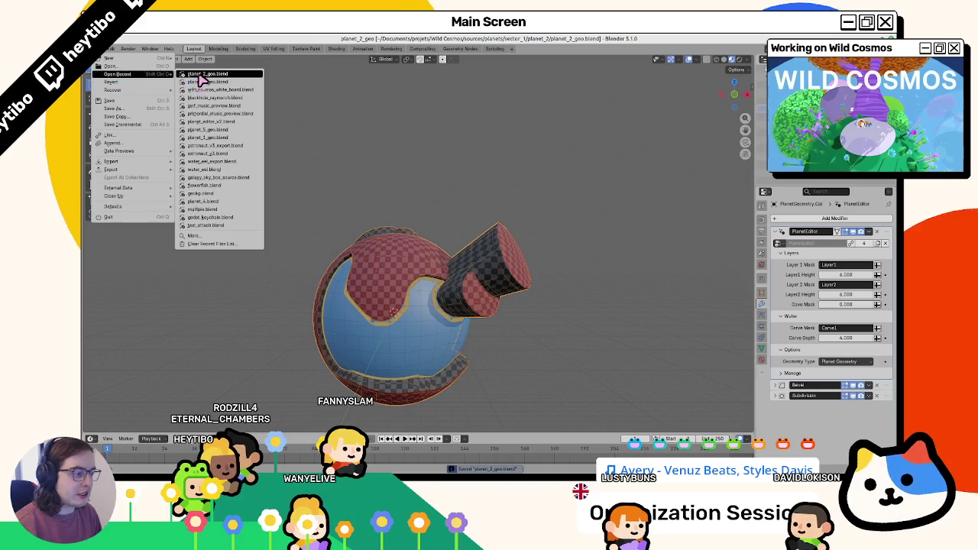
left_click(203, 74)
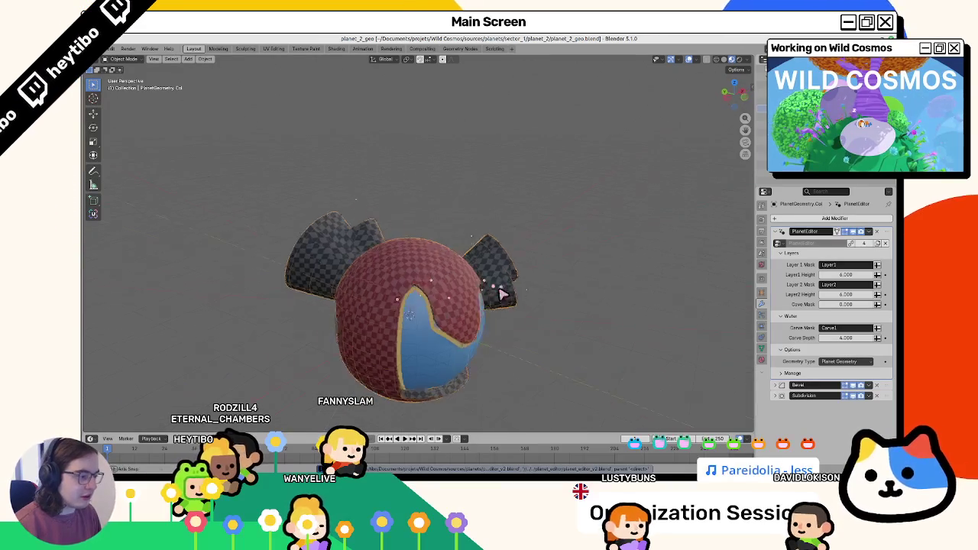
key("ctrl+s")
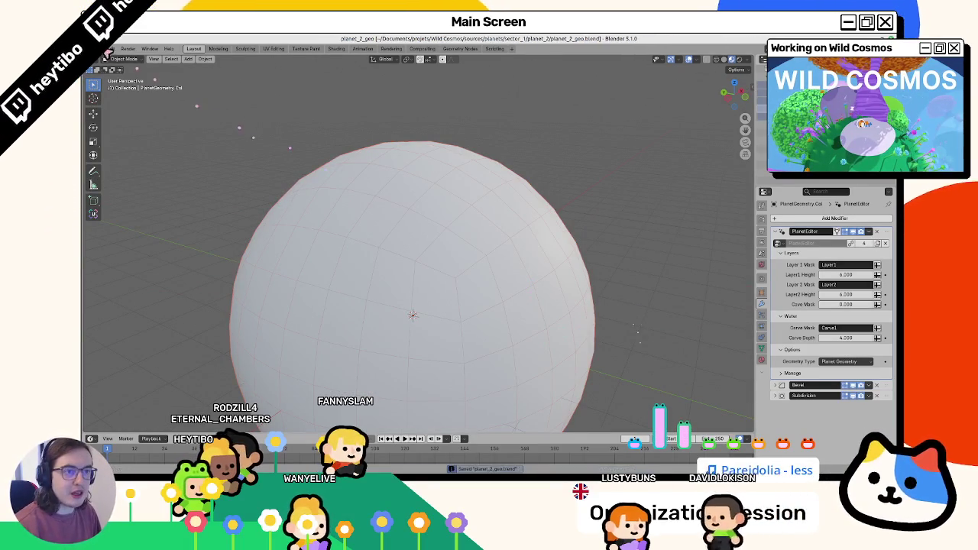
Step: Export the planet as glTF 2.0 and switch to the Godot editor
left_click(111, 49)
mouse_move(115, 169)
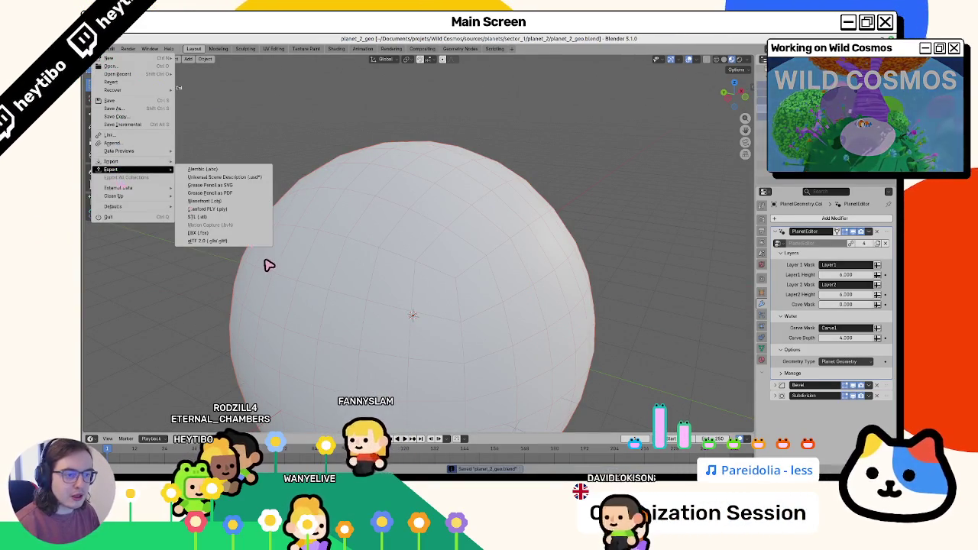
left_click(243, 242)
key("Return")
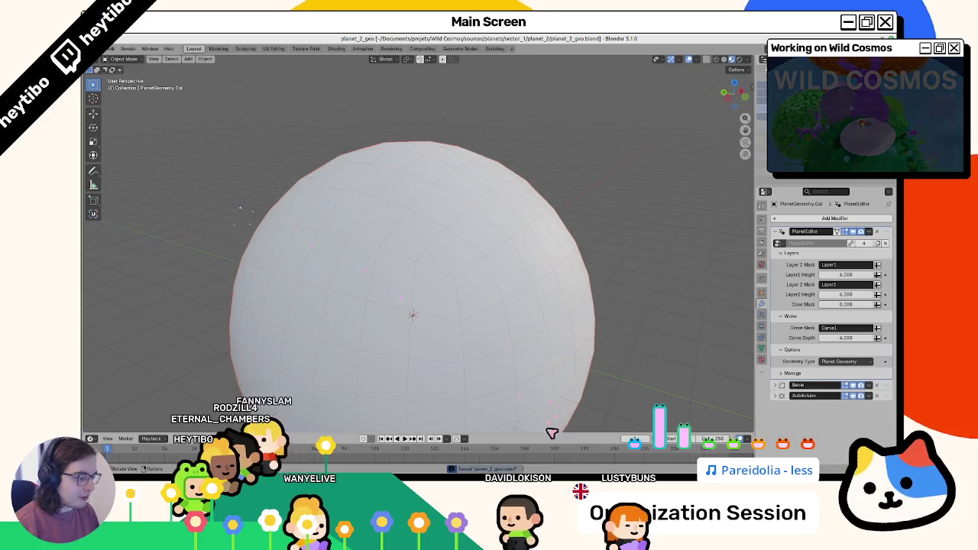
key("alt+Tab")
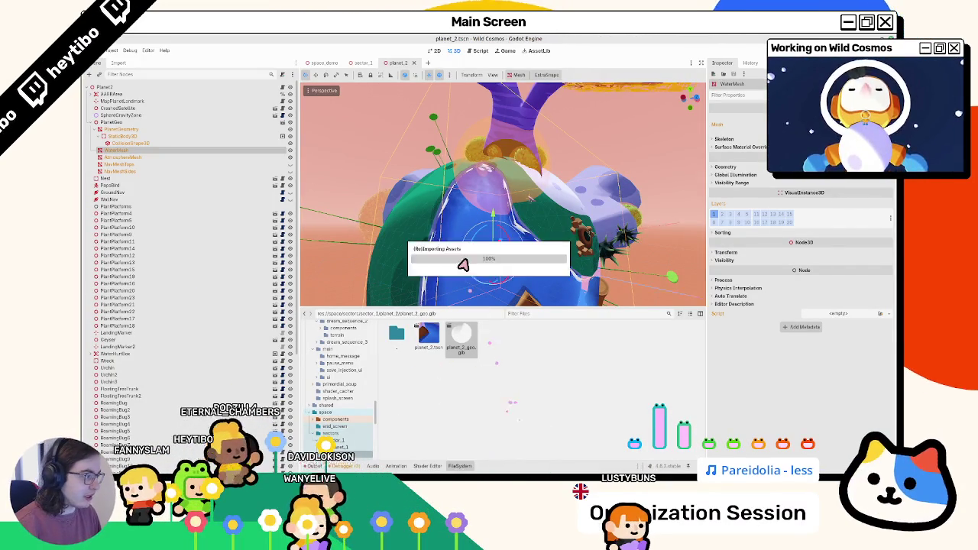
Step: Orbit around the reimported planet, collapse PlanetGen, and move WaterHurtBox just below it
mouse_move(465, 262)
left_mouse_down()
mouse_move(553, 234)
mouse_move(418, 198)
mouse_move(385, 212)
mouse_move(417, 201)
mouse_move(488, 205)
mouse_move(313, 229)
mouse_move(268, 130)
left_mouse_up()
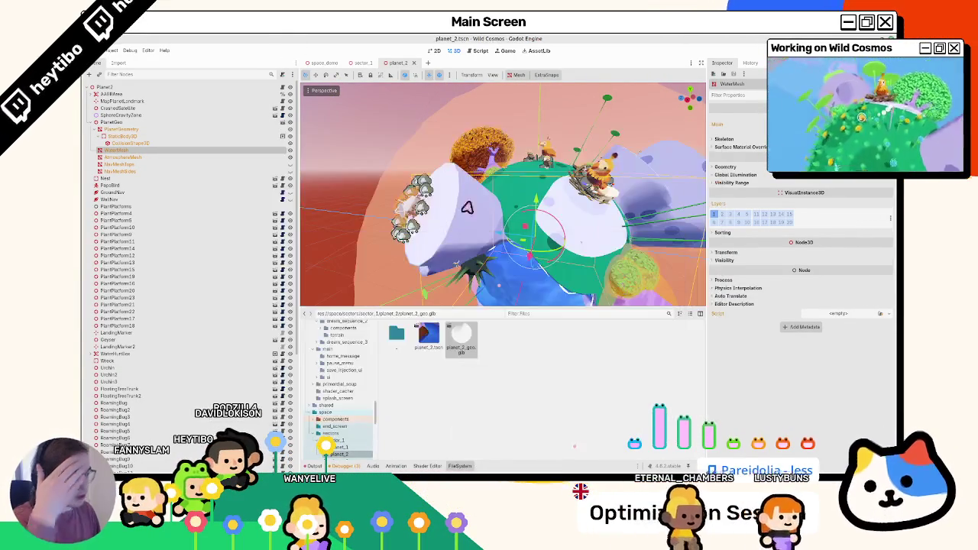
left_click_drag(499, 283, 321, 230)
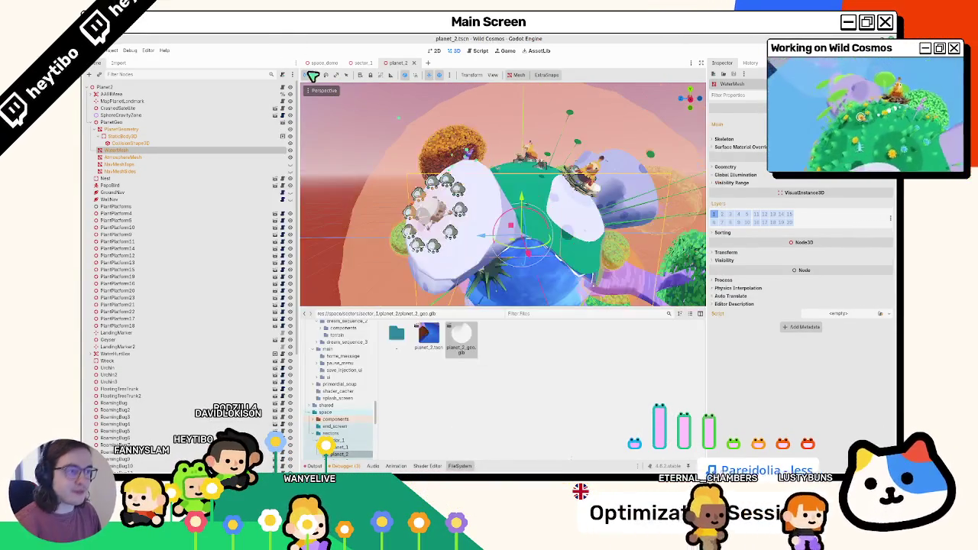
left_click(91, 126)
left_click(91, 126)
left_click(90, 125)
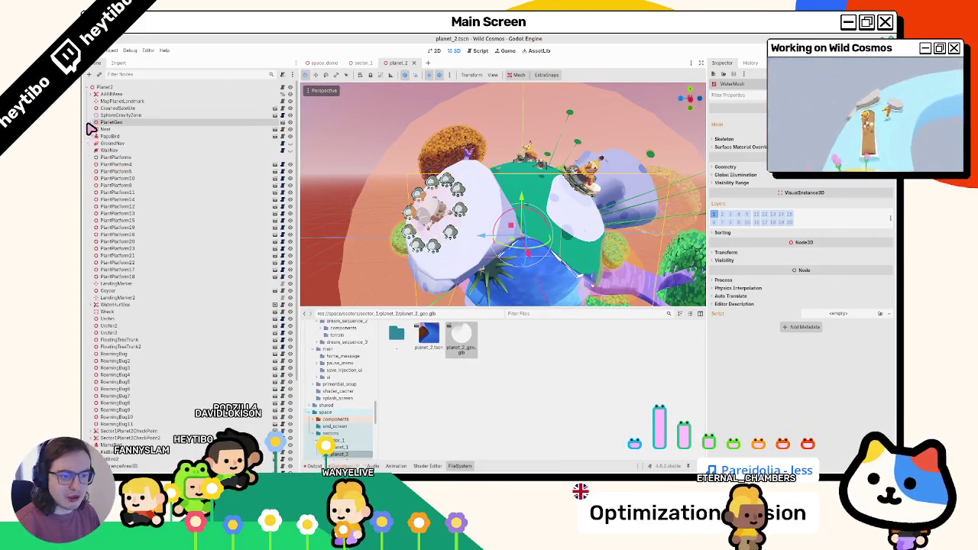
left_click(91, 125)
left_click(91, 126)
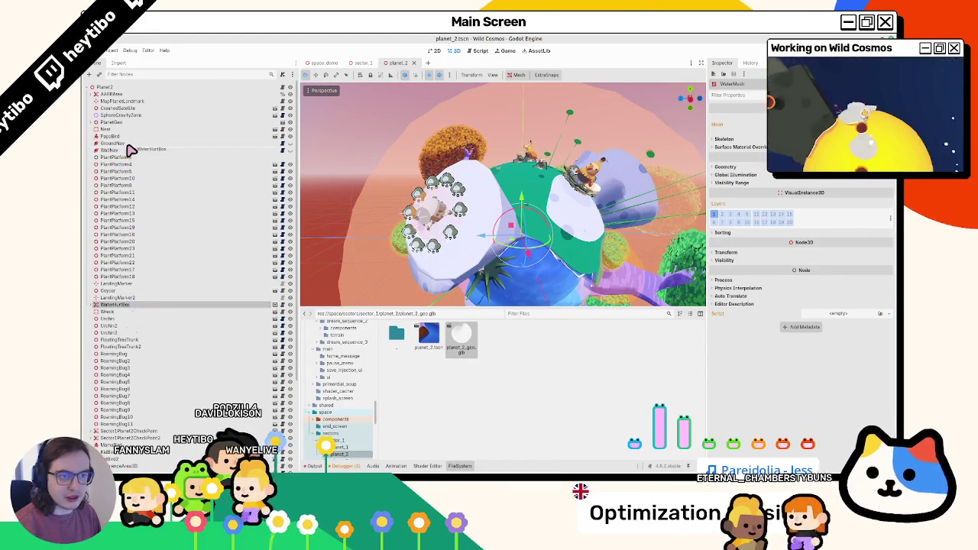
left_click_drag(128, 131, 94, 127)
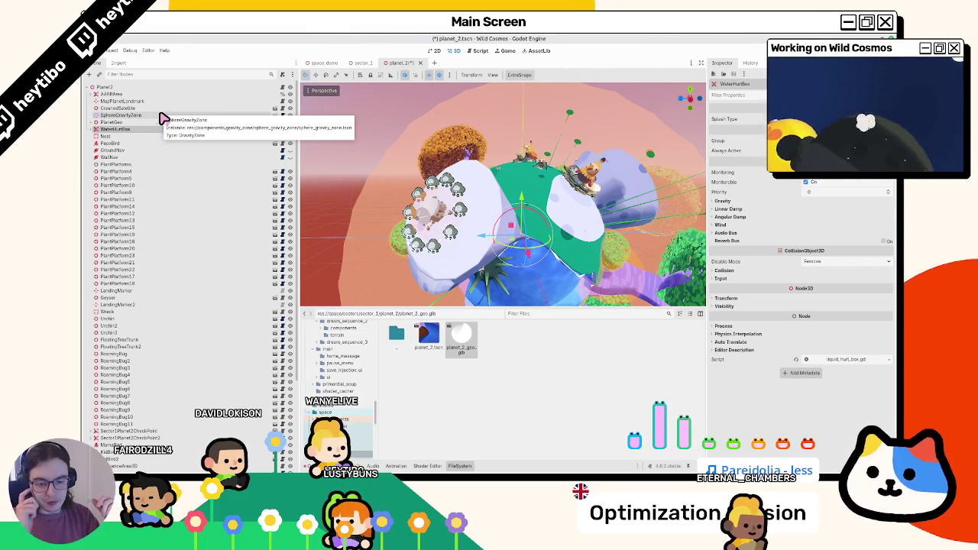
Step: Move the Climbing node up to sit just below PlanetGeo, and try repositioning PlantPlatforms
scroll(146, 268, "down", 5)
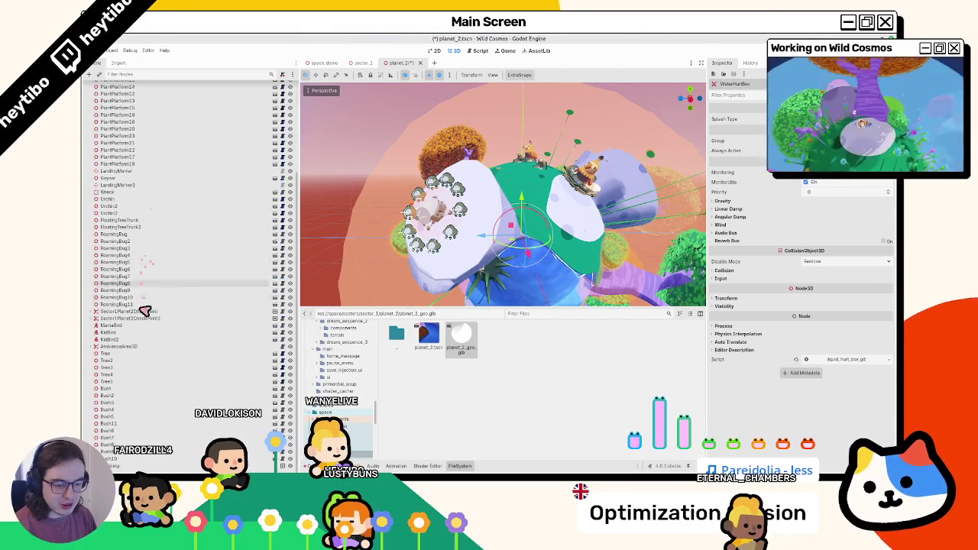
left_click_drag(142, 390, 149, 310)
scroll(149, 310, "up", 5)
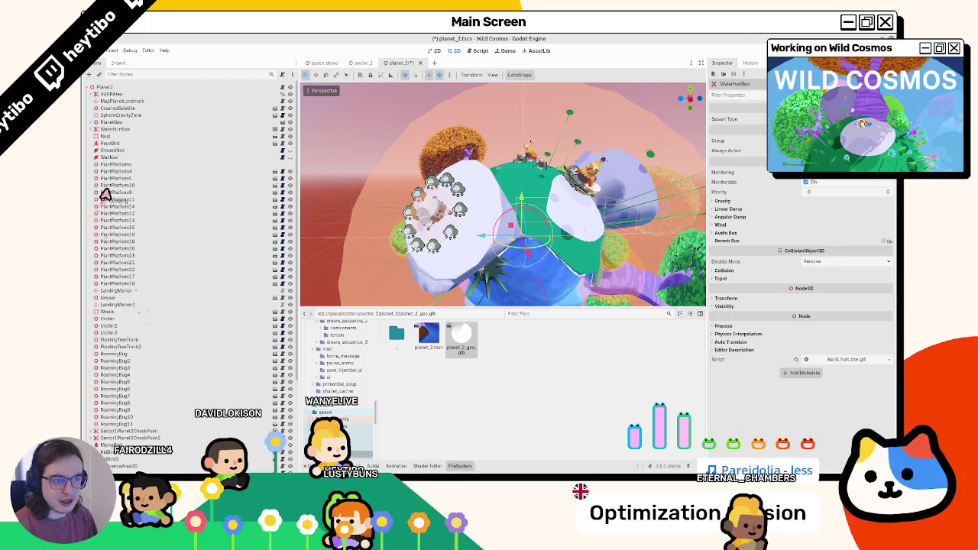
left_click_drag(127, 128, 117, 130)
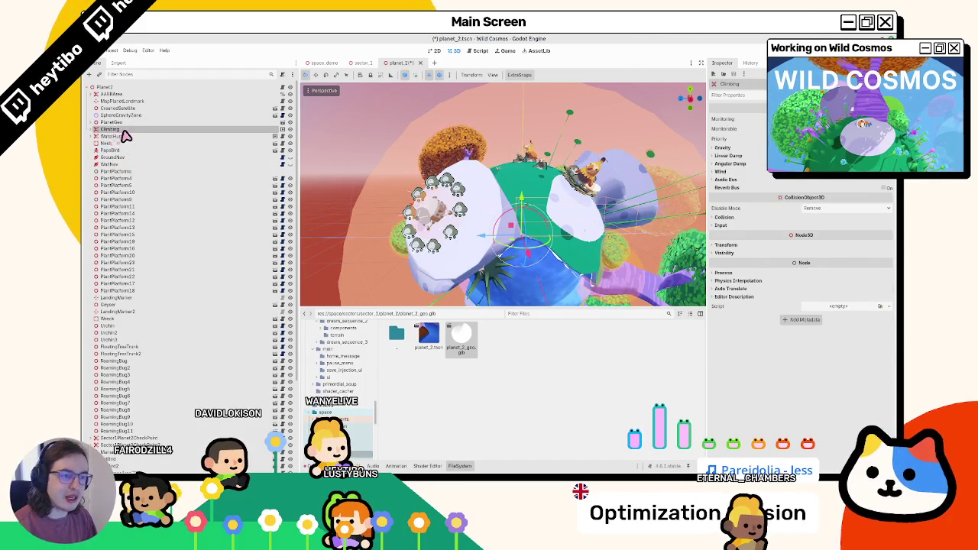
scroll(131, 158, "down", 5)
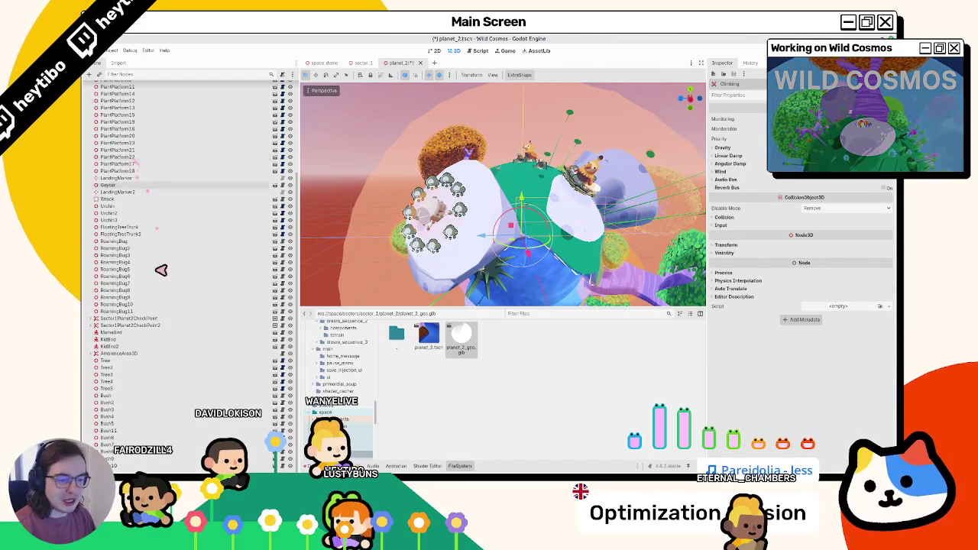
scroll(153, 244, "up", 5)
left_click(127, 174)
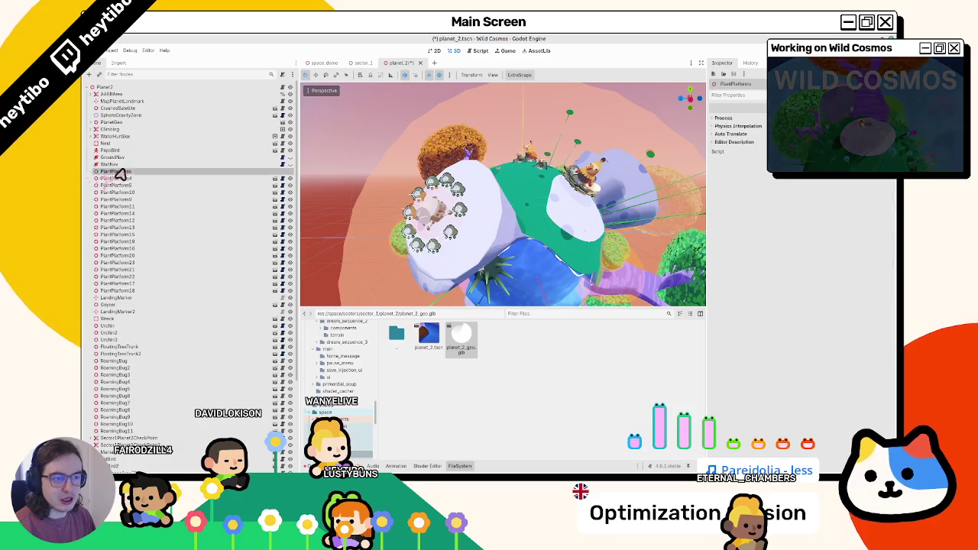
left_click_drag(127, 178, 127, 239)
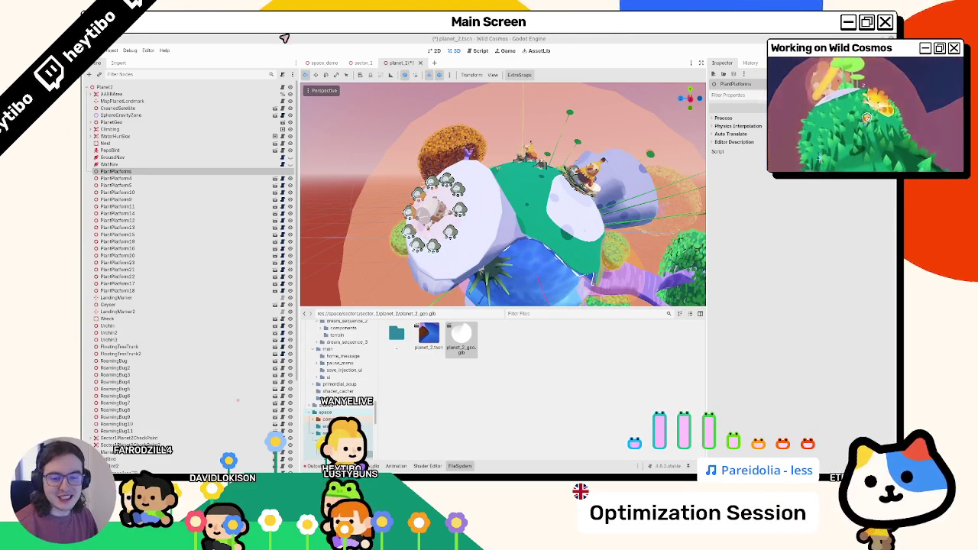
Step: Group the birds by moving Nest, PapaBird and MamaBird below KidBird2, then save the scene
left_click(122, 150)
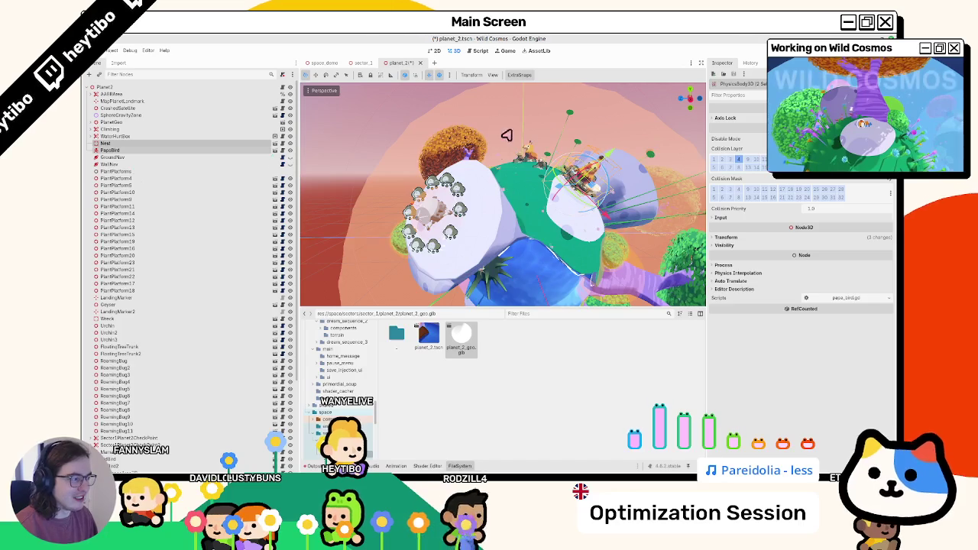
left_click_drag(109, 151, 121, 170)
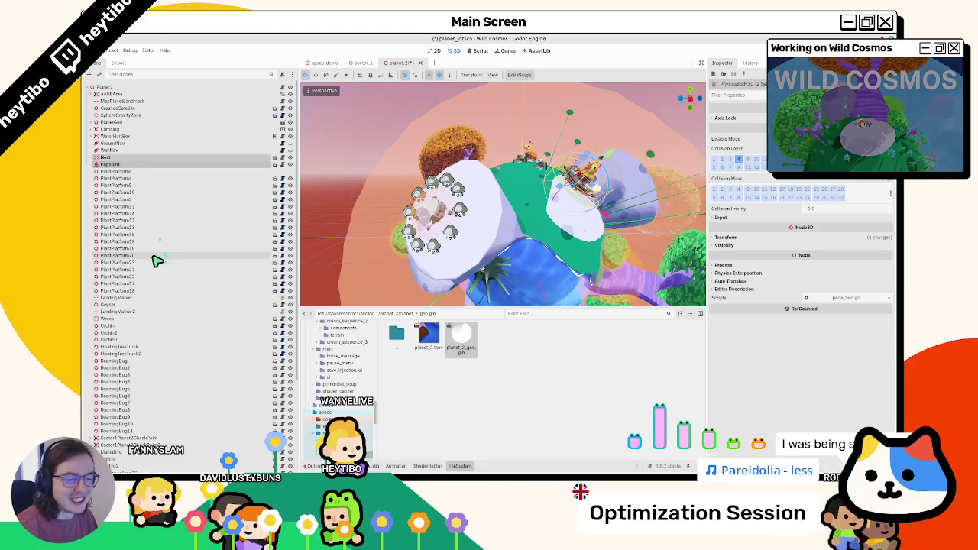
scroll(165, 291, "down", 5)
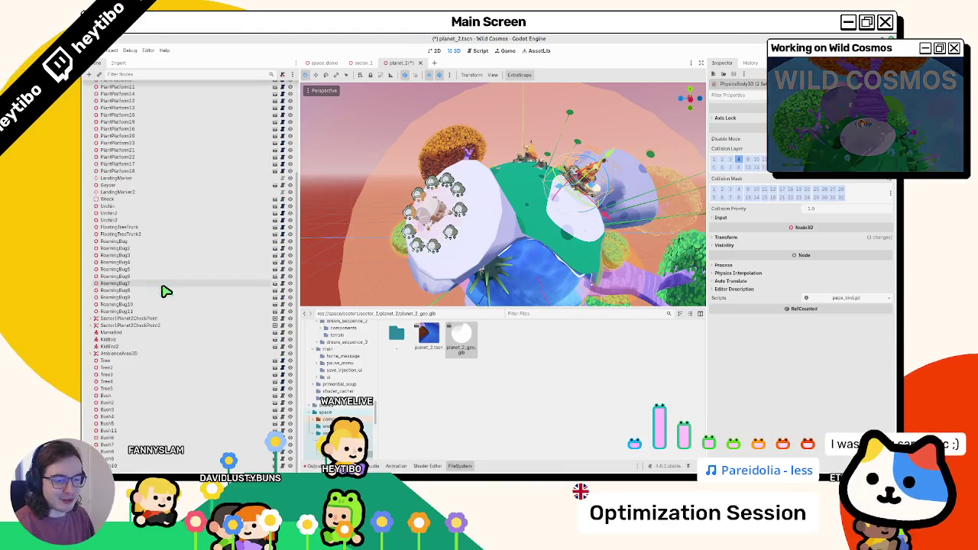
left_click(120, 342)
scroll(127, 239, "up", 5)
left_click(109, 158)
left_click(118, 164, "shift")
mouse_move(119, 164)
left_mouse_down()
mouse_move(157, 277)
mouse_move(139, 349)
mouse_move(131, 327)
mouse_move(109, 338)
mouse_move(120, 347)
mouse_move(128, 320)
left_mouse_up()
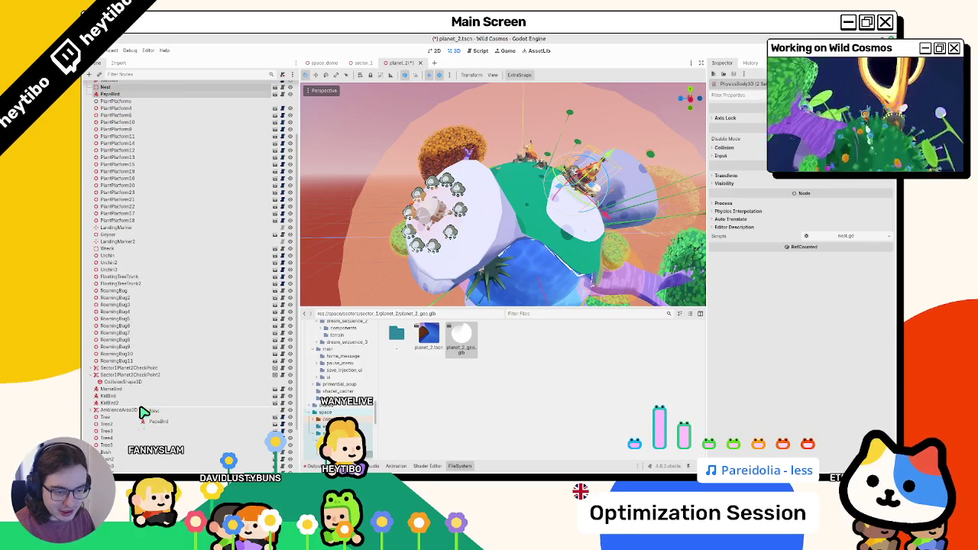
left_click_drag(143, 412, 118, 399)
mouse_move(128, 382)
left_mouse_down()
mouse_move(125, 395)
mouse_move(113, 377)
mouse_move(125, 395)
left_mouse_up()
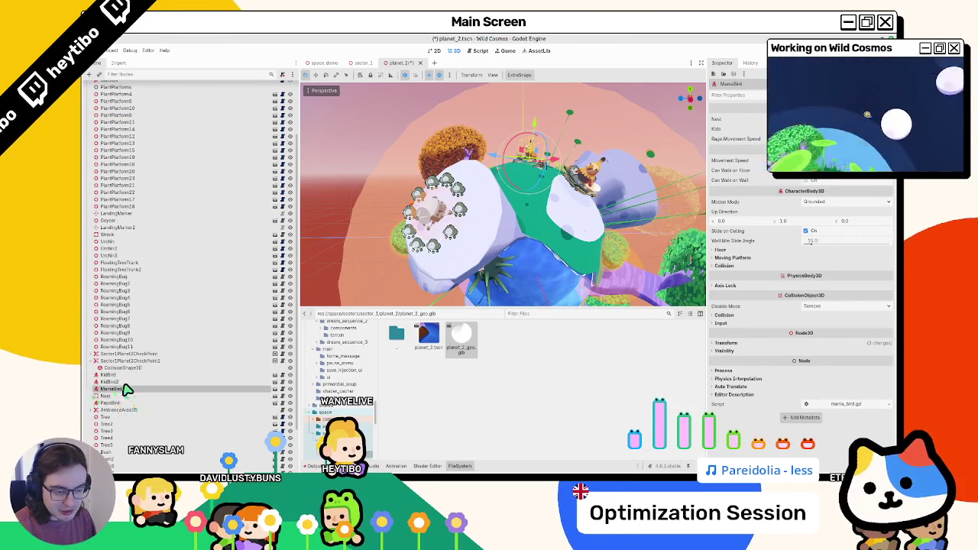
scroll(125, 390, "down", 3)
mouse_move(114, 348)
left_mouse_down()
mouse_move(130, 339)
mouse_move(103, 311)
left_mouse_up()
key("ctrl+s")
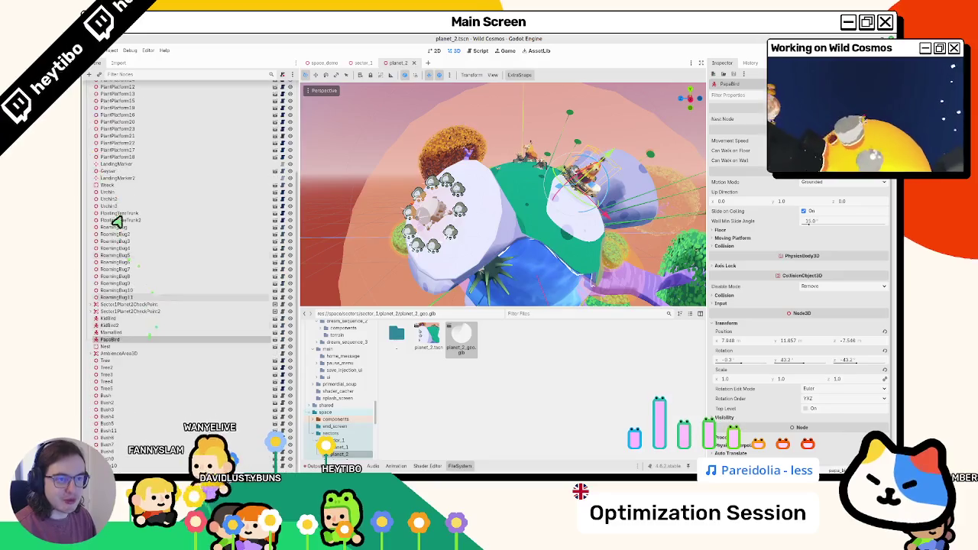
Step: Add a new plain Node under Planet2 and move it down beside the Tree nodes
left_click(120, 88)
key("ctrl+a")
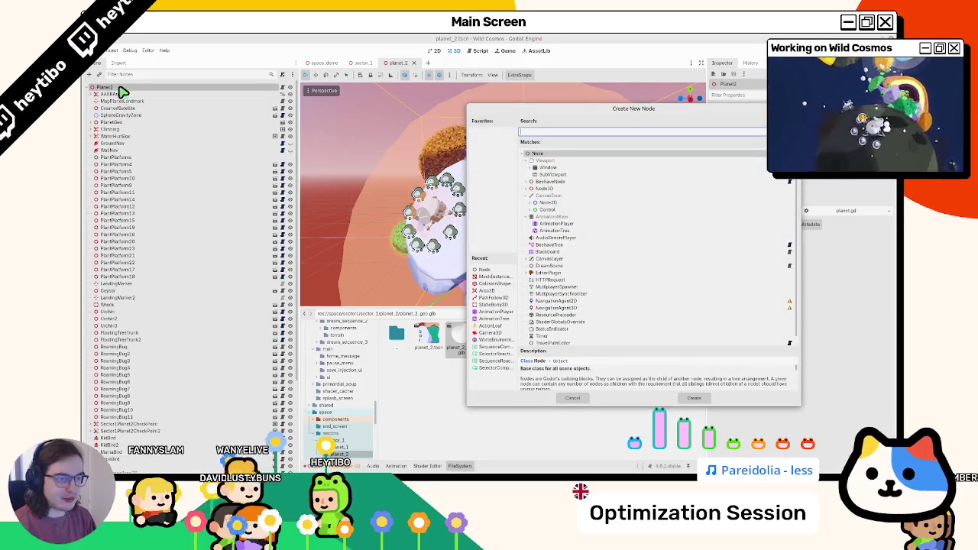
type("node")
key("Return")
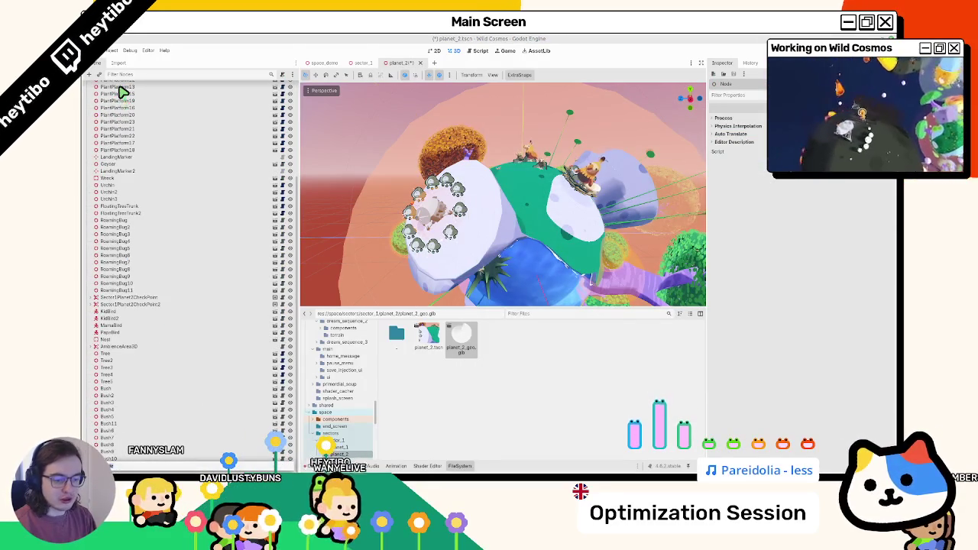
left_click_drag(162, 198, 157, 442)
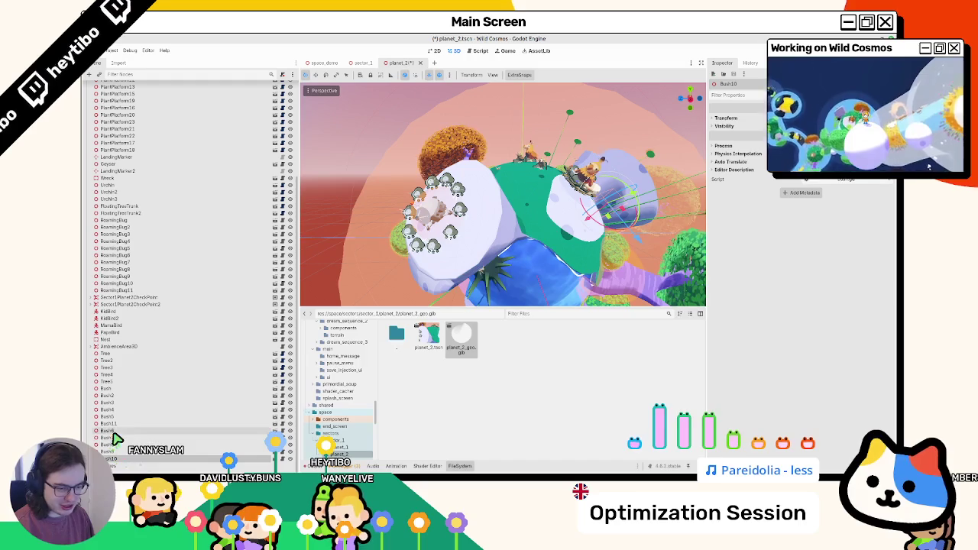
Step: Put every Bush node, through Bush10, inside the new Bushes node
left_click(129, 403)
left_click(130, 390, "shift")
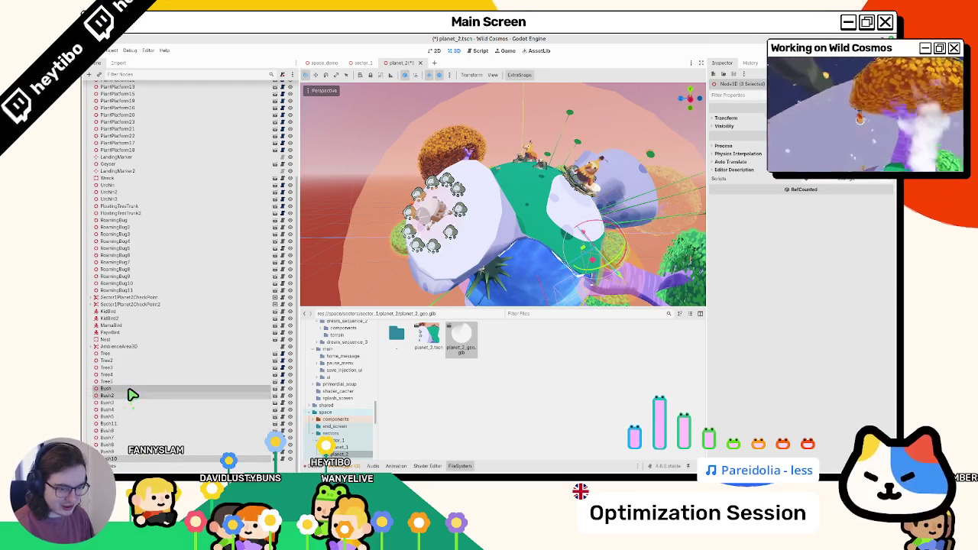
left_click(120, 458, "shift")
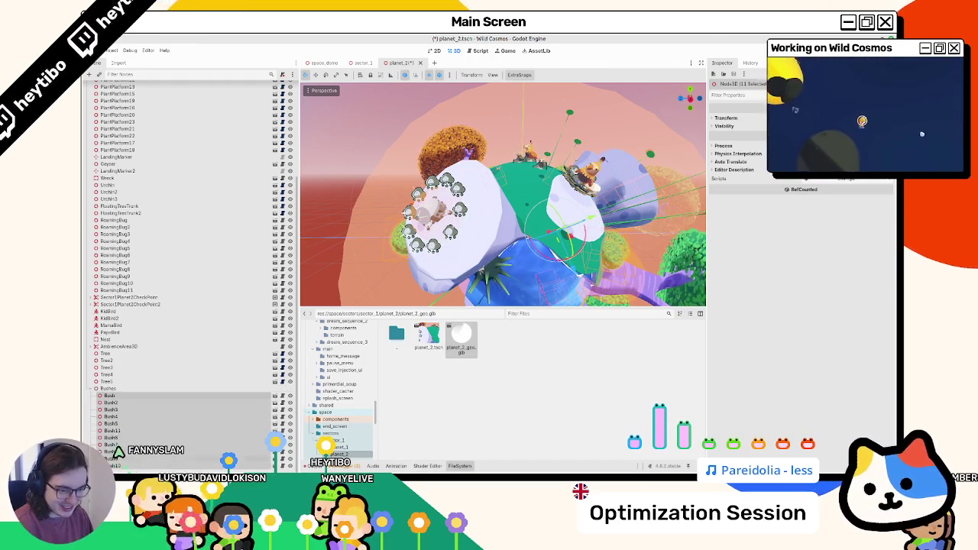
left_click_drag(92, 393, 109, 454)
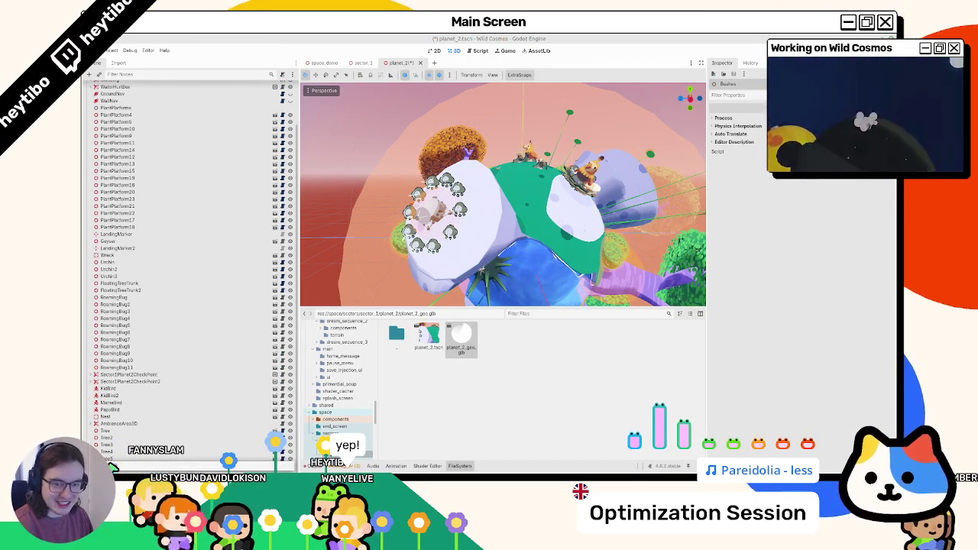
scroll(122, 306, "up", 3)
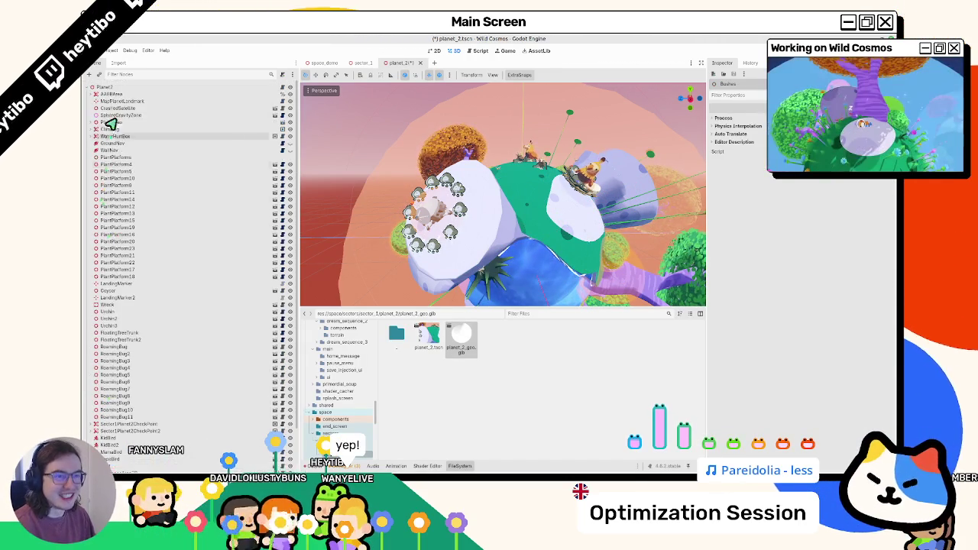
Step: Add another plain Node under Planet2, then select Tree2 and the Trees group
left_click(105, 86)
key("ctrl+a")
key("Return")
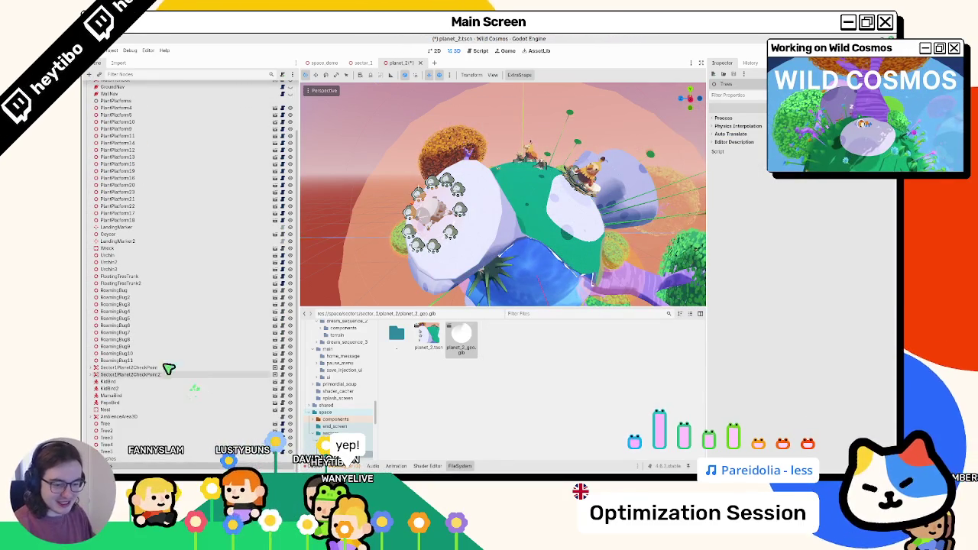
left_click(115, 432)
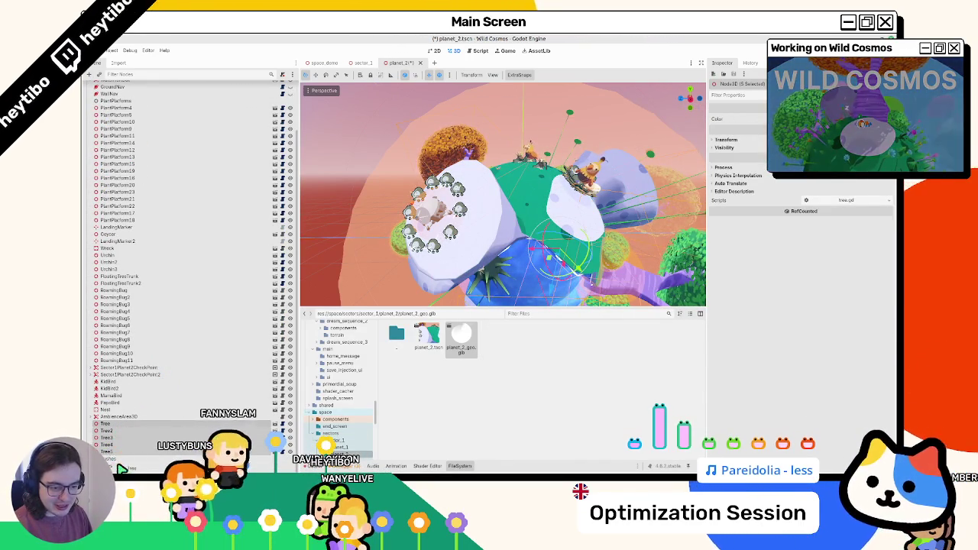
scroll(91, 437, "up", 2)
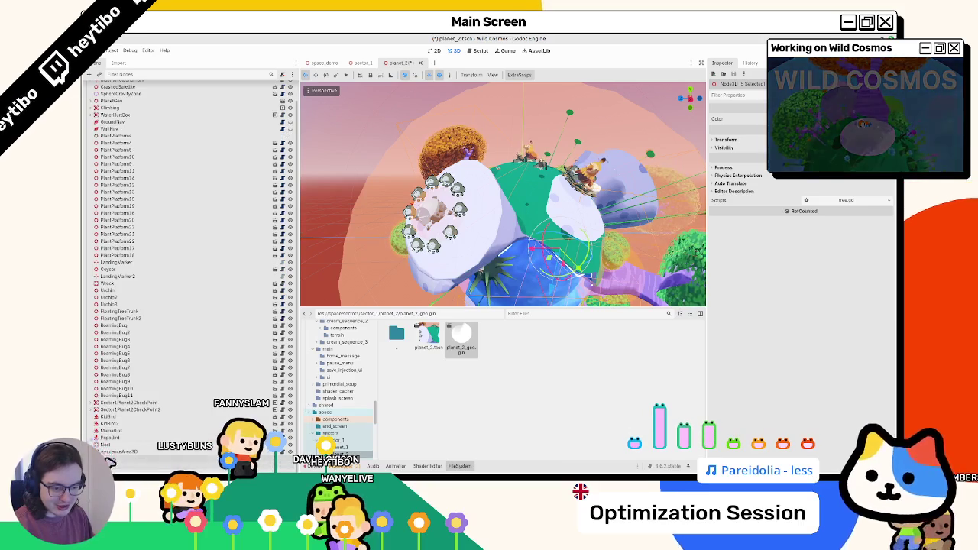
left_click(114, 460)
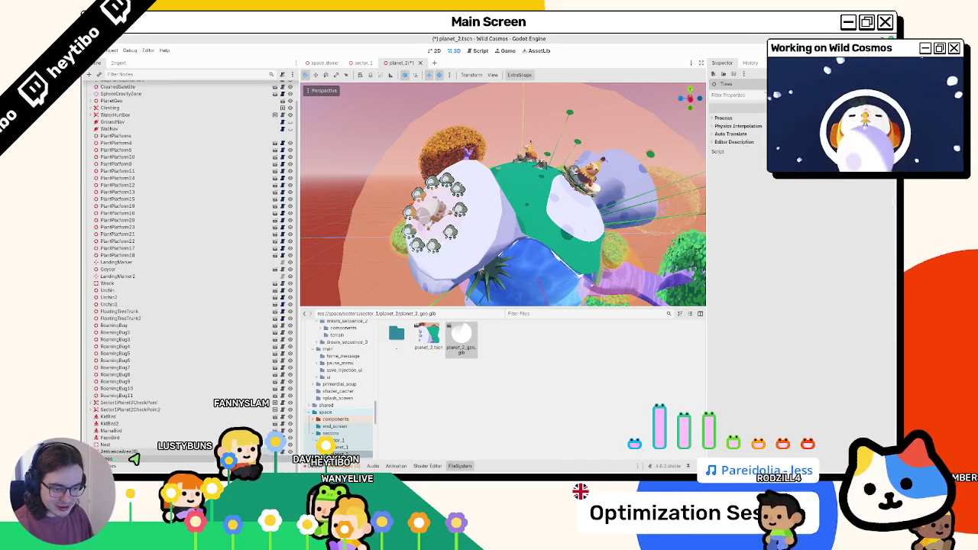
Step: Move AmbienceArea3D below GroundNav, put CrashedSatellite and MapPlanetLandmark under it, and save
left_click(111, 451)
mouse_move(109, 455)
left_mouse_down()
mouse_move(144, 212)
mouse_move(127, 157)
mouse_move(111, 155)
left_mouse_up()
key("ctrl+s")
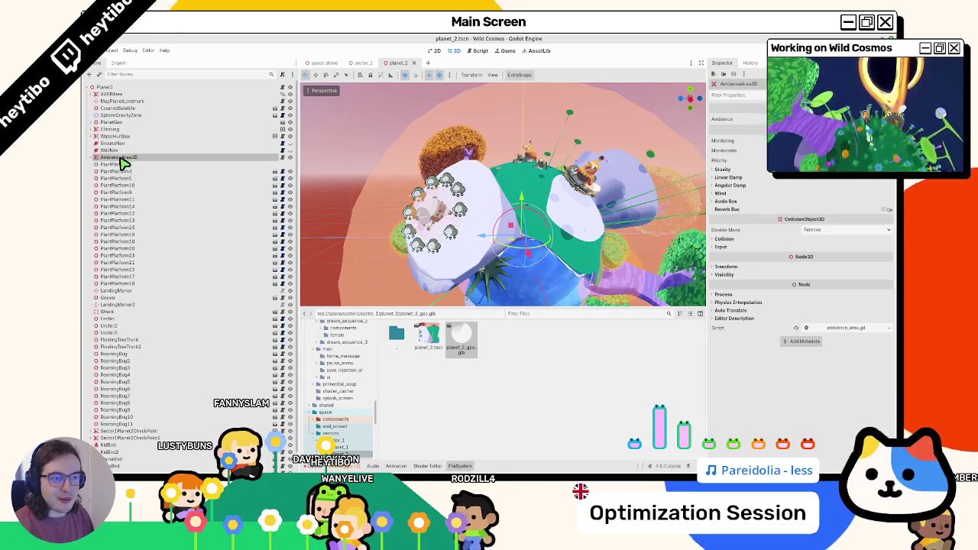
left_click(108, 109)
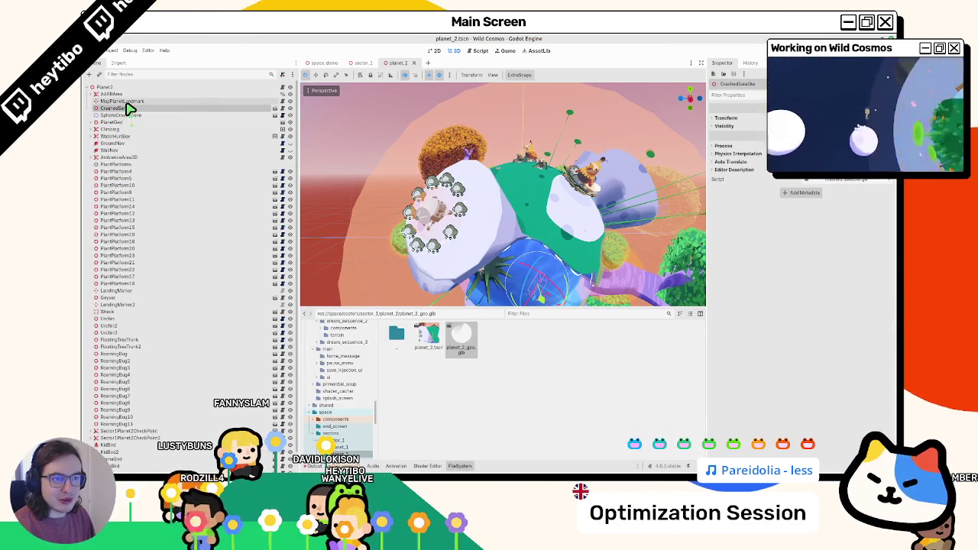
left_click(122, 100, "ctrl")
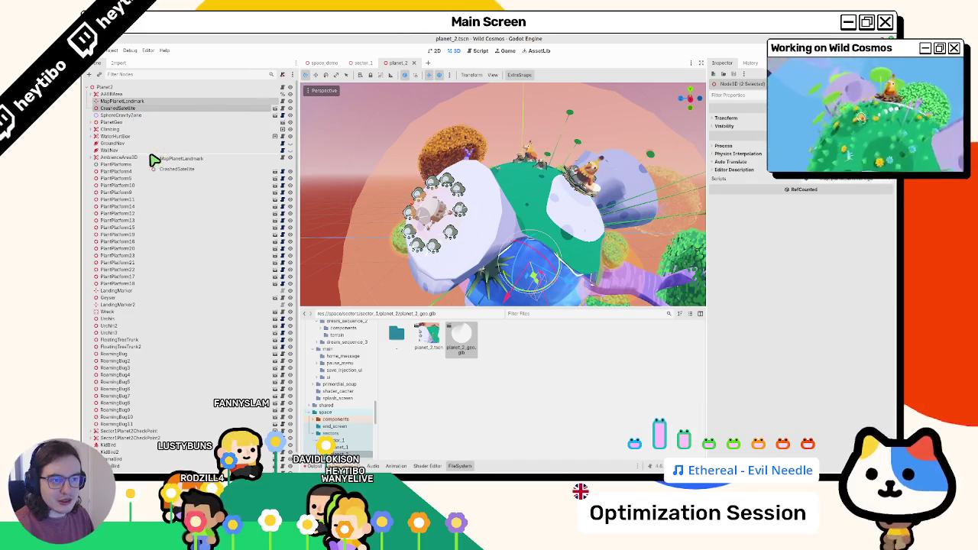
left_click_drag(153, 160, 132, 164)
key("ctrl+s")
Step: Review the reordered scene tree and select the PlantPlatforms node
scroll(136, 214, "down", 1)
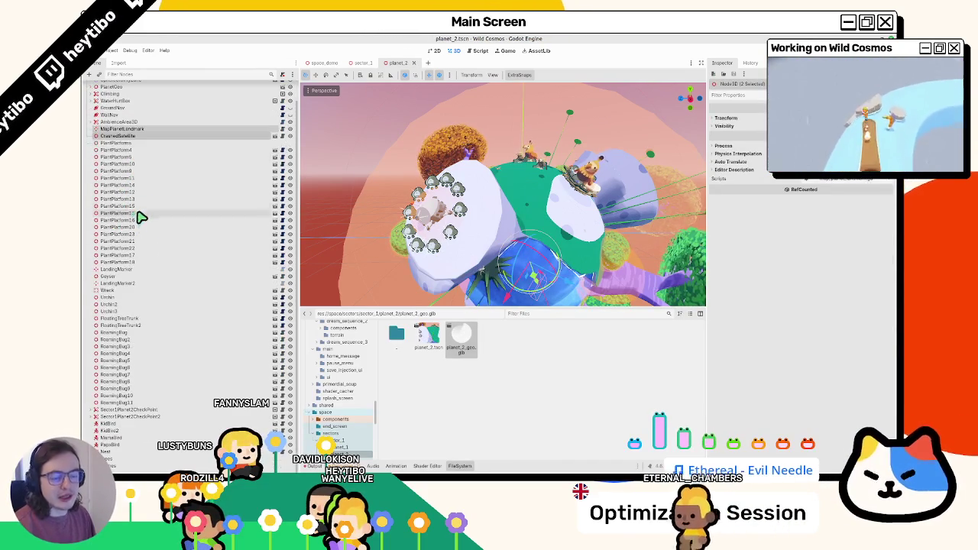
scroll(144, 214, "up", 1)
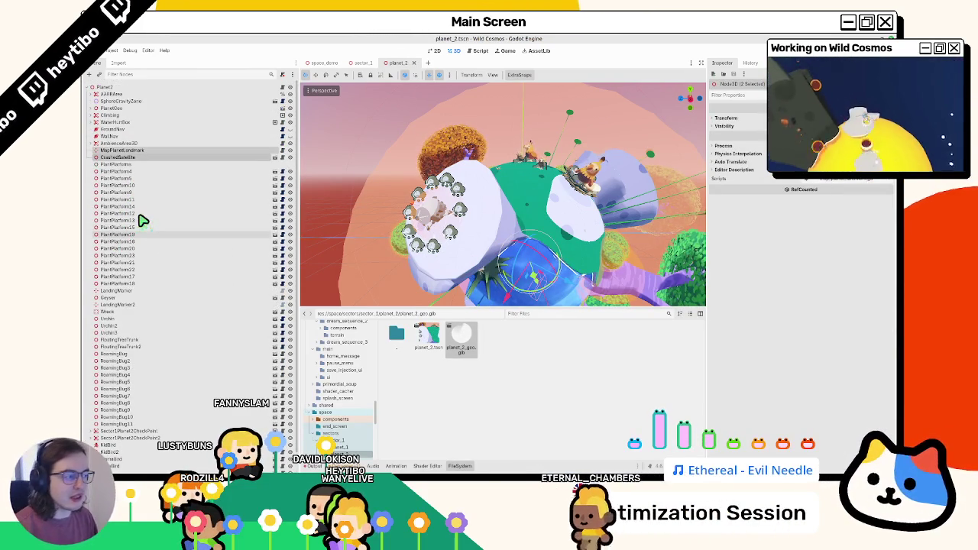
scroll(126, 177, "down", 1)
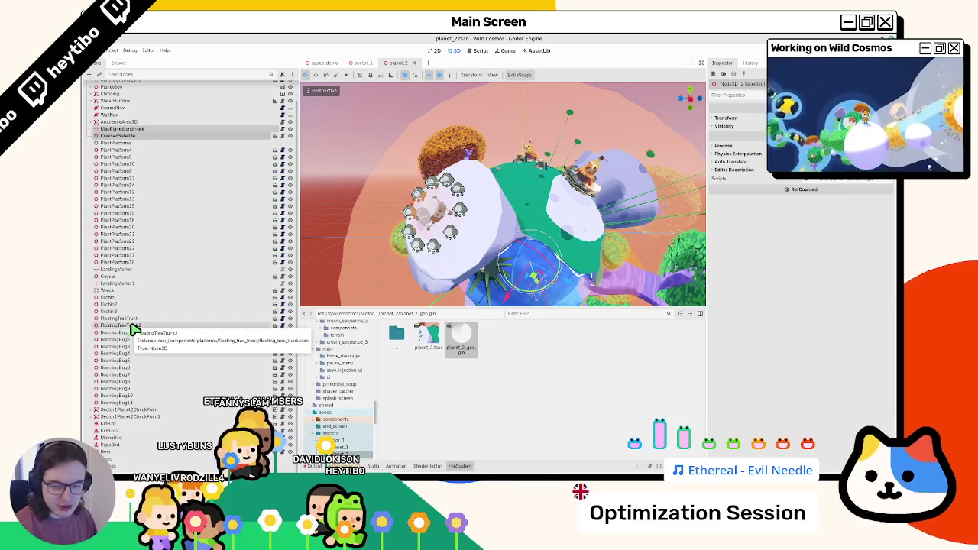
scroll(136, 324, "up", 1)
left_click(111, 165)
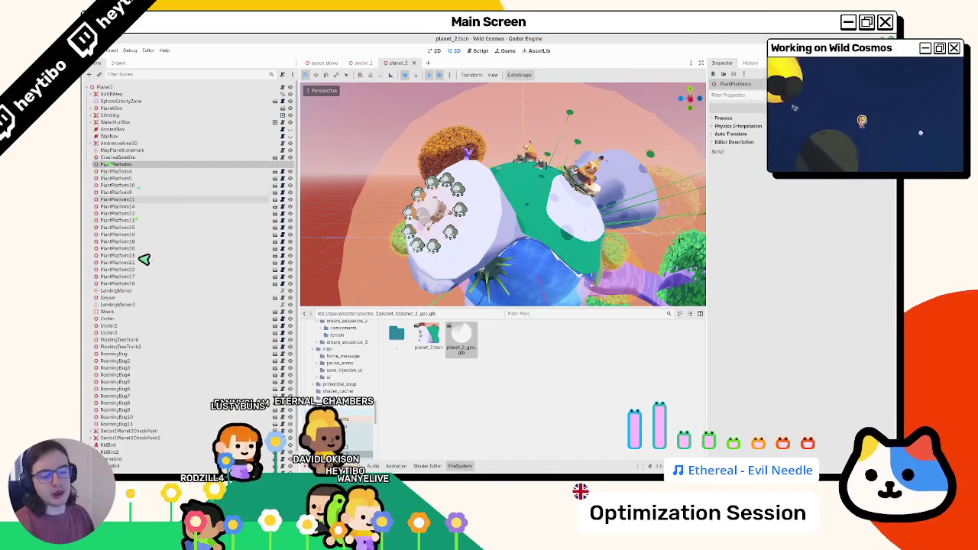
scroll(135, 267, "down", 1)
scroll(115, 306, "up", 1)
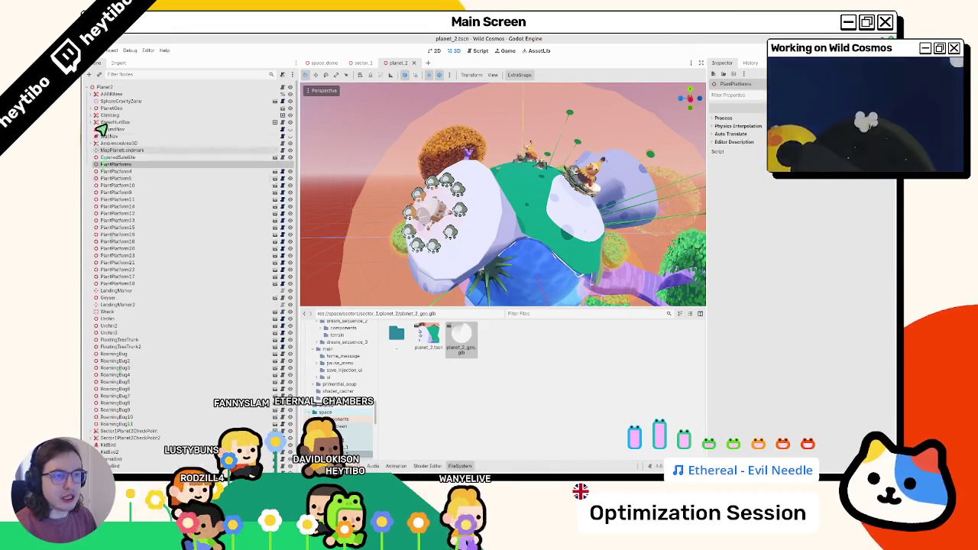
Step: Add a plain Node under Planet2 and type 'RoamingNPCS' as its name
left_click(103, 87)
left_click(89, 74)
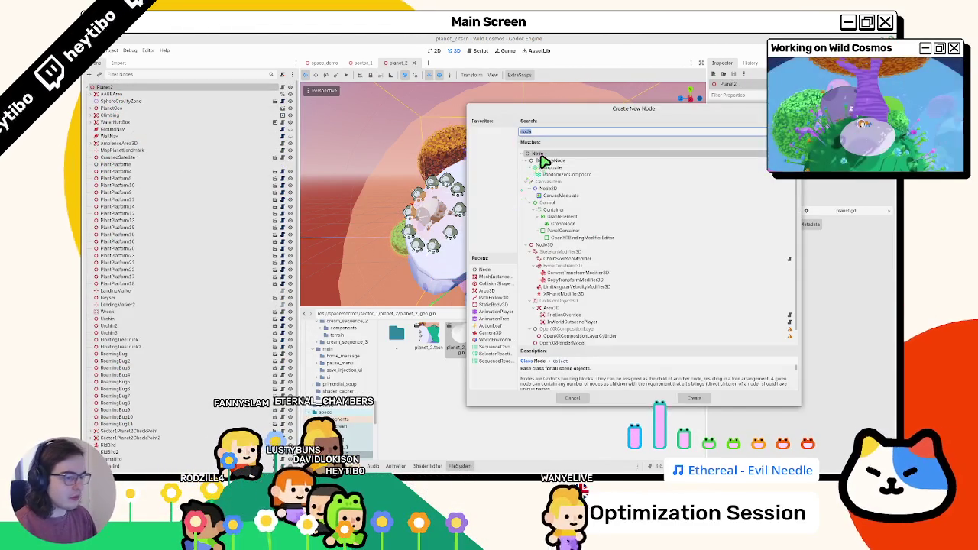
double_click(539, 154)
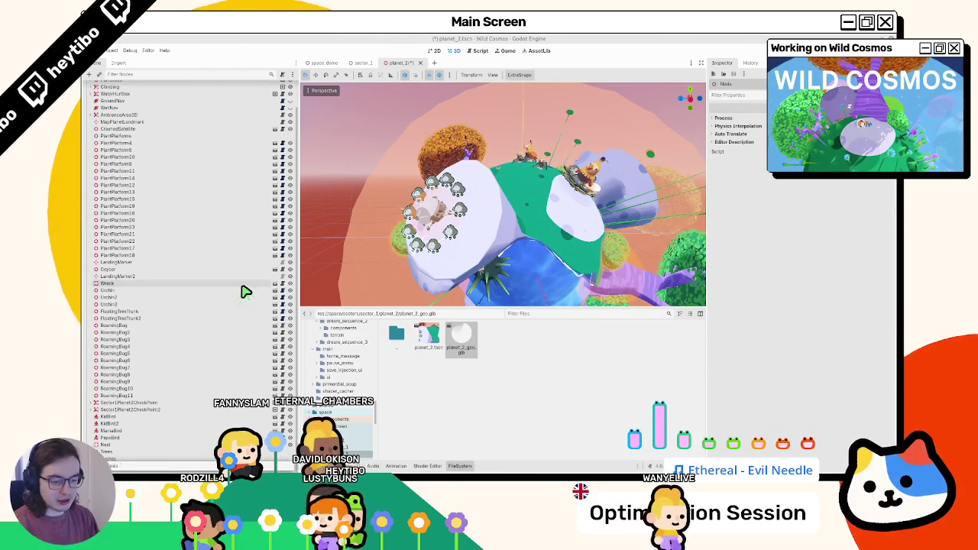
type("RoamingNPCS")
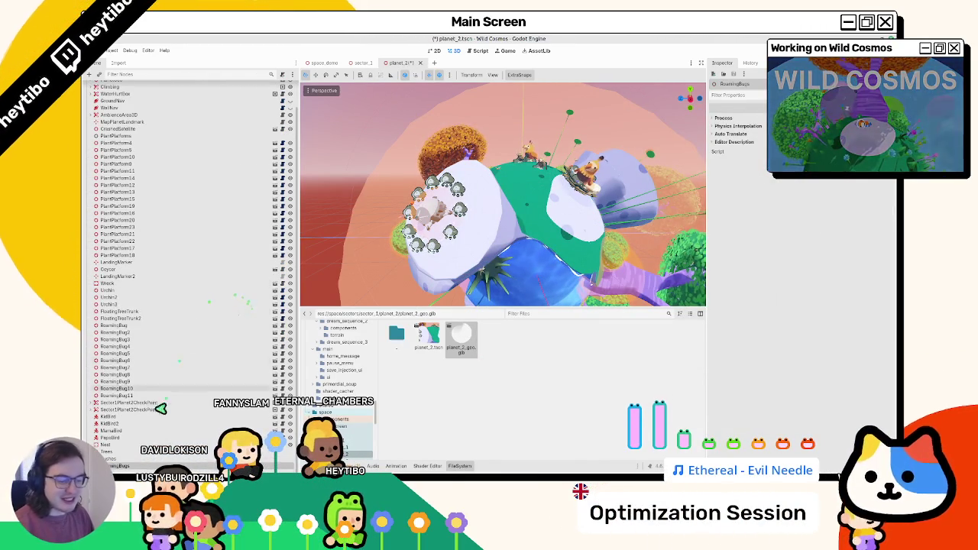
Step: Move all eleven RoamingBug nodes into the new RoamingBugs group node
left_click(119, 395)
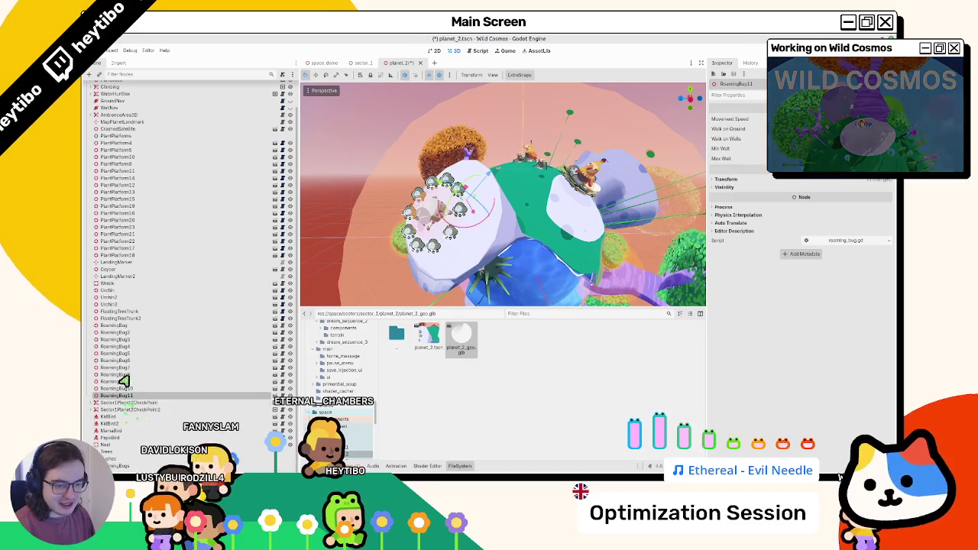
left_click(121, 326, "shift")
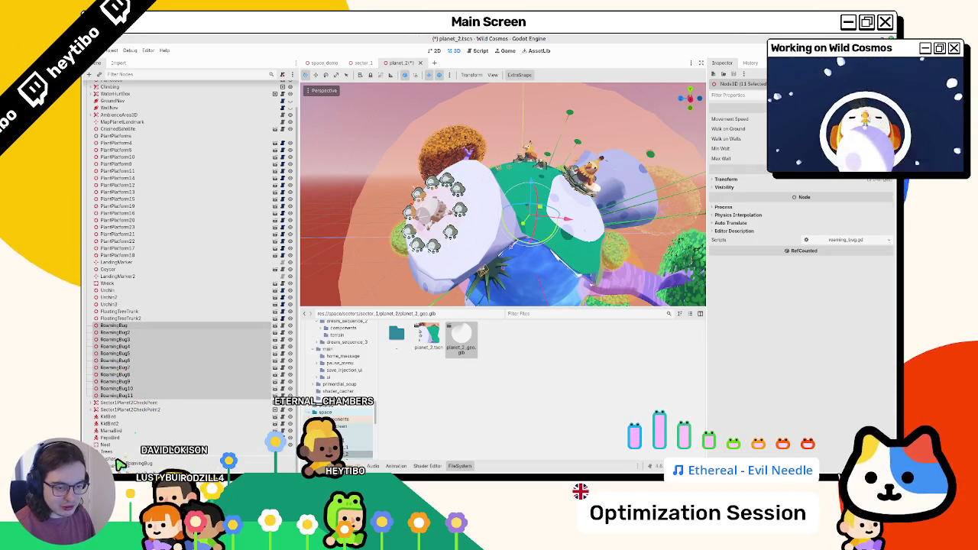
left_click_drag(118, 468, 115, 466)
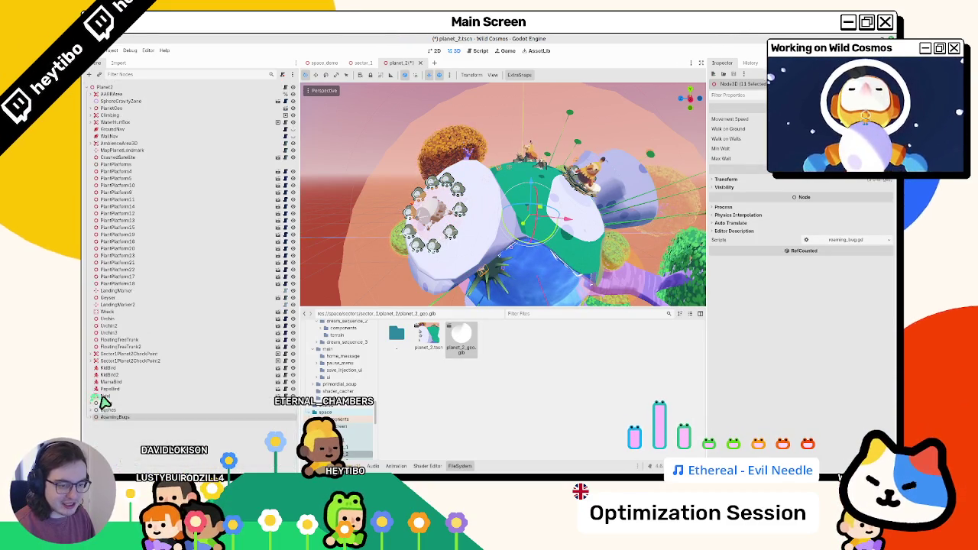
left_click(292, 417)
mouse_move(428, 191)
left_mouse_down()
mouse_move(465, 190)
mouse_move(591, 246)
mouse_move(457, 262)
left_mouse_up()
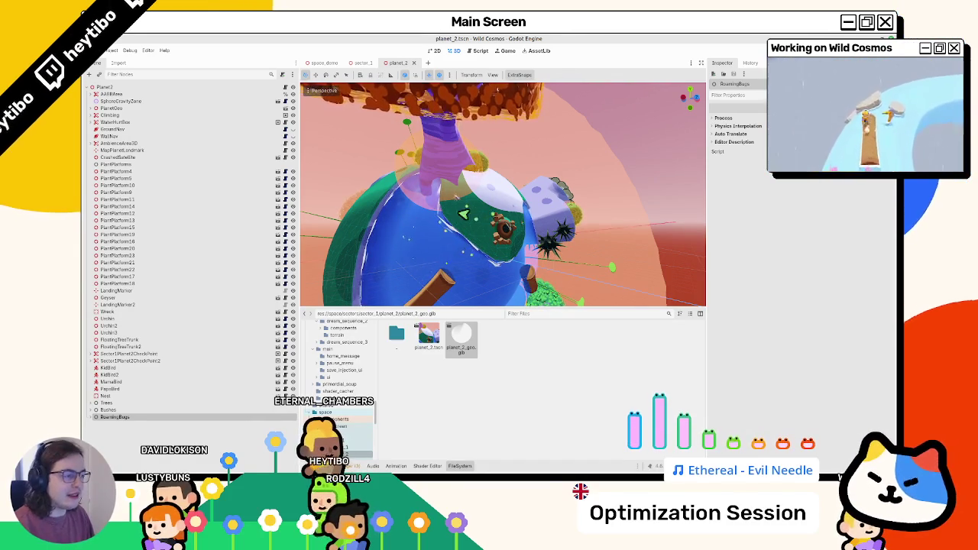
scroll(475, 220, "up", 5)
mouse_move(562, 240)
left_mouse_down()
mouse_move(594, 256)
mouse_move(497, 196)
mouse_move(481, 273)
mouse_move(395, 265)
mouse_move(491, 218)
mouse_move(459, 245)
left_mouse_up()
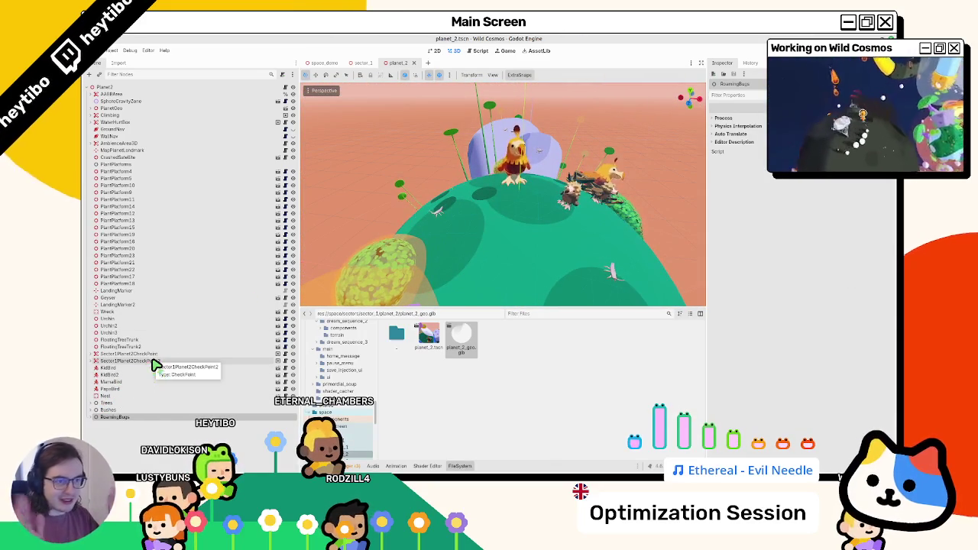
left_click(119, 284)
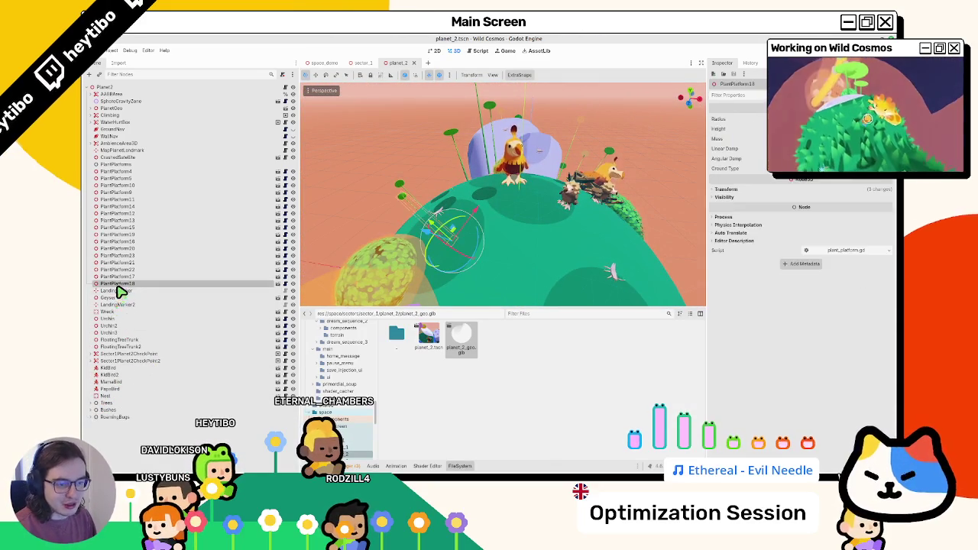
left_click(114, 375)
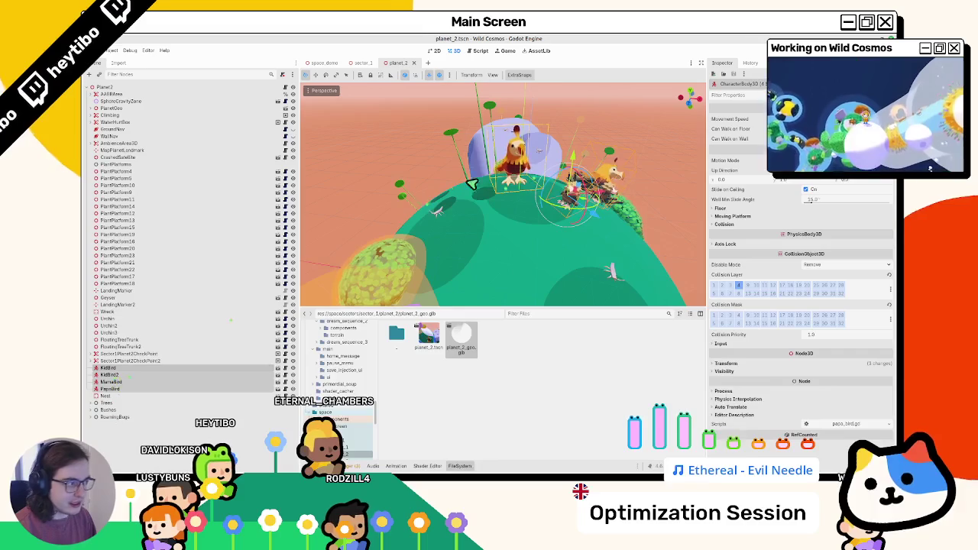
scroll(540, 184, "up", 3)
scroll(493, 201, "up", 2)
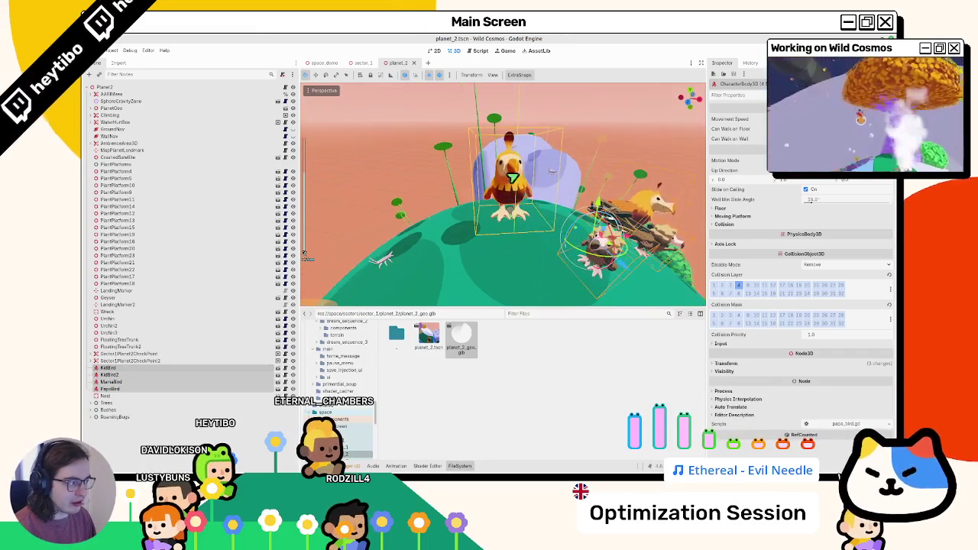
left_click(348, 152)
key("f")
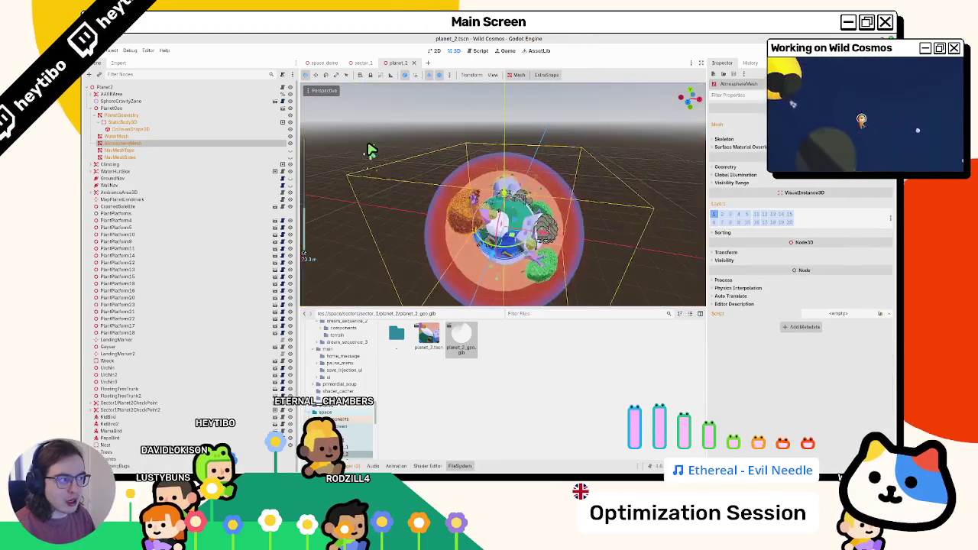
left_click(371, 153)
left_click(91, 109)
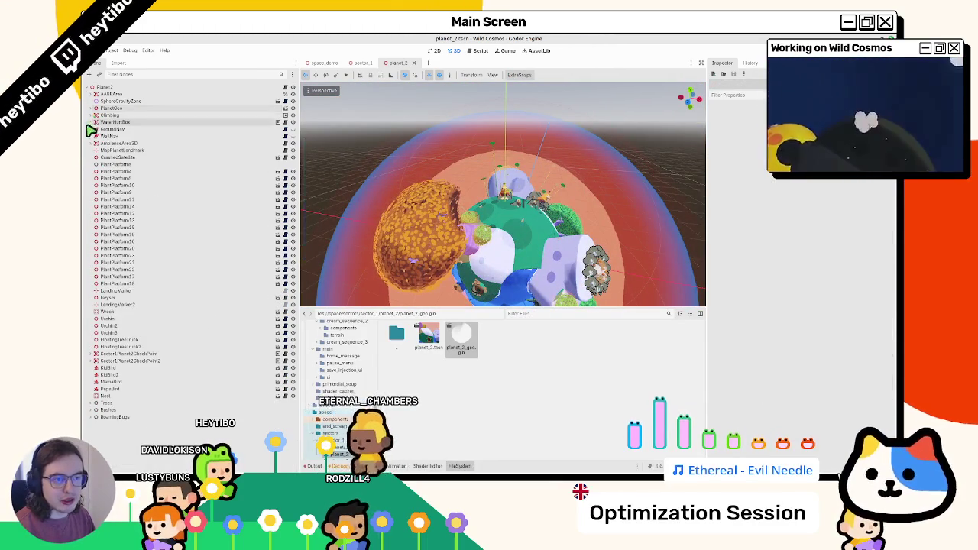
left_click(120, 131)
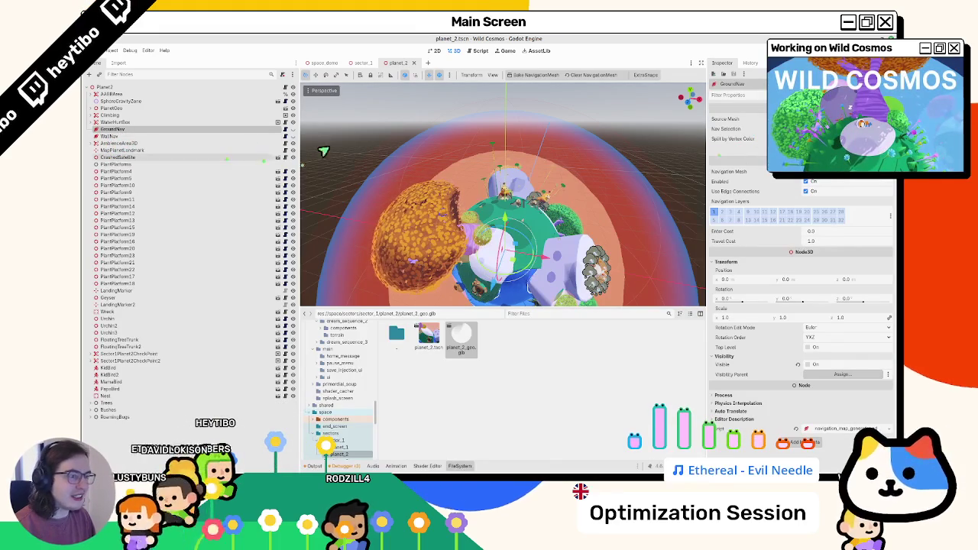
Step: Save the scene, then orbit to inspect the WallNav and GroundNav navigation meshes before returning to Blender
left_click(272, 136)
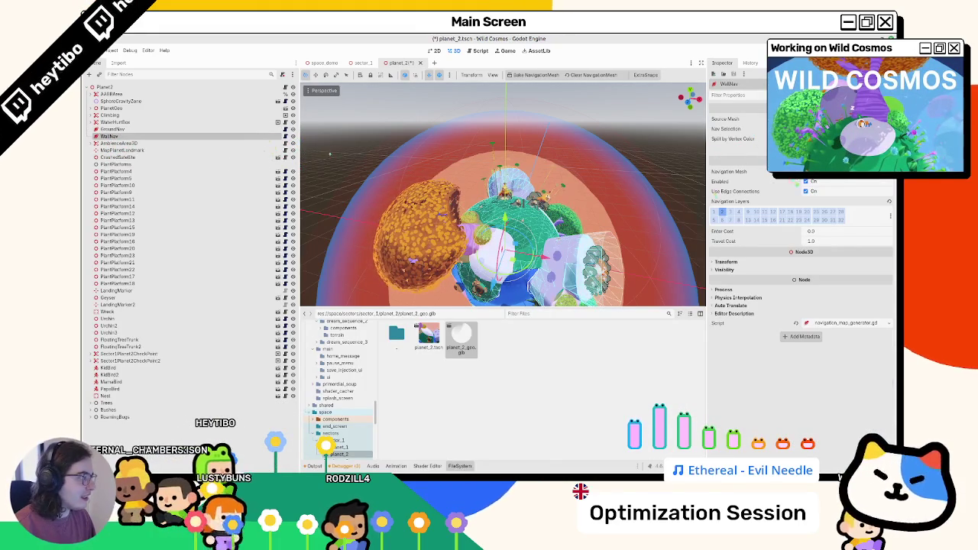
scroll(564, 192, "up", 5)
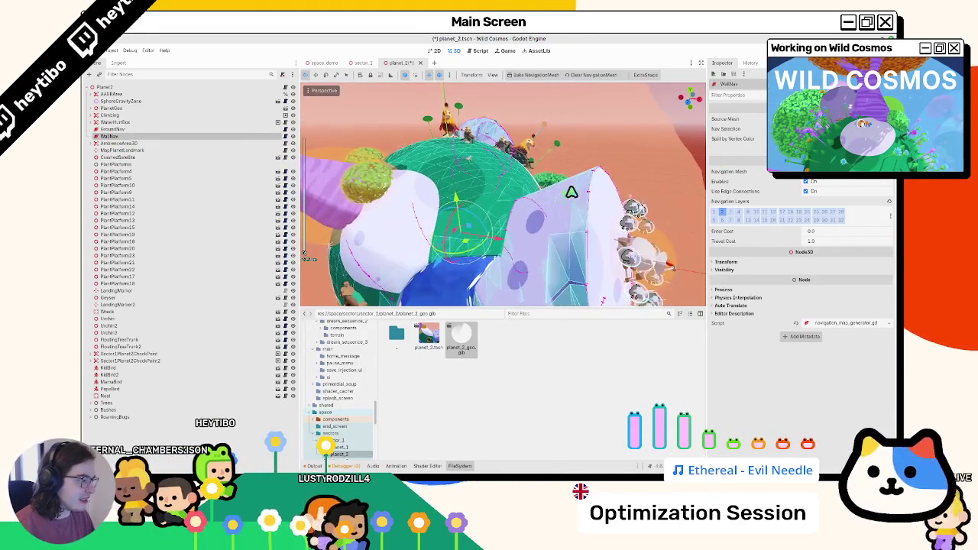
key("ctrl+s")
mouse_move(589, 198)
left_mouse_down()
mouse_move(607, 203)
mouse_move(589, 179)
mouse_move(525, 158)
mouse_move(509, 225)
mouse_move(504, 205)
mouse_move(516, 227)
mouse_move(498, 234)
mouse_move(505, 271)
mouse_move(439, 264)
mouse_move(508, 264)
left_mouse_up()
left_click(153, 129)
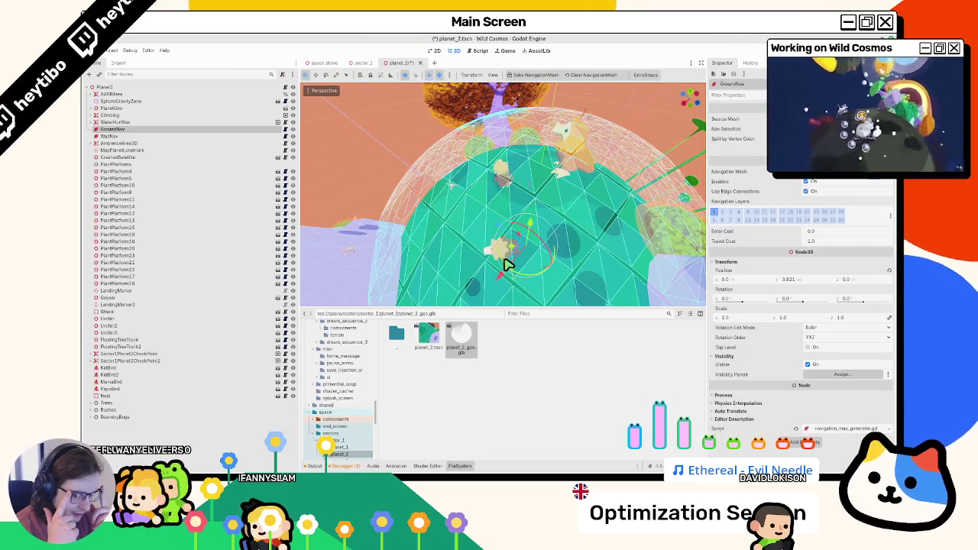
key("ctrl+z")
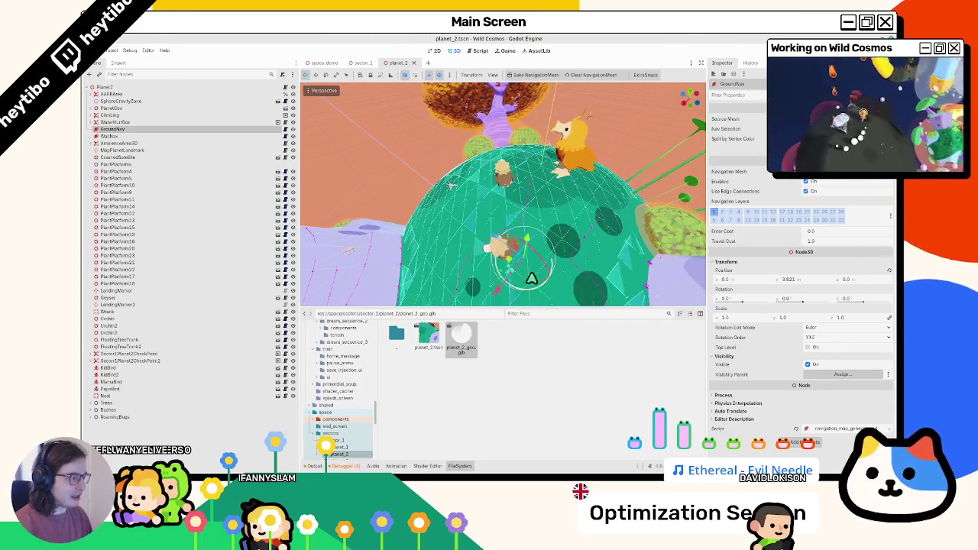
key("alt+Tab")
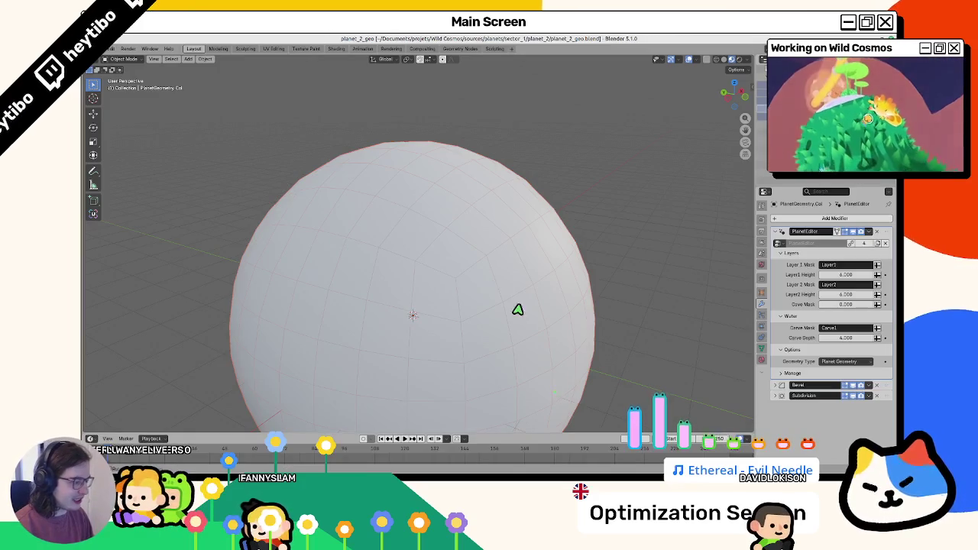
Step: Select the NavMeshSides shell and set its viewport Display As to Solid
left_click(464, 299)
scroll(464, 298, "up", 3)
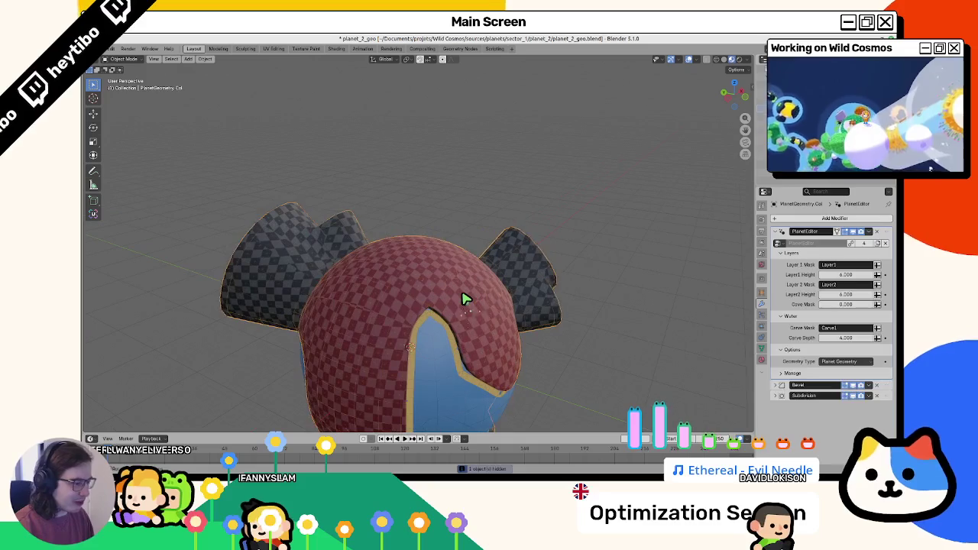
left_click(409, 346)
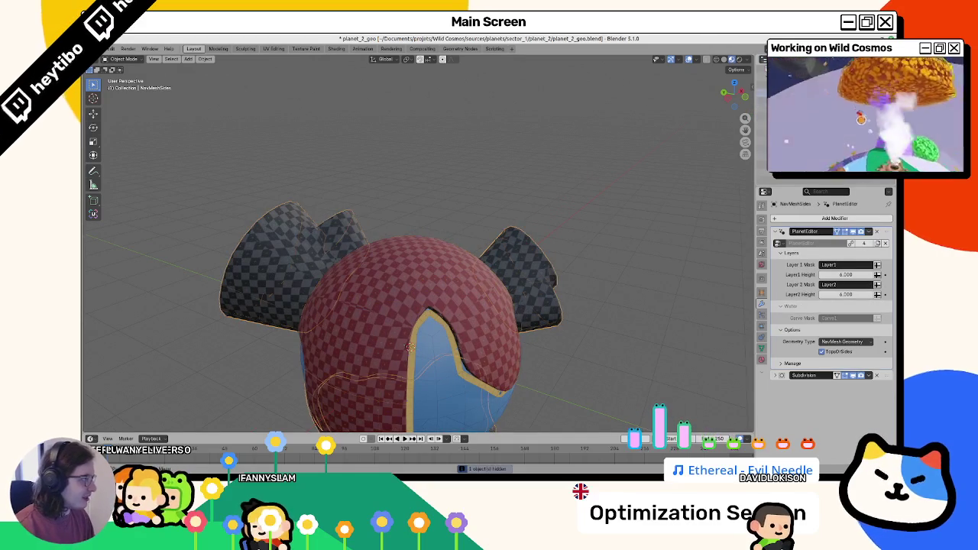
left_click(762, 350)
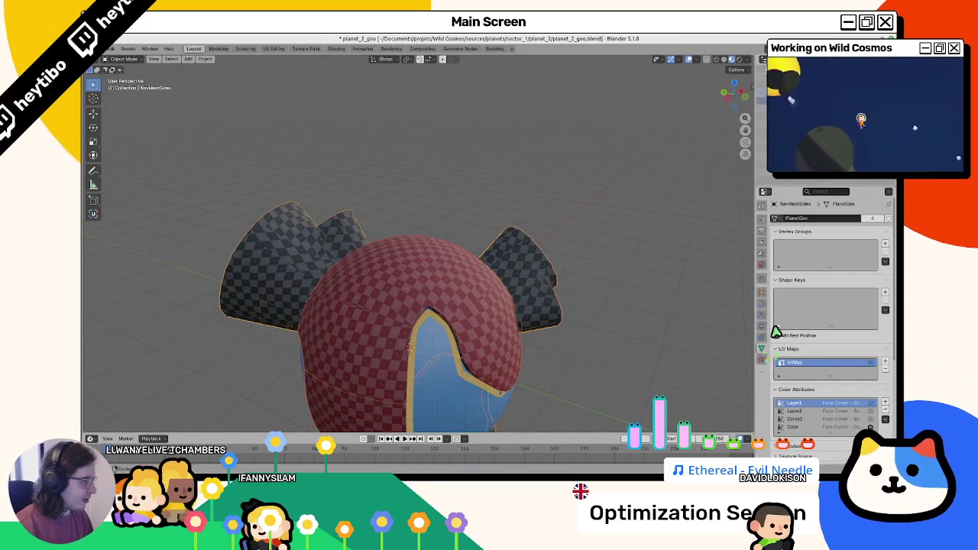
left_click(761, 294)
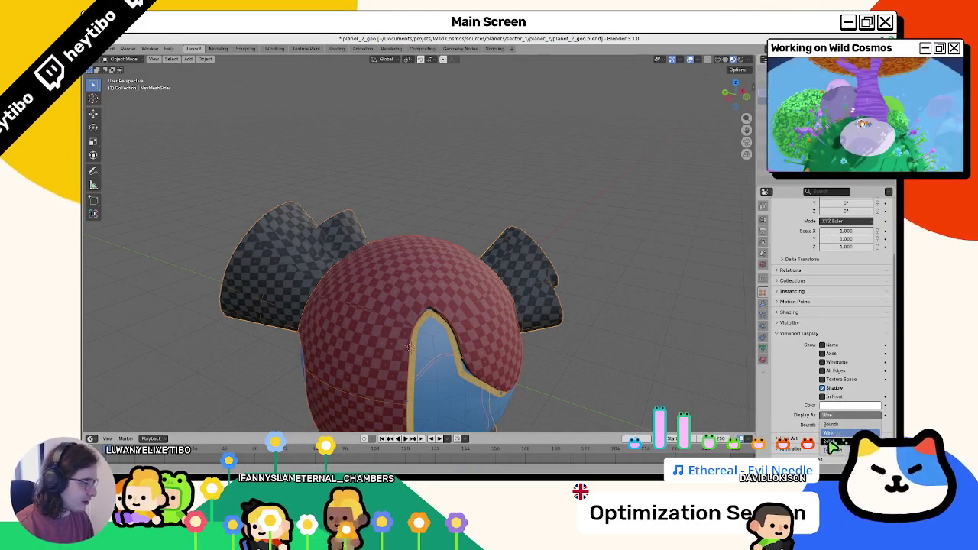
left_click(833, 415)
Step: Move the shell up and right of the planet and apply Shade Smooth
key("g")
left_click(514, 323)
right_click(538, 318)
left_click(536, 322)
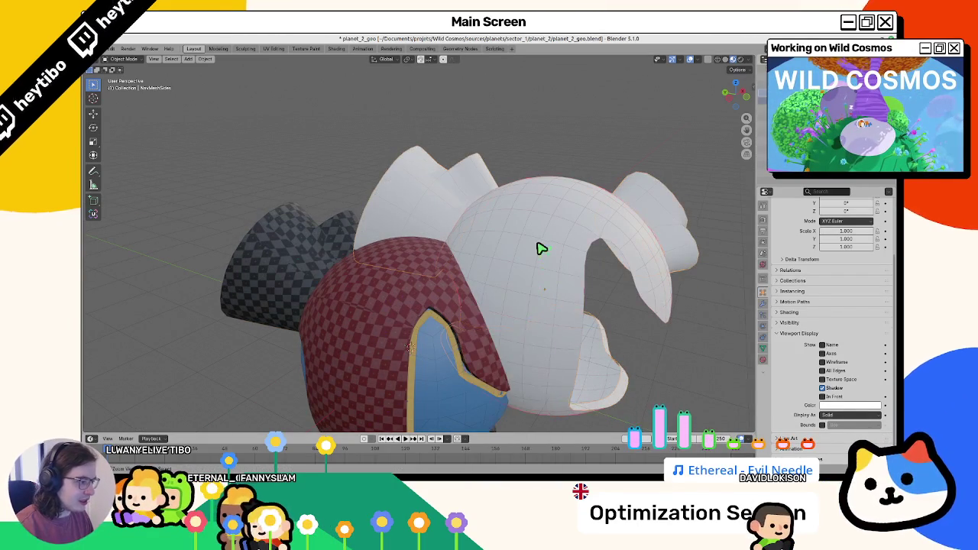
Step: Undo the shell's move, isolate it, then create and delete a test duplicate
key("ctrl+z")
key("KP_Divide")
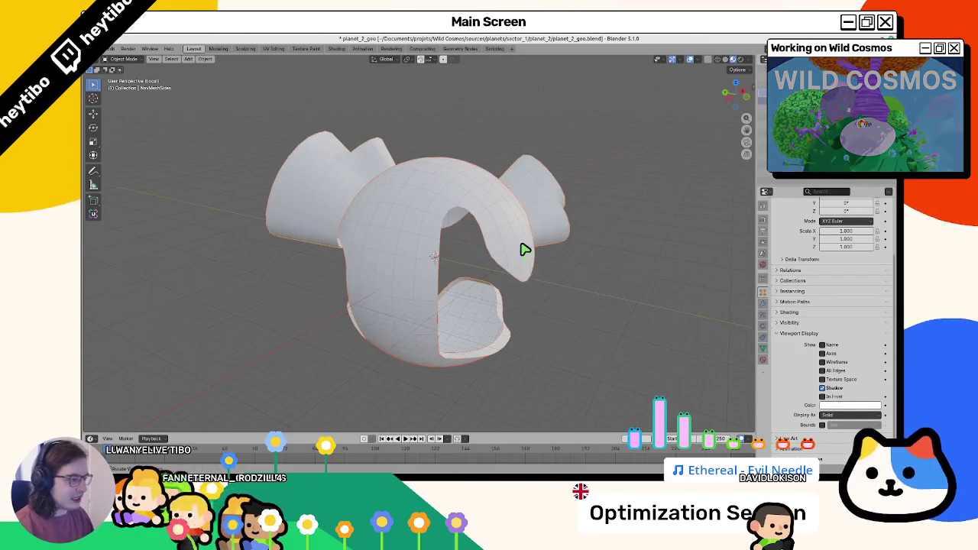
key("shift+d")
left_click(671, 315)
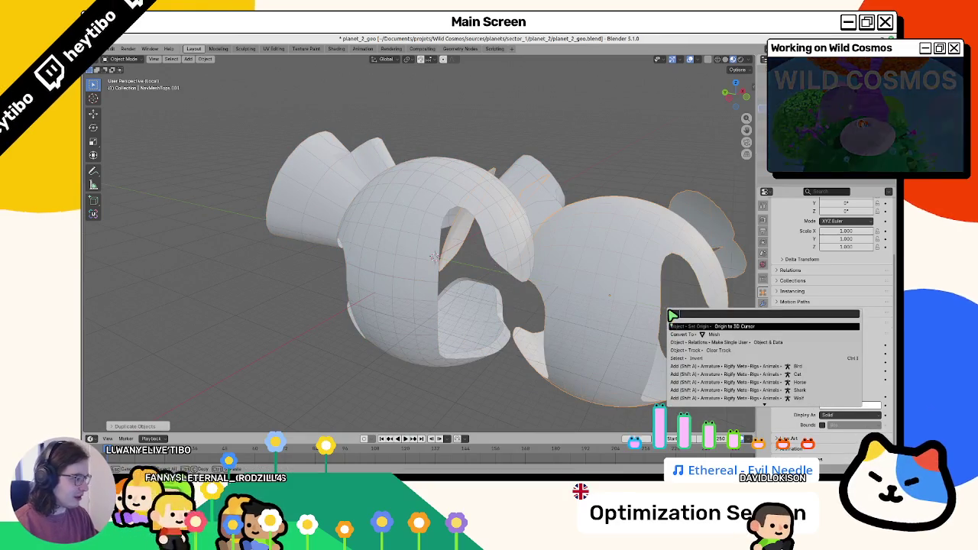
key("Tab")
mouse_move(671, 316)
left_mouse_down()
mouse_move(633, 356)
mouse_move(596, 343)
mouse_move(581, 352)
mouse_move(603, 303)
left_mouse_up()
key("Tab")
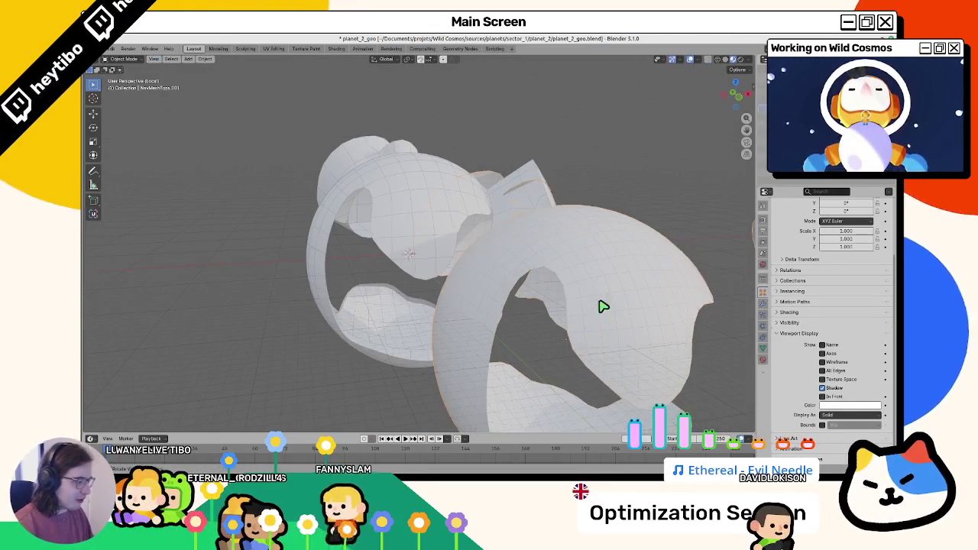
key("Delete")
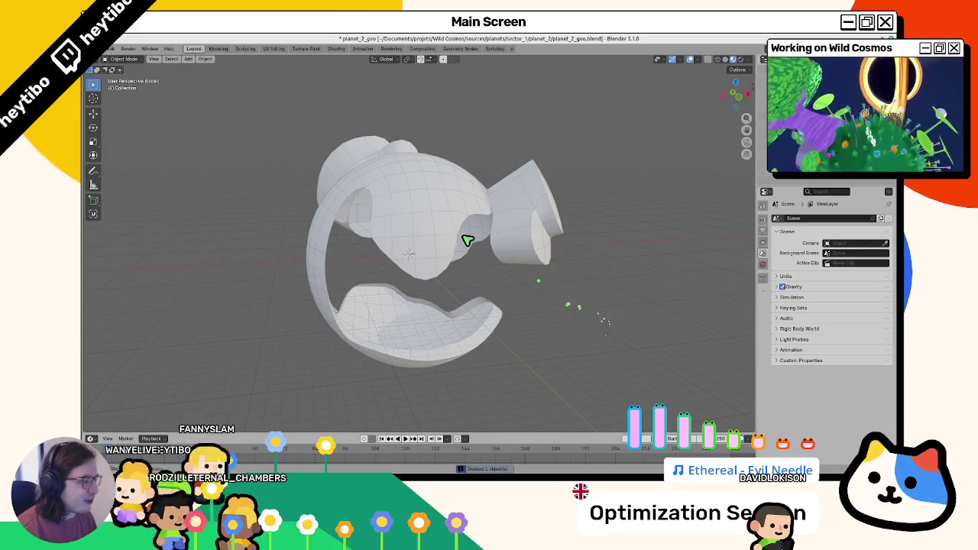
Step: Unhide all hidden objects and exit local view to show the whole planet
left_click(441, 221)
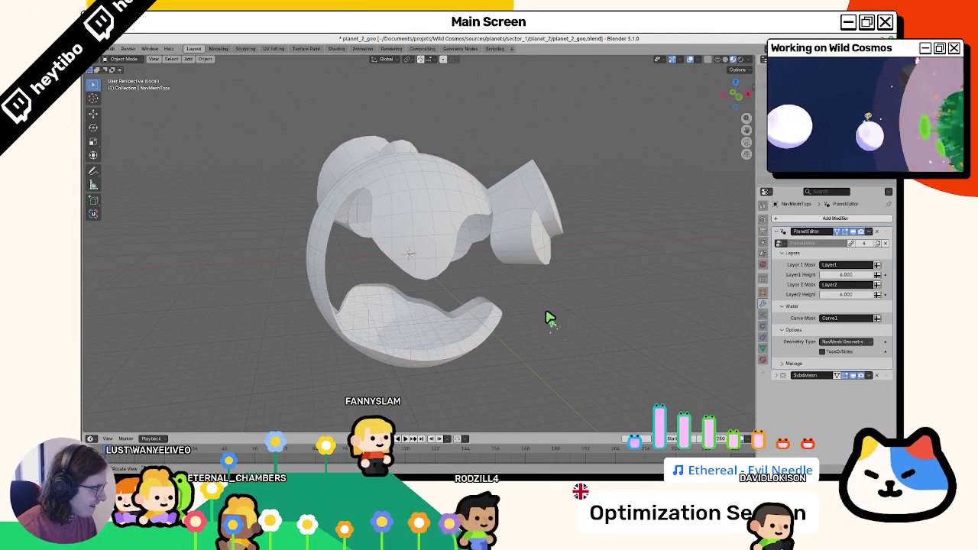
key("alt+h")
key("KP_Divide")
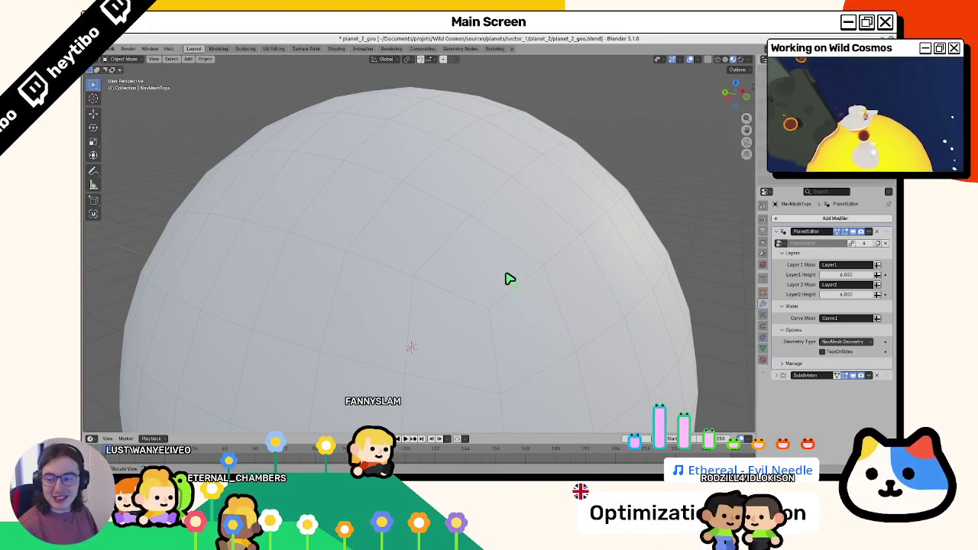
key("KP_Divide")
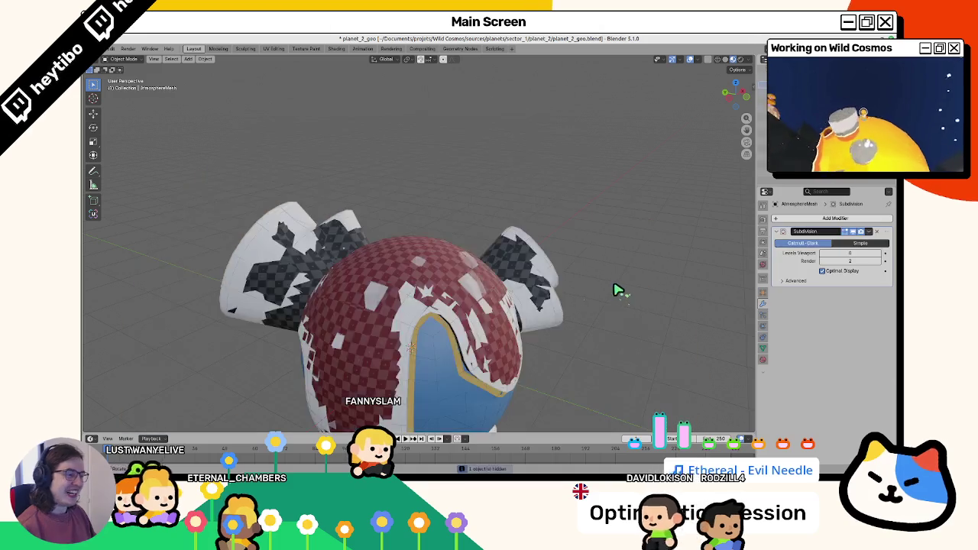
Step: Isolate the atmosphere sphere, save planet_2_geo.blend, and hide the sphere
left_click(609, 288)
key("KP_Divide")
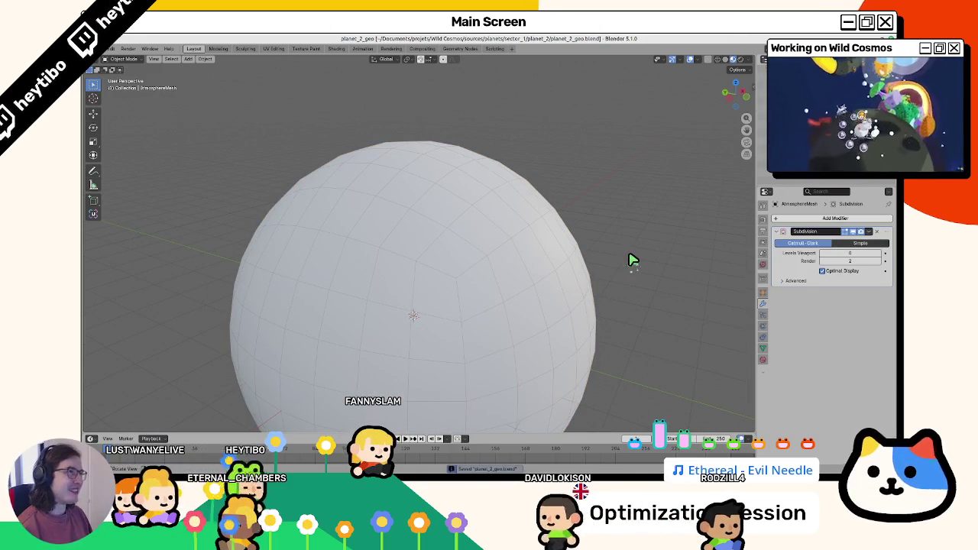
key("ctrl+s")
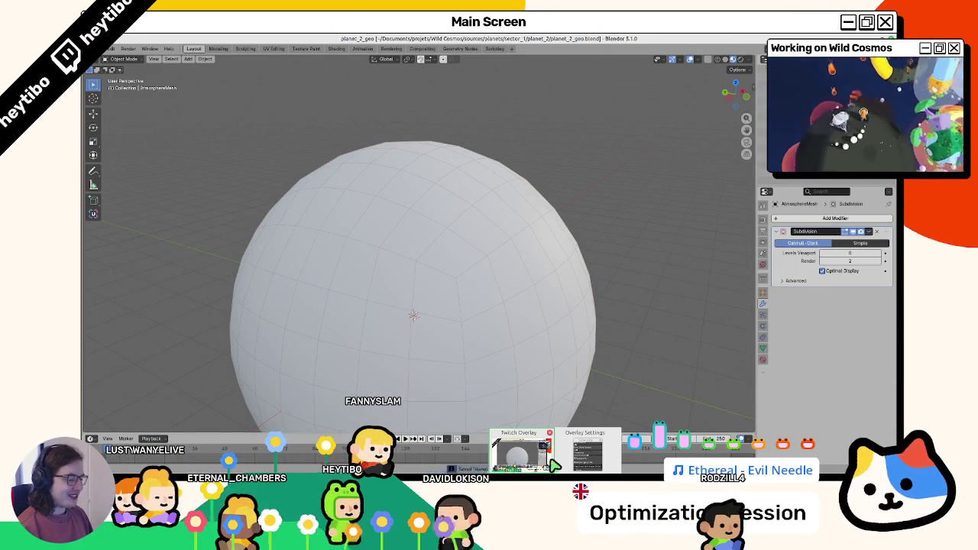
key("h")
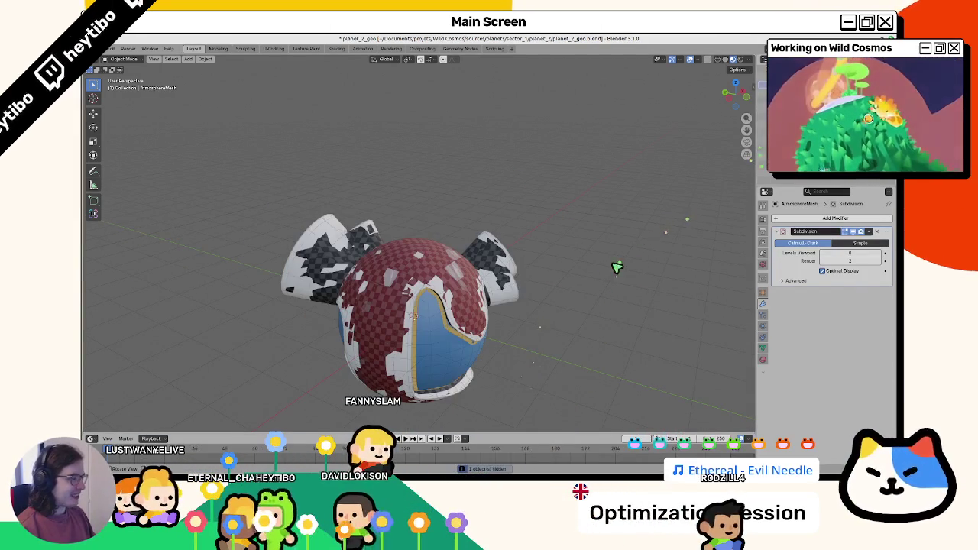
Step: Select NavMeshSides, check its UV maps, and enter Edit Mode in the UV Editing workspace
left_click(382, 337)
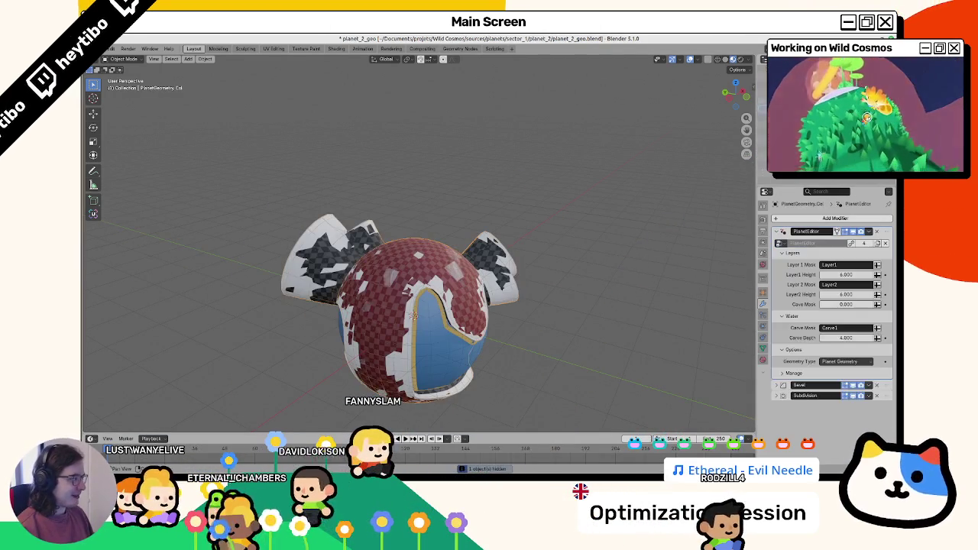
left_click(763, 348)
scroll(803, 370, "down", 3)
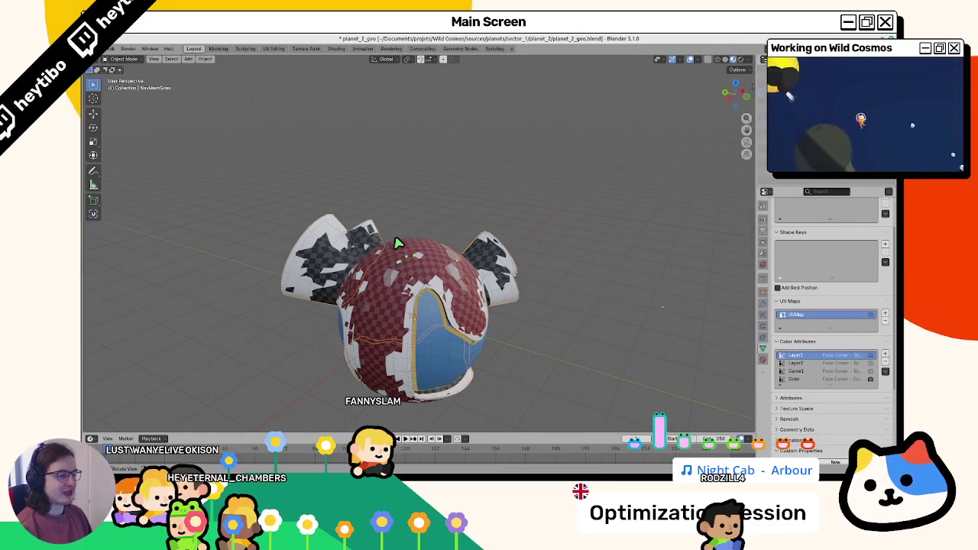
key("Tab")
left_click(273, 48)
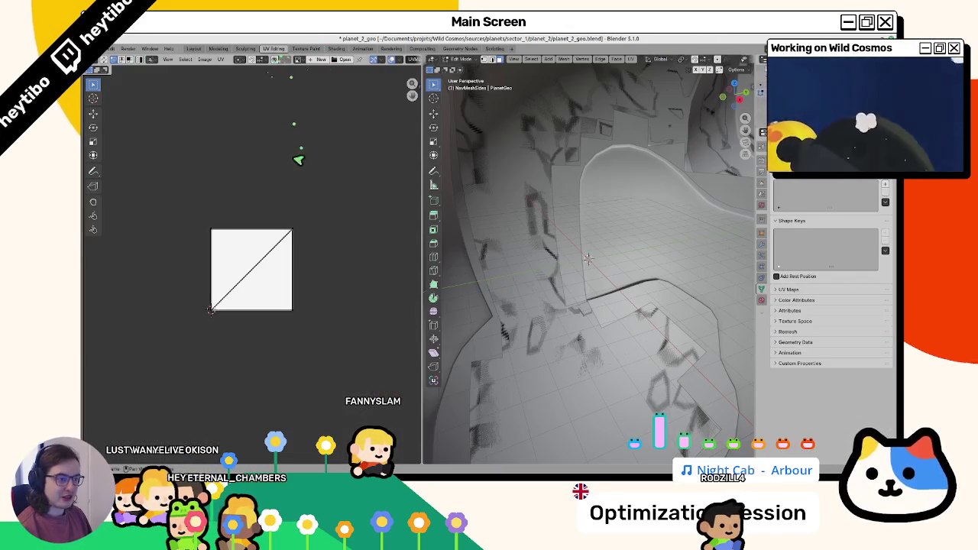
Step: Isolate the NavMeshSides shell and unwrap all its faces into UV islands
key("a")
scroll(572, 229, "down", 5)
scroll(283, 277, "down", 5)
scroll(284, 277, "up", 5)
key("Tab")
left_click(612, 251)
key("KP_Divide")
key("Tab")
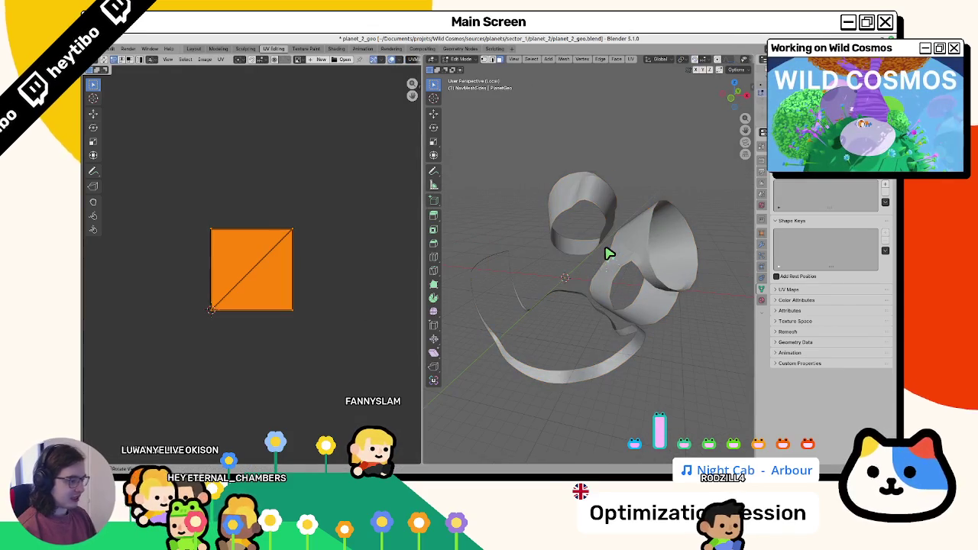
key("u")
left_click(604, 254)
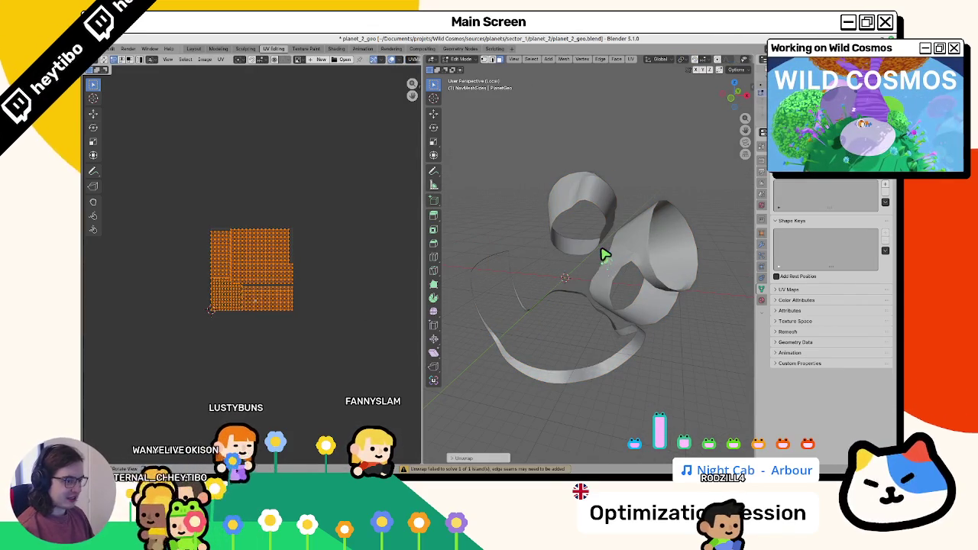
key("Tab")
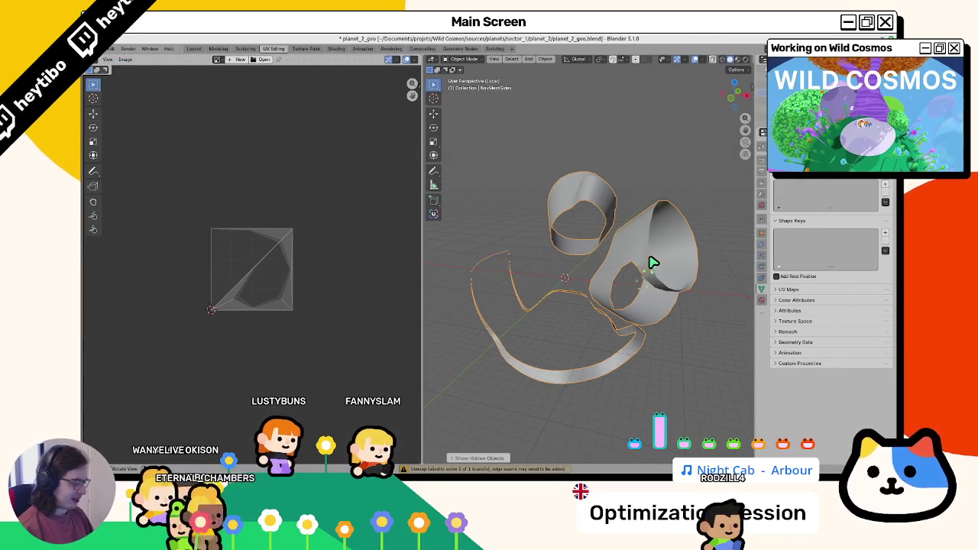
key("KP_Divide")
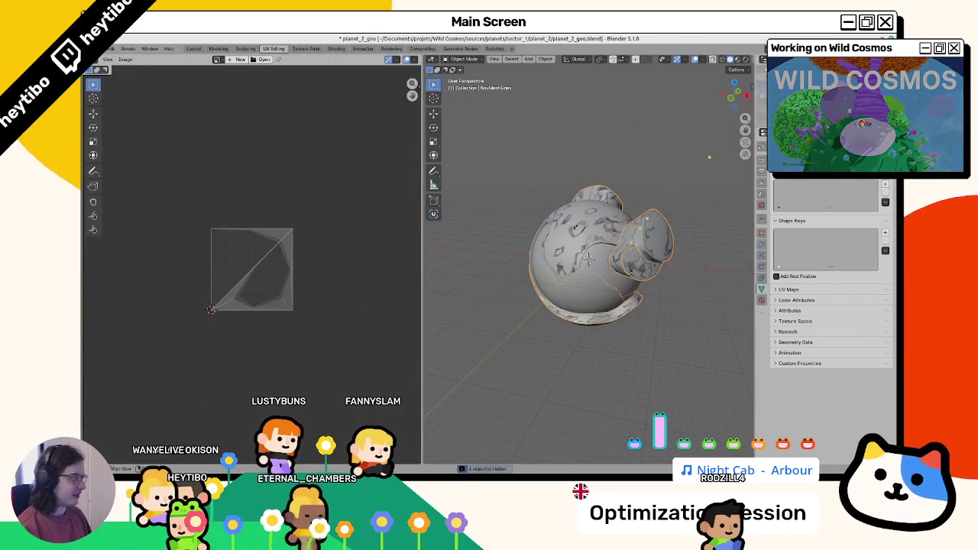
Step: Expand the UV maps list and compare the UVs of NavMeshSides and NavMeshTops
left_click(790, 290)
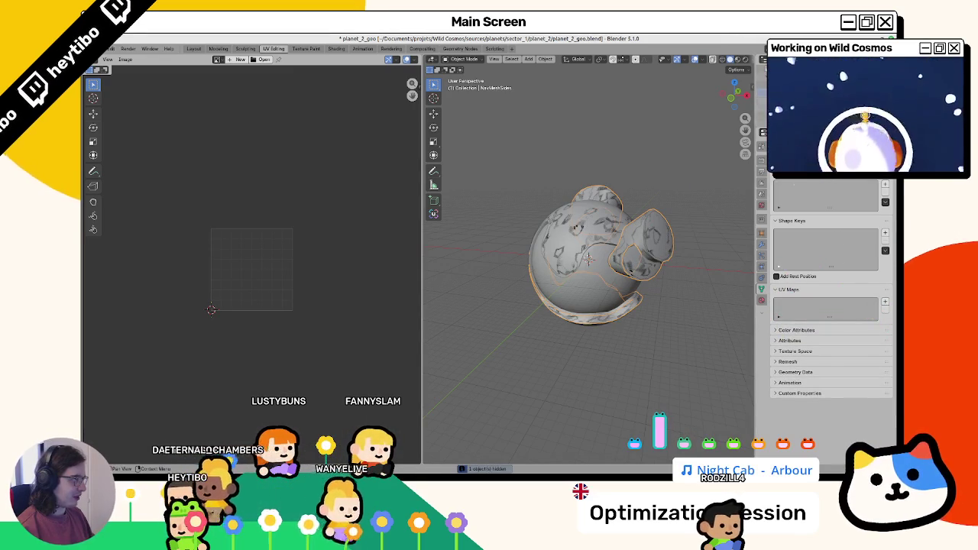
left_click(655, 234)
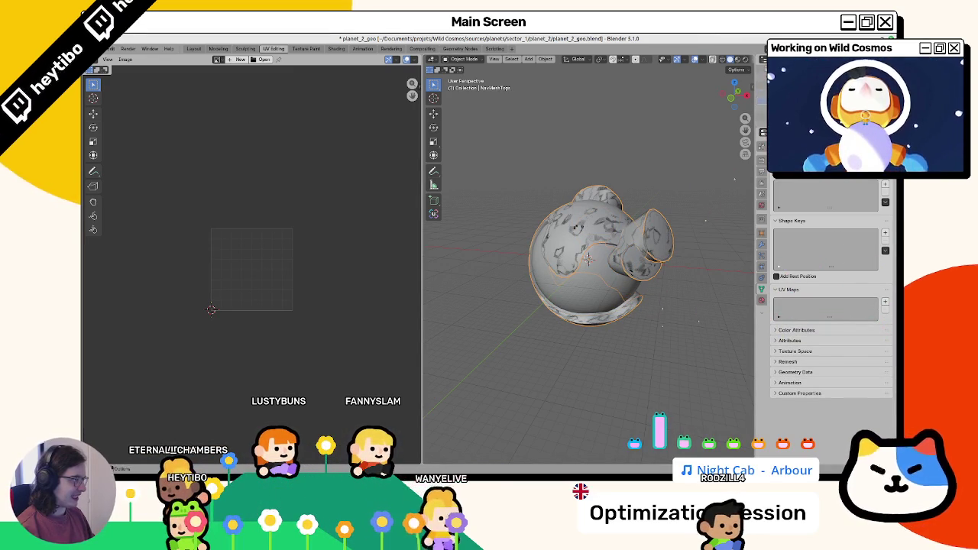
left_click(558, 282)
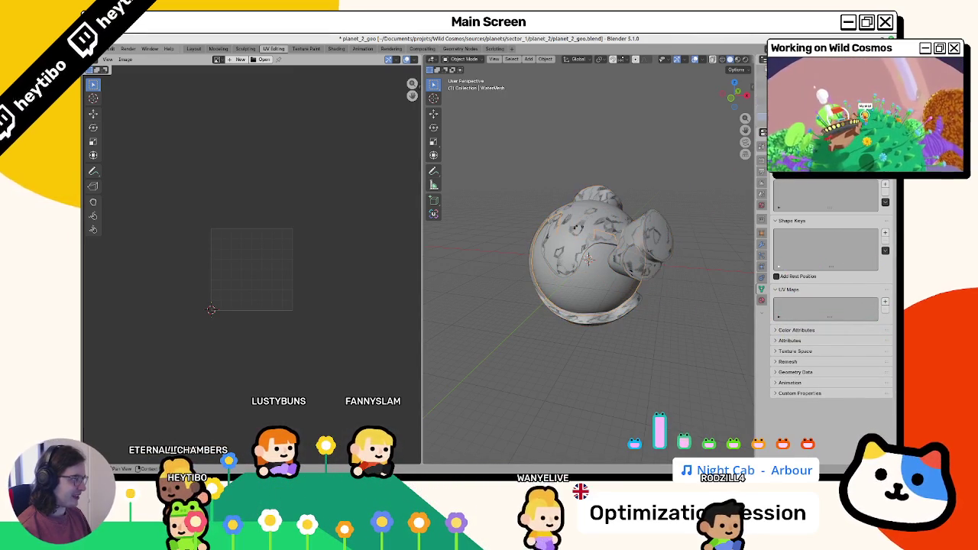
left_click(646, 252)
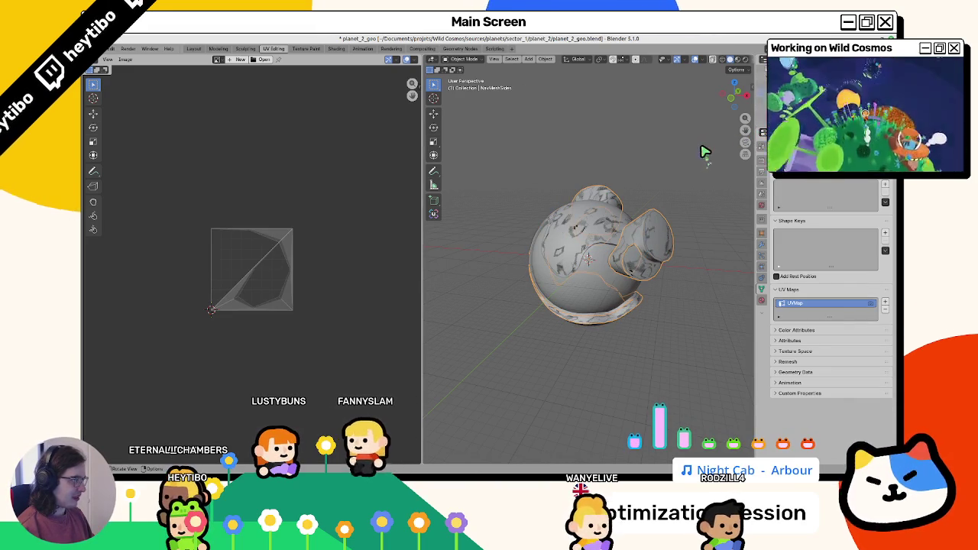
left_click(589, 258)
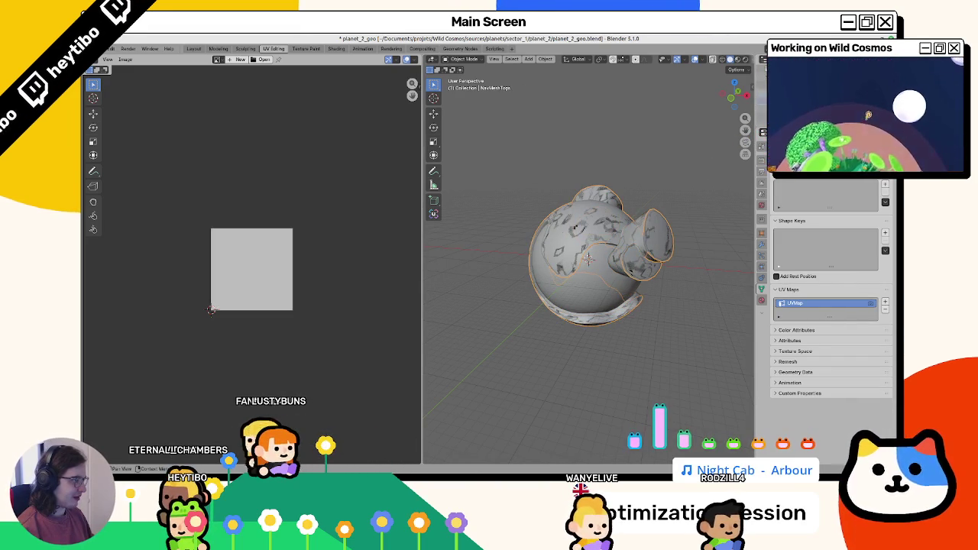
left_click(588, 258)
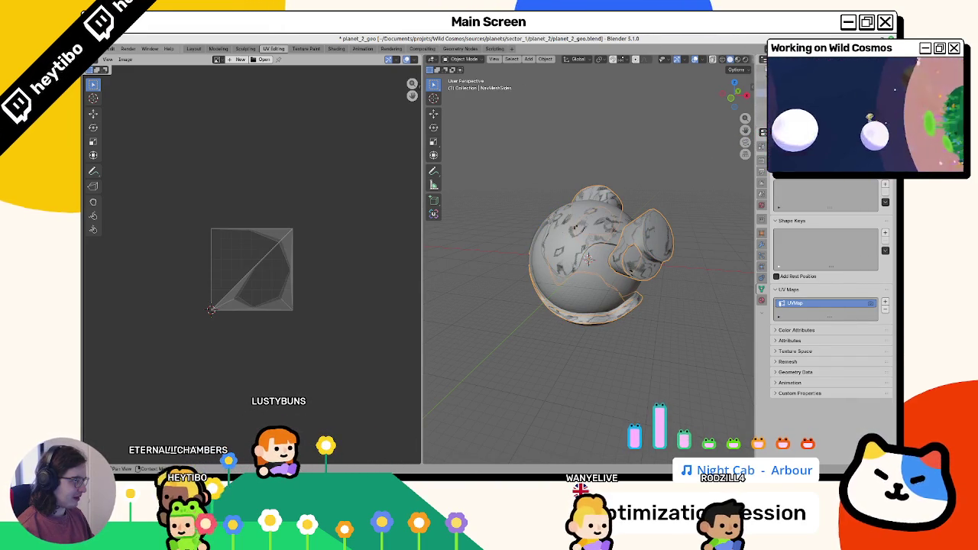
left_click(588, 258)
left_click(588, 259)
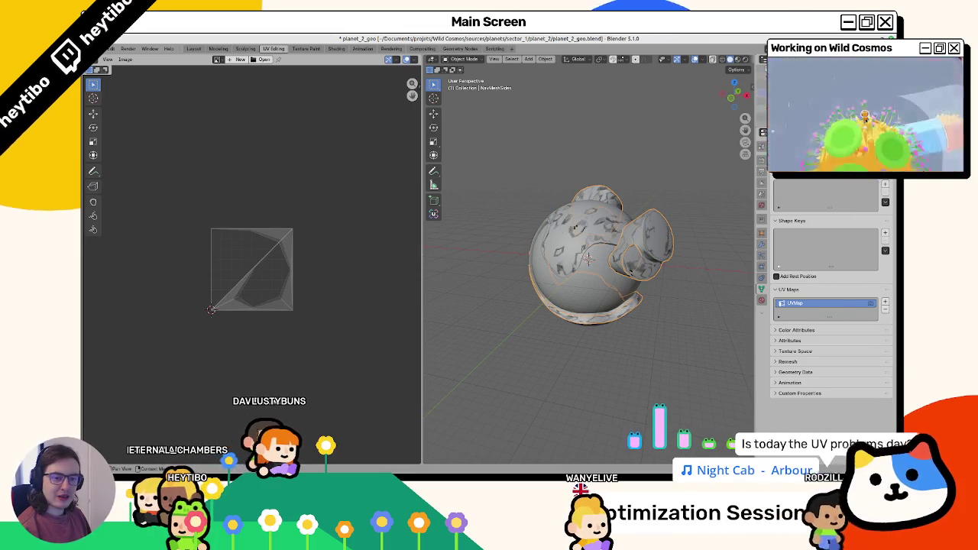
Step: Re-unwrap all NavMeshSides faces with Smart UV Project and return to Object Mode
key("Tab")
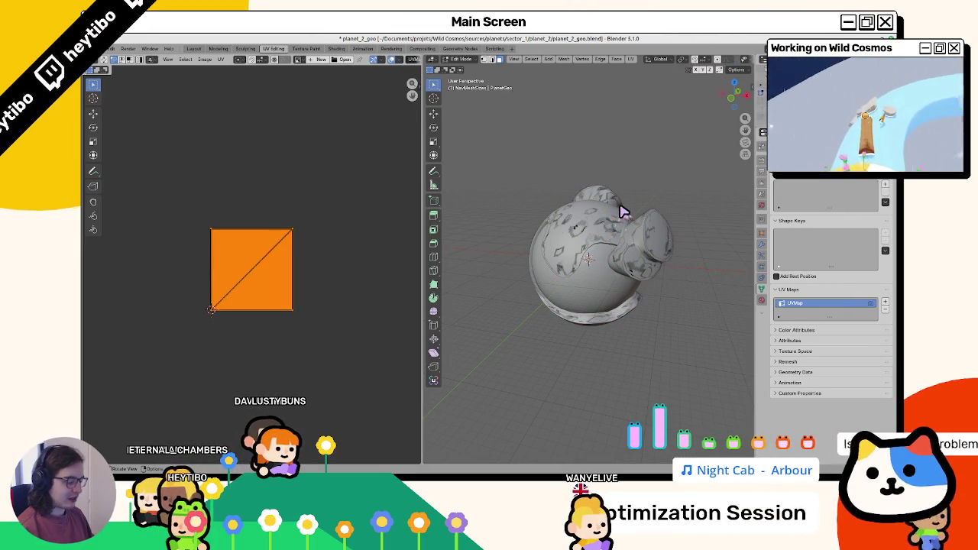
key("a")
key("u")
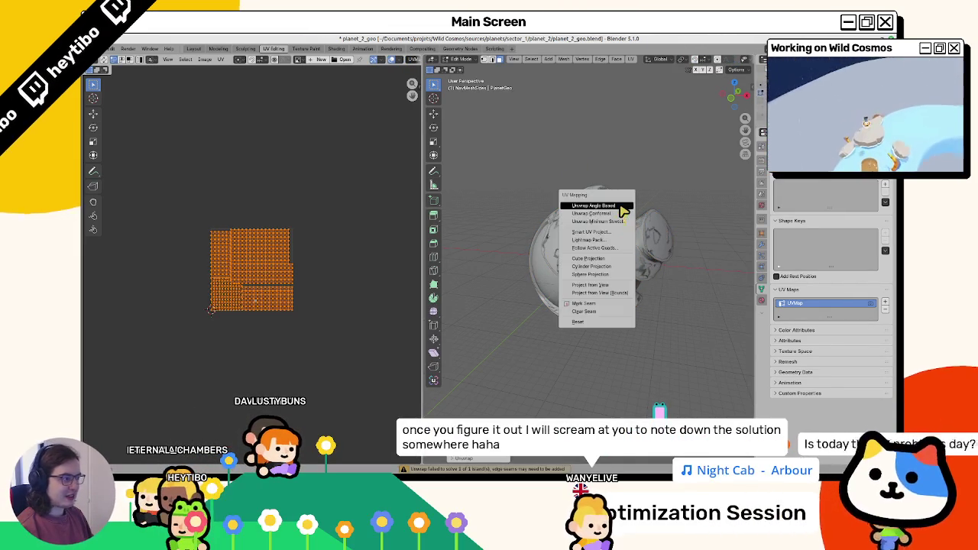
left_click(600, 241)
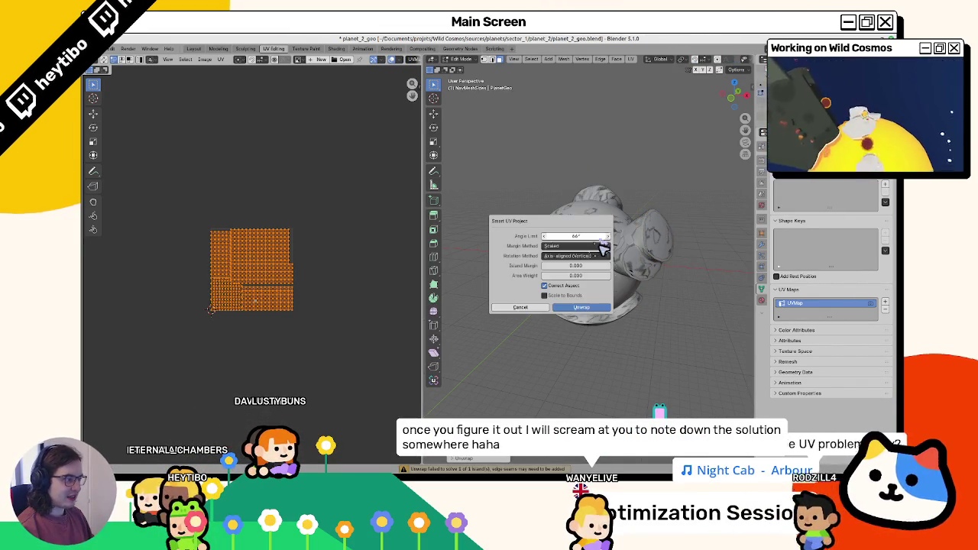
left_click(567, 308)
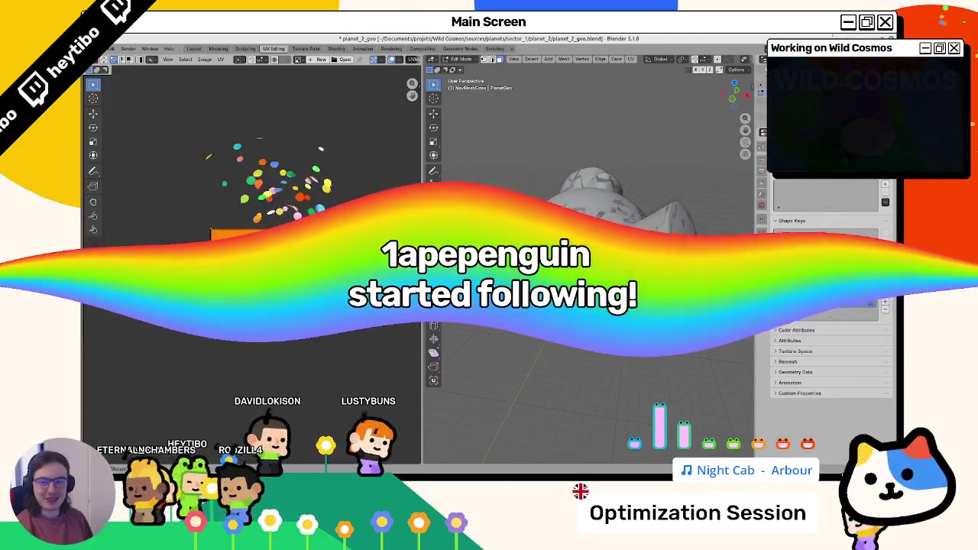
scroll(588, 267, "down", 3)
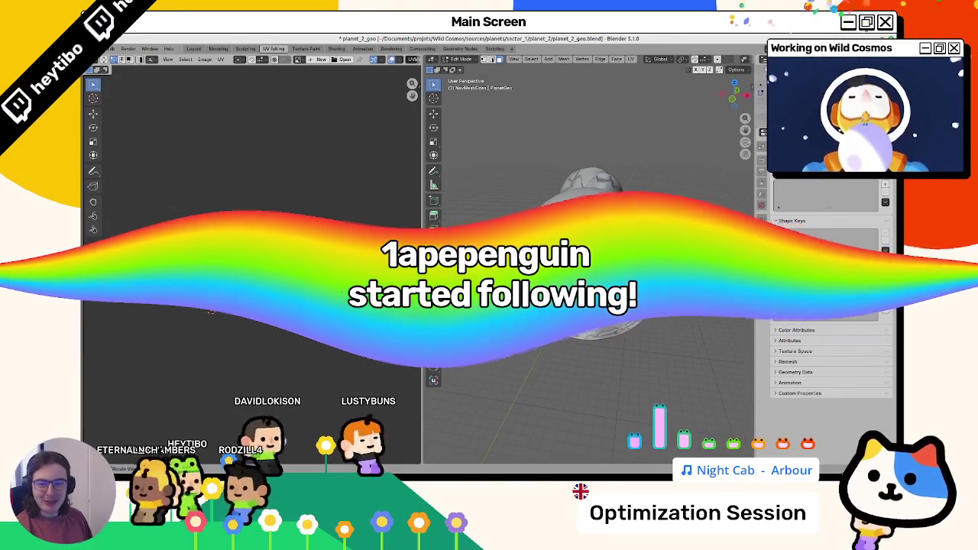
key("Tab")
scroll(609, 273, "up", 4)
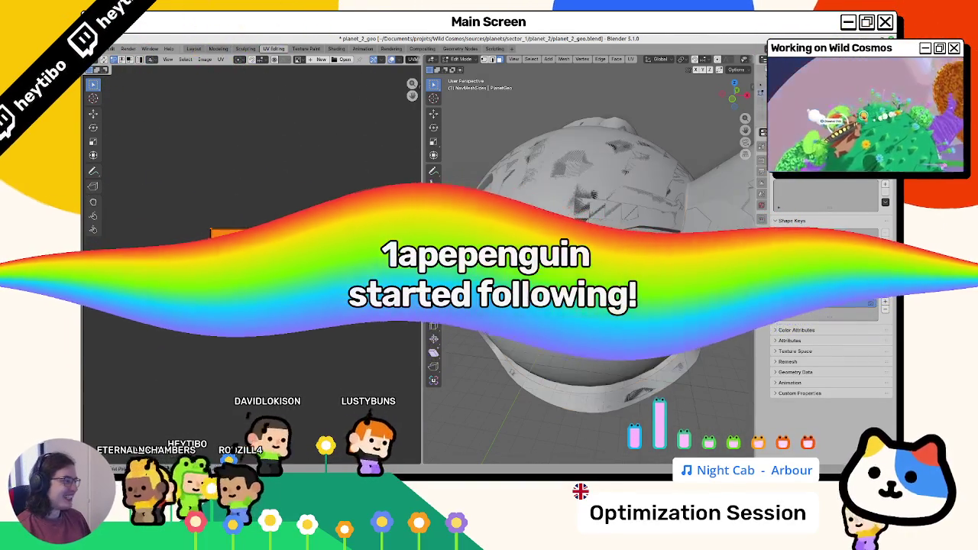
scroll(609, 273, "up", 3)
left_click(645, 285)
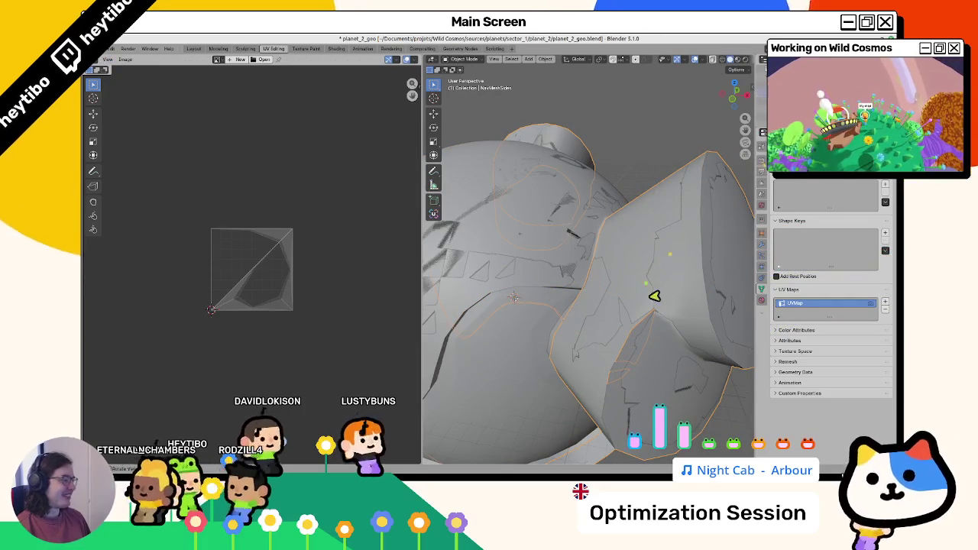
Step: Remove the UV map from NavMeshSides, undo, then redo the removal
left_click(886, 311)
key("ctrl+z")
key("ctrl+shift+z")
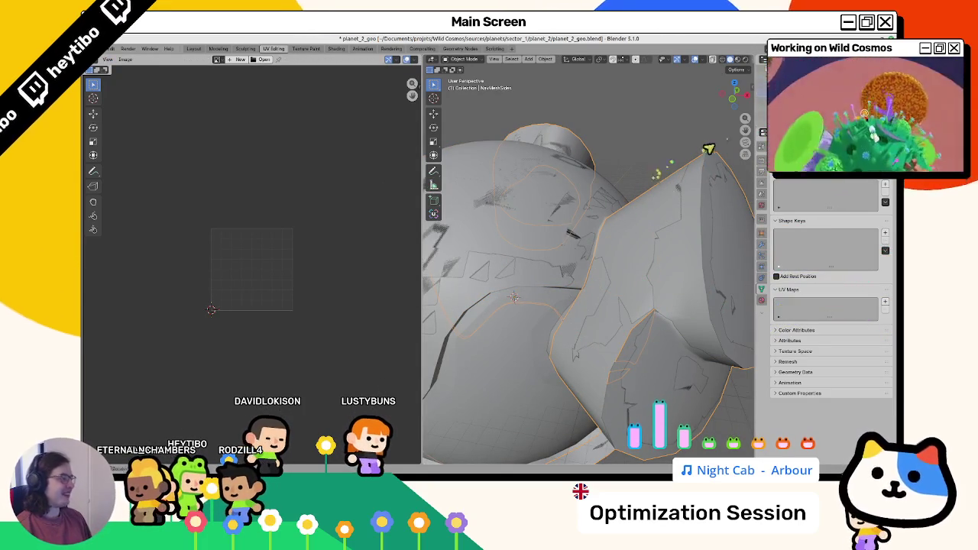
scroll(600, 330, "down", 3)
Step: Check WaterMesh's attribute and color attribute lists for a UV map, then deselect everything
left_click(566, 325)
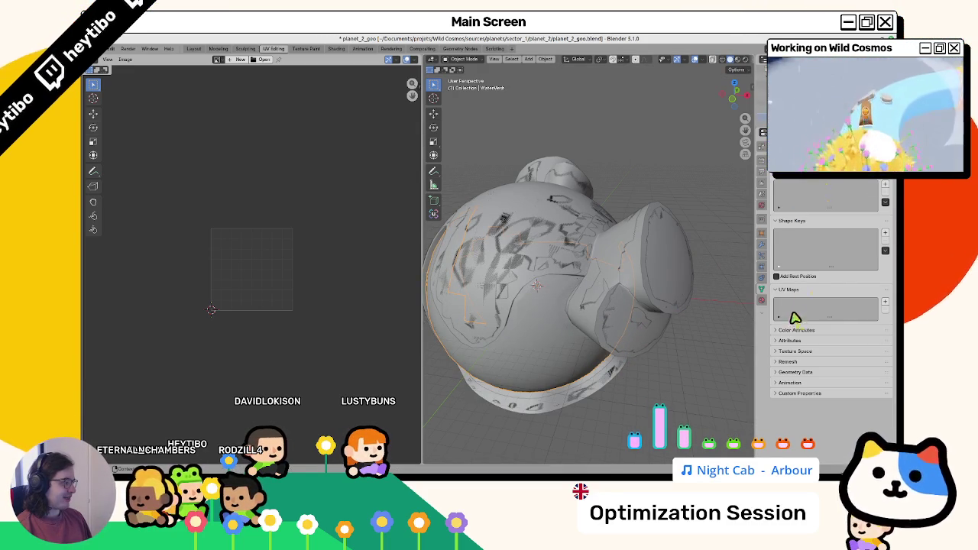
left_click(800, 340)
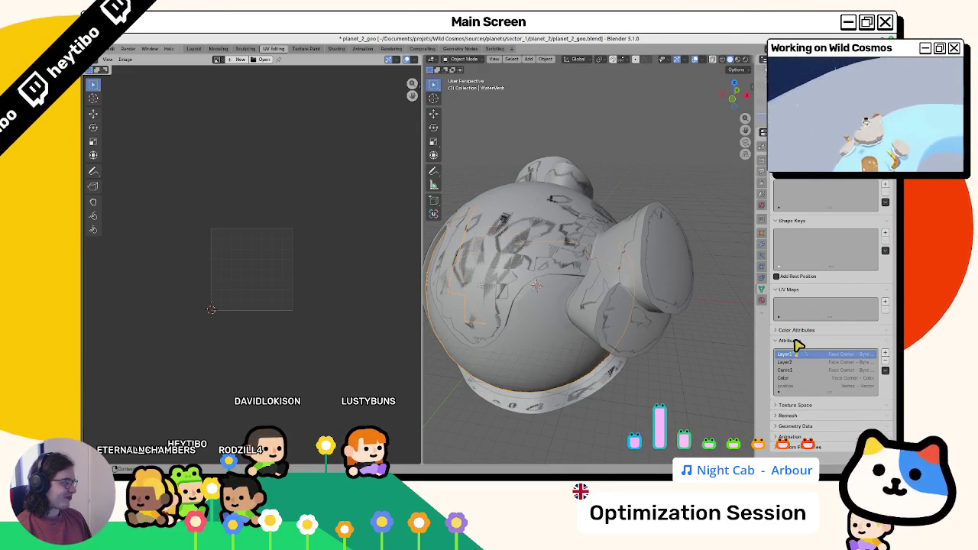
left_click(798, 333, "ctrl")
left_click(796, 331)
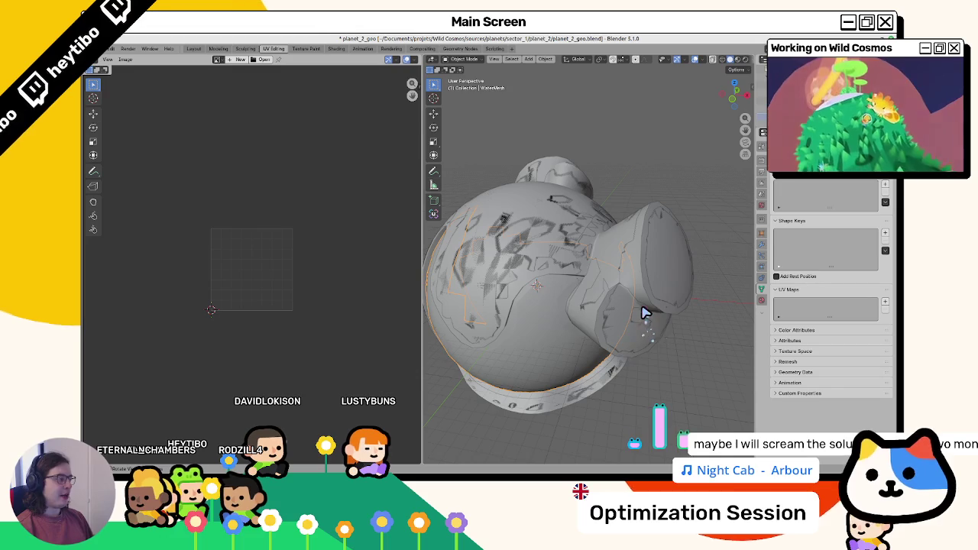
left_click(633, 309)
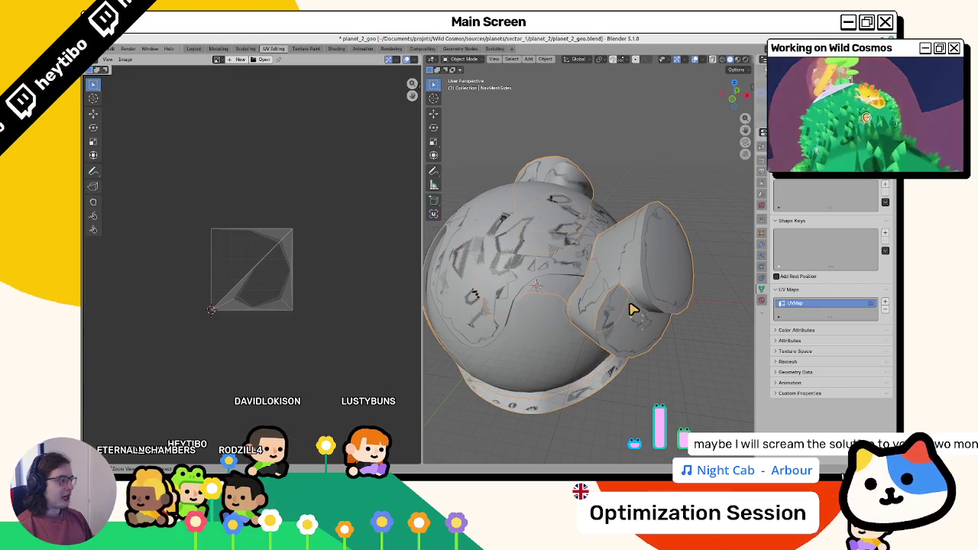
left_click(668, 363)
key("alt+Tab")
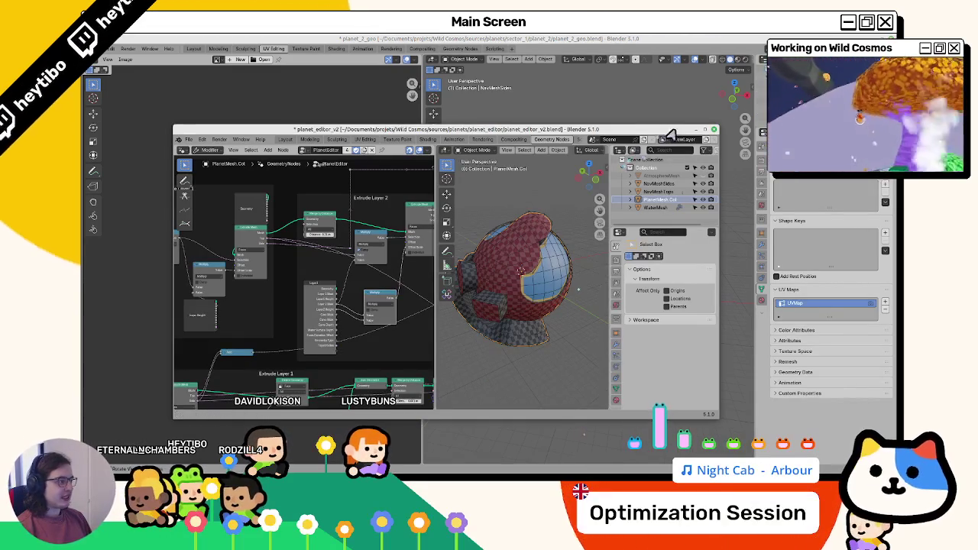
Step: Maximize the planet_editor_v2 window, show the Object Data properties, and select WaterMesh
left_click(702, 131)
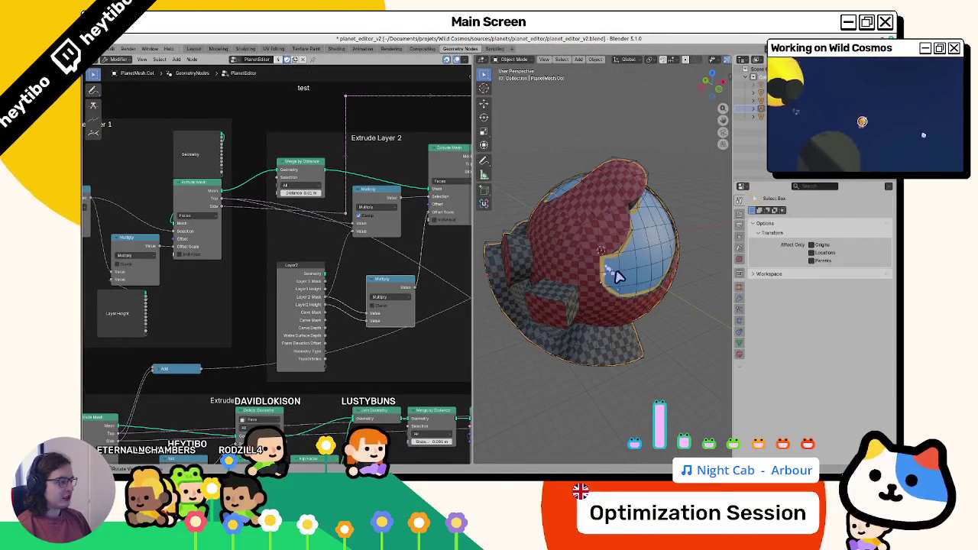
left_click(740, 343)
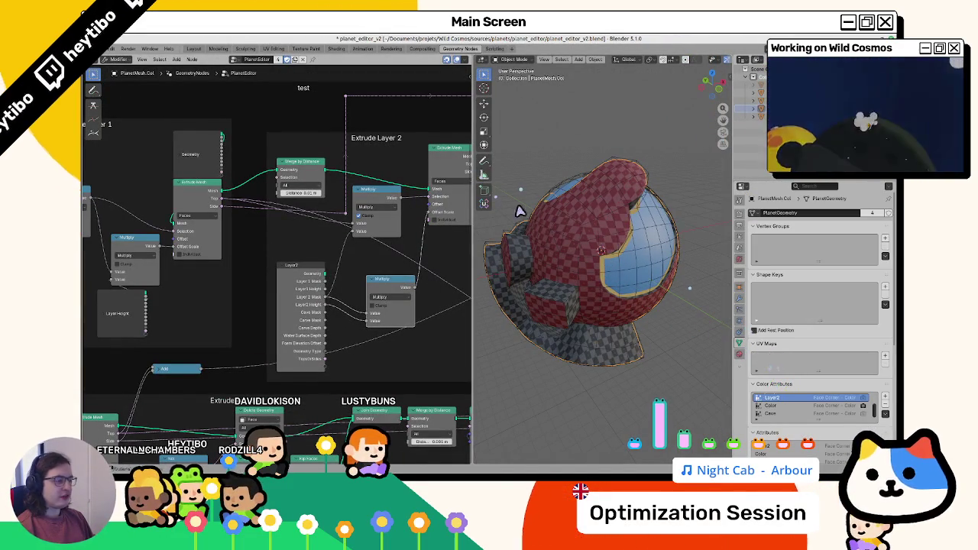
left_click(620, 259)
left_click(620, 259)
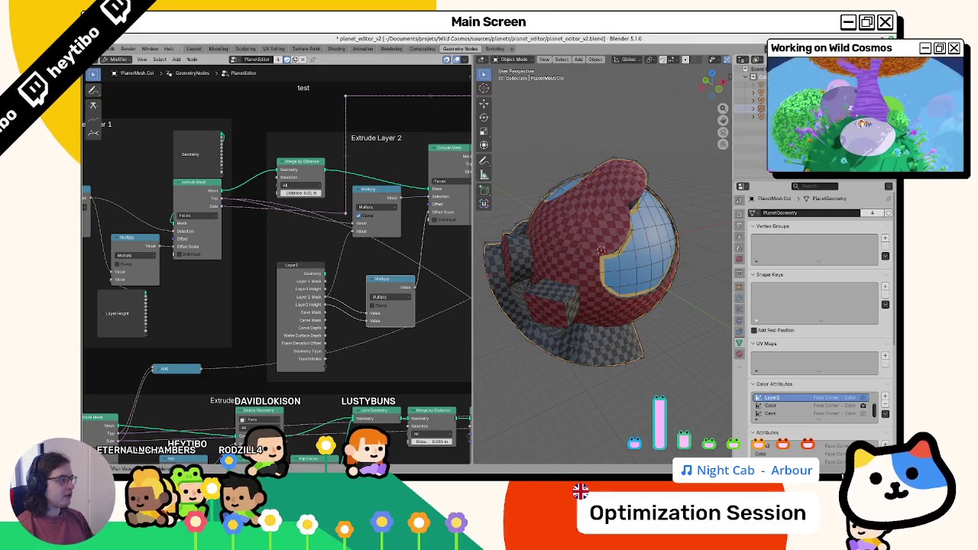
Step: Pan and zoom the node editor to the Water Foam frame and Join Geometry, then search nodes for 'set ur'
scroll(366, 311, "down", 3)
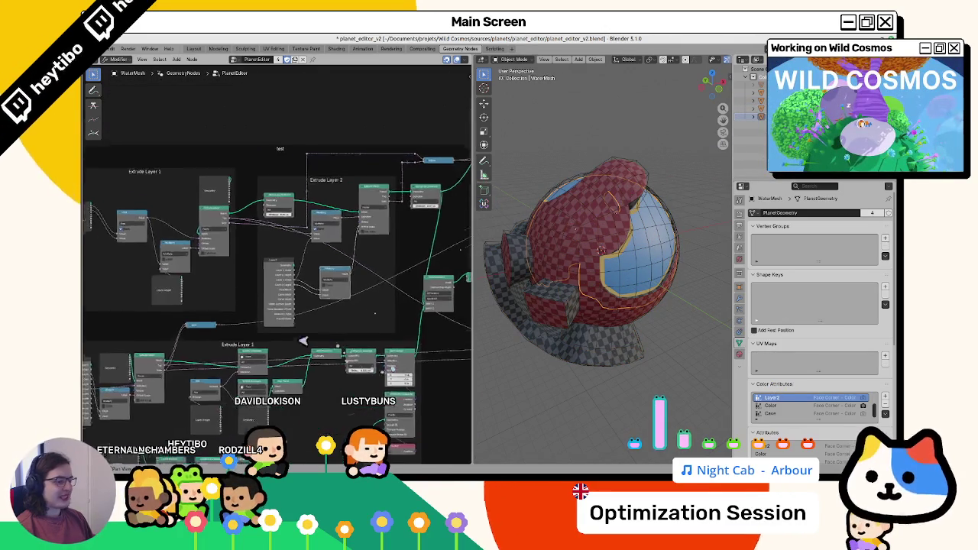
left_click_drag(134, 330, 253, 93)
scroll(249, 308, "up", 5)
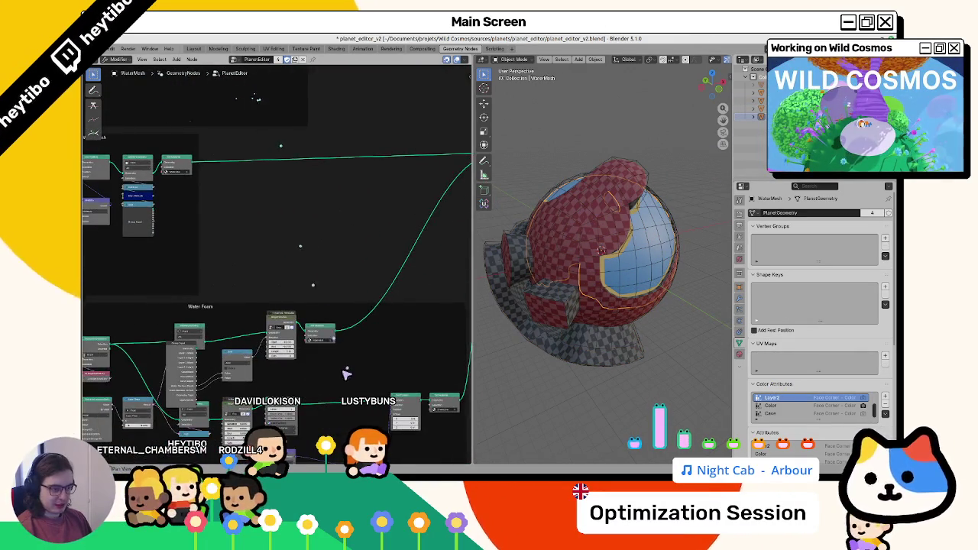
scroll(248, 308, "up", 10)
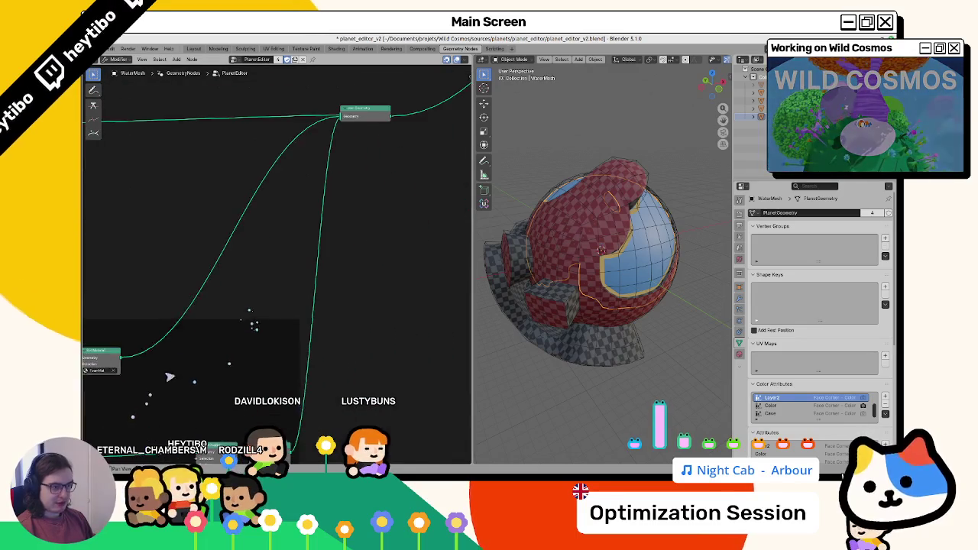
key("F3")
type("set ur")
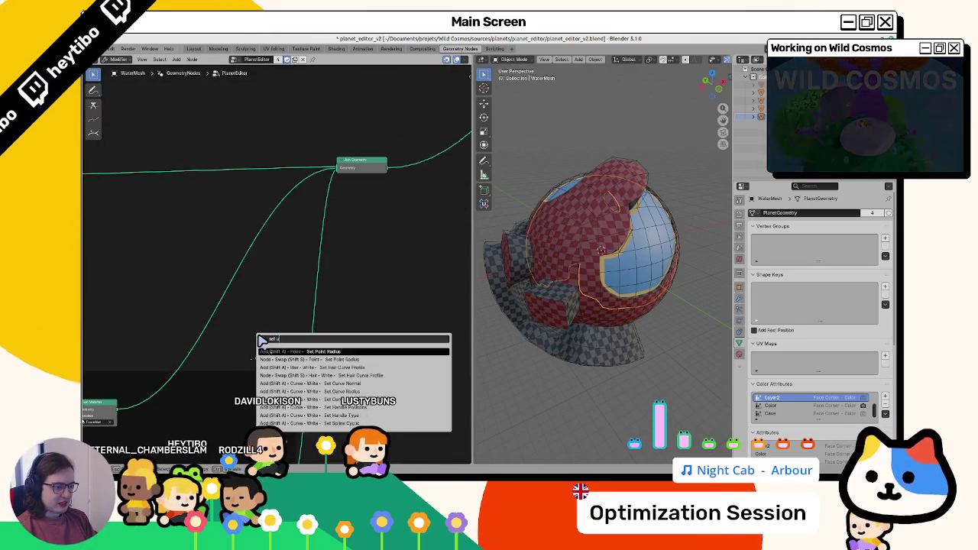
Step: Search nodes for 'uv', then 'store', and add a Store Named Attribute node
key("ctrl+a")
type("uv")
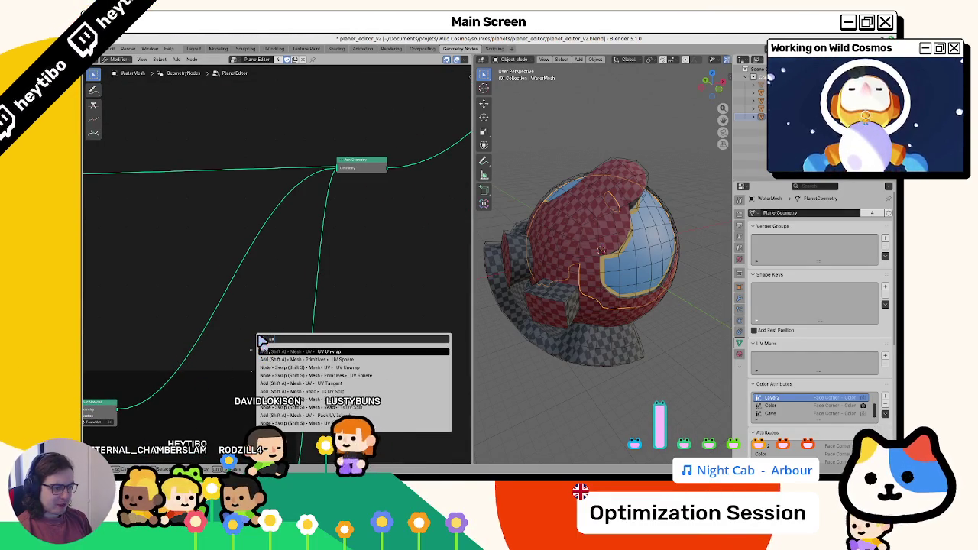
scroll(394, 426, "down", 5)
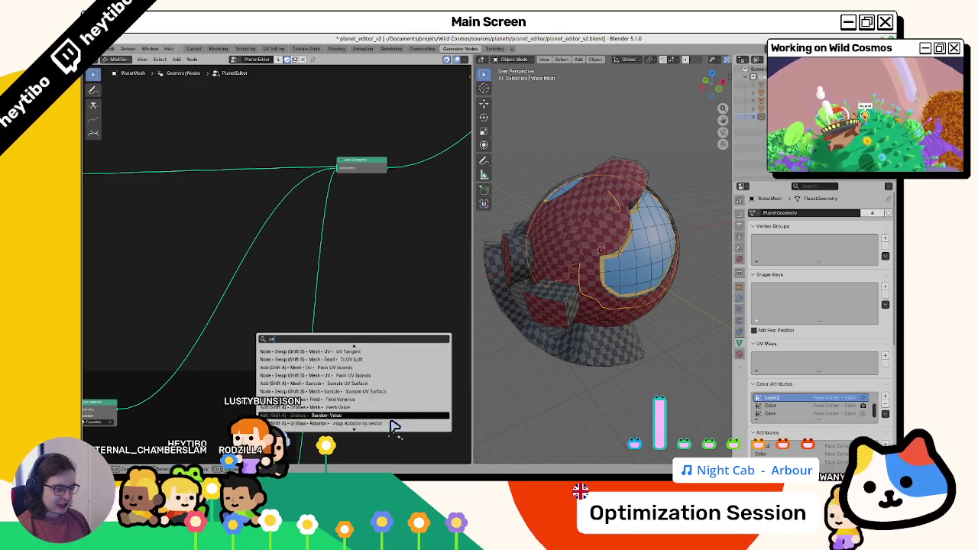
key("ctrl+a")
type("store")
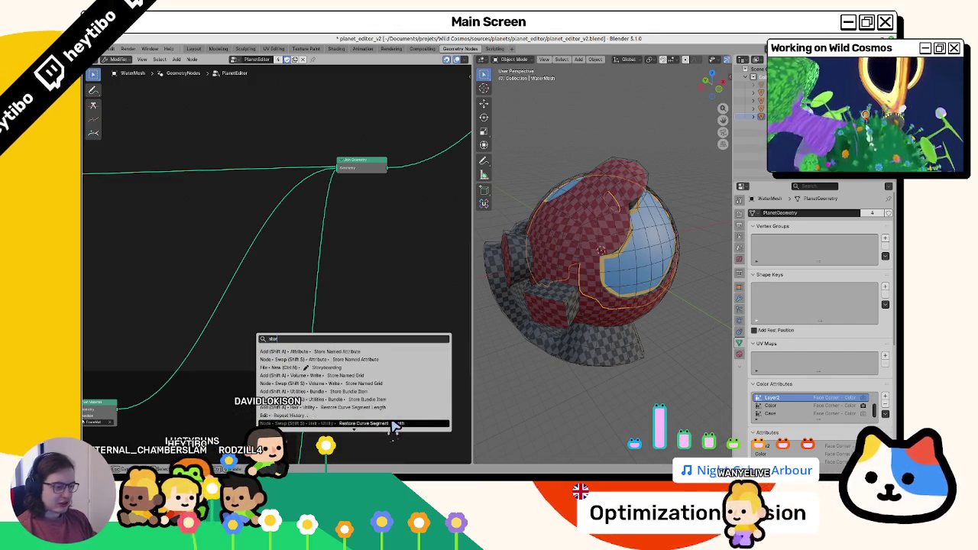
left_click(367, 352)
left_click(334, 351)
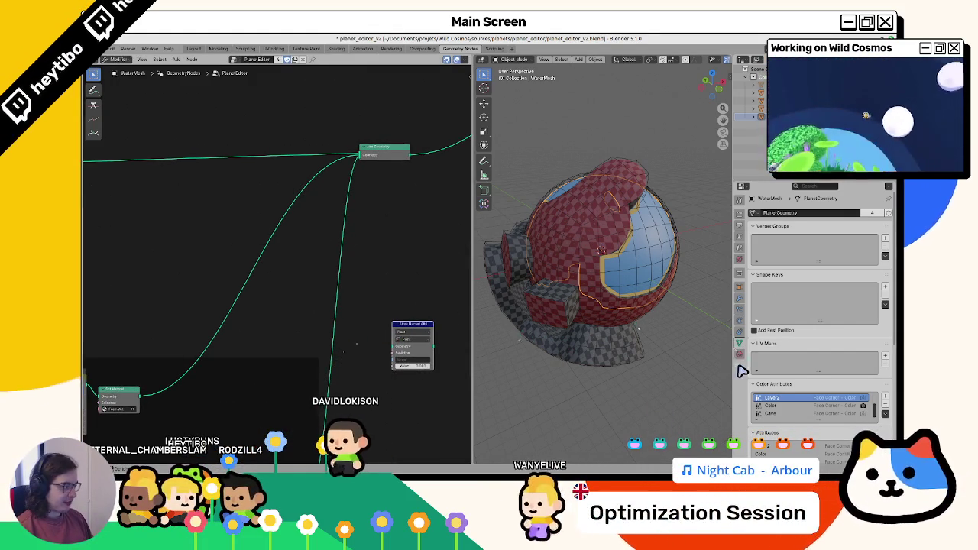
Step: Drop the Store Named Attribute node onto the link coming out of Set Material
left_click(652, 275)
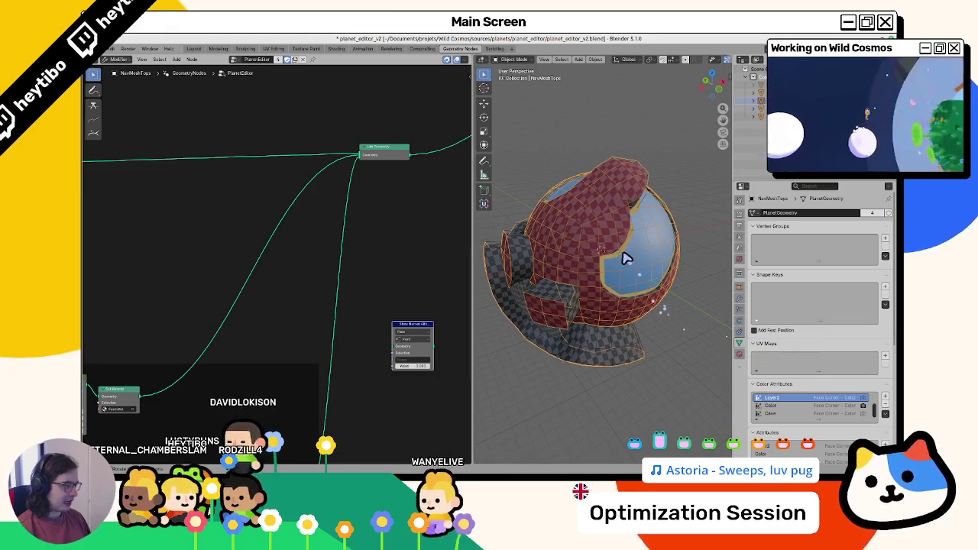
left_click(572, 320)
left_click(571, 320)
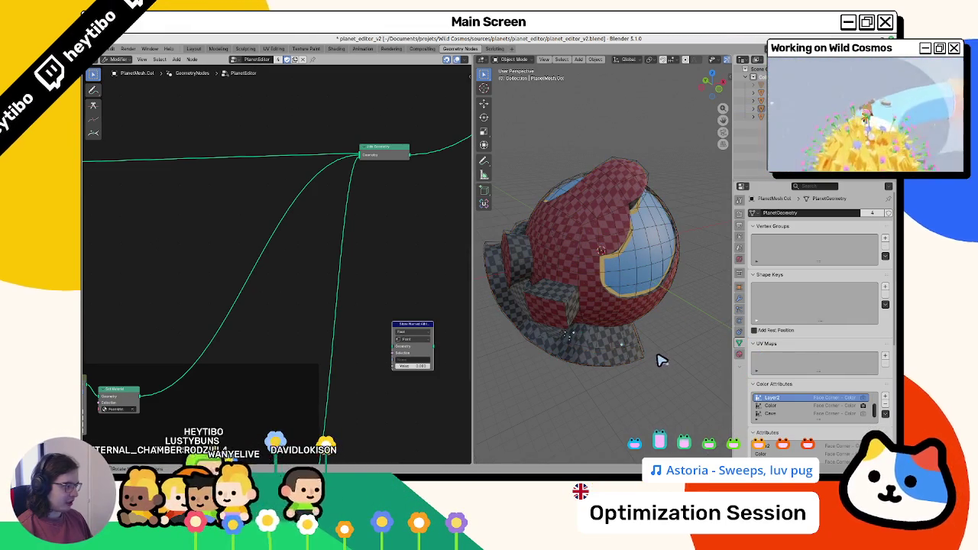
mouse_move(416, 330)
left_mouse_down()
mouse_move(233, 303)
mouse_move(258, 285)
left_mouse_up()
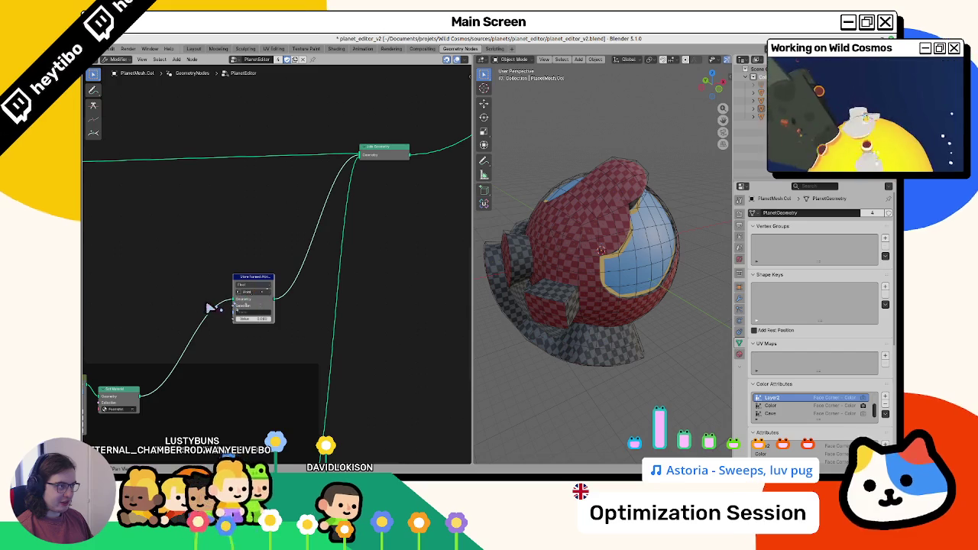
scroll(210, 310, "up", 2)
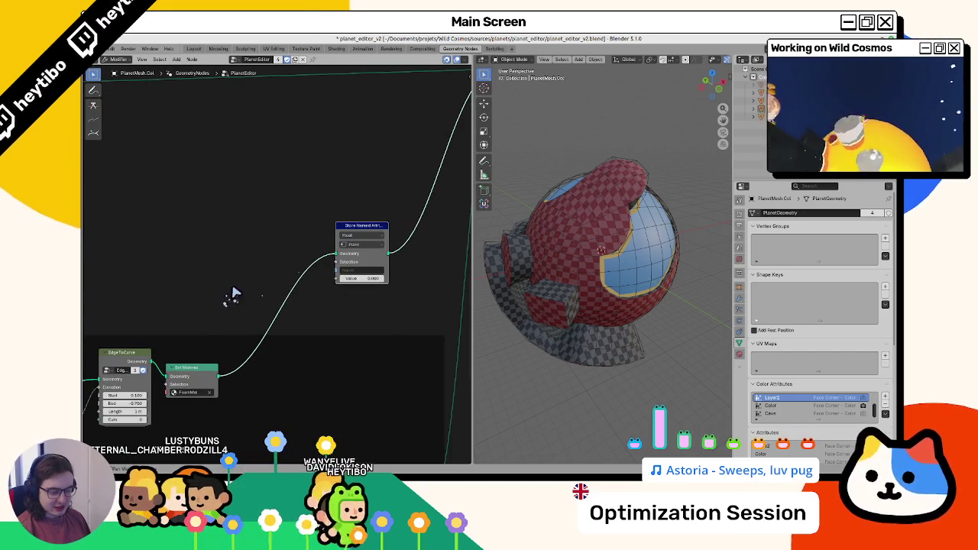
Step: Set the Store Named Attribute node to store a Vector on the Face domain
left_click(359, 270)
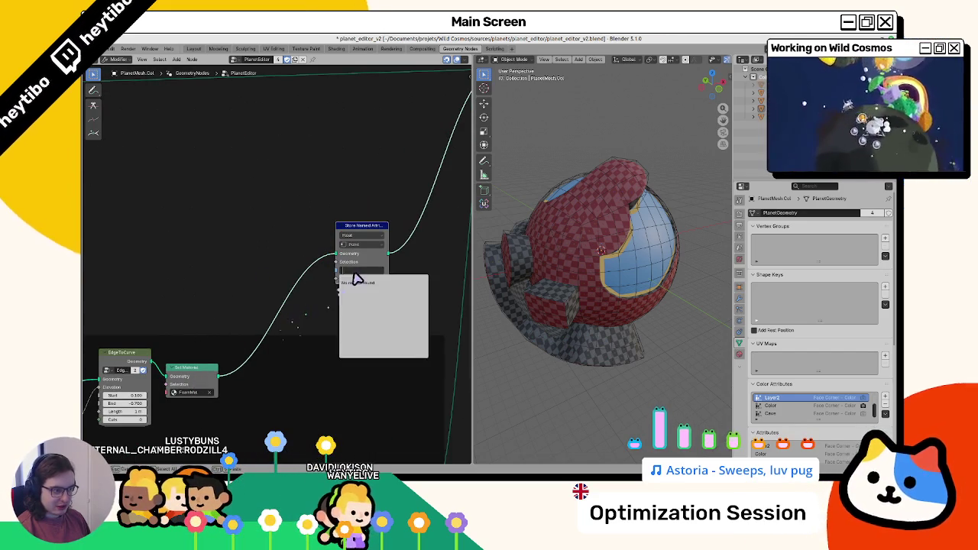
left_click(363, 245)
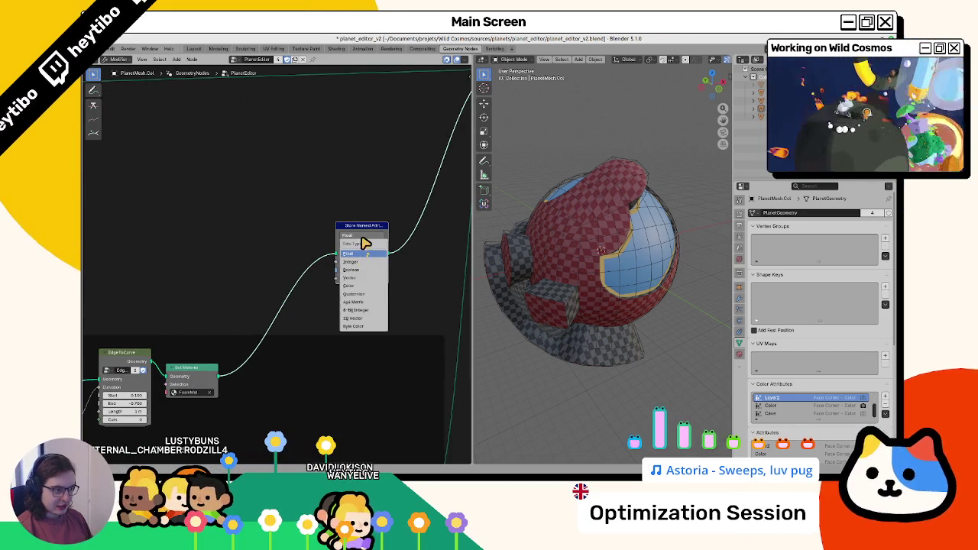
left_click(364, 278)
left_click(364, 245)
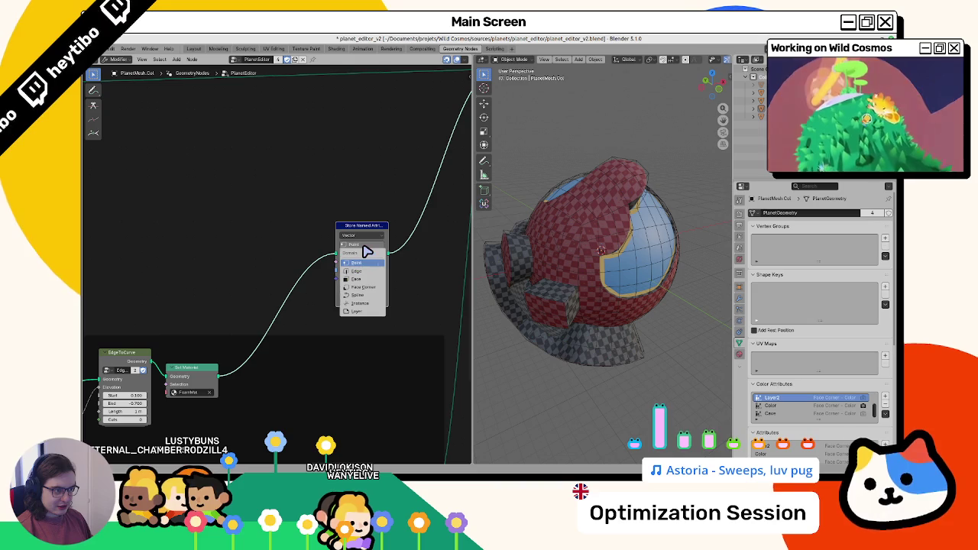
left_click(370, 279)
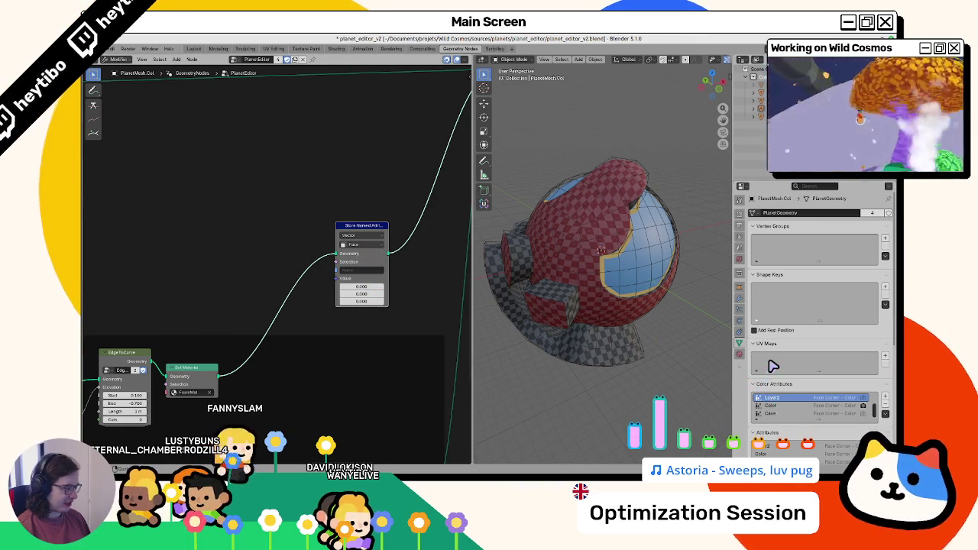
Step: Remove the planet mesh's old UVMap layer from the UV Maps list
left_click(885, 355)
left_click(885, 356)
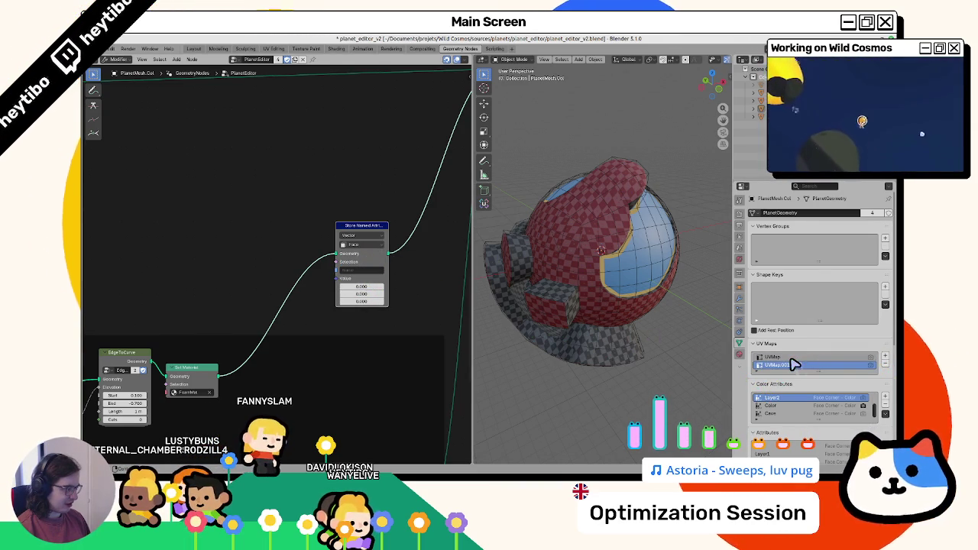
key("ctrl+z")
key("ctrl+z")
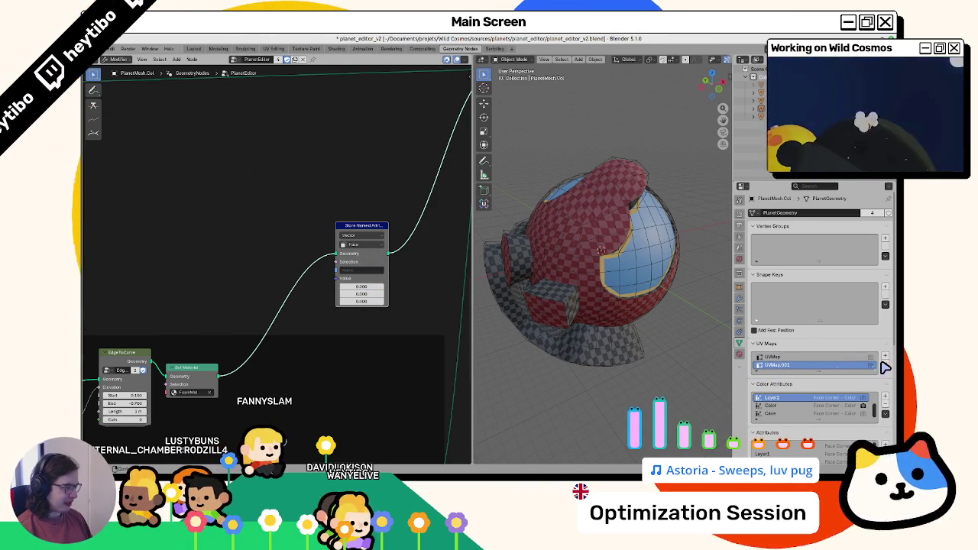
scroll(284, 214, "right", 1)
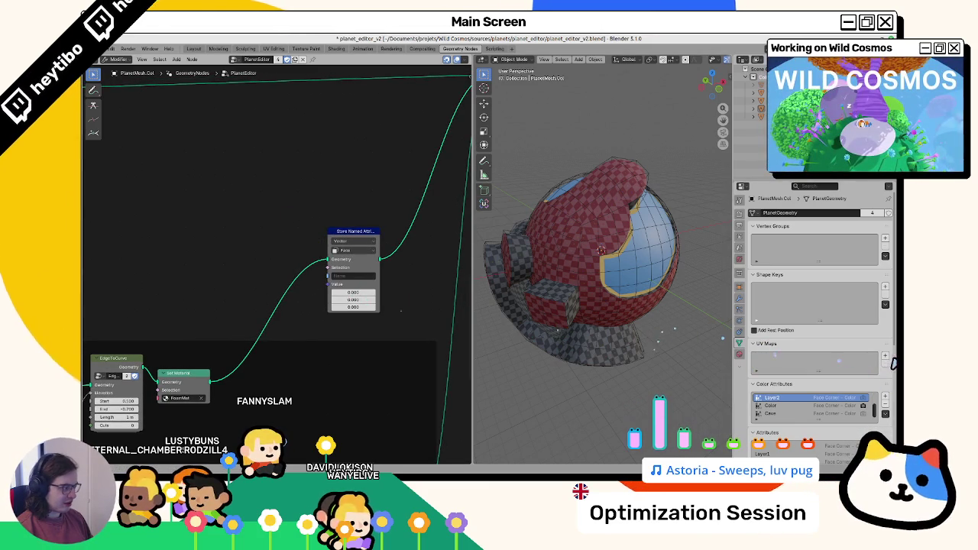
left_click(885, 355)
key("ctrl+z")
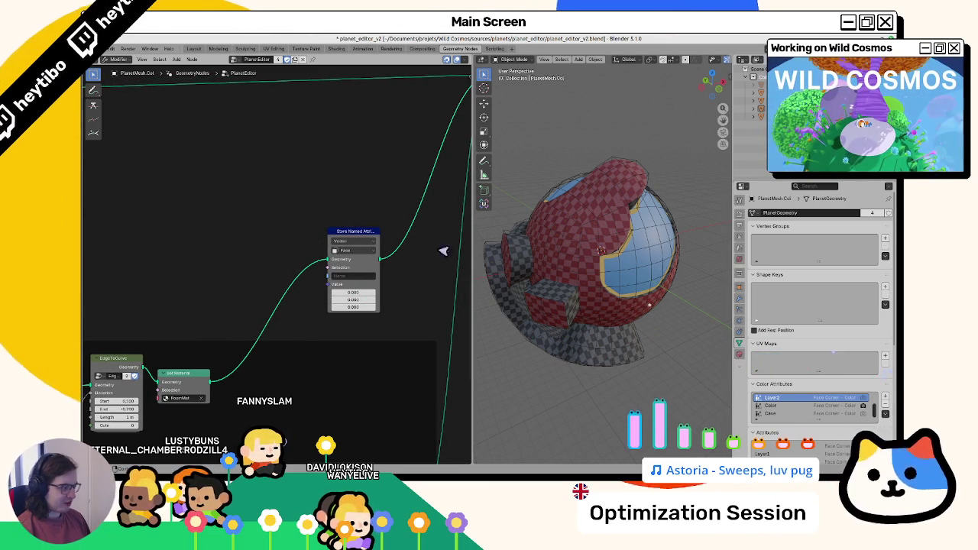
Step: Pick UVMap as the Store Named Attribute node's name and select the water mesh
left_click(351, 277)
left_click(354, 290)
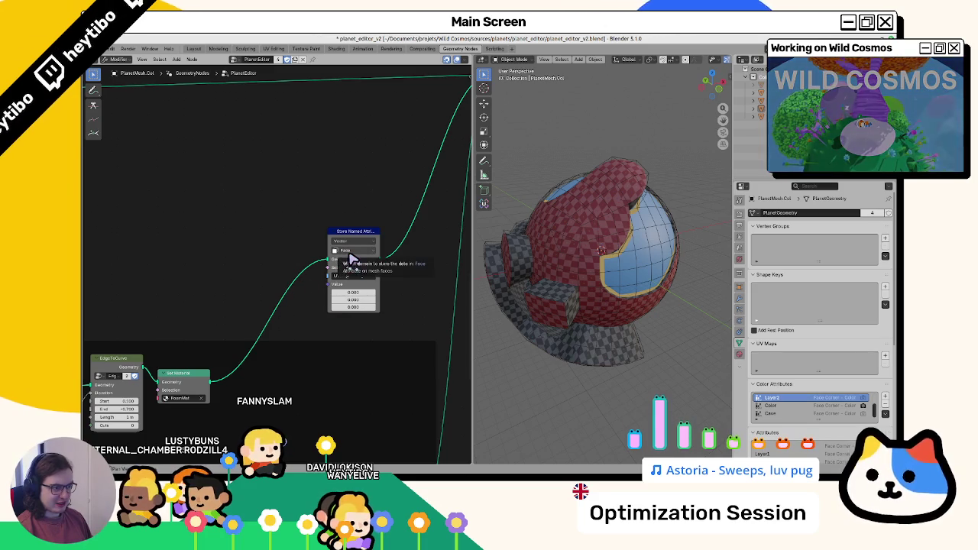
left_click(629, 262)
key("shift+d")
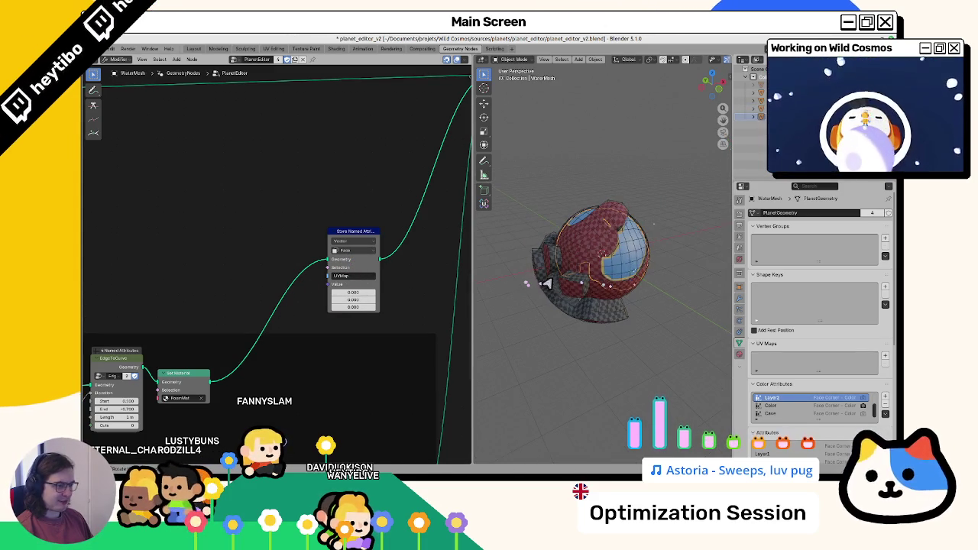
Step: Convert a duplicate of the water mesh to a mesh to inspect its attributes, then undo
left_click(677, 306)
key("F3")
left_click(702, 327)
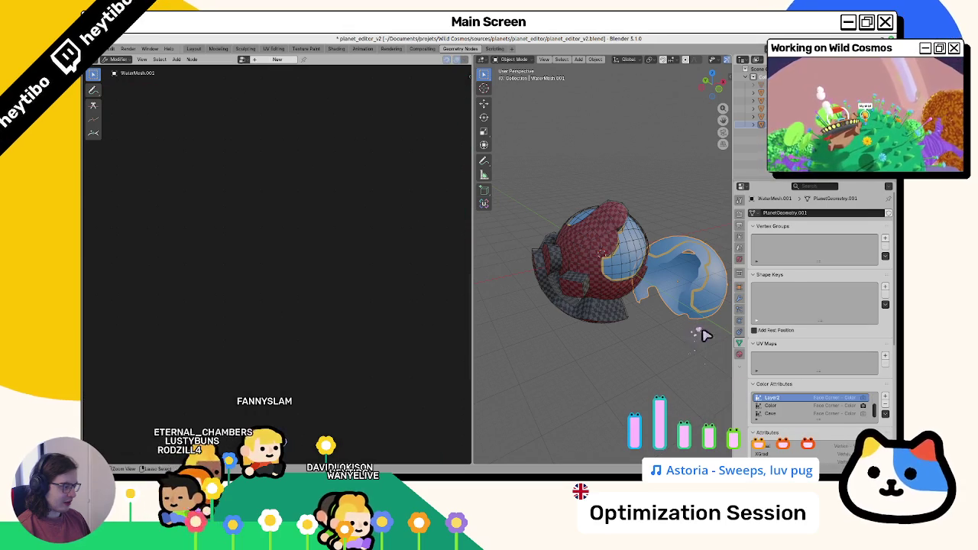
scroll(795, 431, "down", 2)
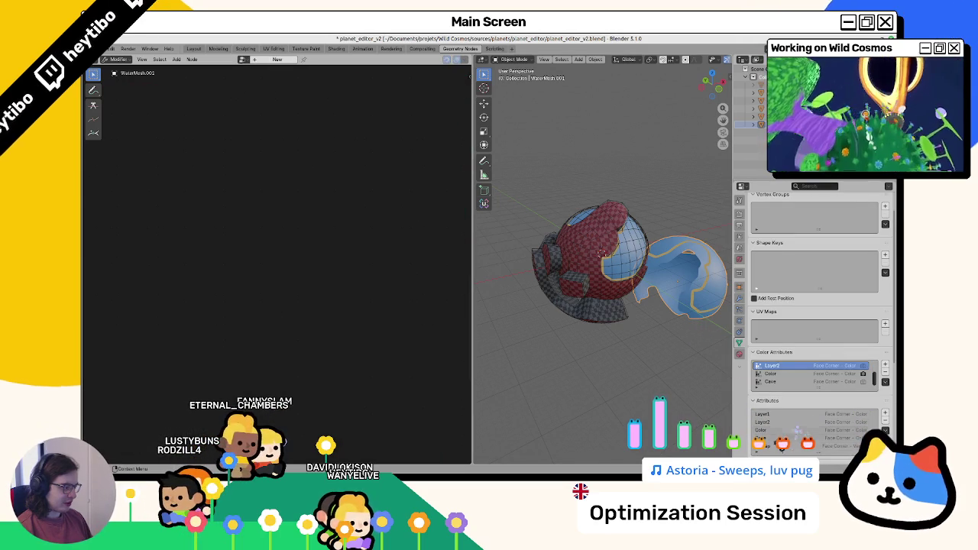
key("ctrl+z")
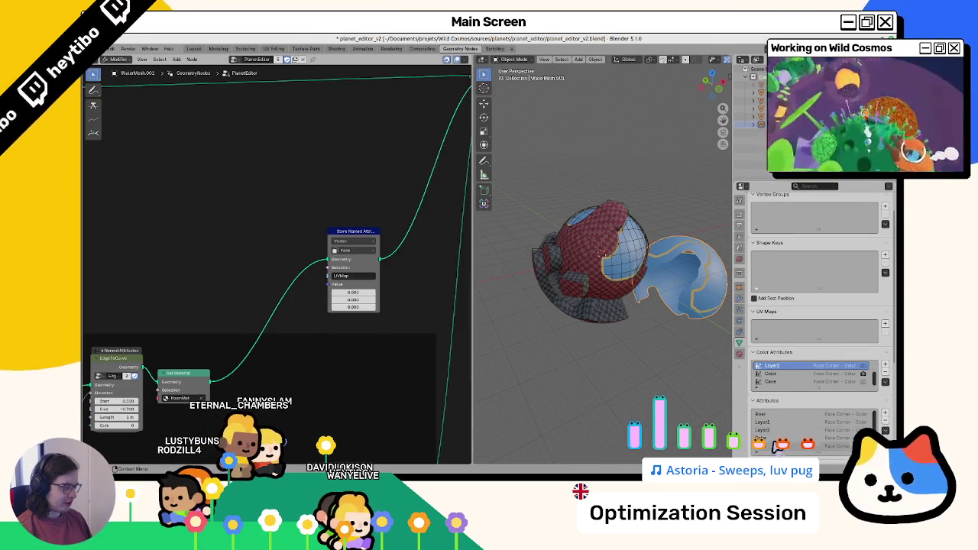
left_click(887, 326)
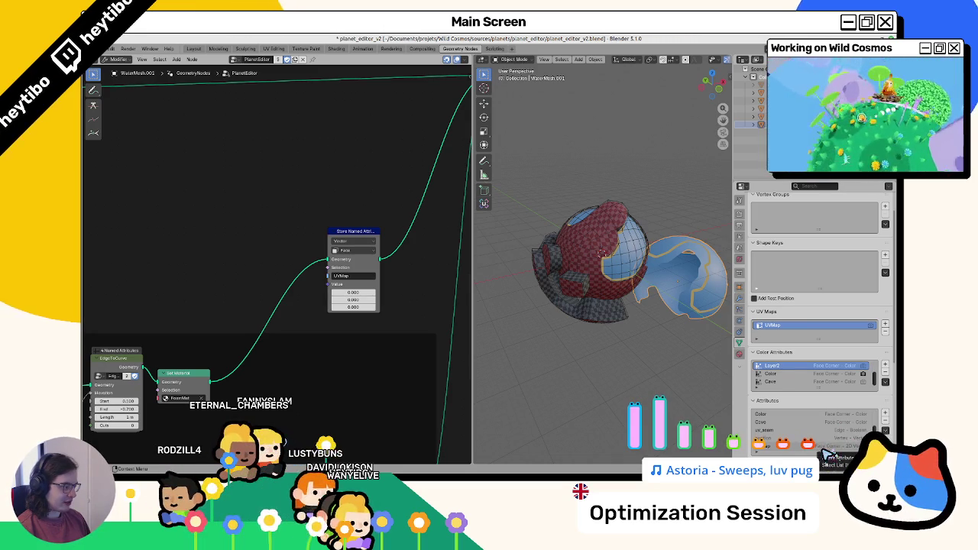
scroll(828, 451, "up", 3)
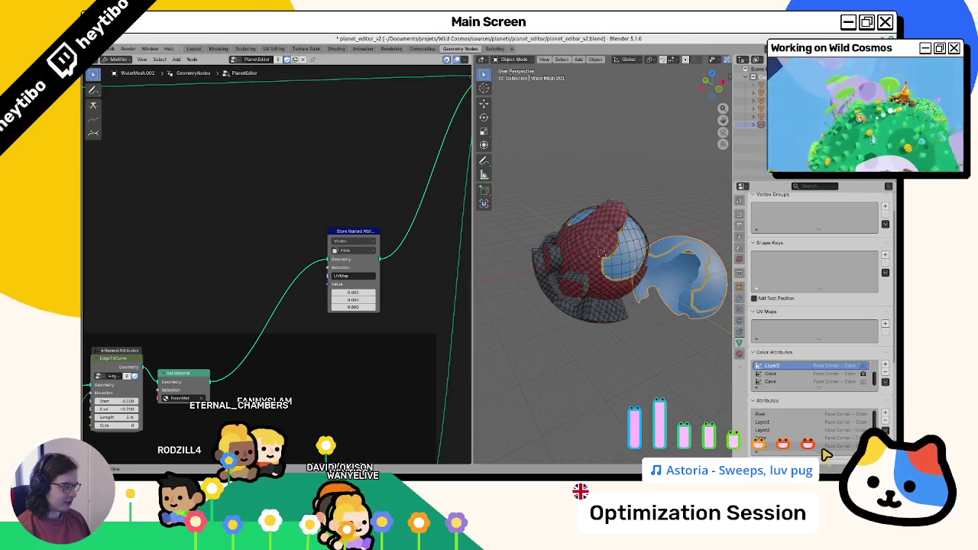
Step: Set the Store Named Attribute node to Face Corner domain and 2D Vector type
left_click(348, 251)
left_click(358, 293)
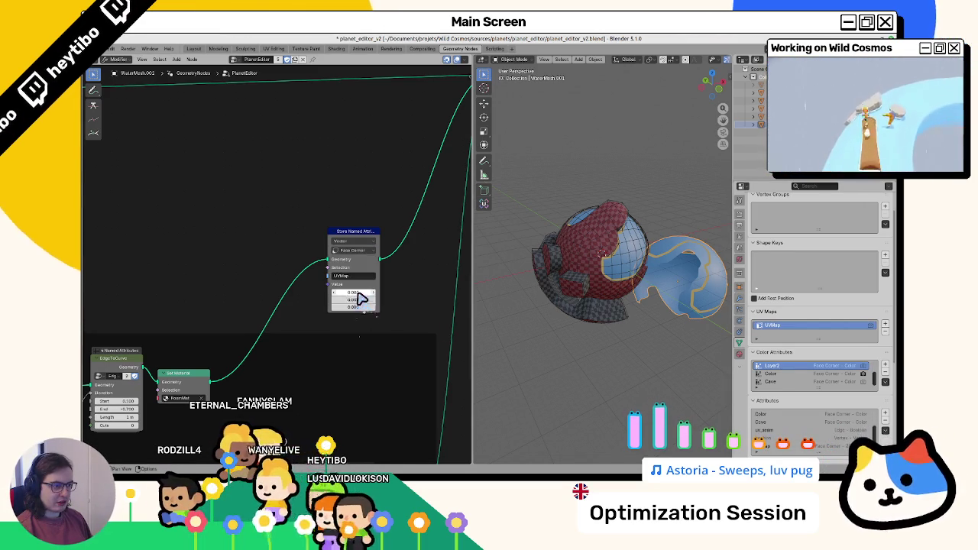
left_click(359, 243)
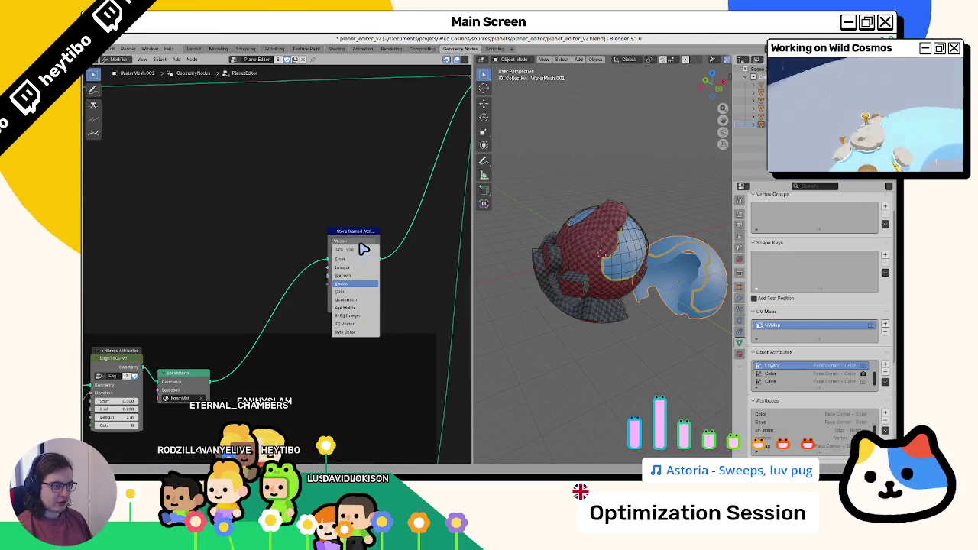
left_click(344, 324)
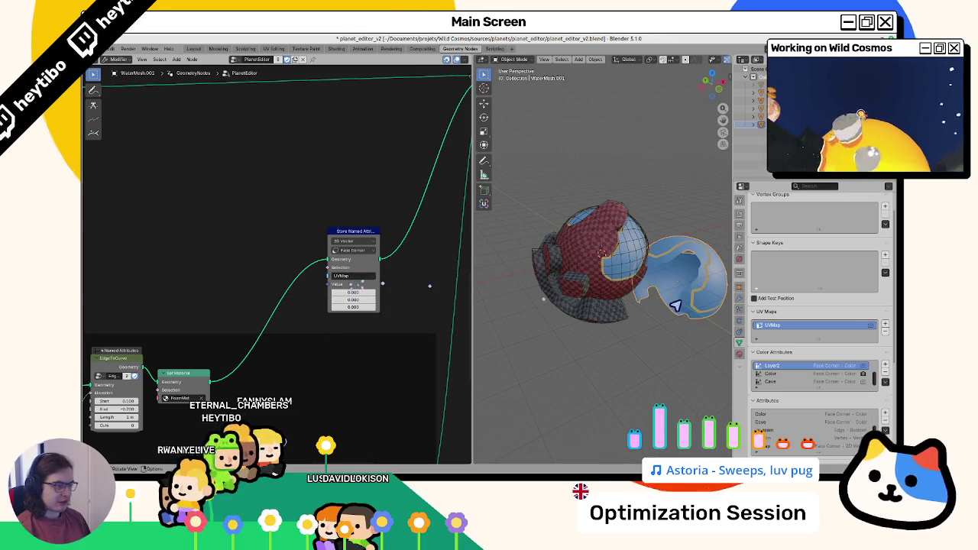
Step: Delete the test copy, then convert a fresh water duplicate to check it and delete it too
key("Delete")
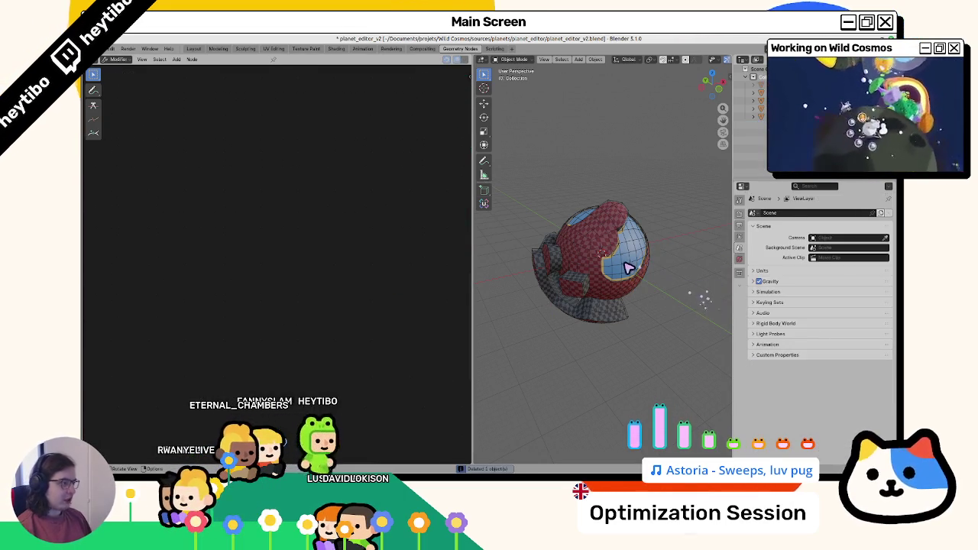
left_click(625, 268)
left_click(625, 268)
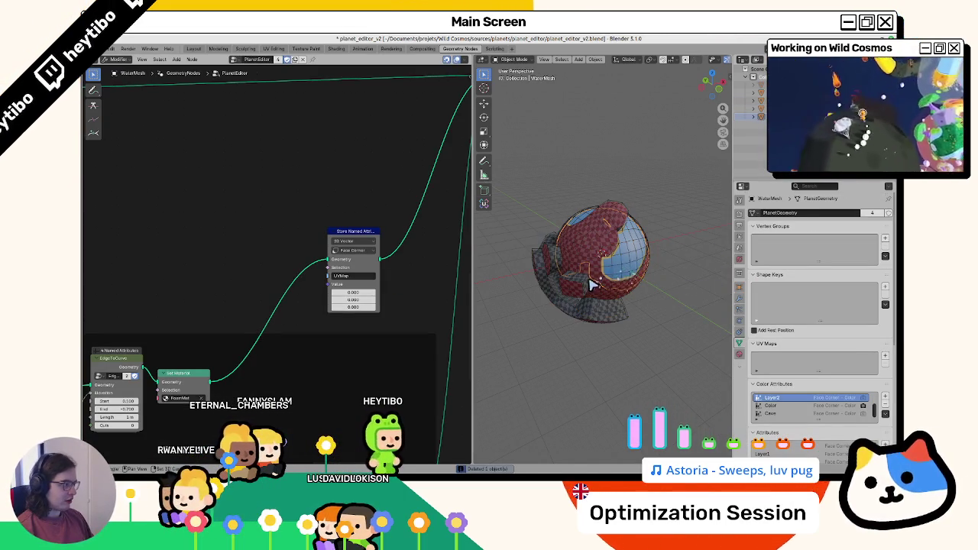
key("shift+d")
left_click(651, 305)
right_click(650, 306)
left_click(694, 321)
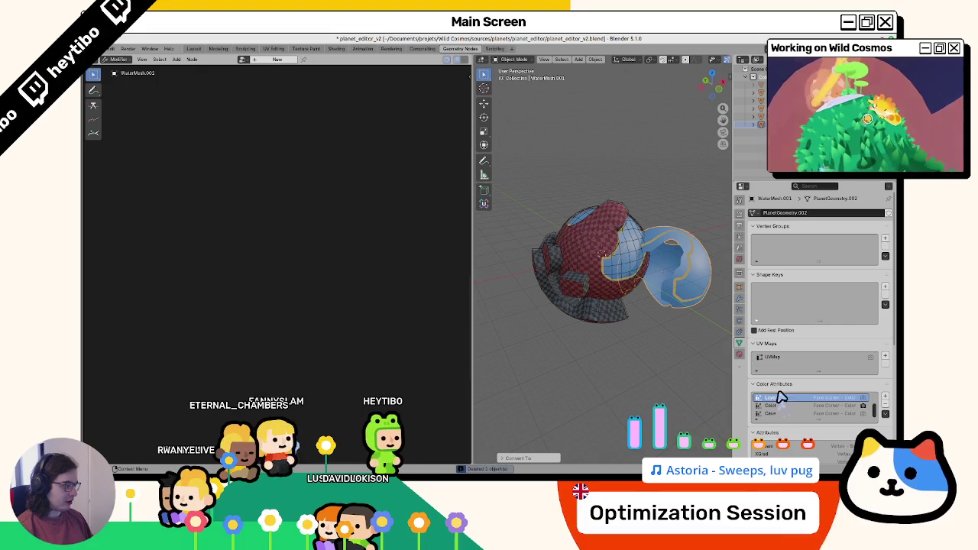
key("ctrl+z")
key("ctrl+shift+z")
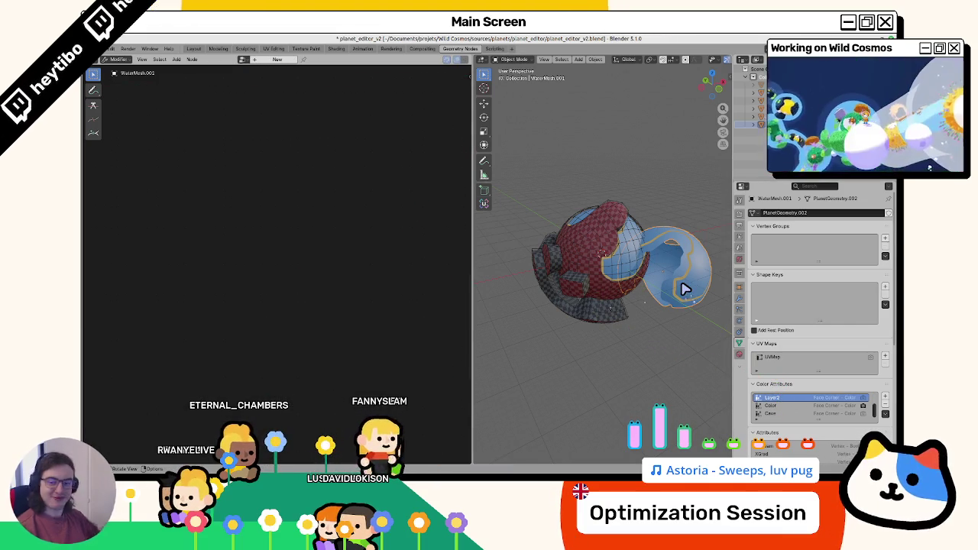
key("Delete")
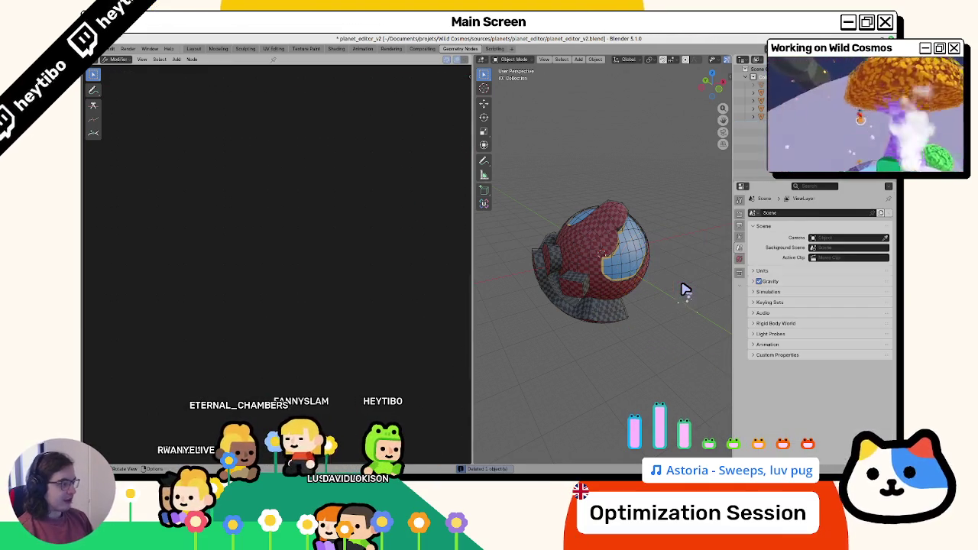
left_click(604, 267)
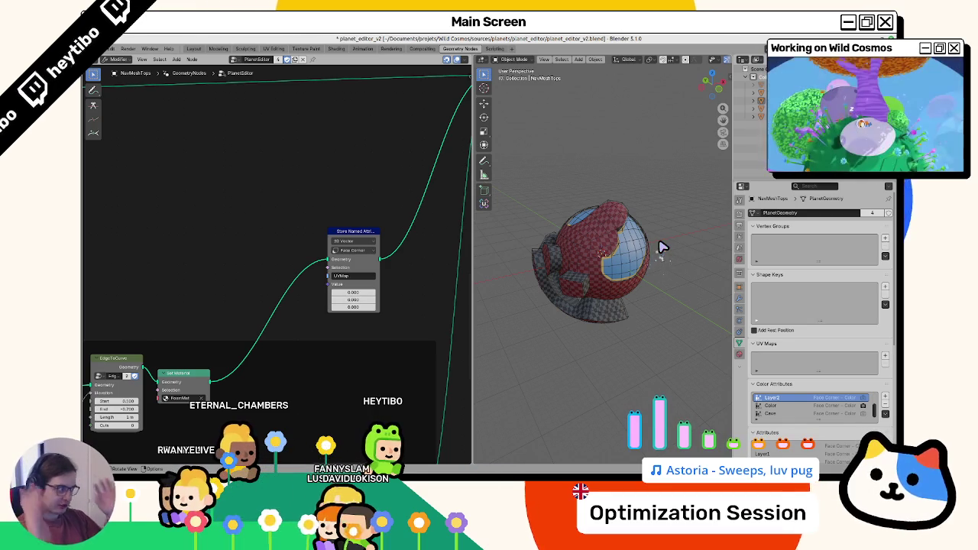
Step: Save planet_editor_v2.blend and switch to the planet_2_geo.blend window
key("ctrl+s")
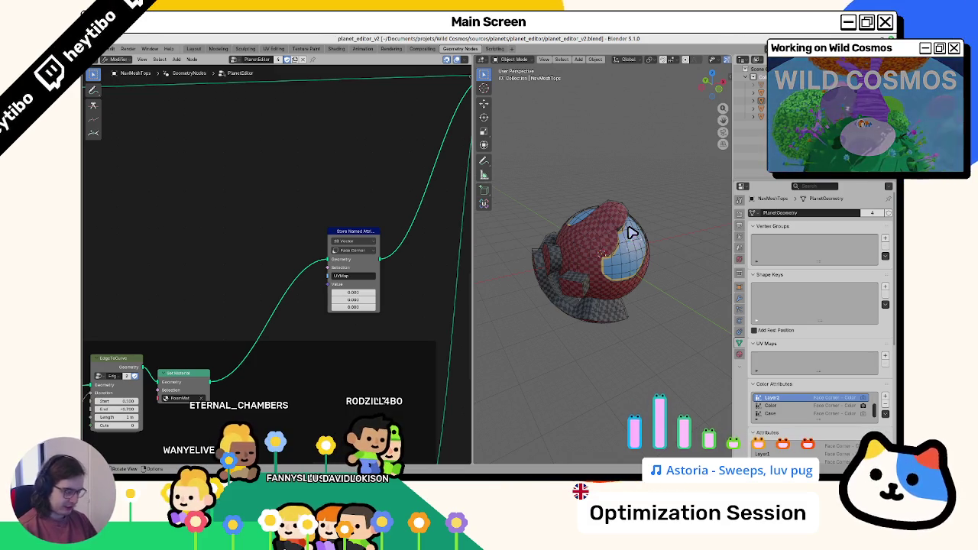
left_click(596, 225)
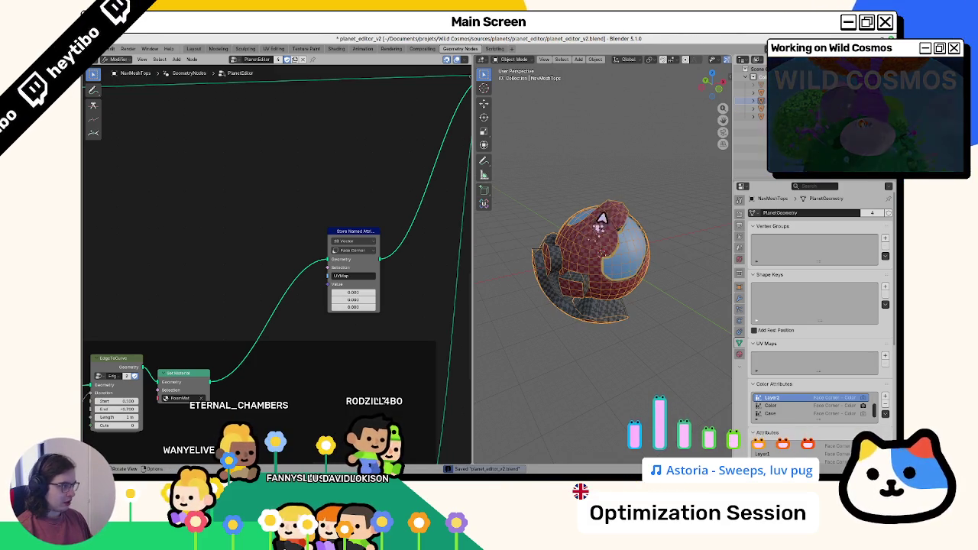
left_click(623, 200)
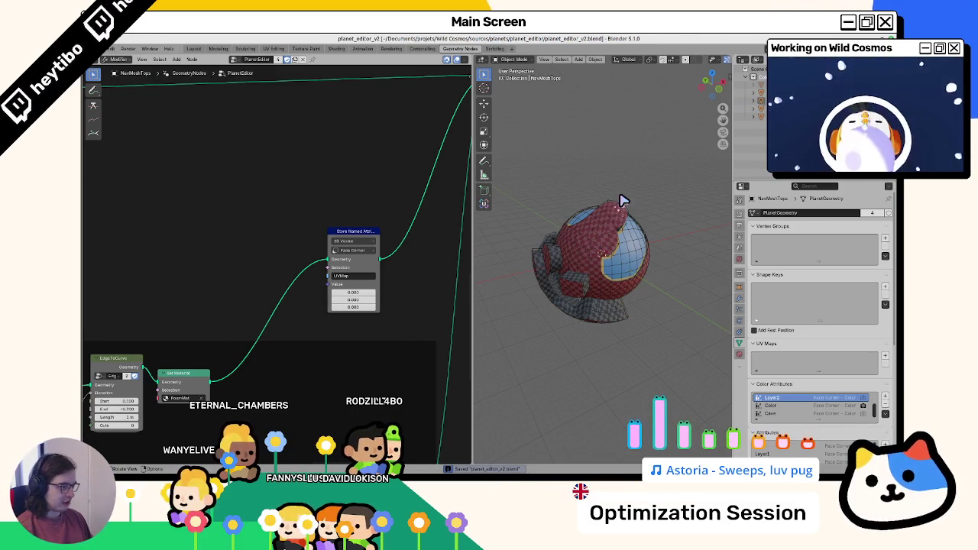
key("alt+Tab")
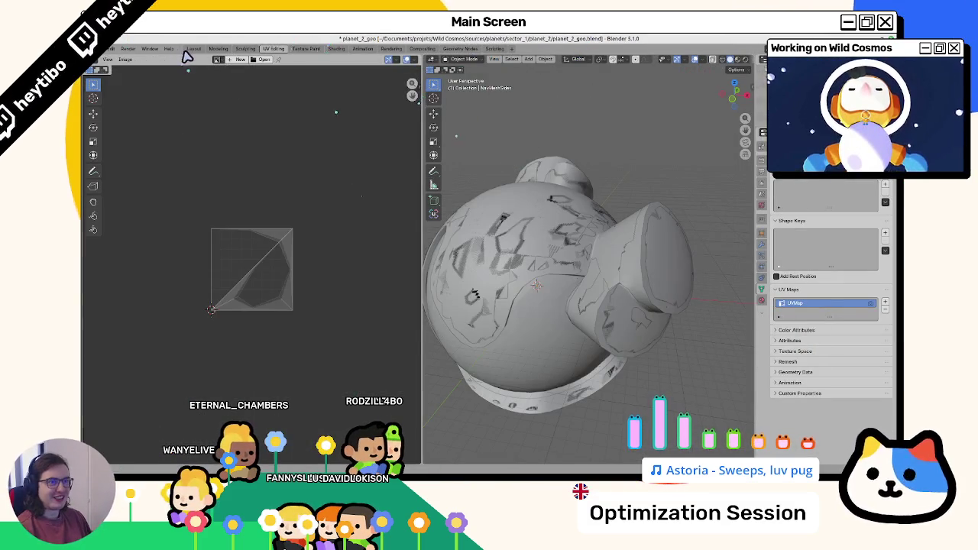
Step: Switch planet_2_geo.blend to the Layout workspace, save it, and reopen it from Open Recent
left_click(194, 48)
key("ctrl+s")
left_click(111, 49)
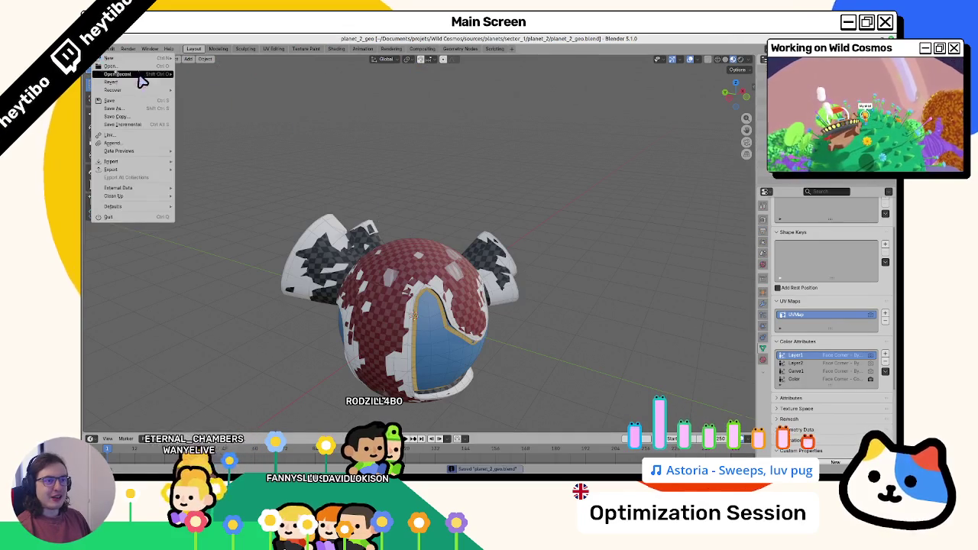
mouse_move(122, 74)
left_click(283, 101)
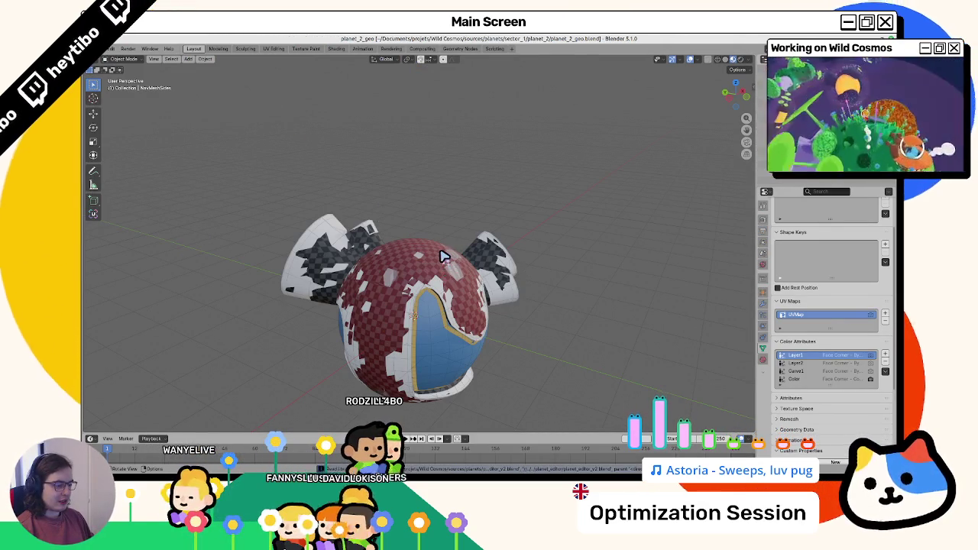
left_click(459, 252)
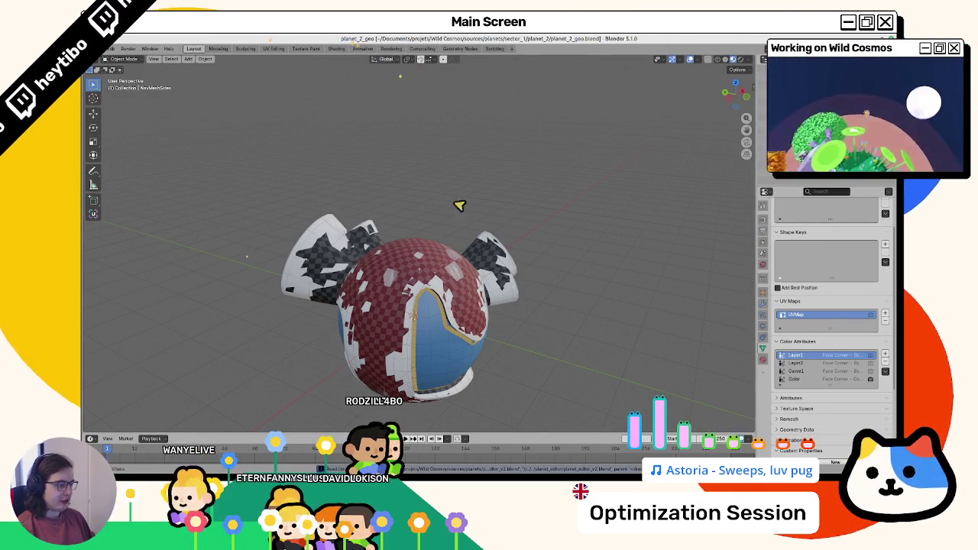
Step: Remove the UVMap layer from the inner water sphere, add one to NewMeshTops, and save
left_click(468, 289)
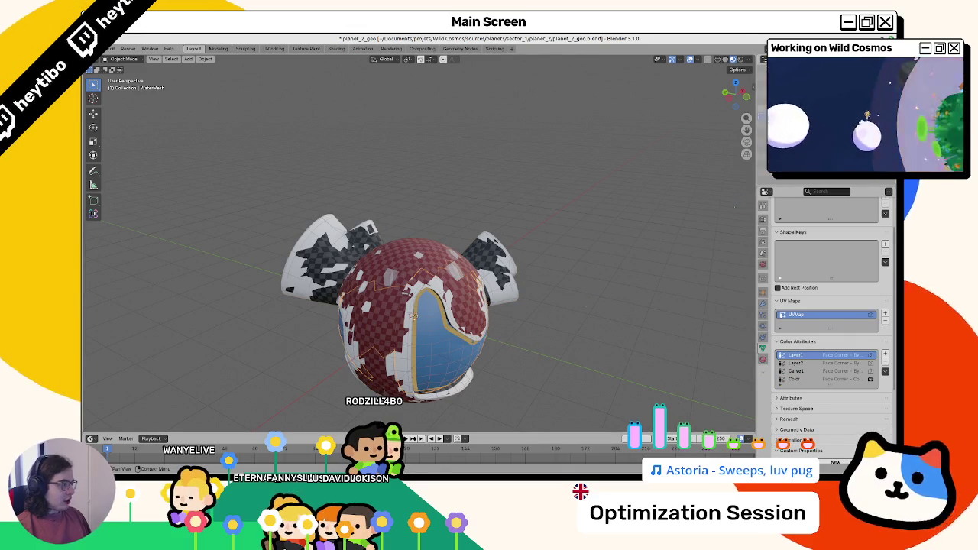
left_click(885, 323)
left_click(413, 315)
left_click(885, 312)
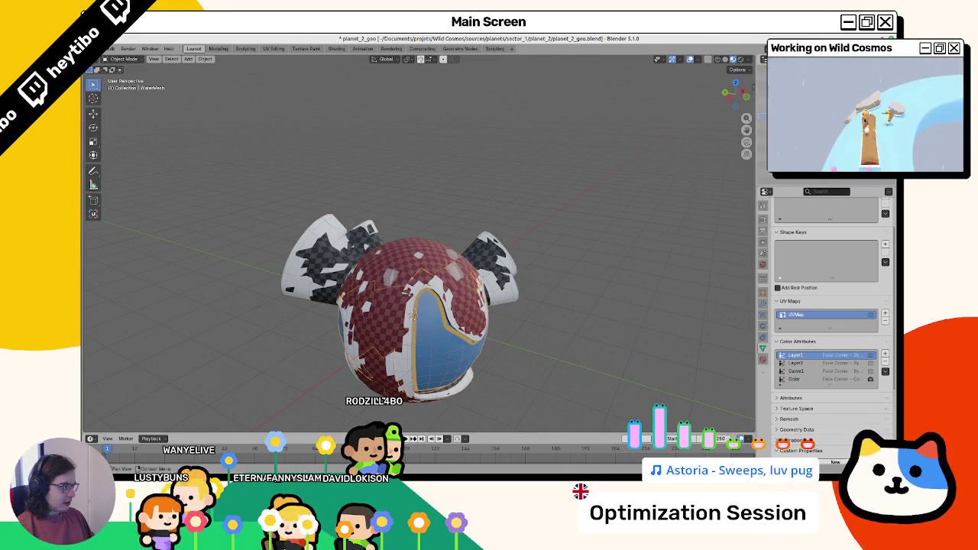
key("ctrl+s")
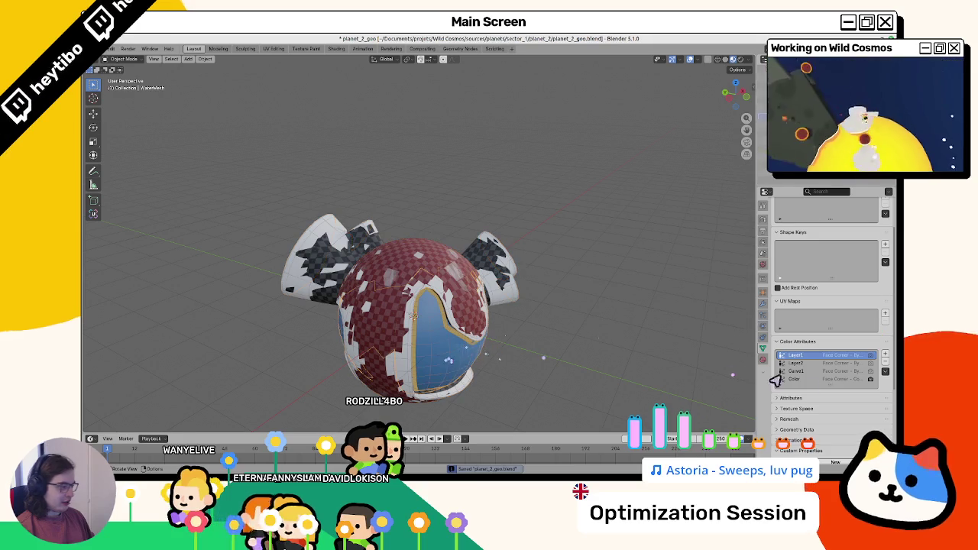
key("ctrl+z")
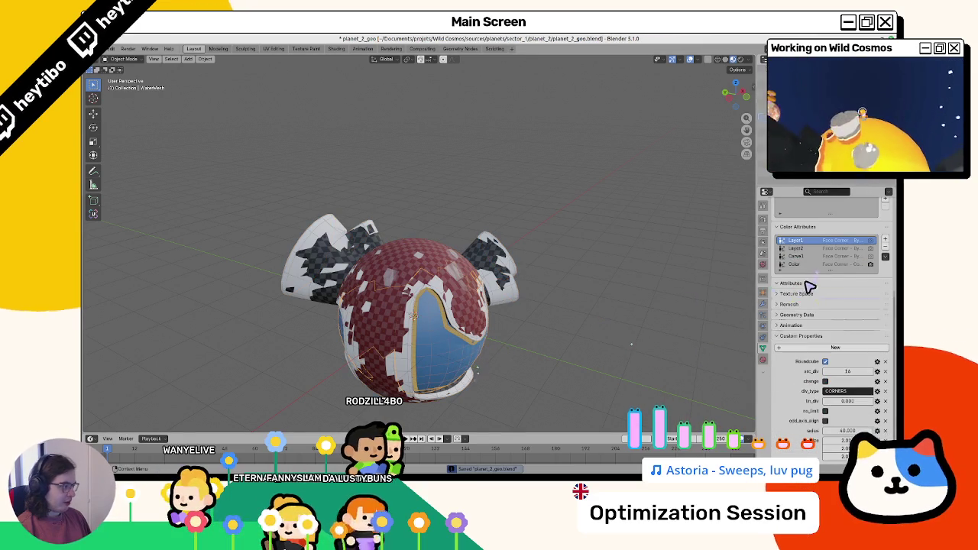
Step: Inspect the water's attribute list, convert a copy to check its attributes, then delete it
left_click(791, 283)
left_click(781, 336)
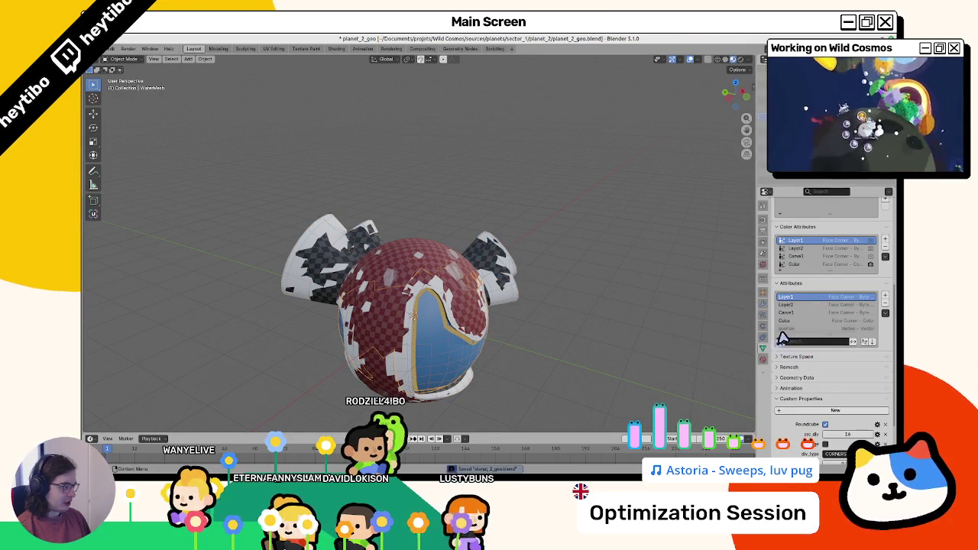
left_click(787, 328)
key("alt+c")
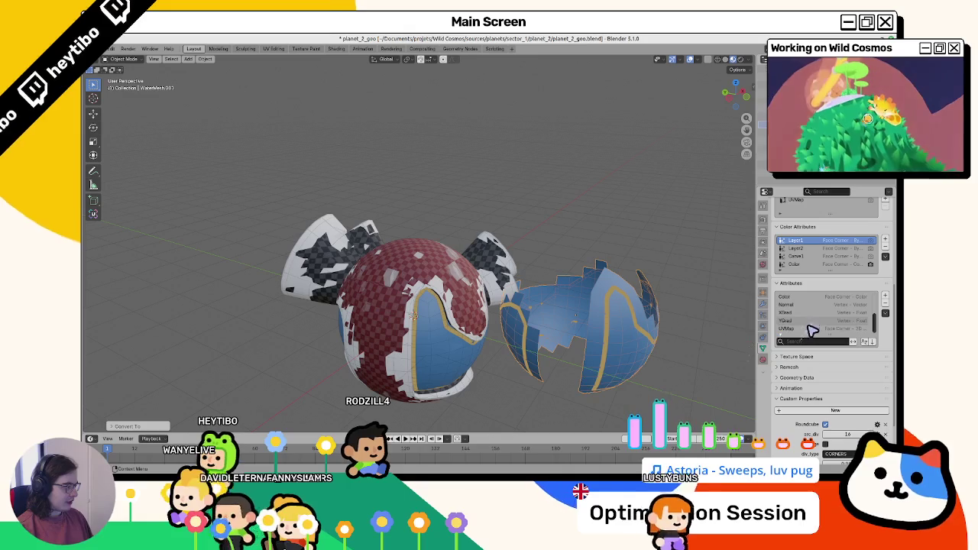
left_click(808, 329)
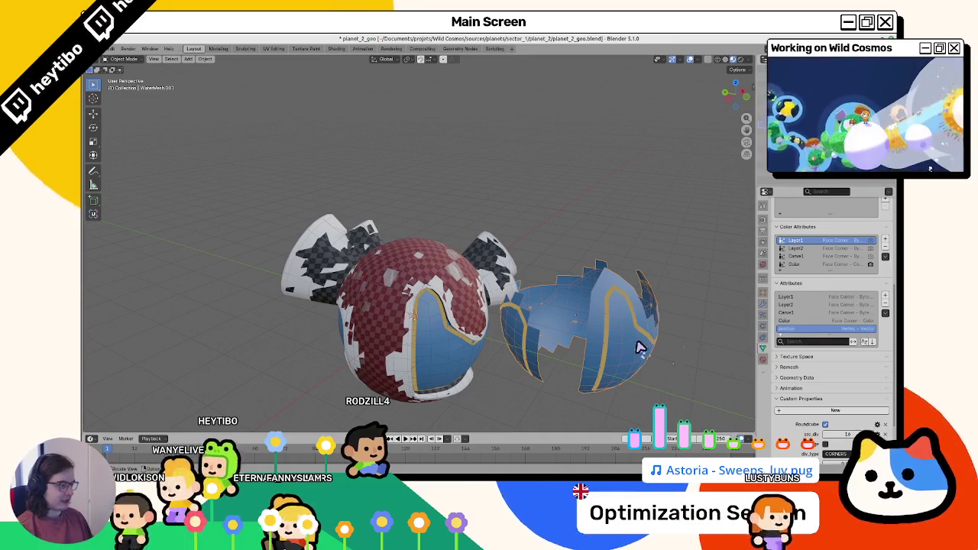
key("Delete")
Step: Convert duplicates of the blue water and white pieces to meshes, delete them, and unhide everything
key("alt+h")
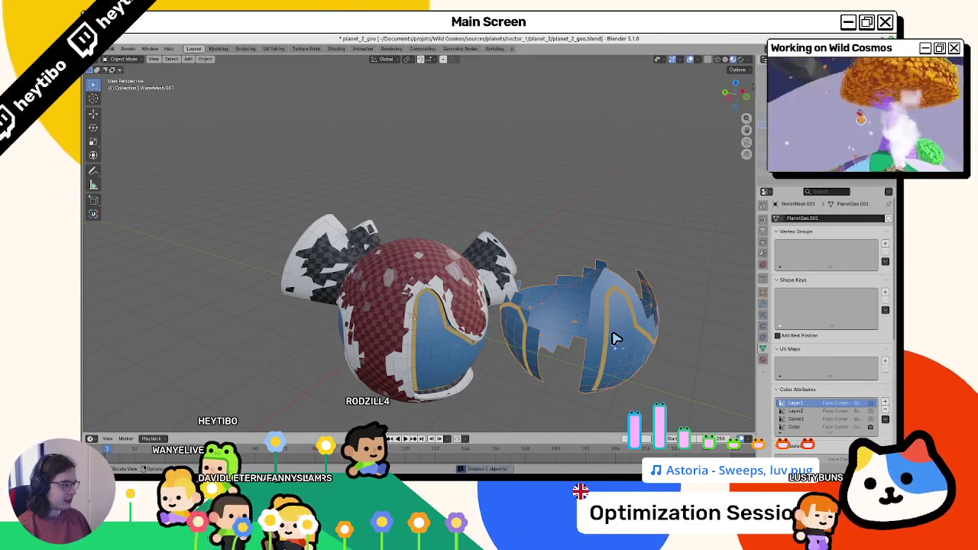
key("alt+c")
left_click(742, 354)
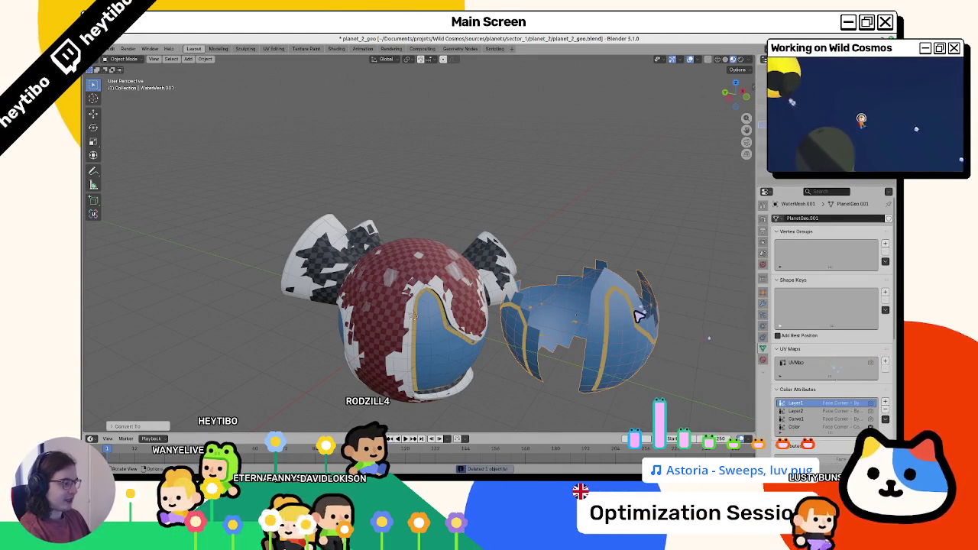
key("Delete")
key("alt+h")
key("shift+d")
left_click(611, 272)
key("F3")
left_click(646, 280)
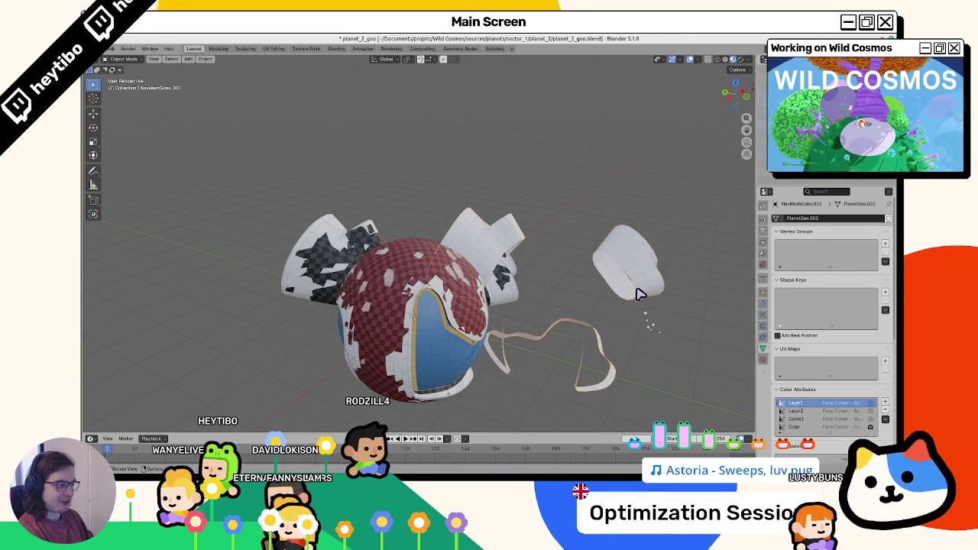
key("Delete")
key("alt+h")
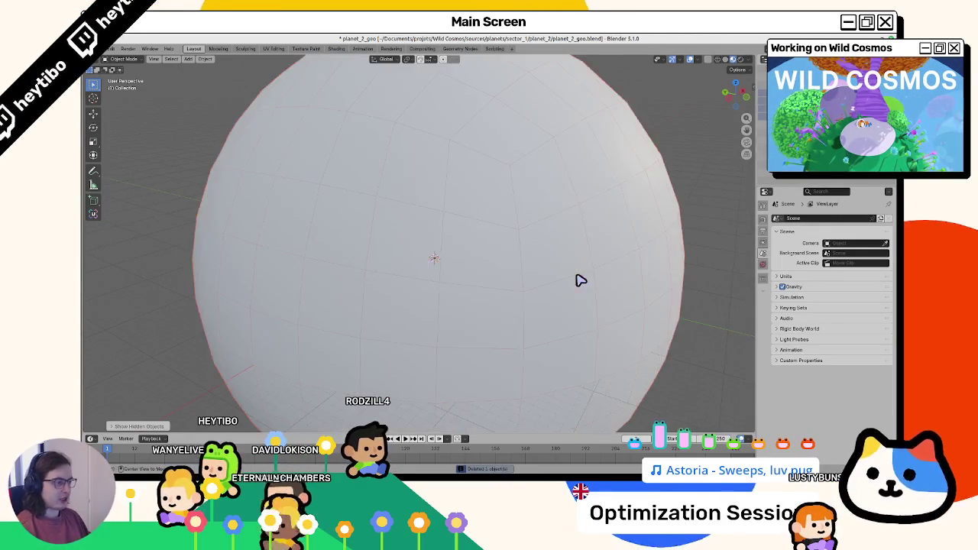
Step: Save and re-export the planet as glTF binary, overwriting planet_2_geo.glb
key("ctrl+s")
left_click(109, 50)
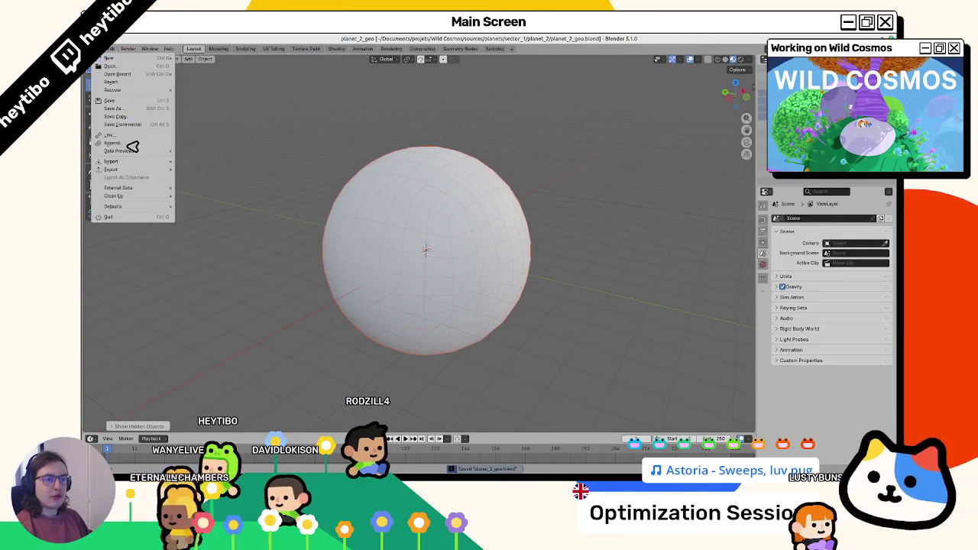
mouse_move(126, 168)
left_click(275, 243)
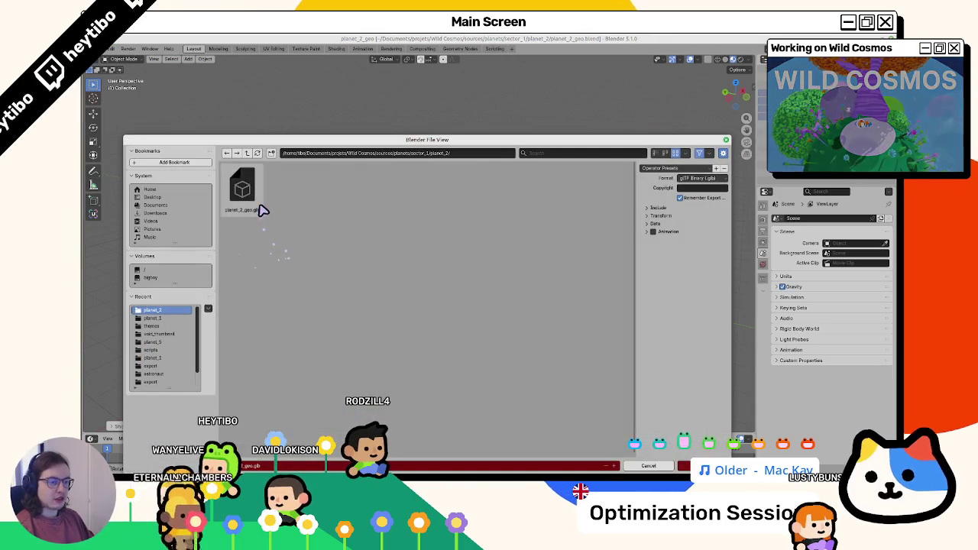
double_click(259, 210)
key("ctrl+s")
key("alt+Tab")
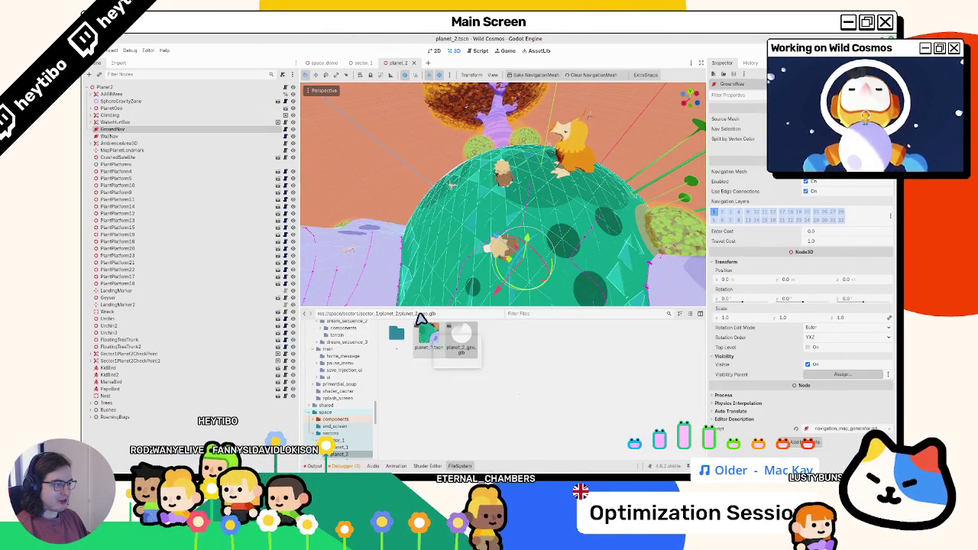
Step: Orbit toward the blue water mesh and frame the view on the WallNav node
scroll(462, 174, "up", 5)
mouse_move(463, 174)
left_mouse_down()
mouse_move(436, 164)
mouse_move(375, 175)
mouse_move(498, 204)
mouse_move(528, 189)
mouse_move(665, 184)
mouse_move(594, 214)
left_mouse_up()
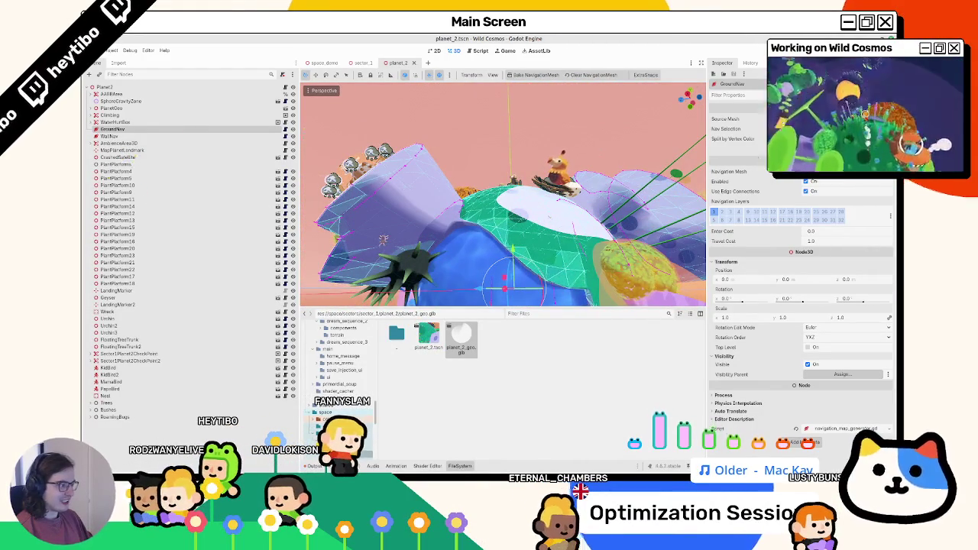
left_click(160, 136)
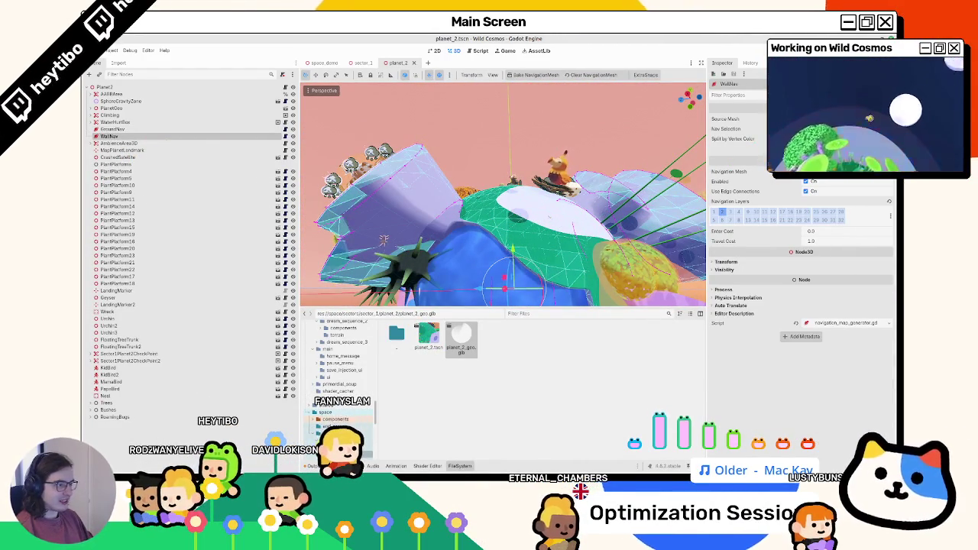
key("f")
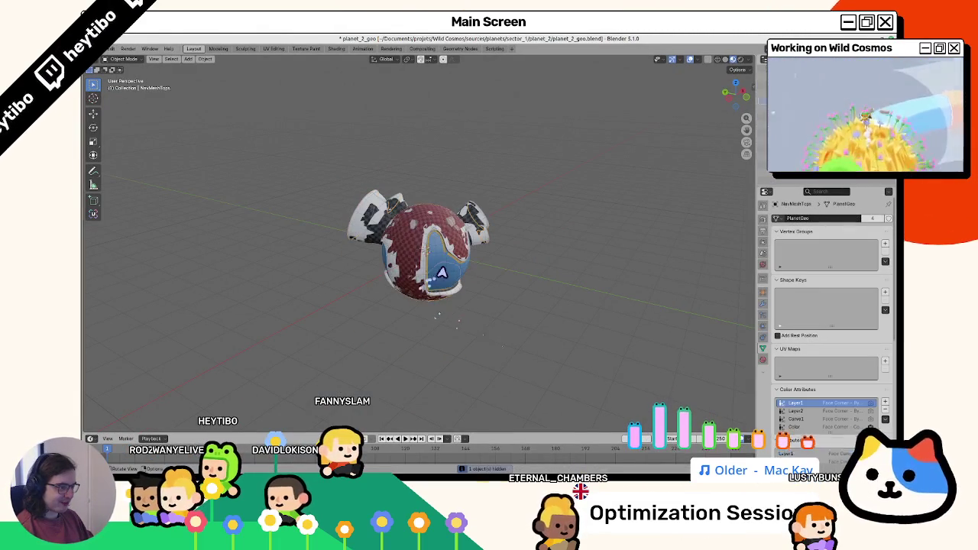
Step: Convert a duplicate of the blue water mesh, confirm it lists a UVMap, then delete it
scroll(445, 273, "up", 5)
key("shift+d")
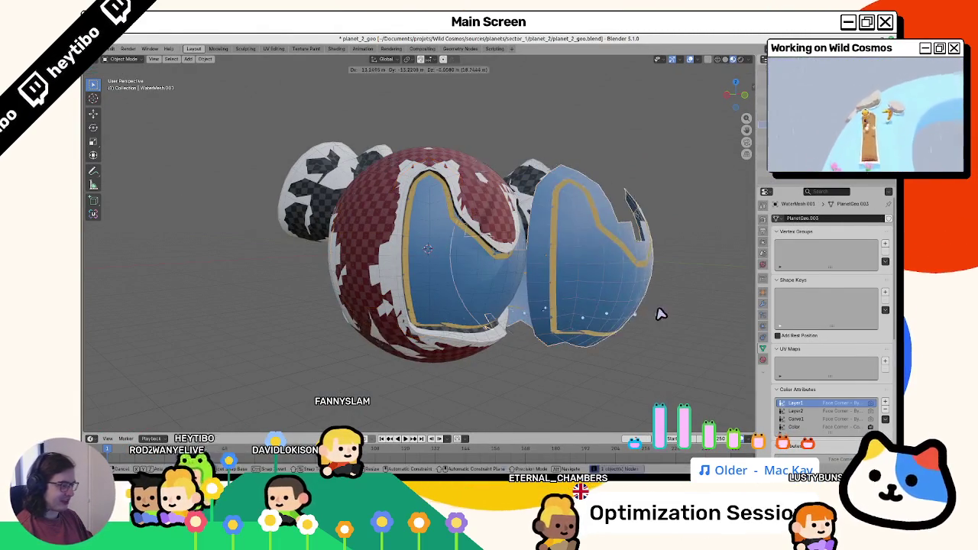
left_click(660, 312)
key("F3")
left_click(697, 326)
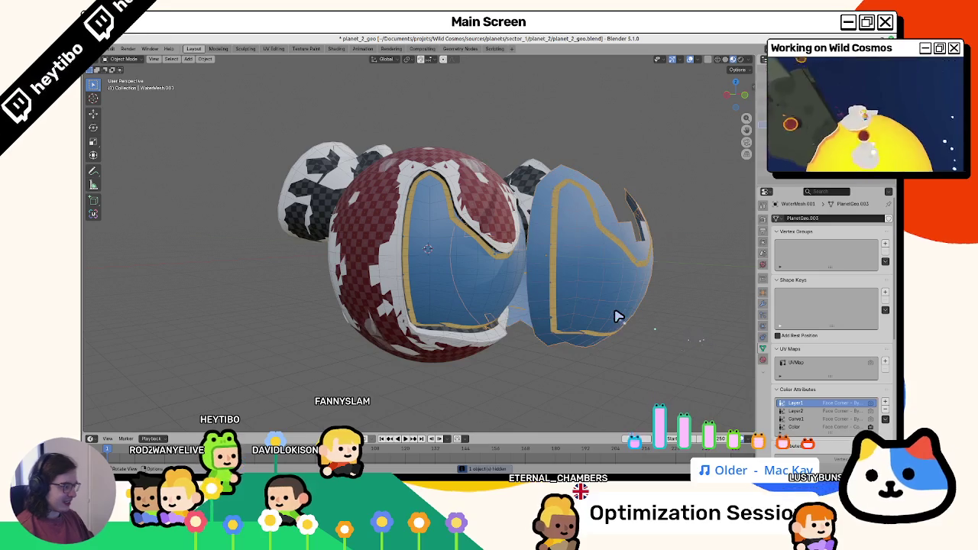
key("Delete")
key("ctrl+z")
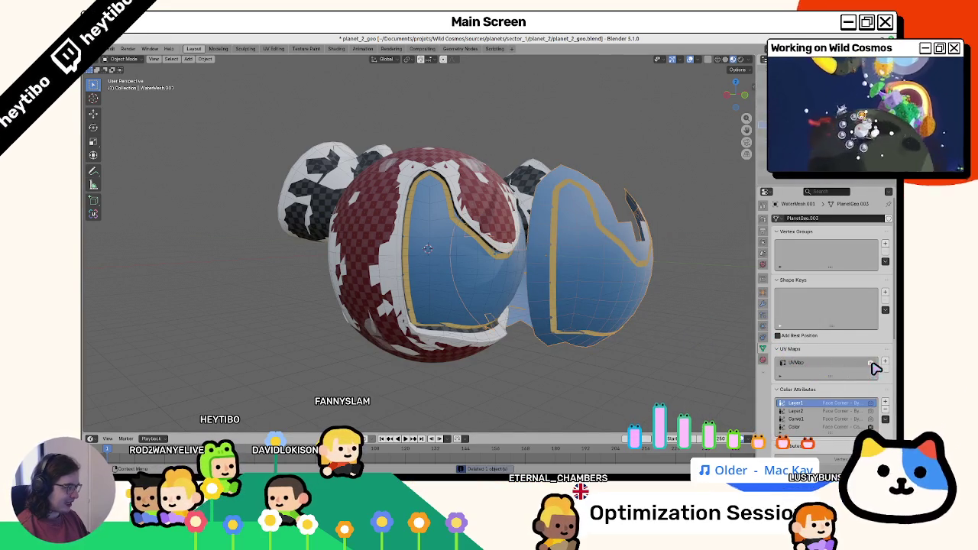
scroll(807, 411, "down", 2)
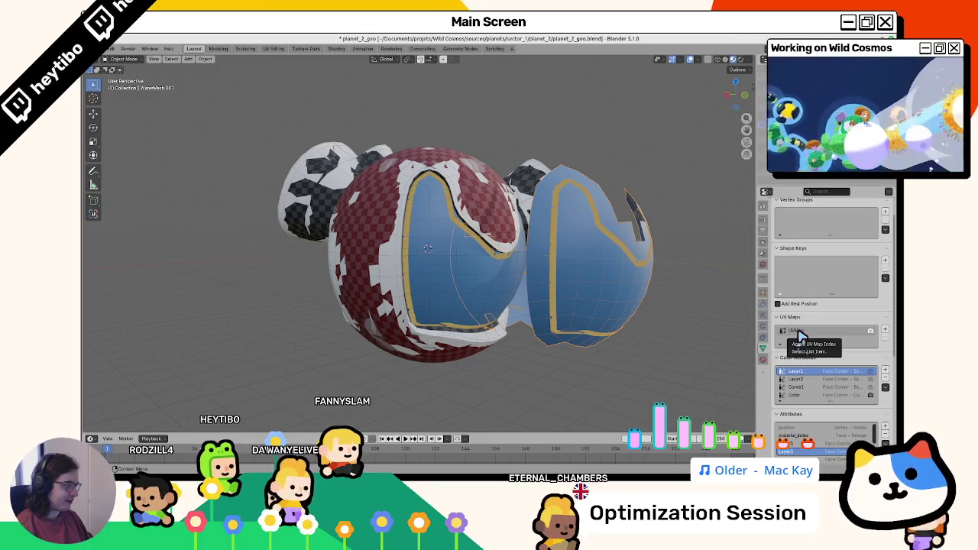
key("Delete")
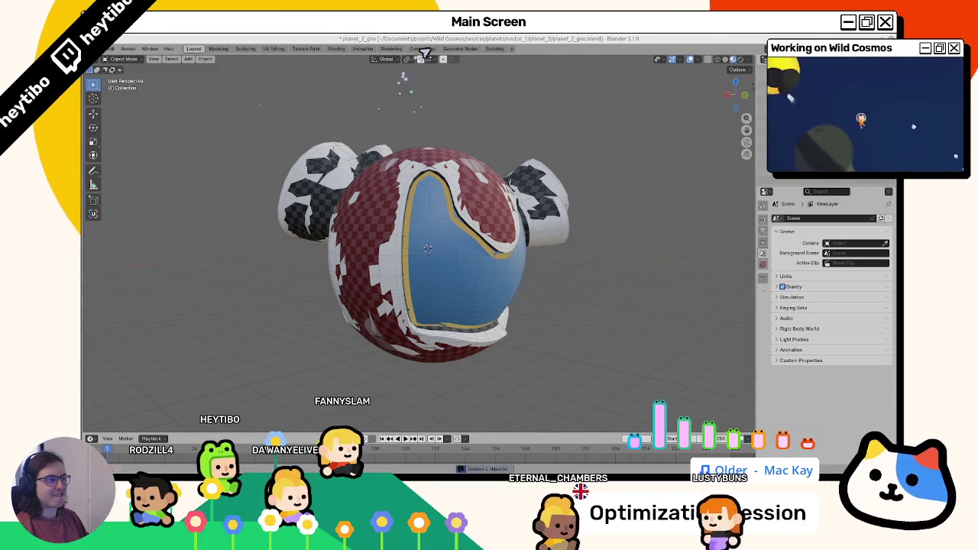
Step: Open the Geometry Nodes workspace and switch to the planet_editor_v2 file
left_click(460, 49)
scroll(530, 201, "down", 5)
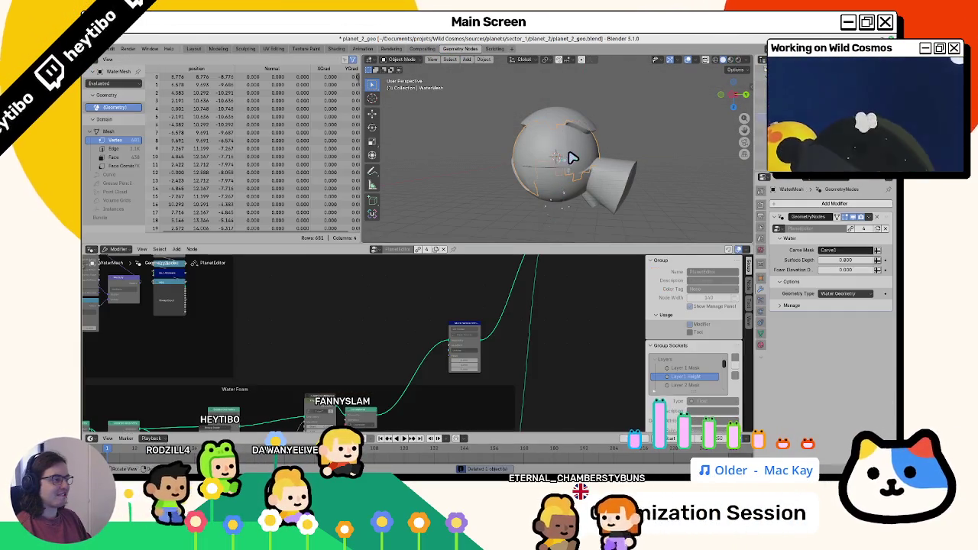
scroll(409, 342, "up", 2)
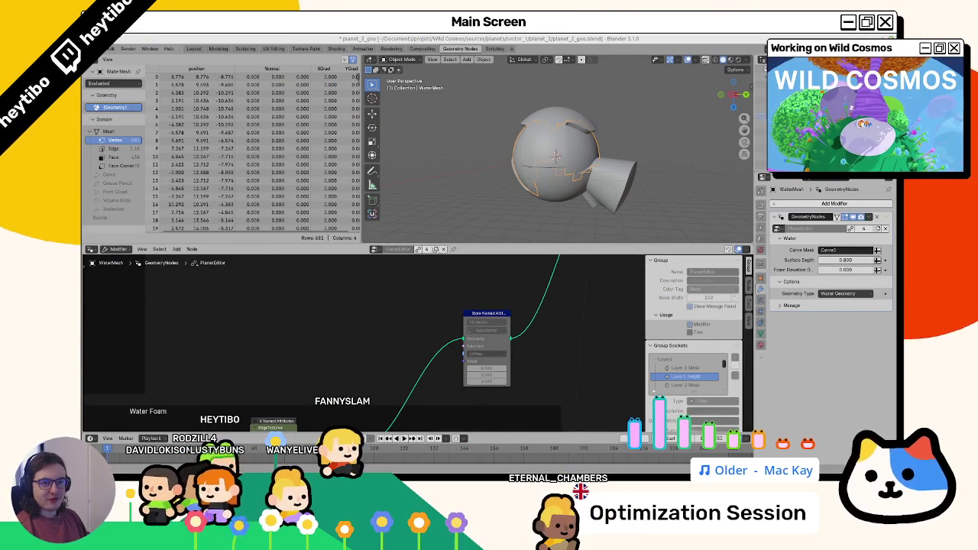
key("alt+Tab")
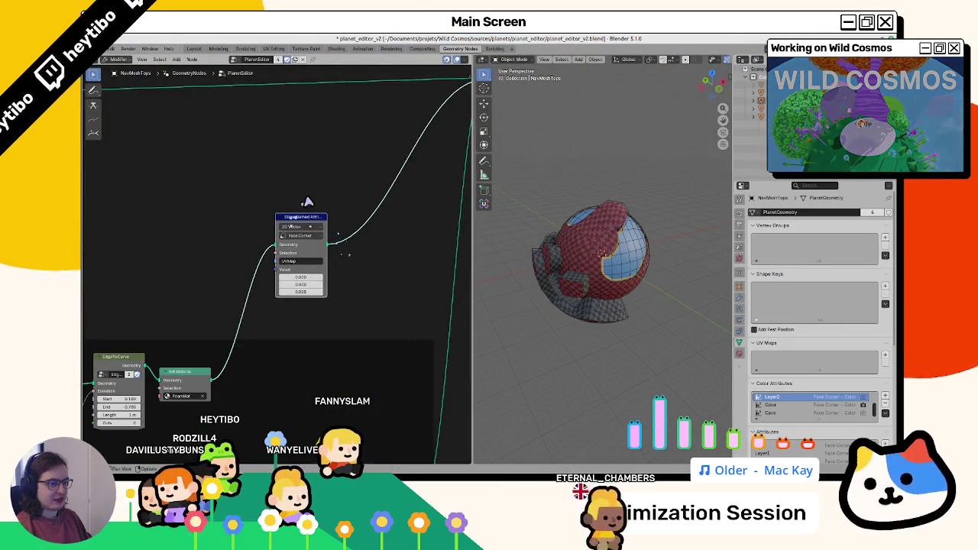
left_click_drag(307, 202, 280, 222)
key("F3")
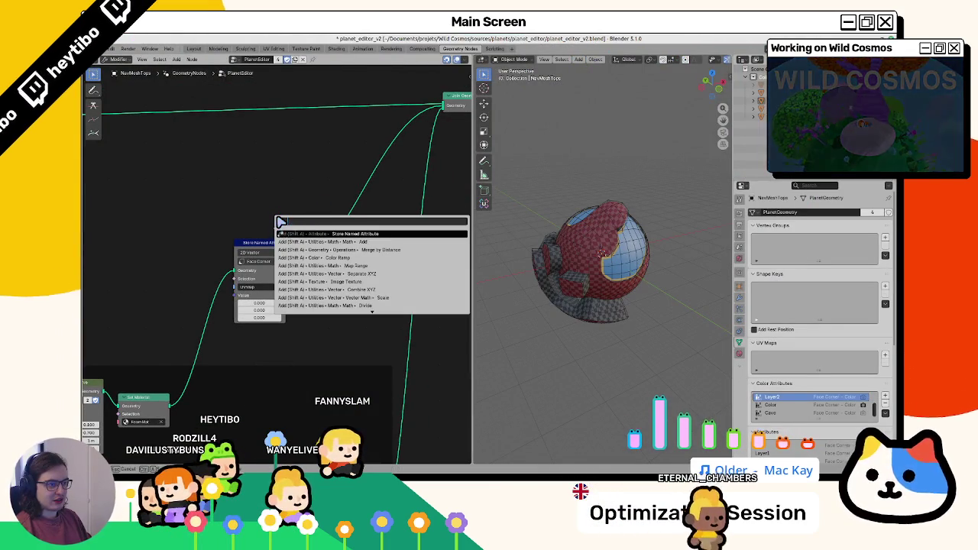
type("named att")
key("BackSpace")
key("BackSpace")
key("BackSpace")
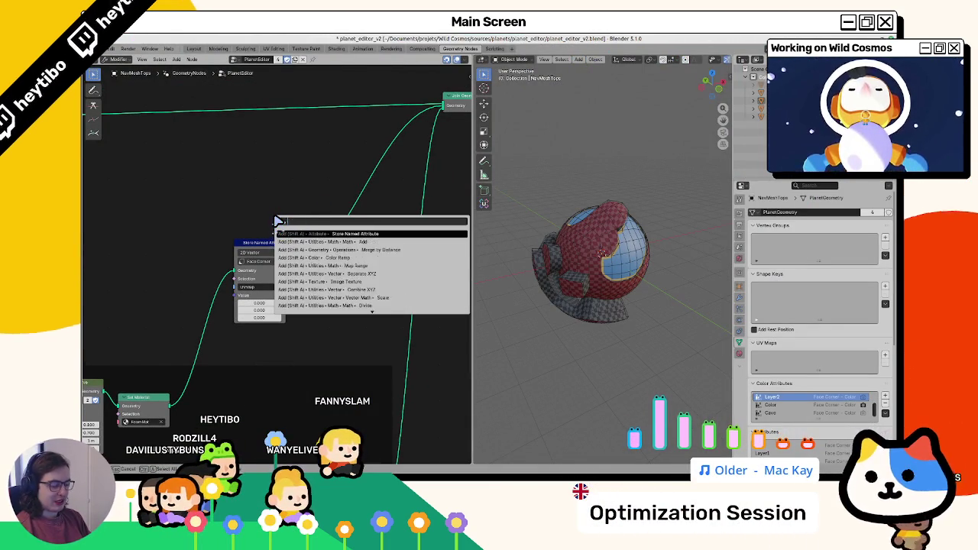
type("active uv")
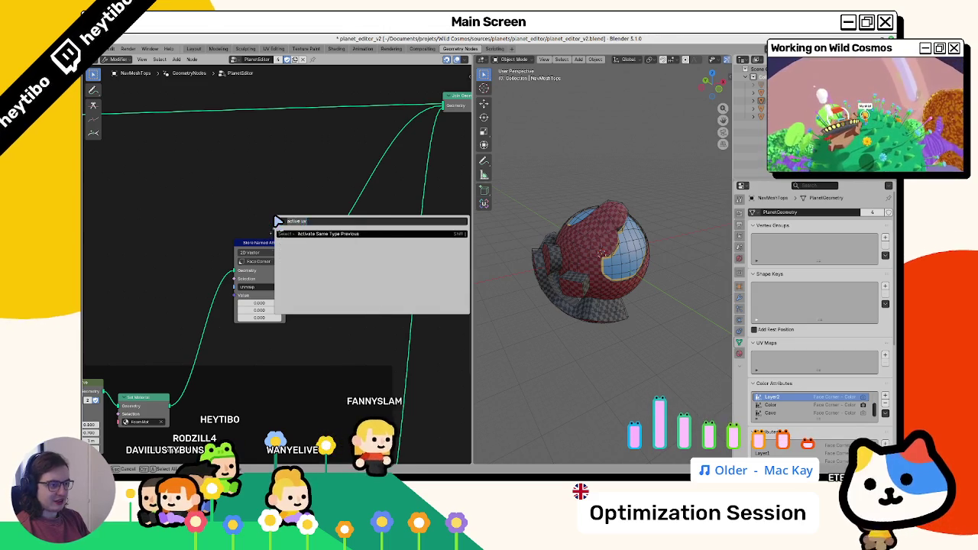
key("BackSpace")
key("BackSpace")
key("BackSpace")
type("uv")
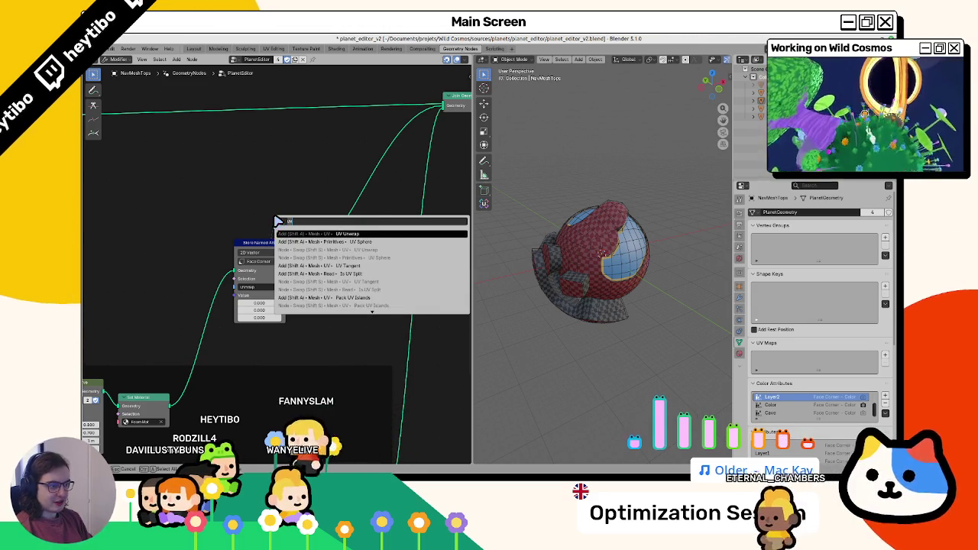
scroll(339, 263, "down", 8)
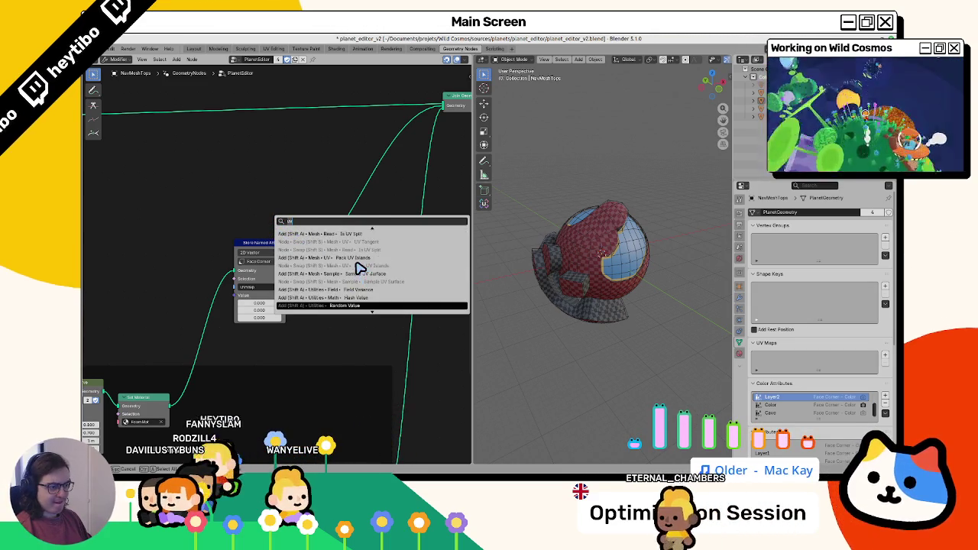
scroll(359, 269, "down", 10)
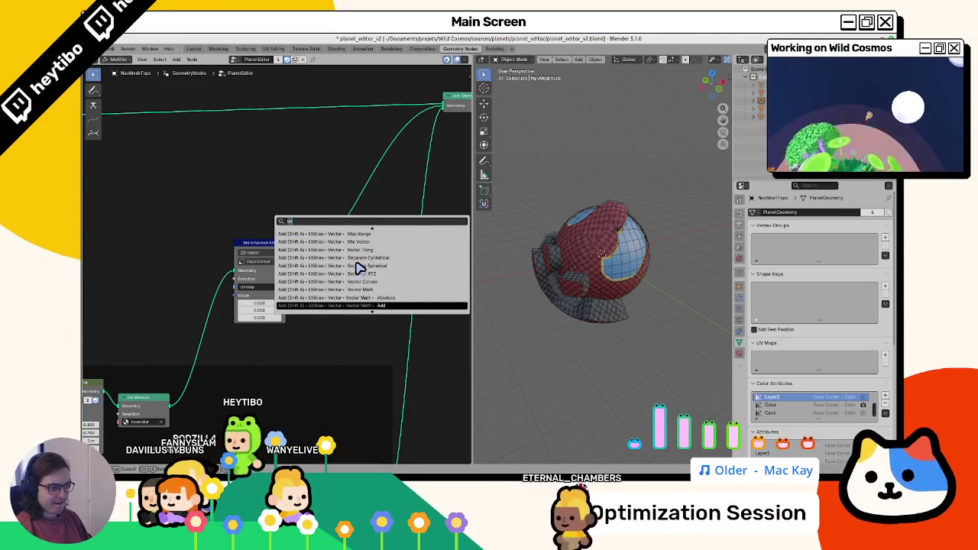
key("Escape")
mouse_move(302, 374)
left_mouse_down()
mouse_move(138, 192)
mouse_move(157, 80)
mouse_move(175, 268)
mouse_move(324, 87)
mouse_move(149, 420)
mouse_move(288, 91)
mouse_move(253, 138)
mouse_move(352, 284)
left_mouse_up()
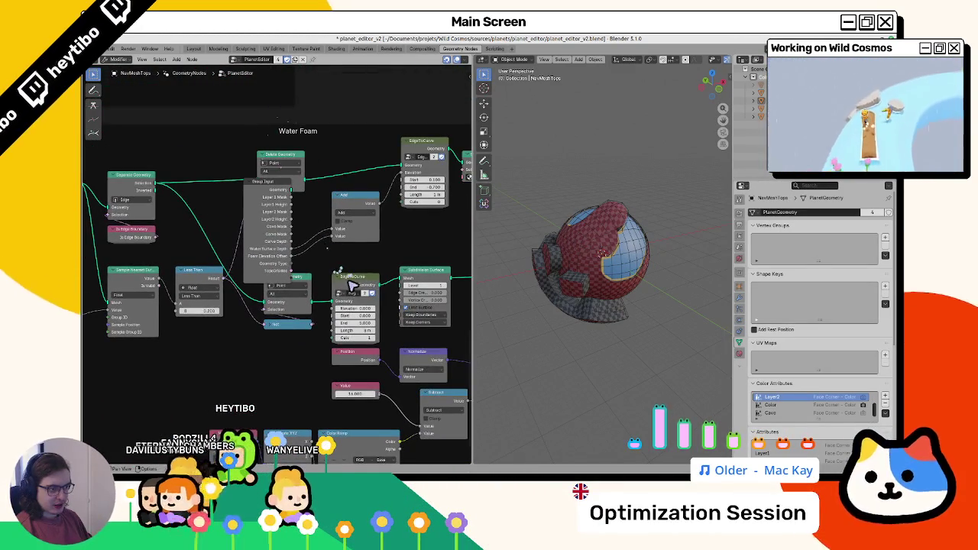
Step: Confirm the EdgeToCurve group already contains its own Store Named Attribute node
key("Tab")
mouse_move(377, 359)
left_mouse_down()
mouse_move(225, 323)
mouse_move(94, 320)
left_mouse_up()
left_click(348, 250)
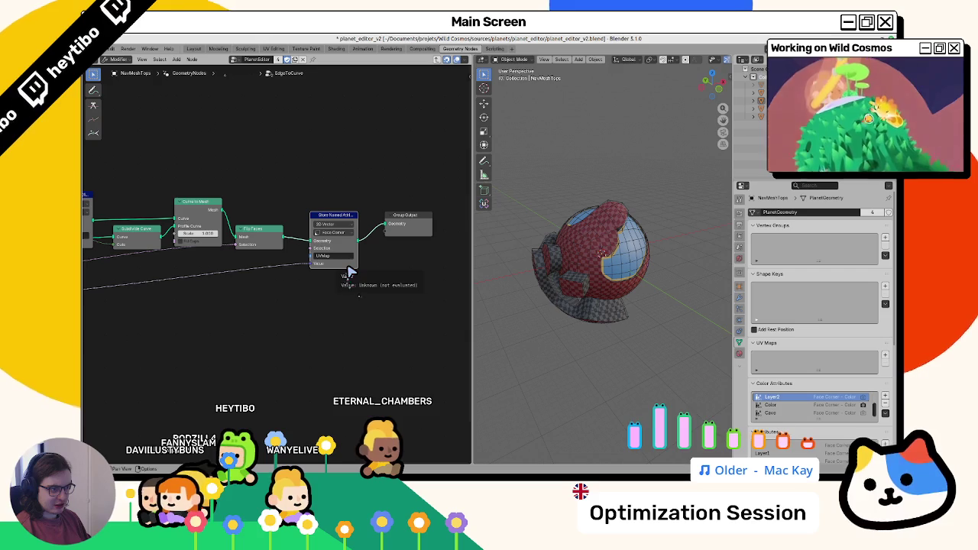
key("Tab")
Step: Delete the standalone UVMap Store Named Attribute node, reconnect its input into Join Geometry, and save
scroll(384, 172, "up", 5)
left_click_drag(386, 175, 428, 130)
left_click_drag(430, 168, 352, 248)
left_click(243, 306)
left_click(255, 303)
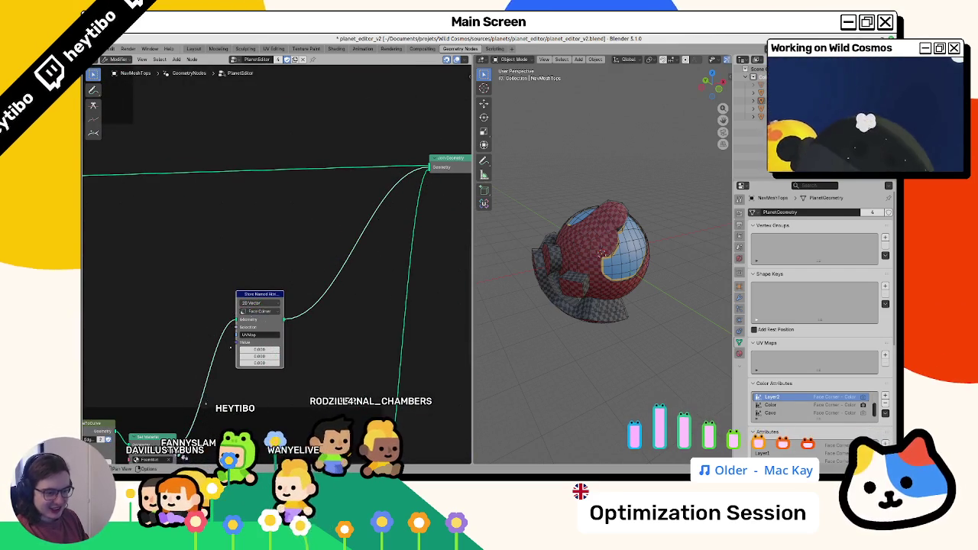
key("x")
left_click_drag(178, 442, 434, 169)
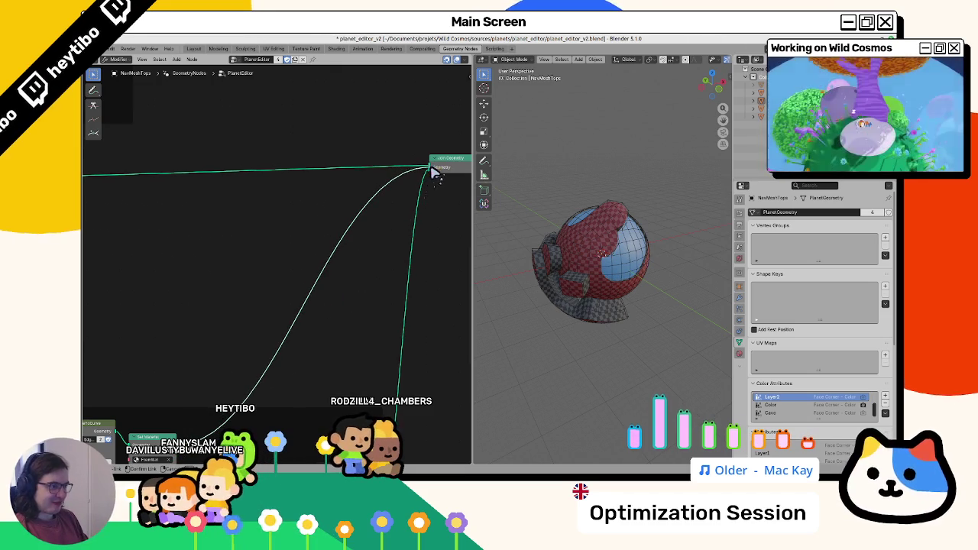
key("ctrl+s")
Step: Recheck EdgeToCurve, inspect the PlanetMesh.Col and WaterMesh objects, and save planet_editor_v2 again
scroll(291, 313, "down", 4)
key("Tab")
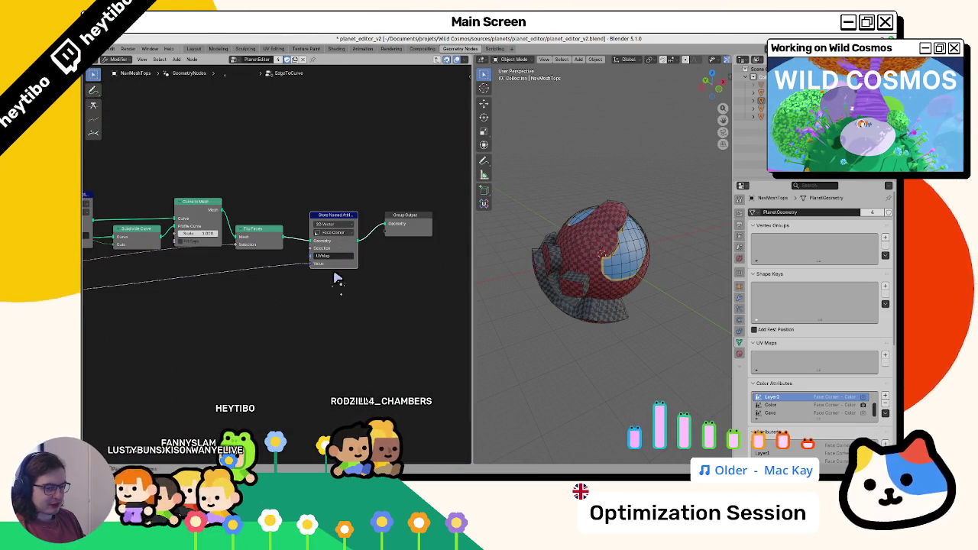
key("Tab")
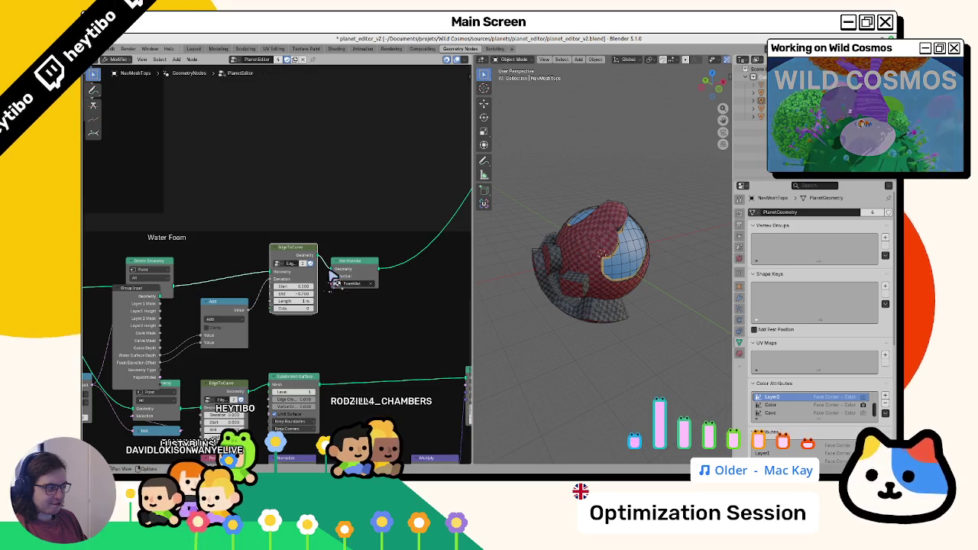
left_click(611, 287)
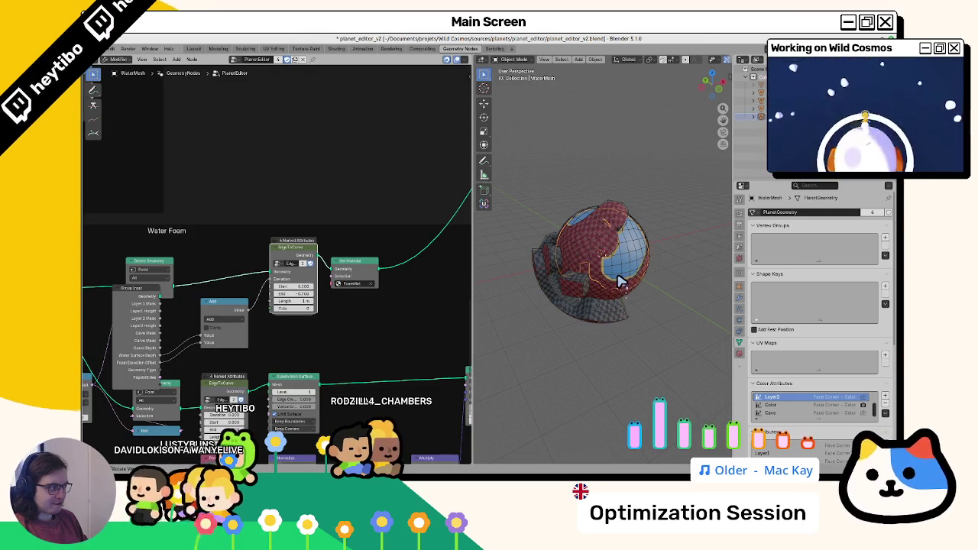
left_click(616, 283)
left_click(620, 324)
key("ctrl+s")
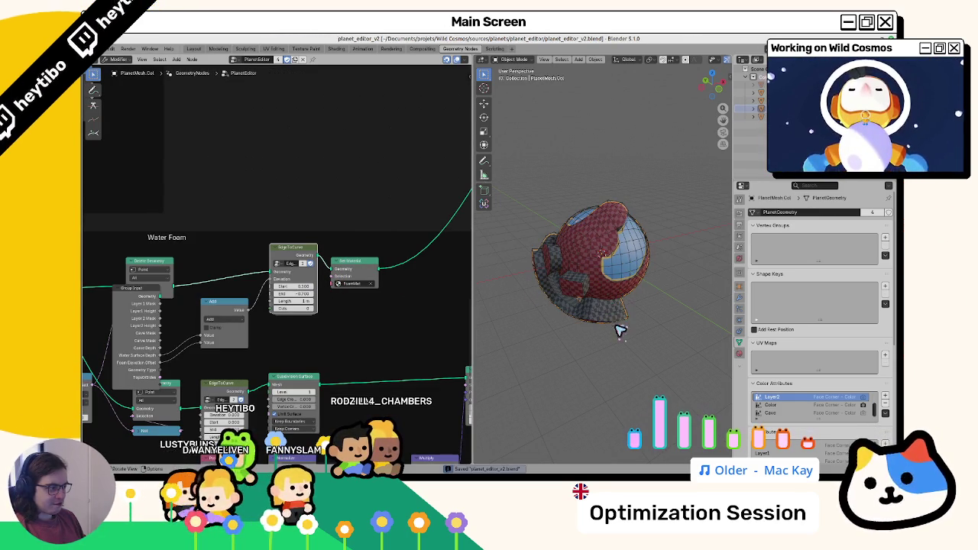
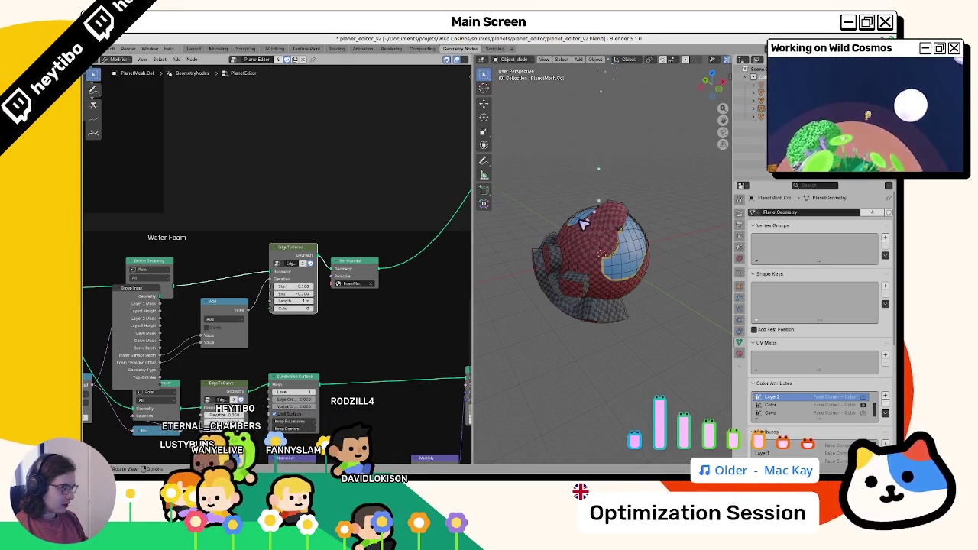
Step: Cancel the accidental quit and save planet_editor_v2.blend
scroll(601, 260, "down", 3)
scroll(609, 277, "up", 2)
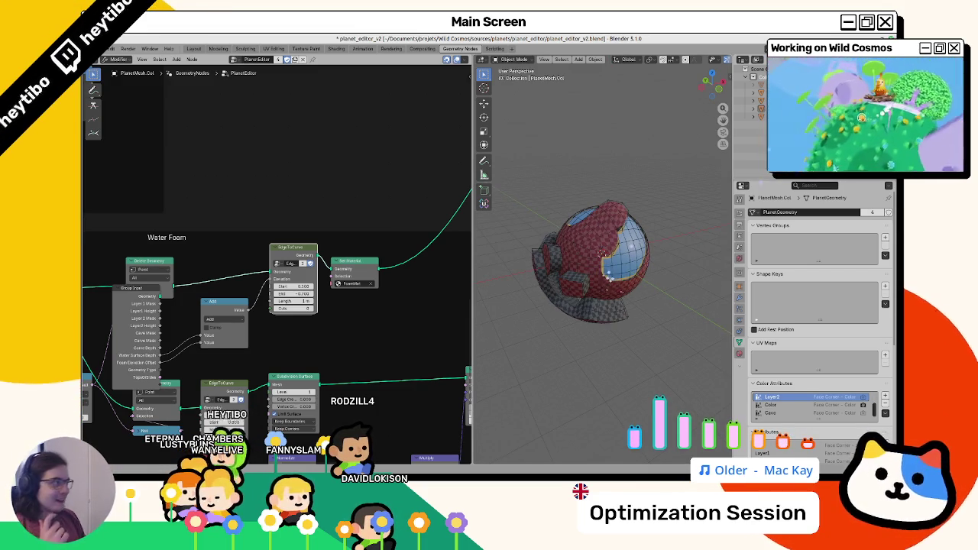
key("ctrl+q")
key("Escape")
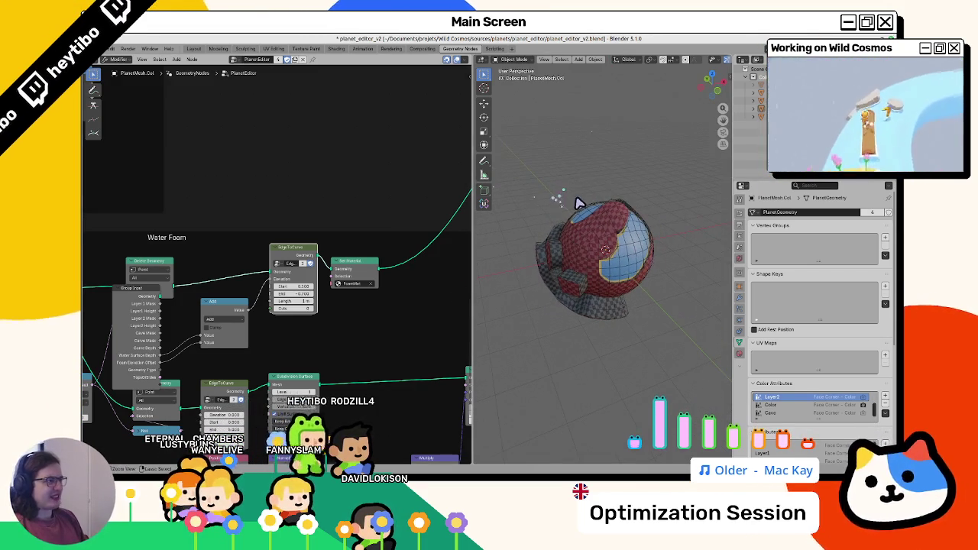
key("ctrl+s")
Step: In the planet_2_geo window, reveal all hidden objects and open the file browser
key("ctrl+q")
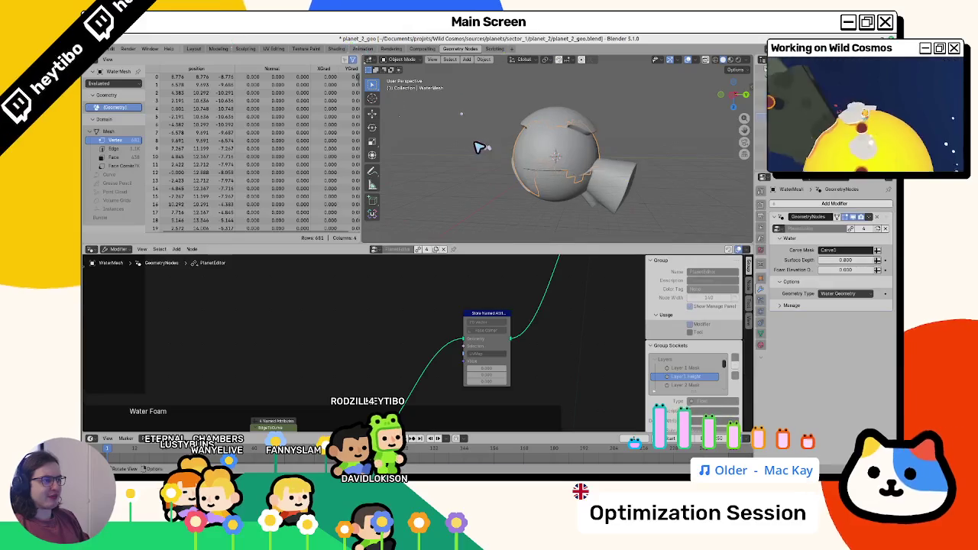
key("alt+h")
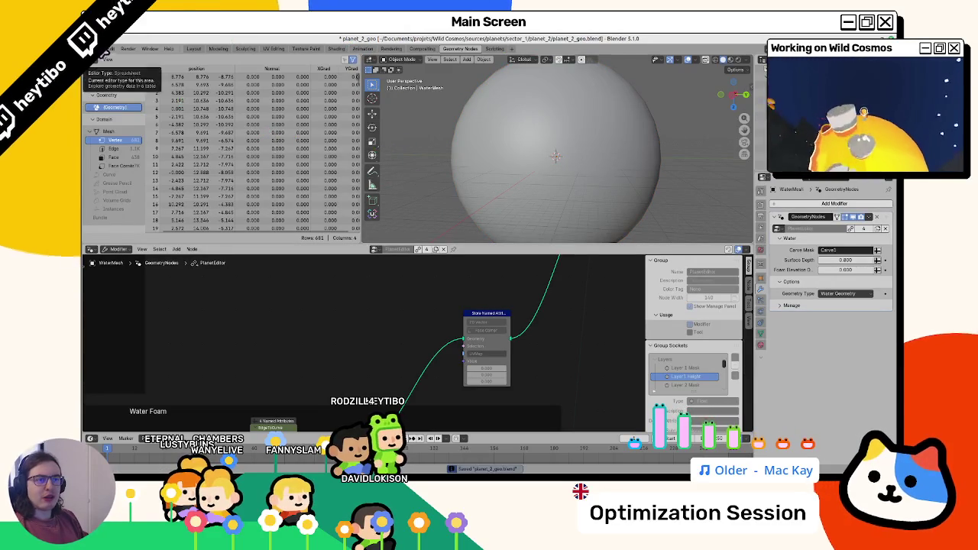
key("ctrl+o")
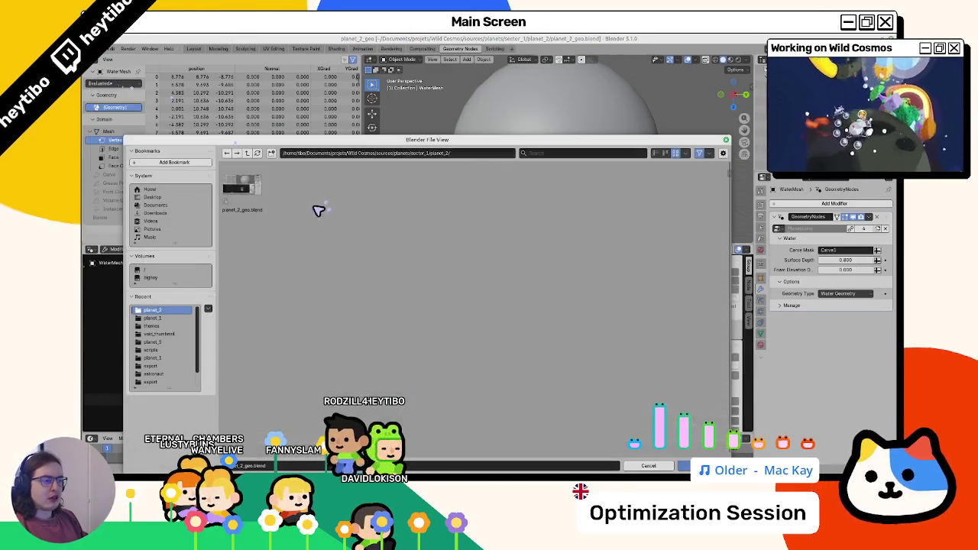
Step: Open planet_1_geo.blend from sector_1/planet_1 and hide the atmosphere sphere
double_click(239, 184)
double_click(289, 185)
double_click(240, 187)
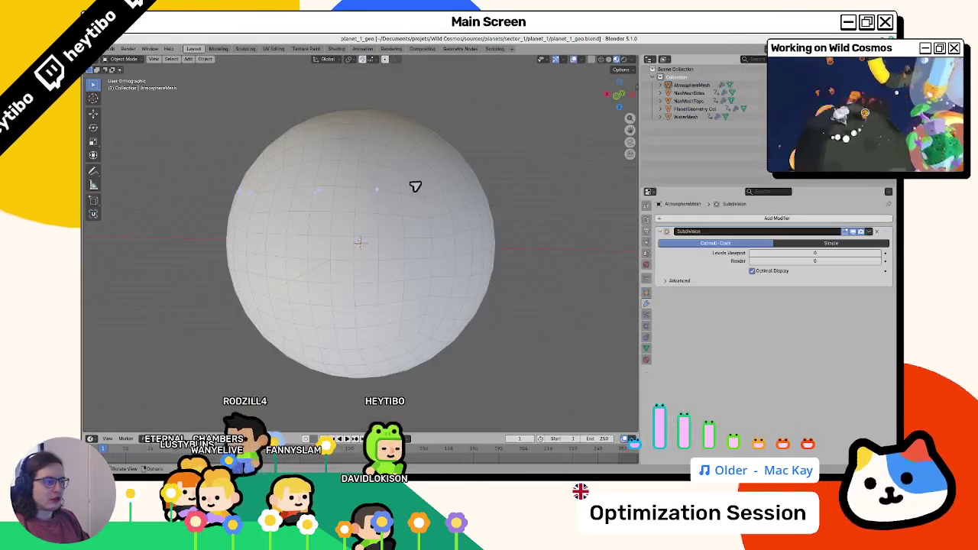
key("h")
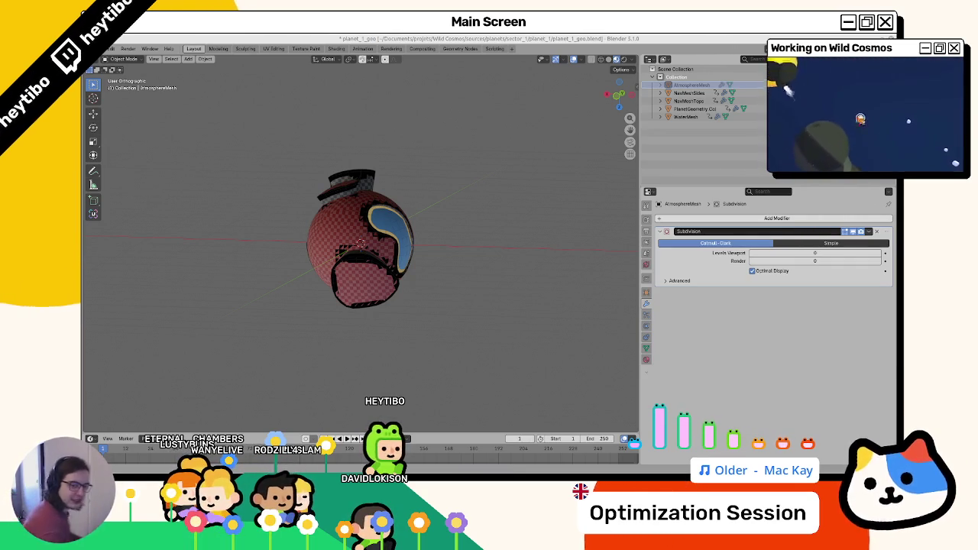
Step: Inspect WaterMesh's color attributes and UV maps in its mesh data
left_click(405, 222)
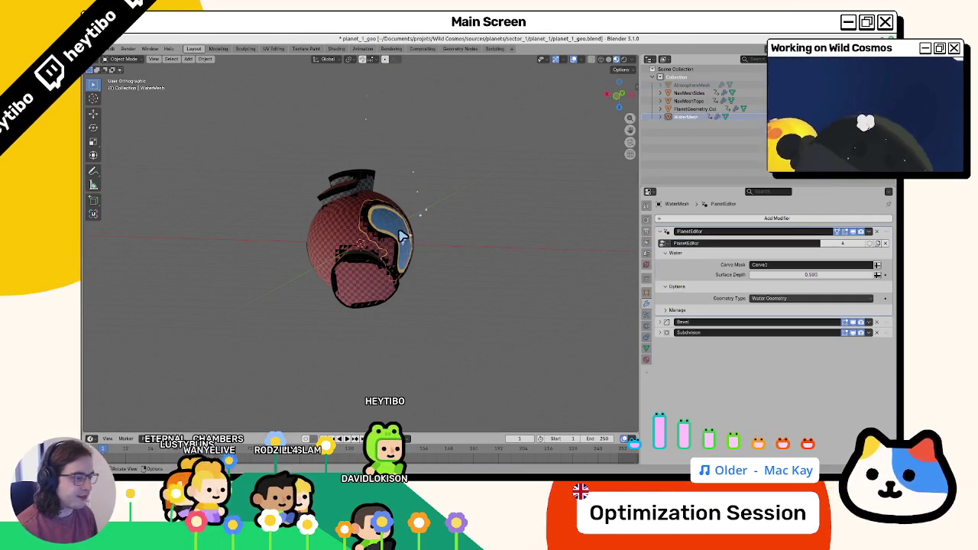
scroll(557, 286, "up", 3)
left_click(647, 349)
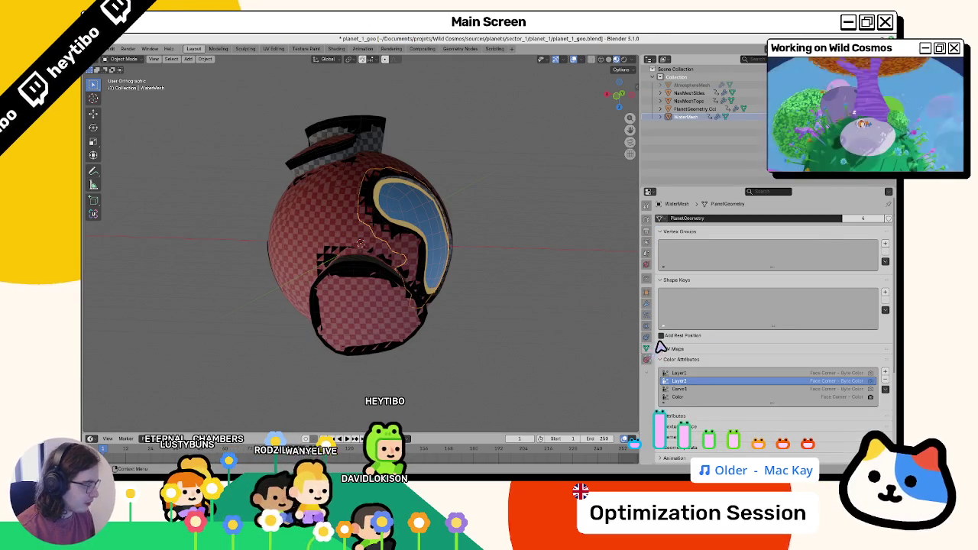
left_click(676, 349)
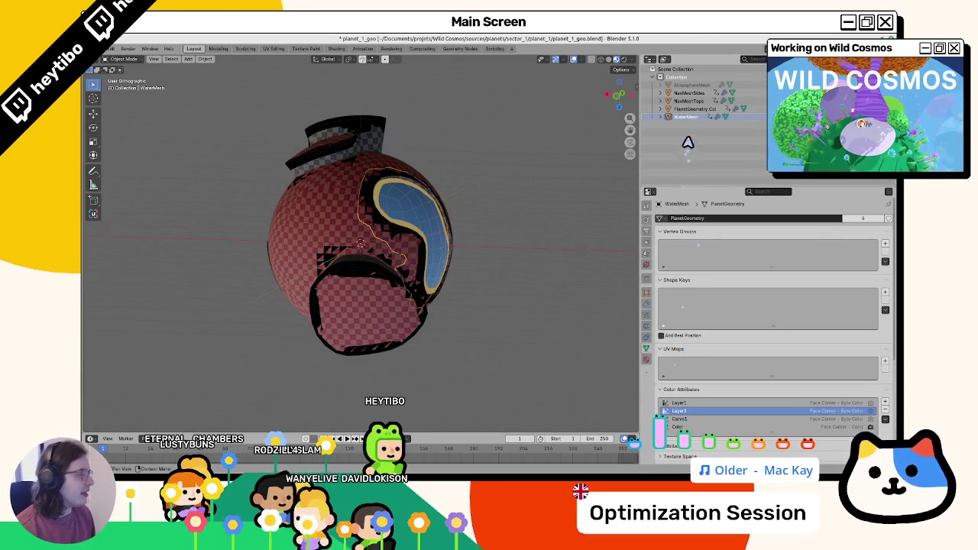
Step: Compare color attributes of PlanetGeometry, NavMeshTops, NavMeshSides and AtmosphereMesh
left_click(695, 110)
left_click(696, 102)
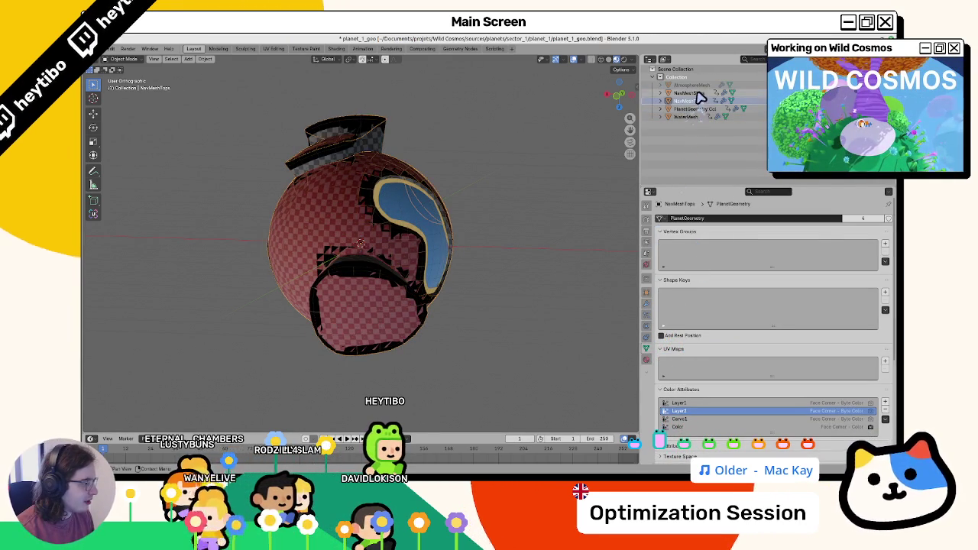
left_click(697, 93)
left_click(697, 85)
left_click(694, 92)
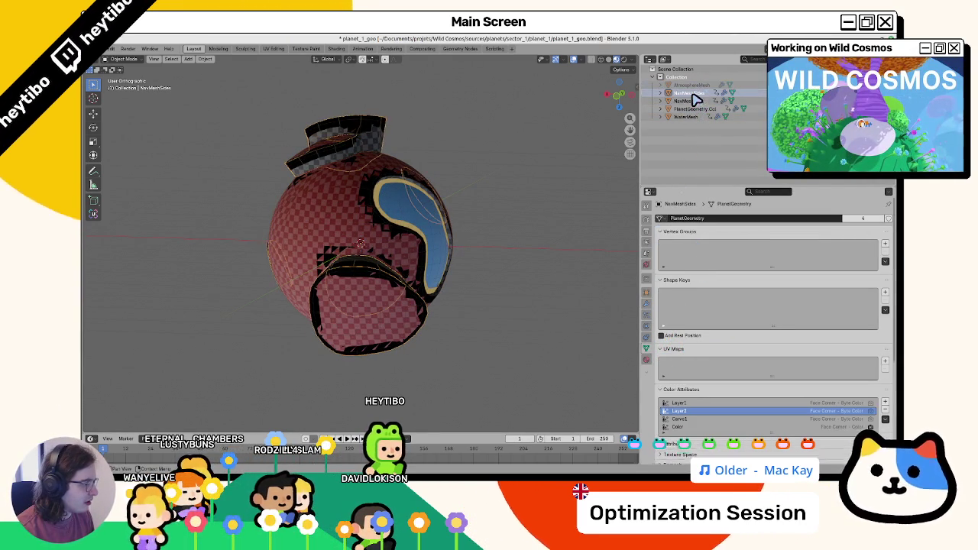
scroll(718, 325, "down", 2)
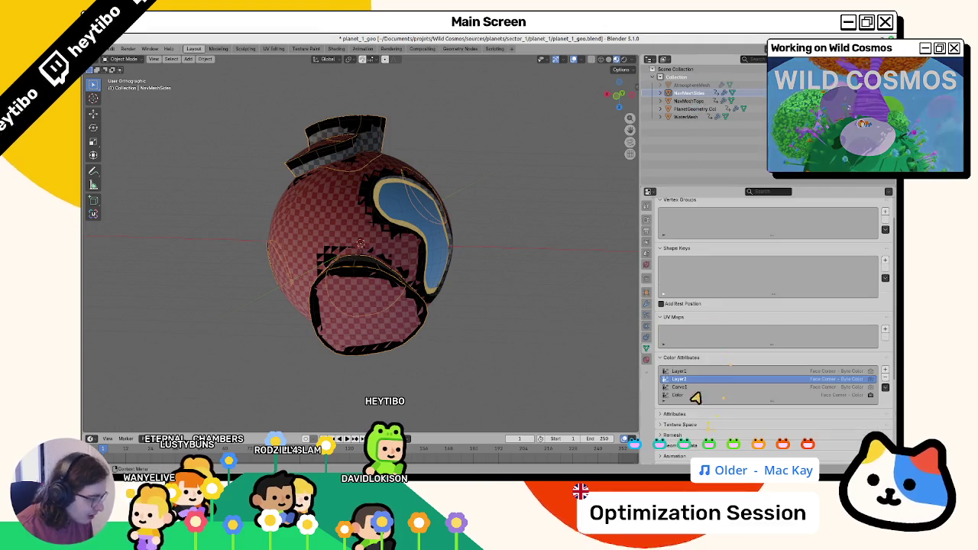
left_click(695, 101)
left_click(697, 86)
Step: Toggle the atmosphere sphere's visibility and reselect NavMeshSides and WaterMesh
key("alt+h")
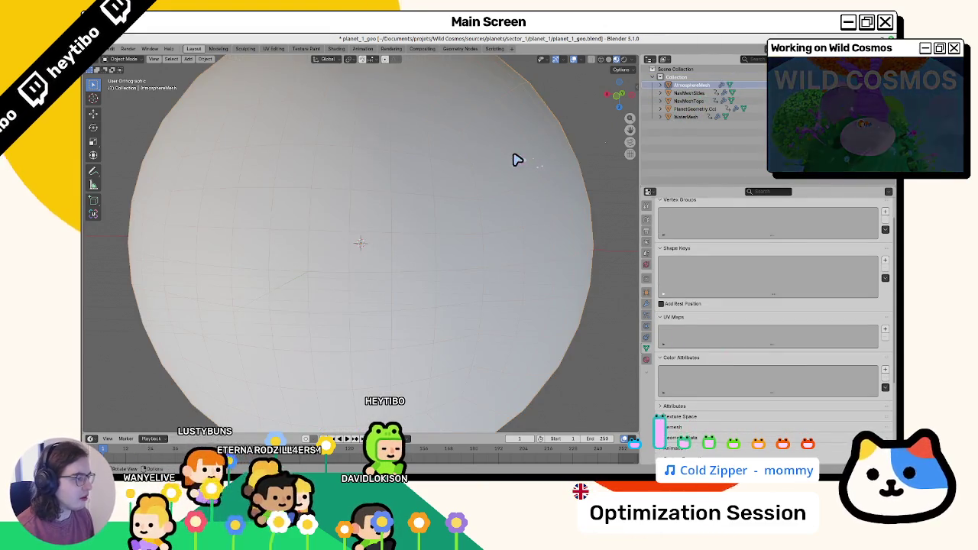
key("h")
key("alt+h")
left_click(690, 93)
left_click(686, 116)
scroll(530, 221, "down", 4)
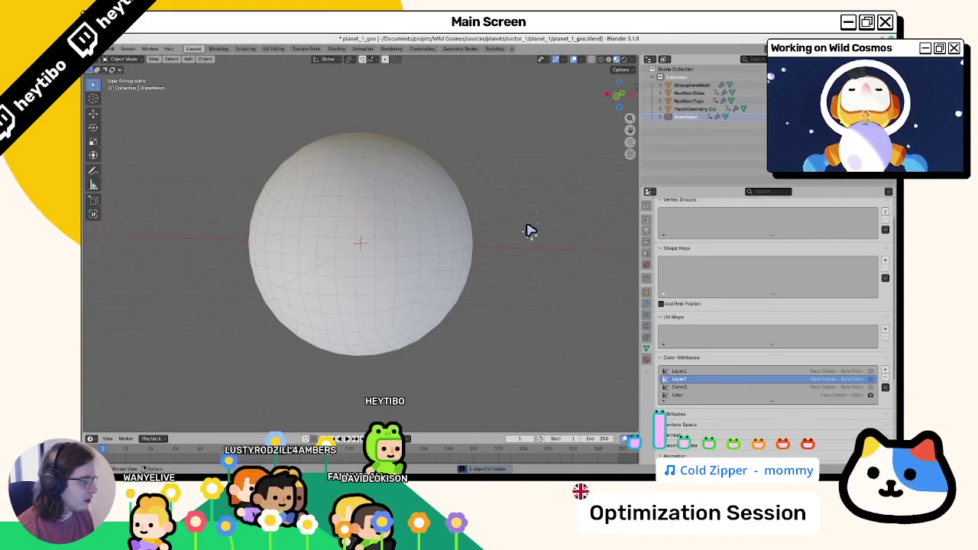
scroll(530, 230, "up", 4)
scroll(680, 216, "down", 4)
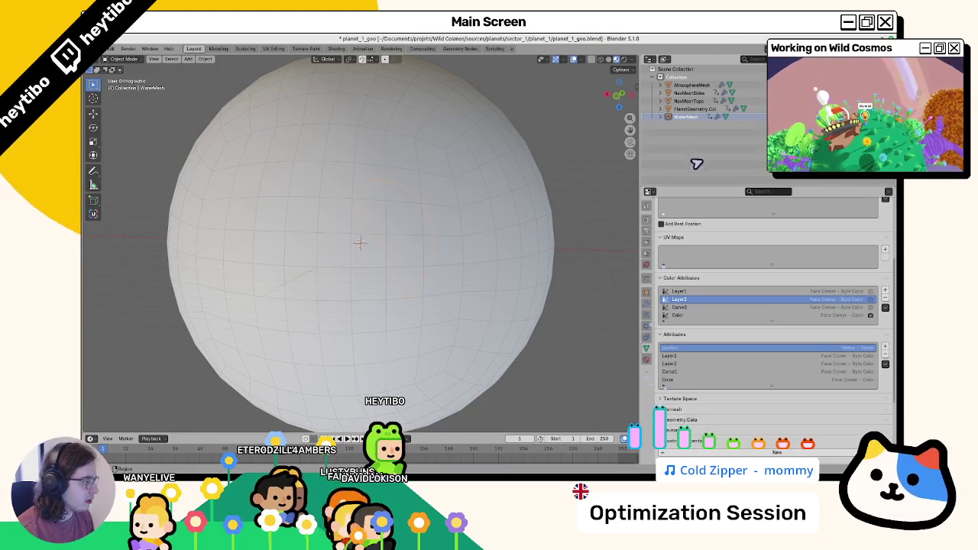
Step: Duplicate WaterMesh, convert the copy to a plain mesh, delete it, then quit without saving
left_click(686, 116)
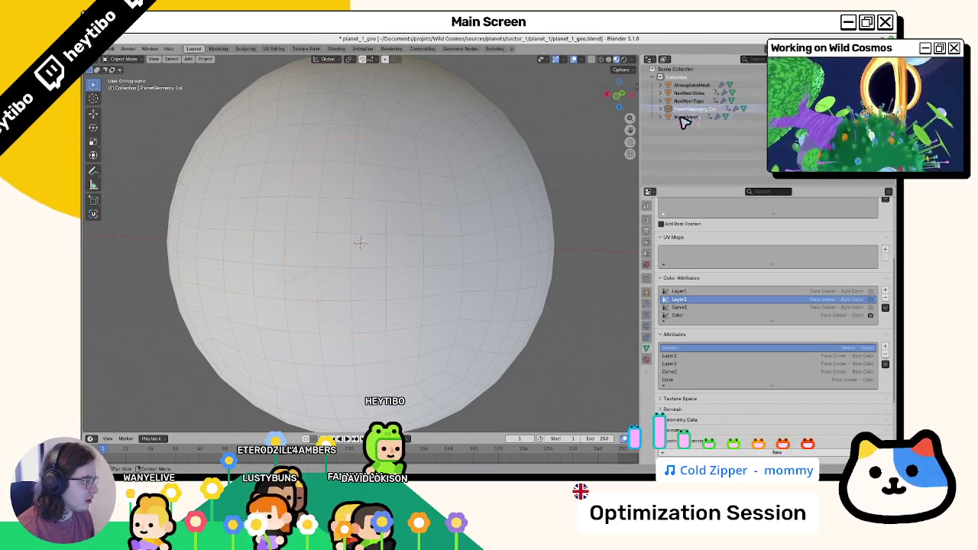
key("shift+d")
scroll(447, 268, "down", 4)
key("F3")
left_click(597, 324)
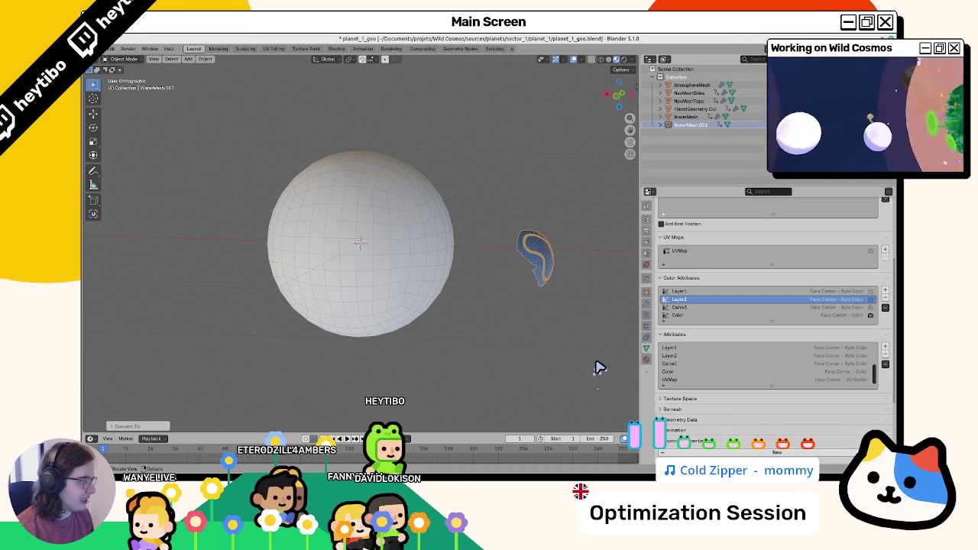
key("Delete")
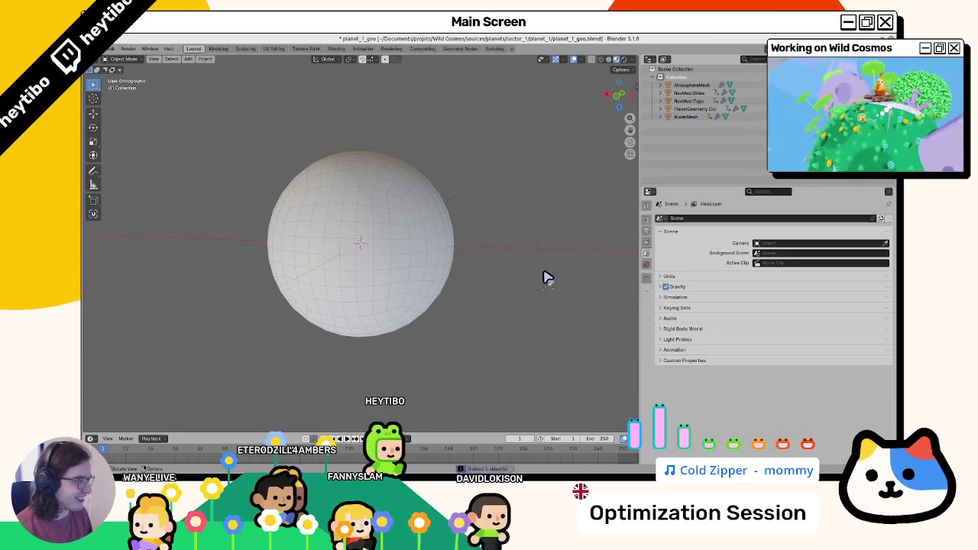
key("ctrl+q")
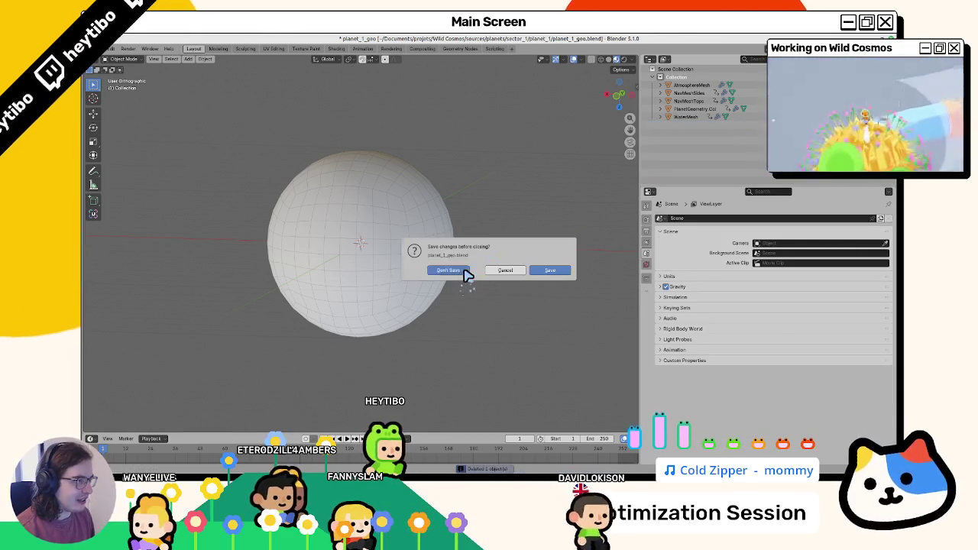
left_click(449, 271)
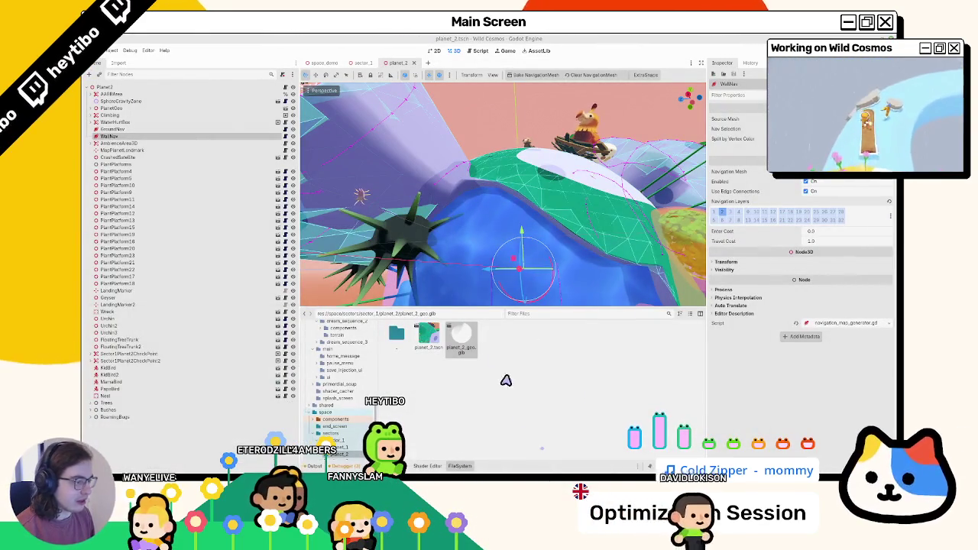
Step: Relaunch Blender and reopen the recent planet_2_geo file
key("super")
type("blender")
key("Return")
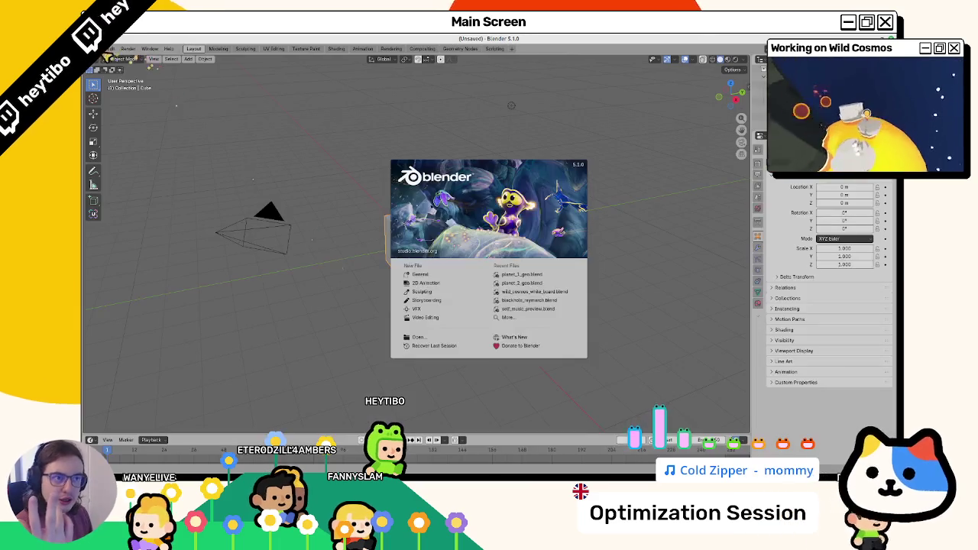
left_click(110, 48)
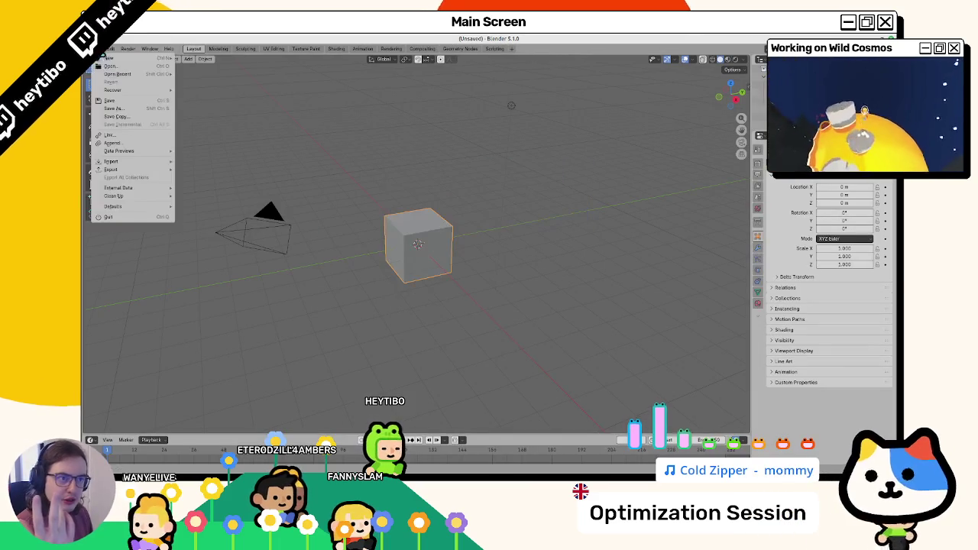
mouse_move(113, 77)
left_click(214, 80)
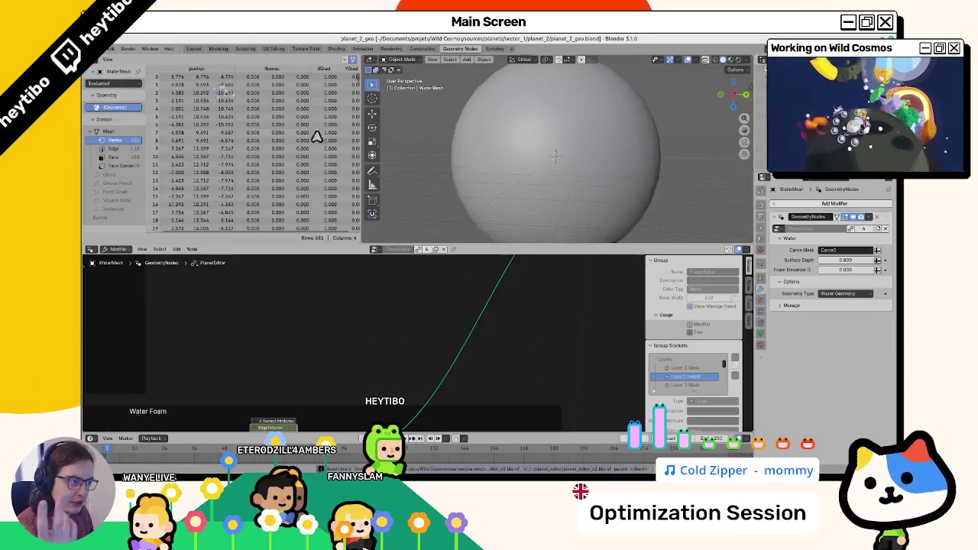
Step: Hide the atmosphere and toggle wireframe shading to inspect the inner meshes
key("h")
scroll(535, 169, "up", 3)
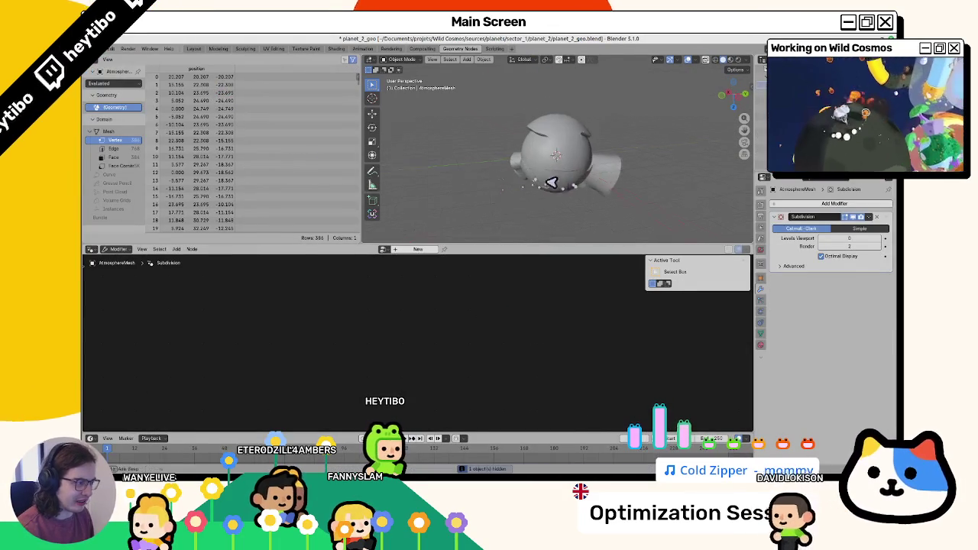
scroll(592, 183, "up", 2)
key("shift+z")
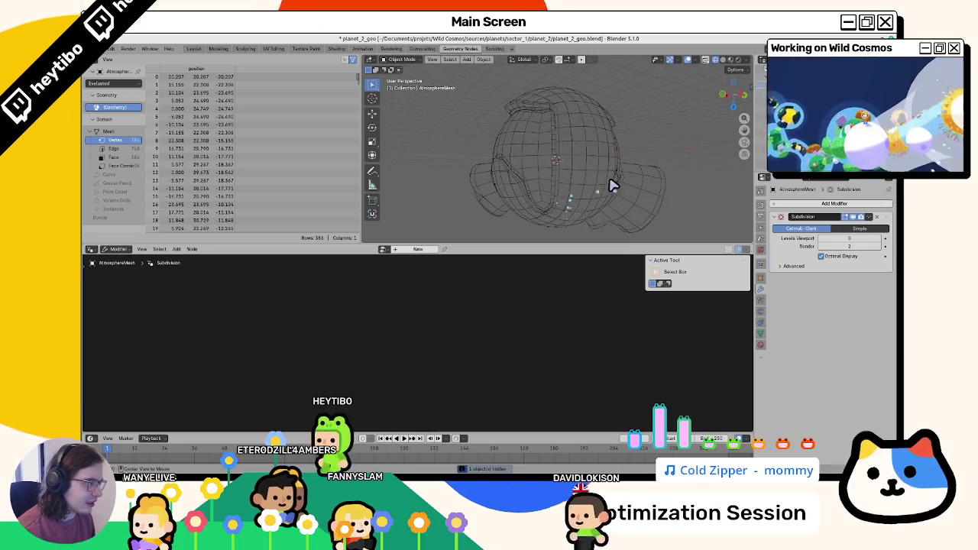
key("alt+h")
key("h")
key("shift+z")
Step: Select the planet geometry, hide NavMeshSides, then reveal all and hide the atmosphere mesh
left_click(535, 176)
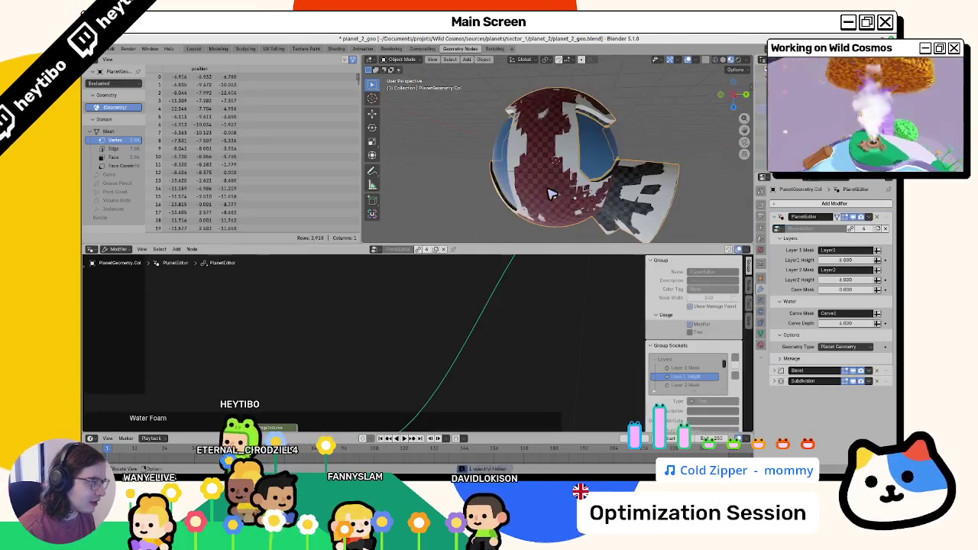
scroll(513, 197, "up", 3)
left_click(512, 197)
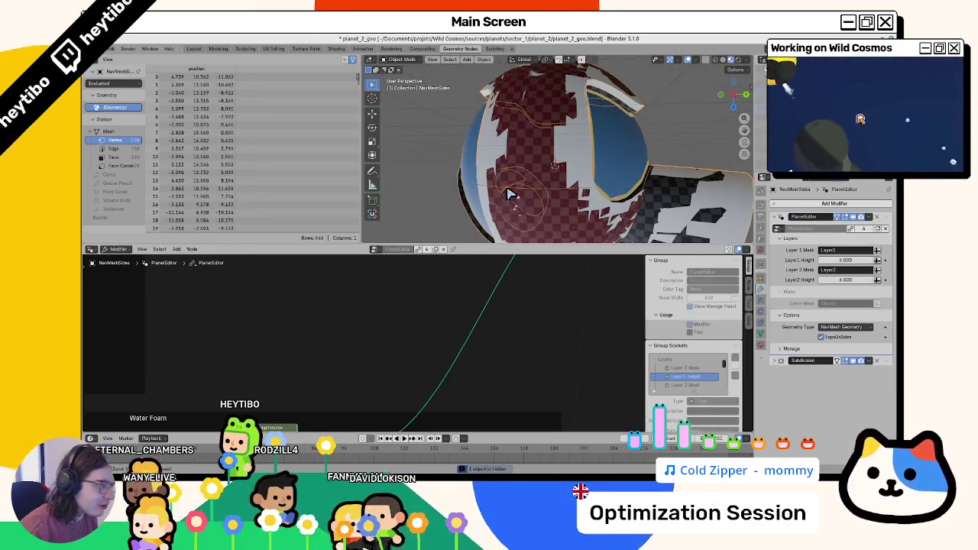
key("g")
key("Escape")
key("h")
scroll(451, 169, "up", 3)
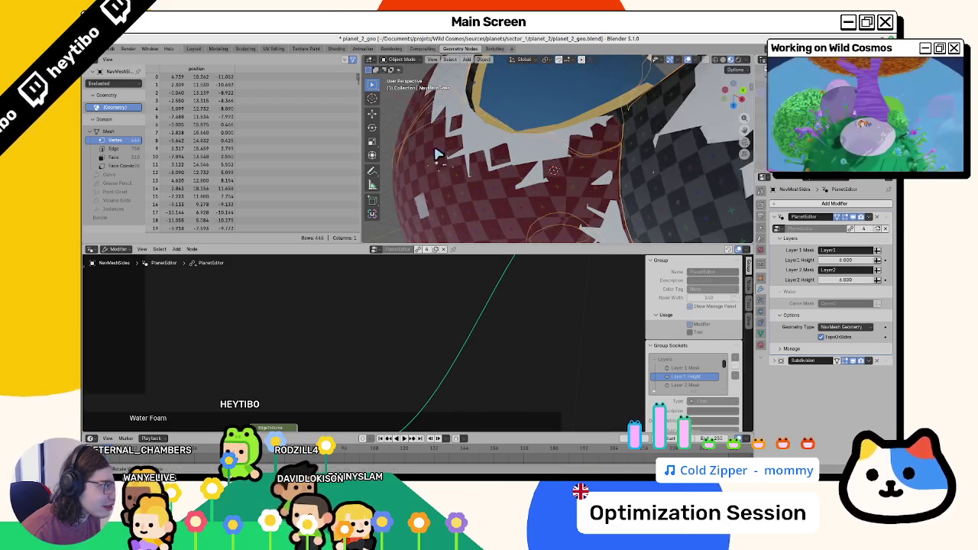
scroll(437, 156, "down", 5)
key("alt+h")
left_click(406, 148)
key("h")
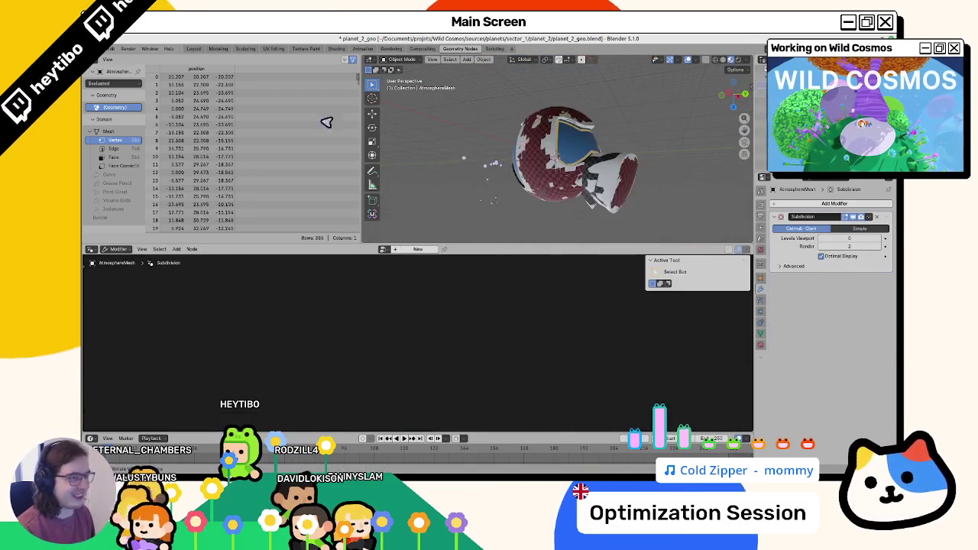
Step: Switch to the Layout workspace with the atmosphere revealed and open the File menu
left_click(195, 49)
key("alt+h")
scroll(581, 237, "down", 5)
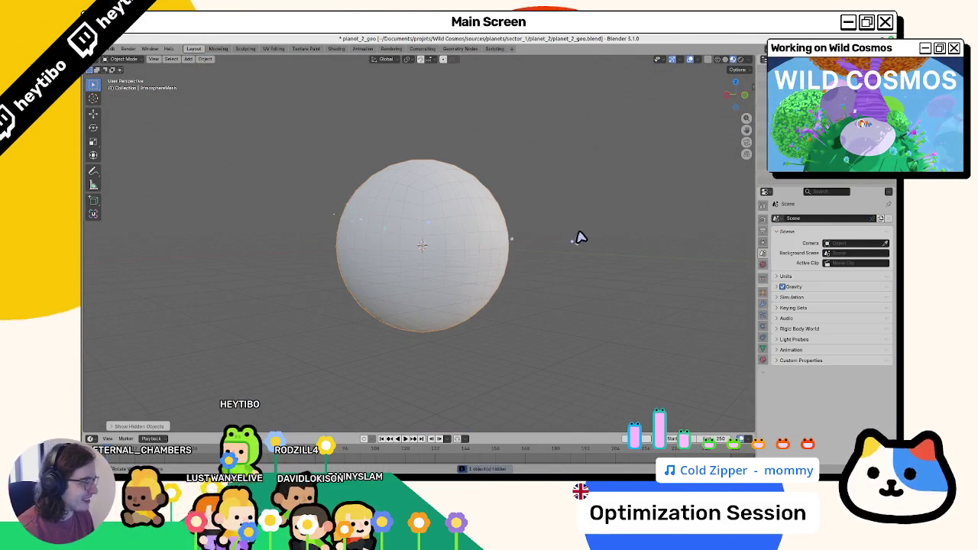
left_click(111, 49)
Step: Start a glTF 2.0 export and review its Data > Mesh and Vertex Colors options
mouse_move(131, 171)
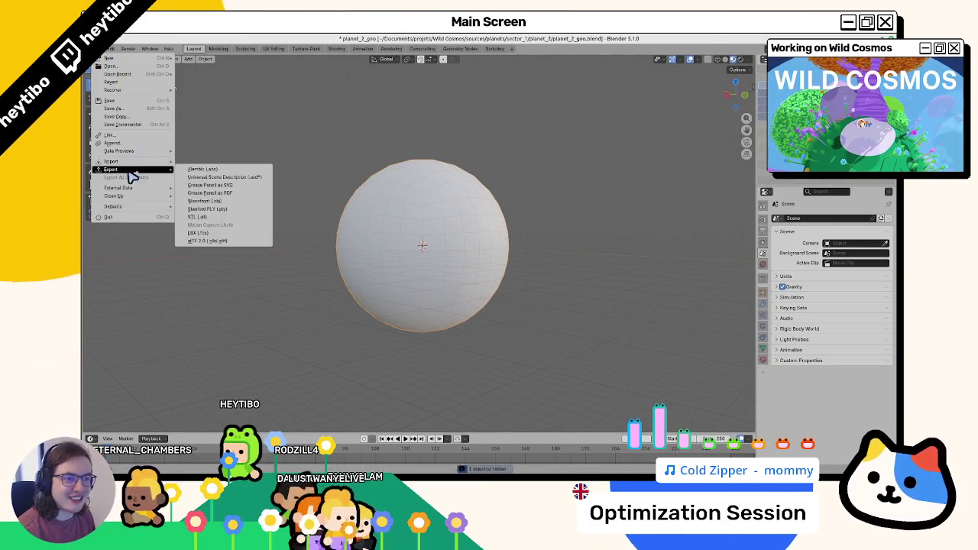
left_click(229, 240)
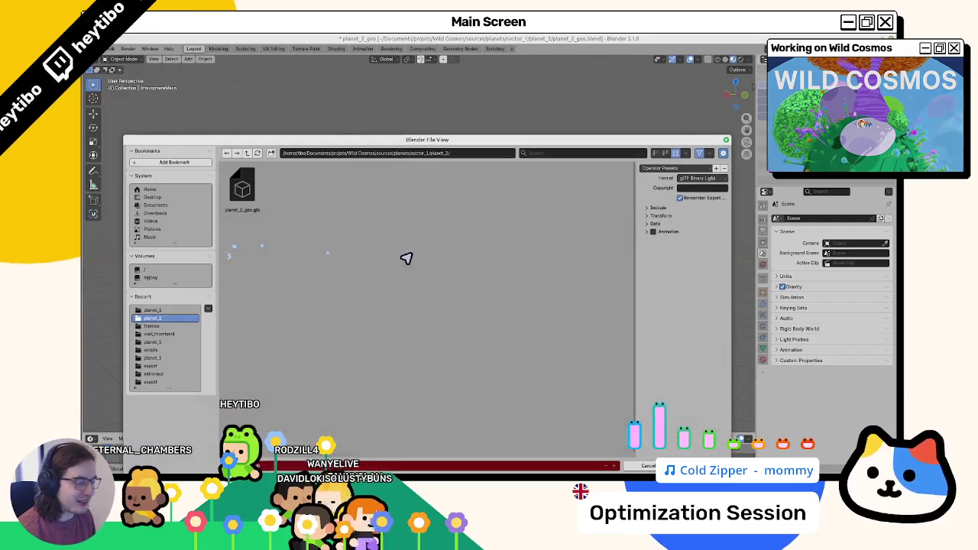
left_click(653, 224)
left_click(657, 243)
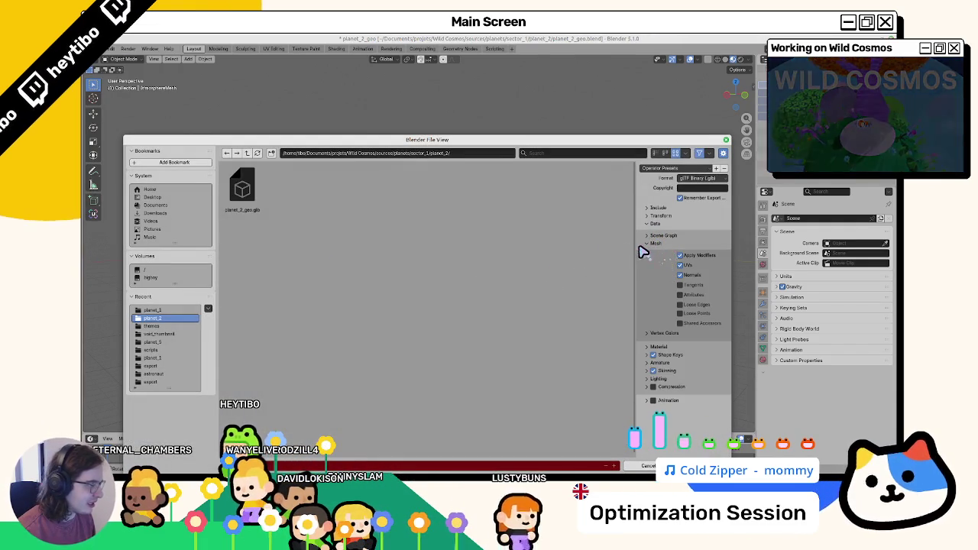
left_click_drag(639, 249, 577, 328)
left_click(604, 334)
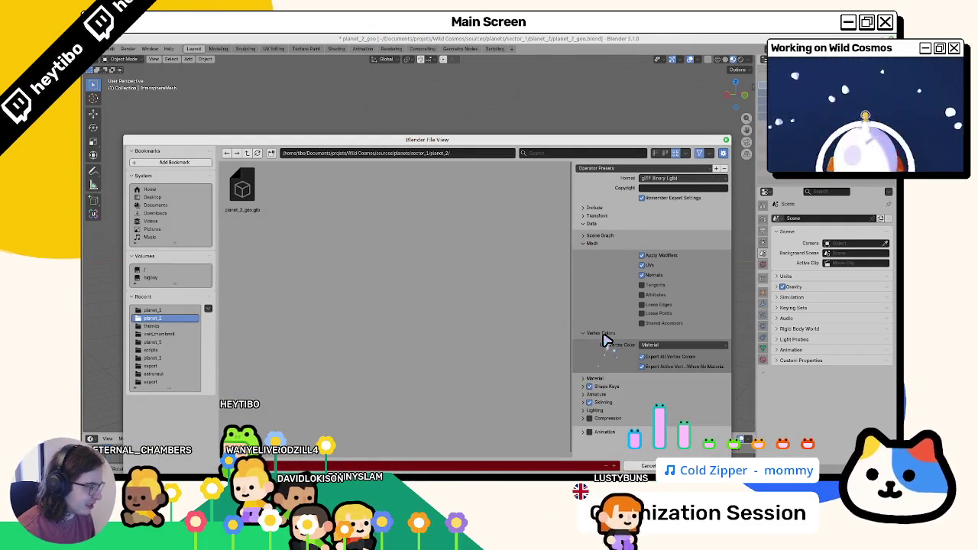
left_click(603, 334)
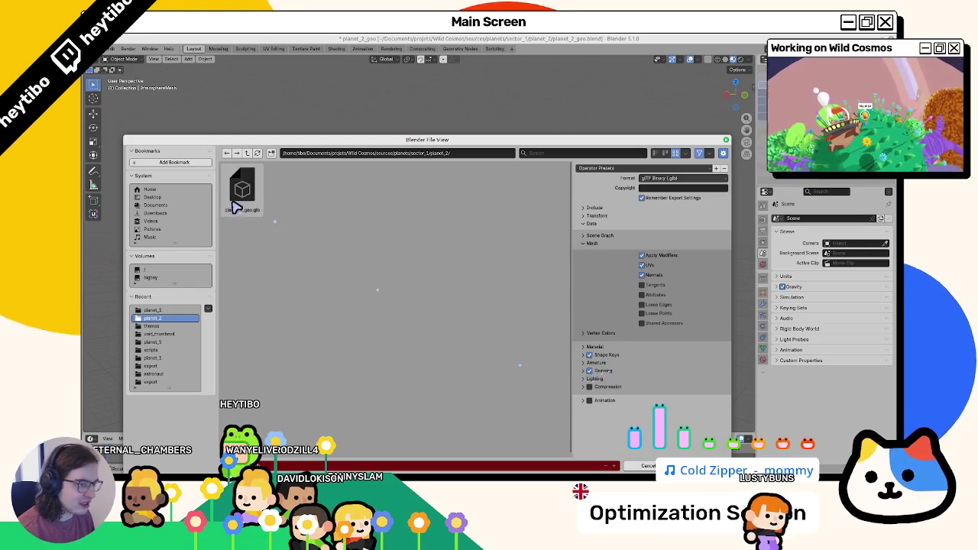
Step: Overwrite planet_2_geo.glb with the export, then switch to Godot
double_click(241, 187)
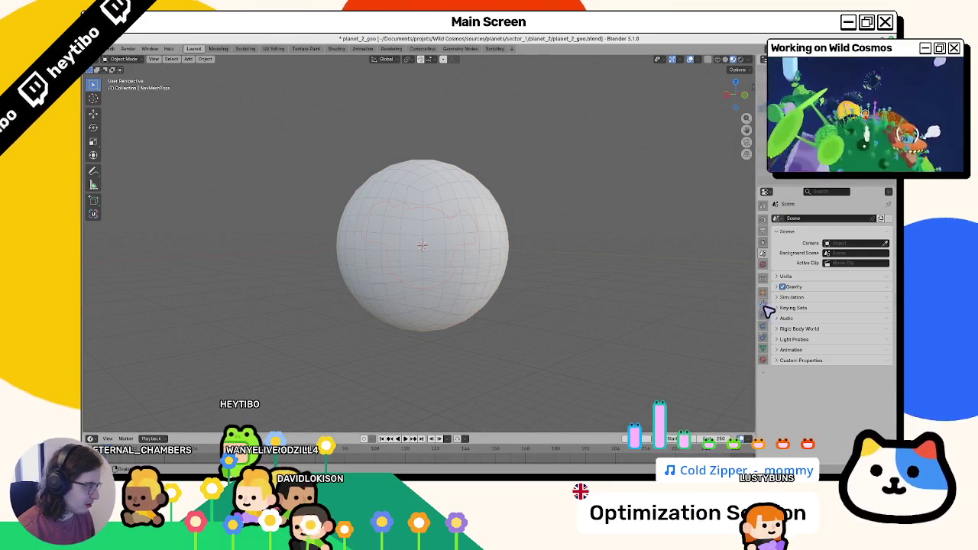
left_click(763, 349)
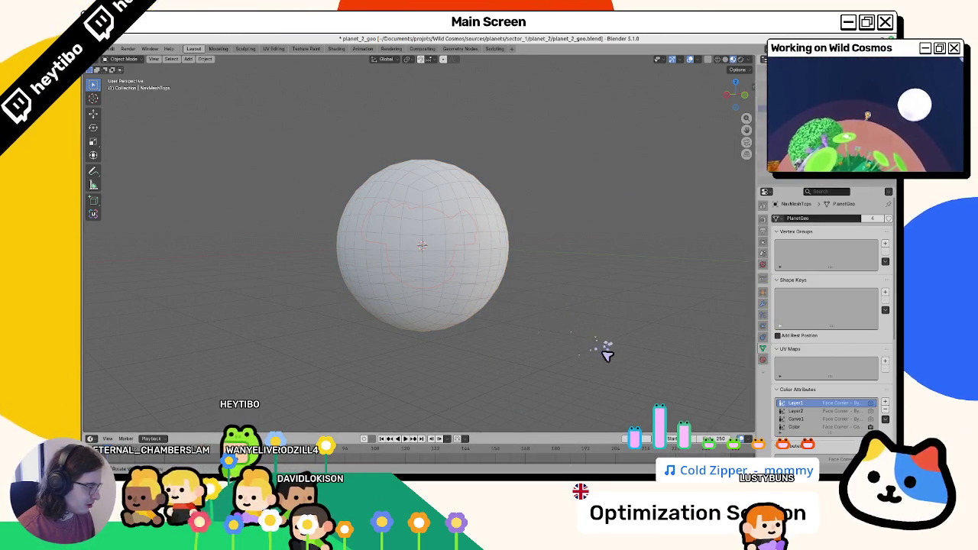
key("alt+Tab")
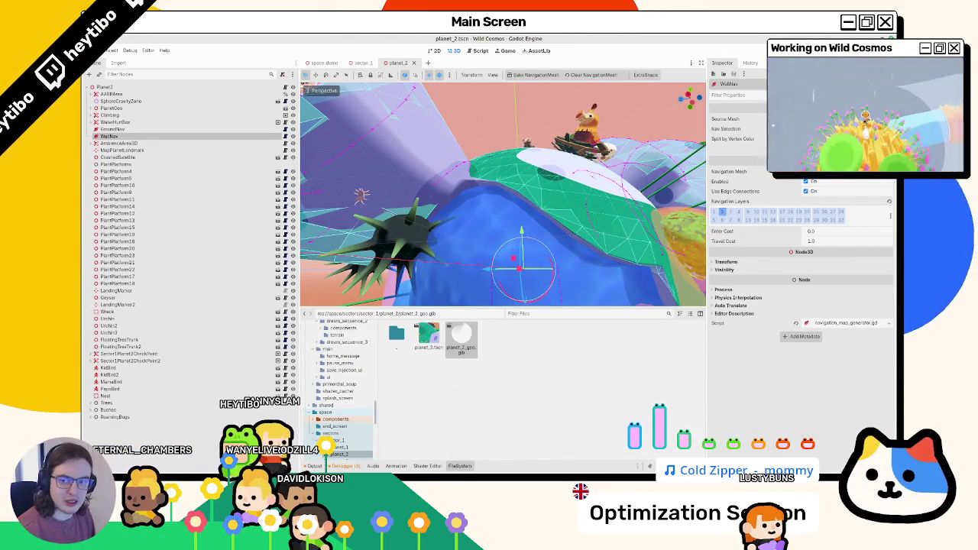
Step: Preview planet_2_geo.glb in Advanced Import Settings, then close it and orbit the planet_2 scene
left_click_drag(524, 415, 463, 353)
double_click(462, 352)
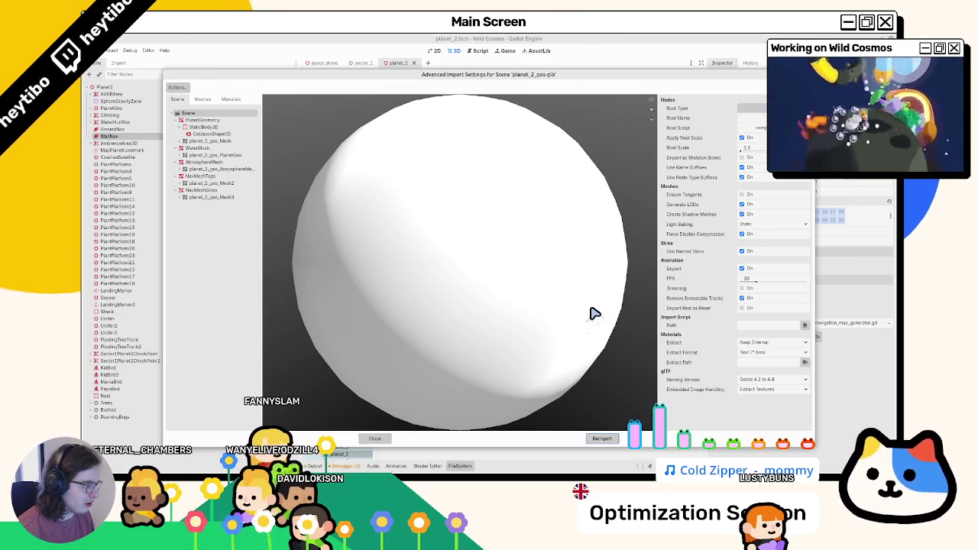
scroll(594, 313, "down", 3)
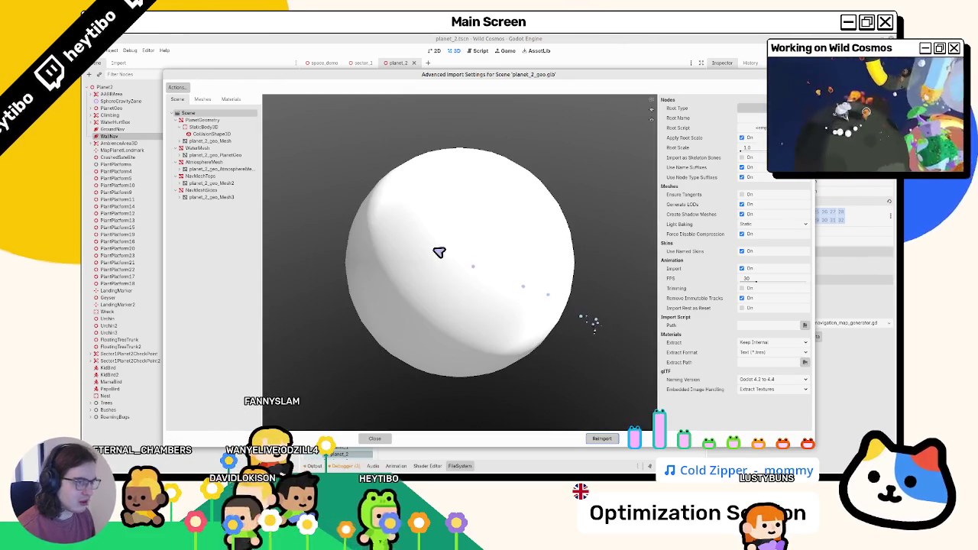
key("Escape")
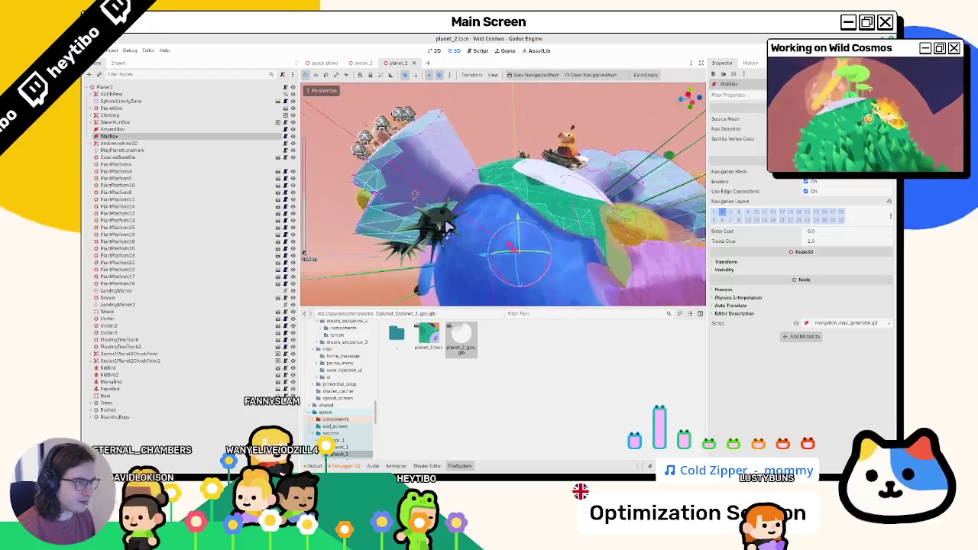
left_click_drag(447, 227, 425, 161)
Step: Quick Open the planet_1.tscn scene by searching 'planet_e1'
key("ctrl+shift+o")
type("planet_e1")
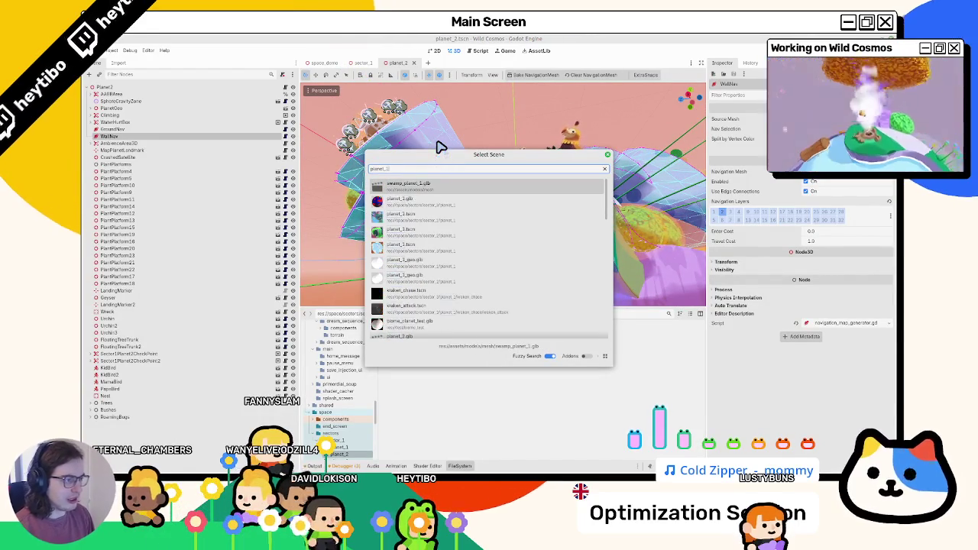
key("Down")
key("Down")
key("Return")
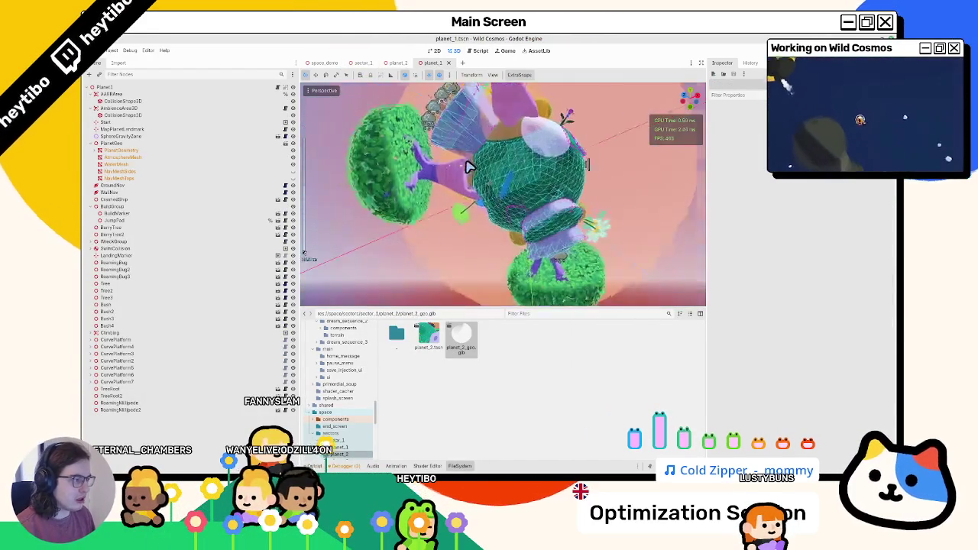
scroll(493, 178, "up", 5)
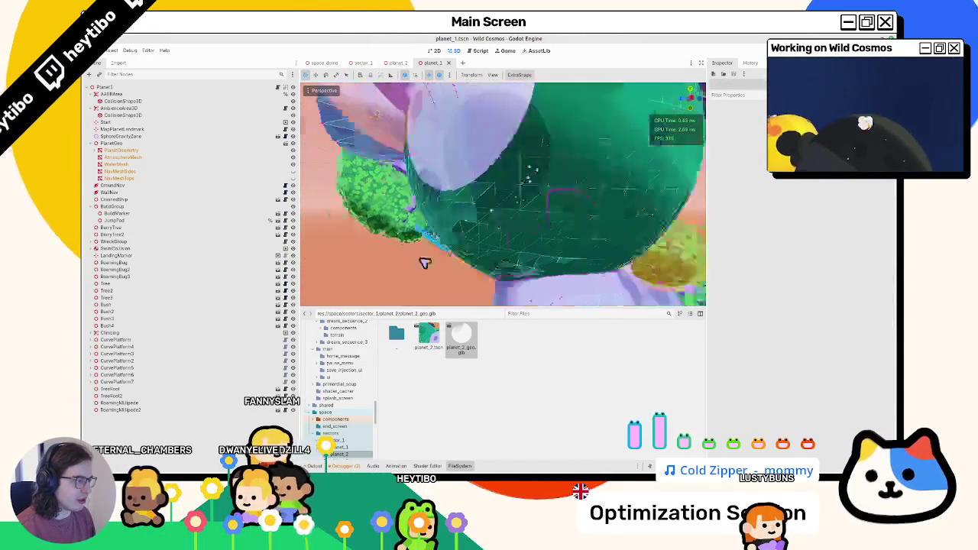
scroll(471, 233, "up", 5)
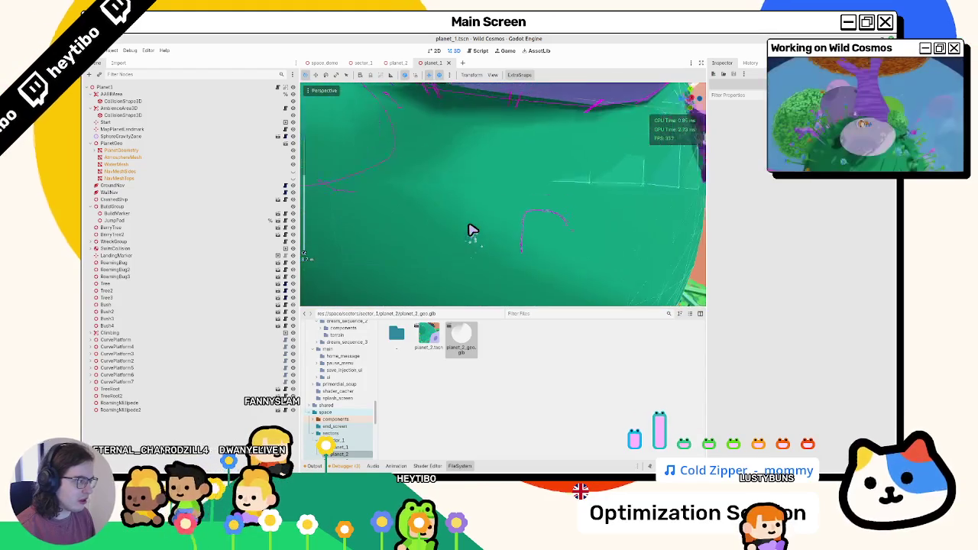
scroll(423, 275, "down", 6)
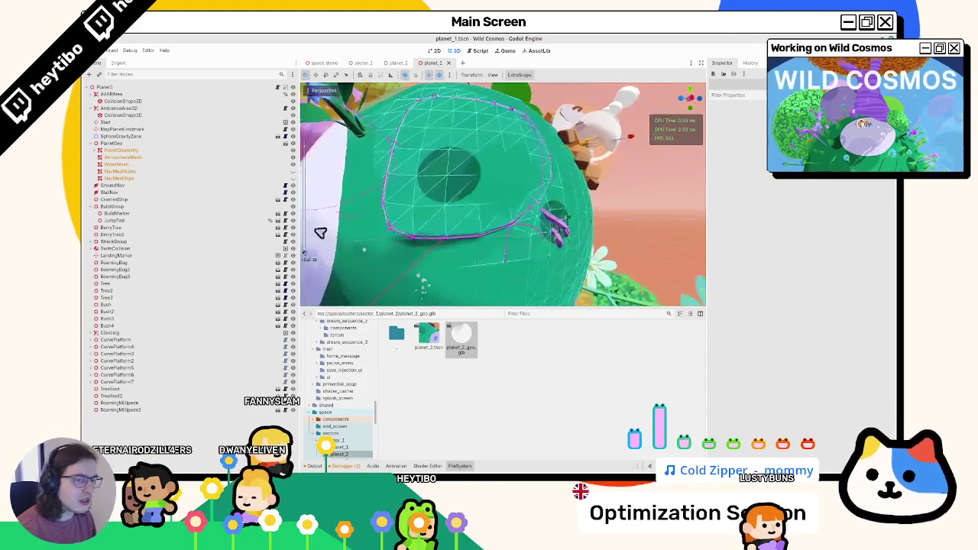
left_click(139, 192)
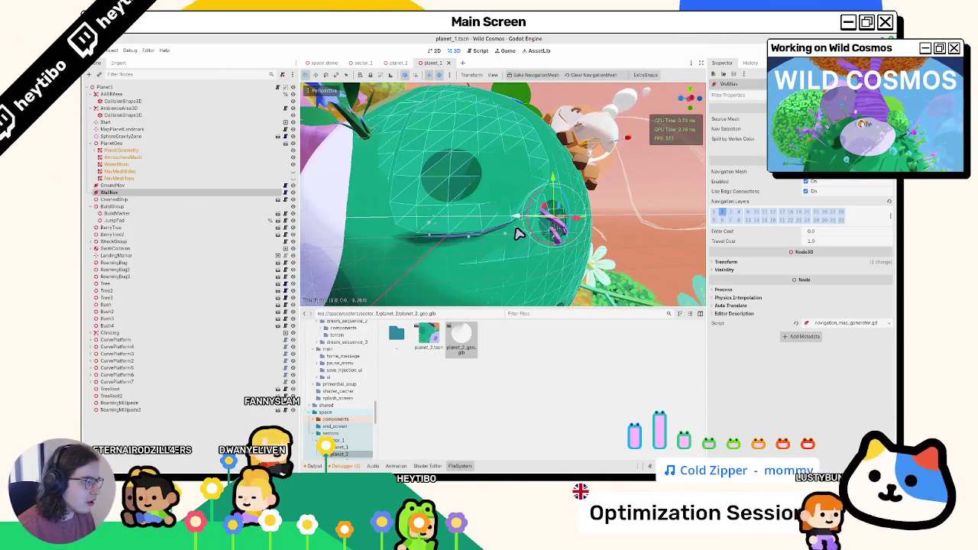
key("ctrl+s")
left_click(187, 186)
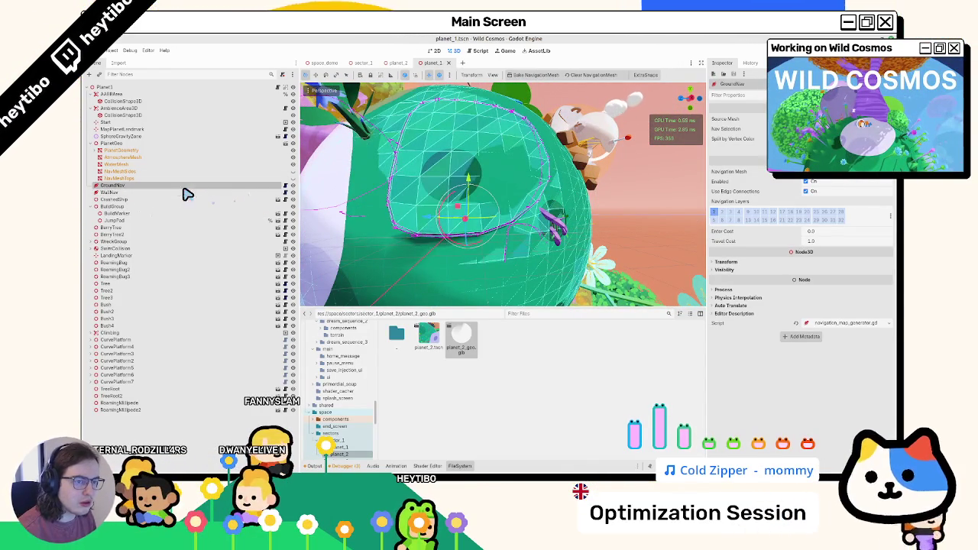
mouse_move(434, 219)
left_mouse_down()
mouse_move(519, 227)
mouse_move(507, 227)
mouse_move(525, 231)
mouse_move(508, 258)
left_mouse_up()
scroll(508, 257, "up", 5)
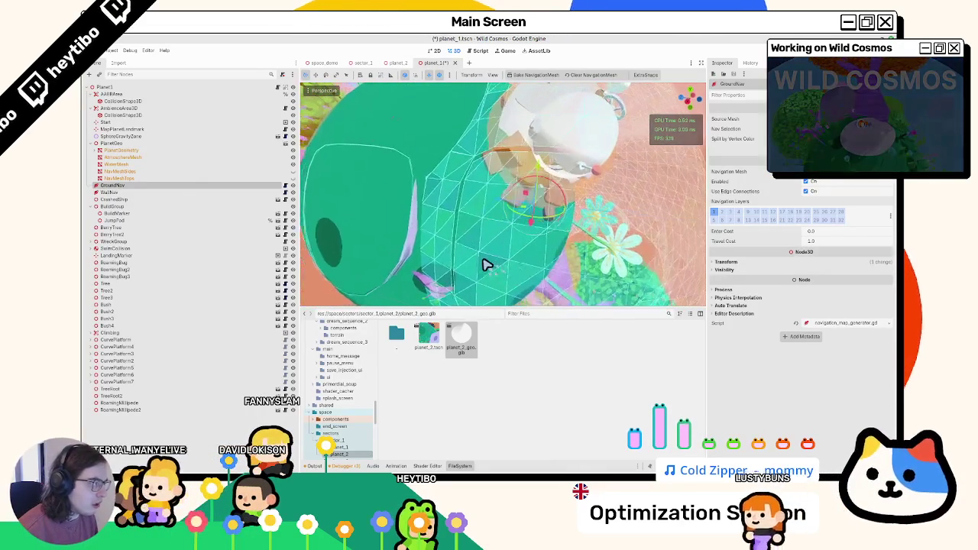
key("ctrl+z")
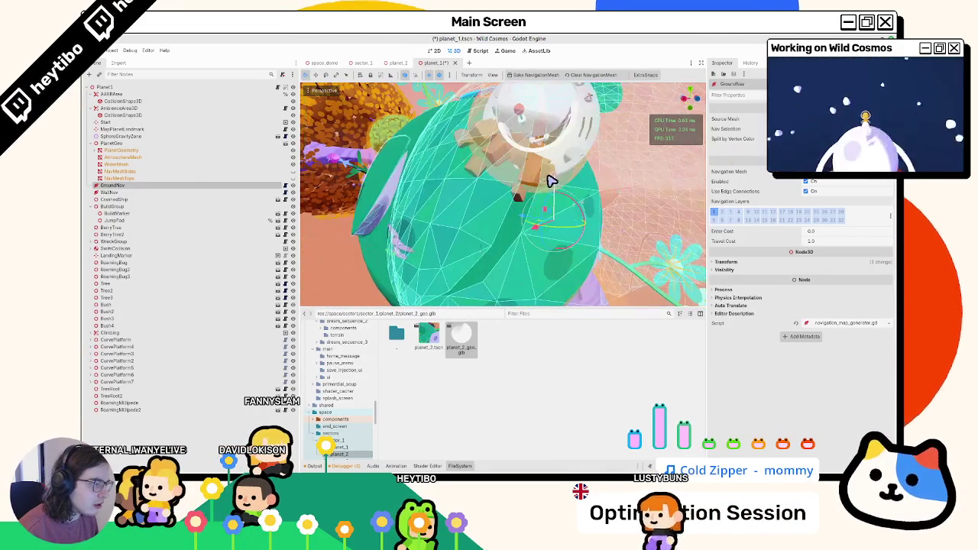
scroll(406, 196, "up", 5)
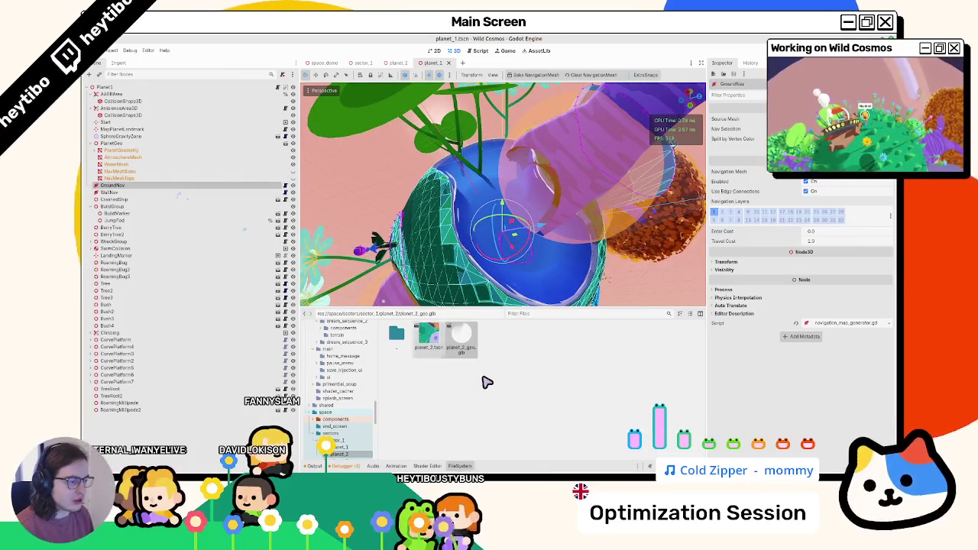
Step: Review planet_1_geo.glb's import settings from the planet_1 folder, then return to planet_2
double_click(396, 343)
double_click(434, 344)
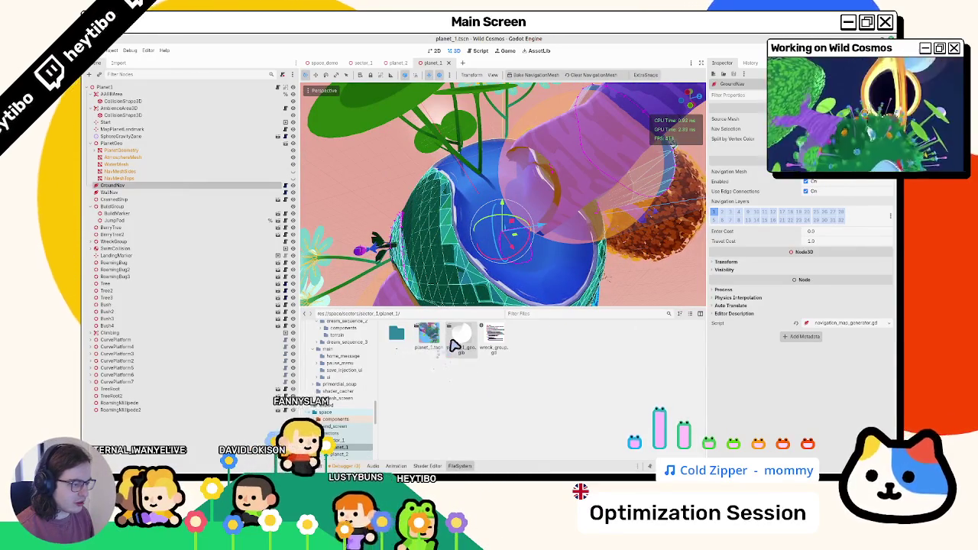
double_click(457, 343)
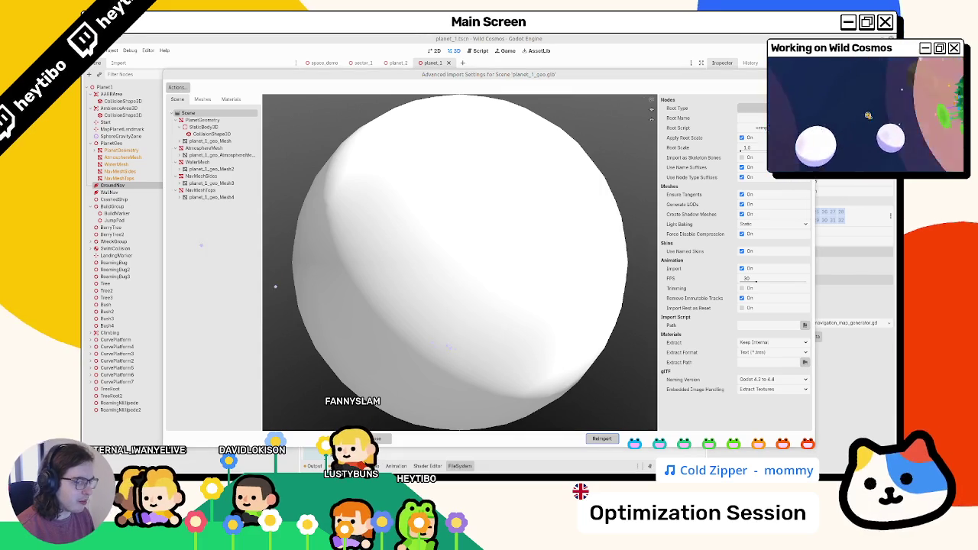
key("Escape")
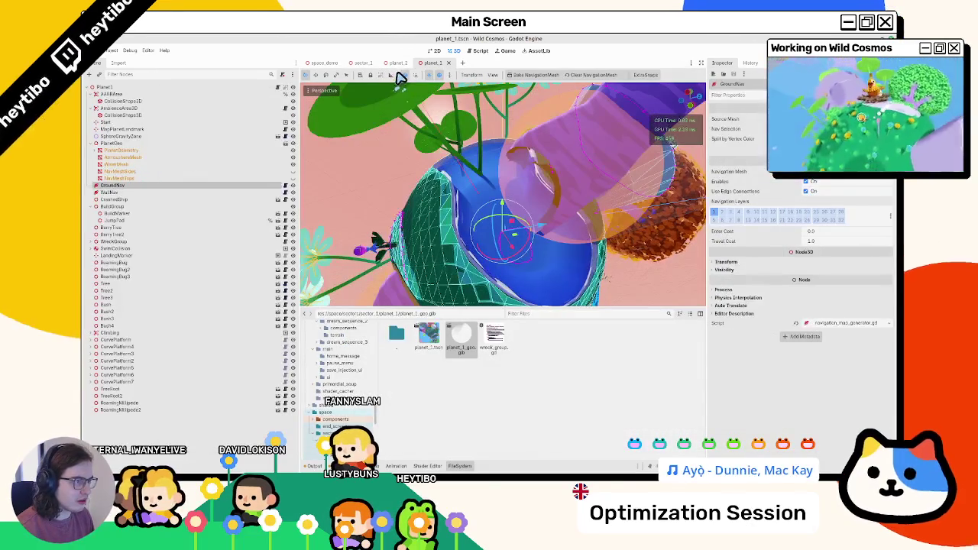
left_click(397, 64)
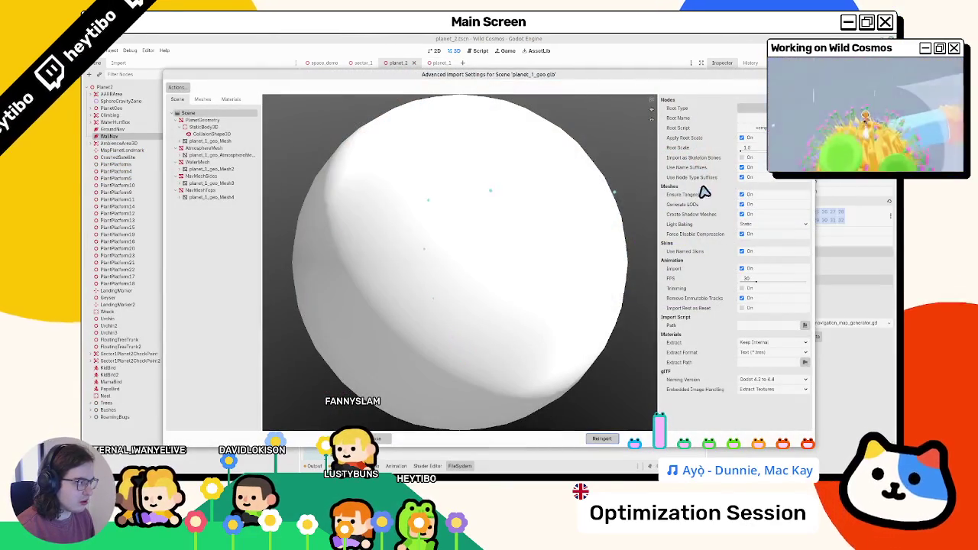
key("Escape")
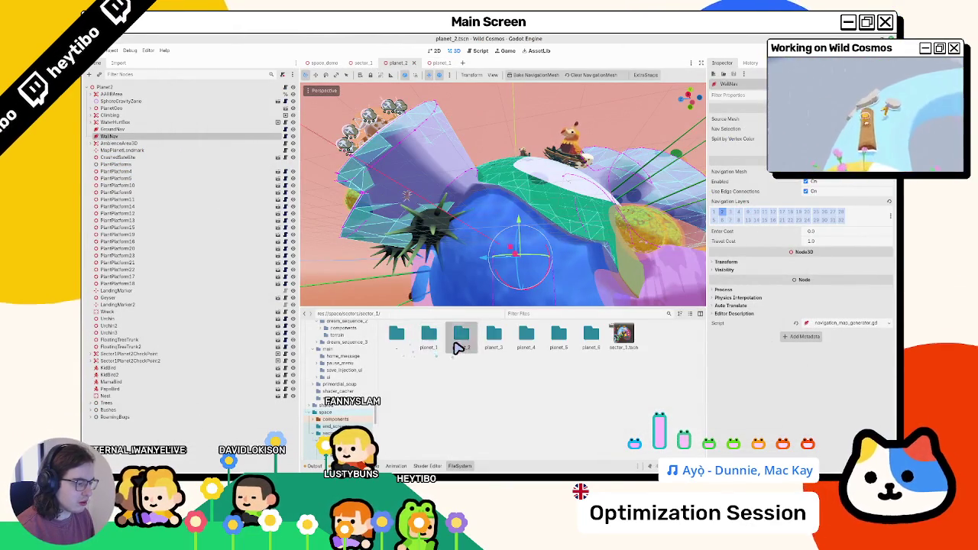
Step: Check planet_2_geo.glb's import settings twice, orbit toward the water basin and select GroundNav
double_click(459, 342)
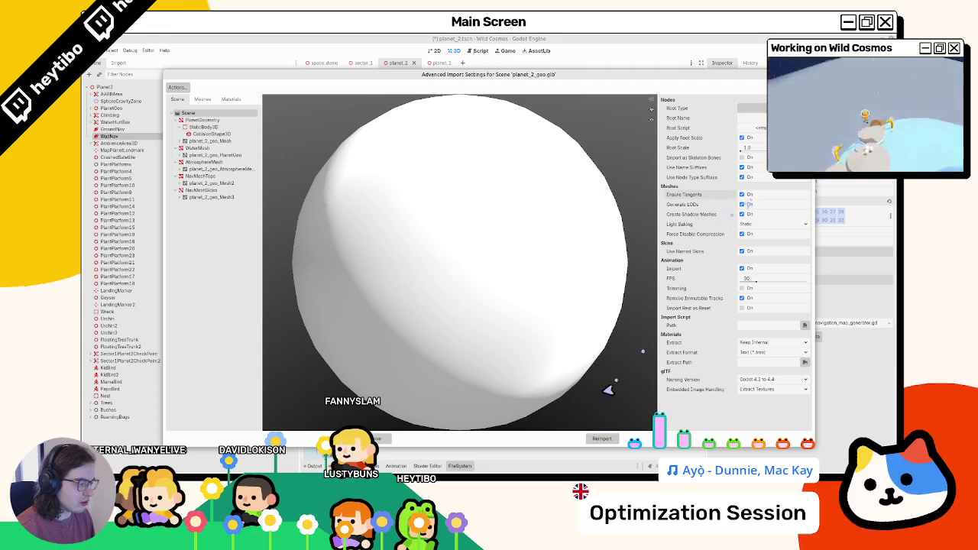
left_click(600, 439)
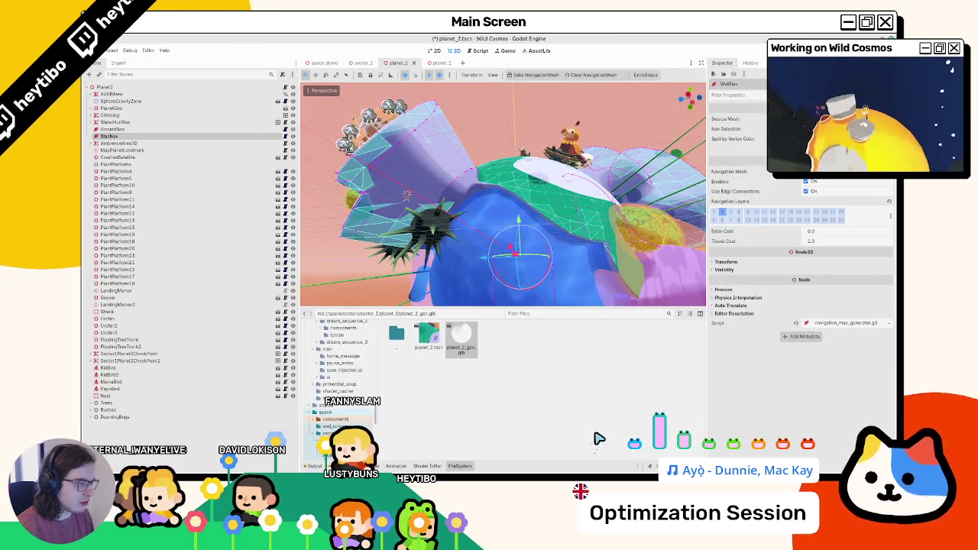
double_click(456, 344)
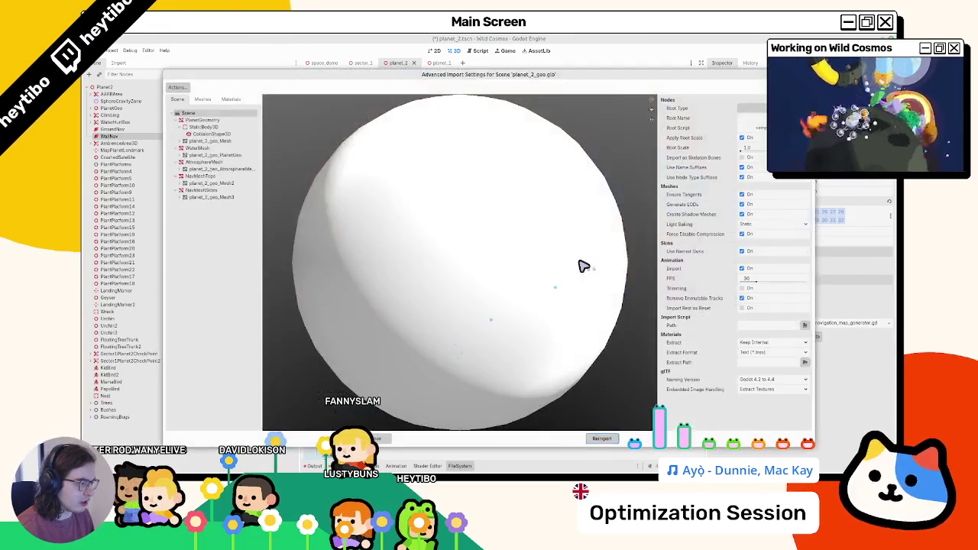
key("Escape")
mouse_move(471, 264)
left_mouse_down()
mouse_move(471, 283)
mouse_move(493, 282)
mouse_move(507, 246)
mouse_move(589, 247)
mouse_move(589, 257)
mouse_move(443, 219)
mouse_move(464, 219)
mouse_move(464, 237)
mouse_move(459, 221)
mouse_move(338, 217)
mouse_move(371, 226)
mouse_move(364, 213)
left_mouse_up()
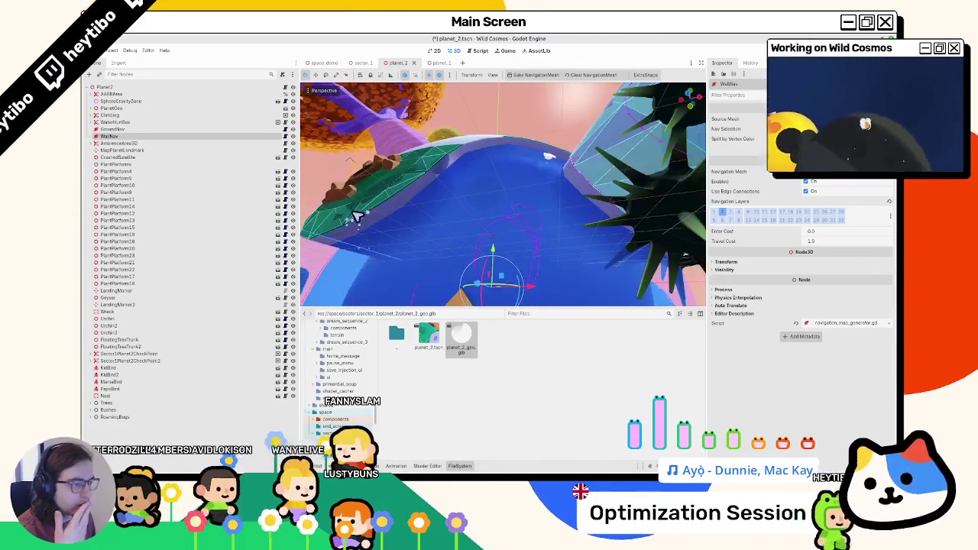
left_click(156, 130)
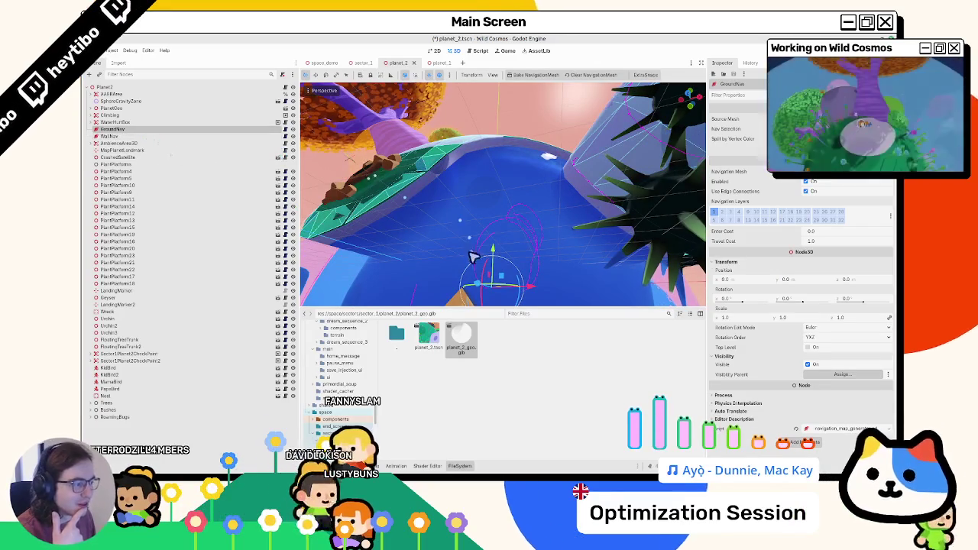
Step: Orbit out to view the whole planet, then switch to Blender's planet_2_geo window
mouse_move(502, 265)
left_mouse_down()
mouse_move(510, 280)
mouse_move(489, 290)
mouse_move(464, 244)
mouse_move(484, 240)
mouse_move(498, 256)
mouse_move(586, 247)
mouse_move(634, 230)
mouse_move(638, 207)
mouse_move(507, 195)
mouse_move(409, 220)
mouse_move(405, 230)
mouse_move(532, 375)
left_mouse_up()
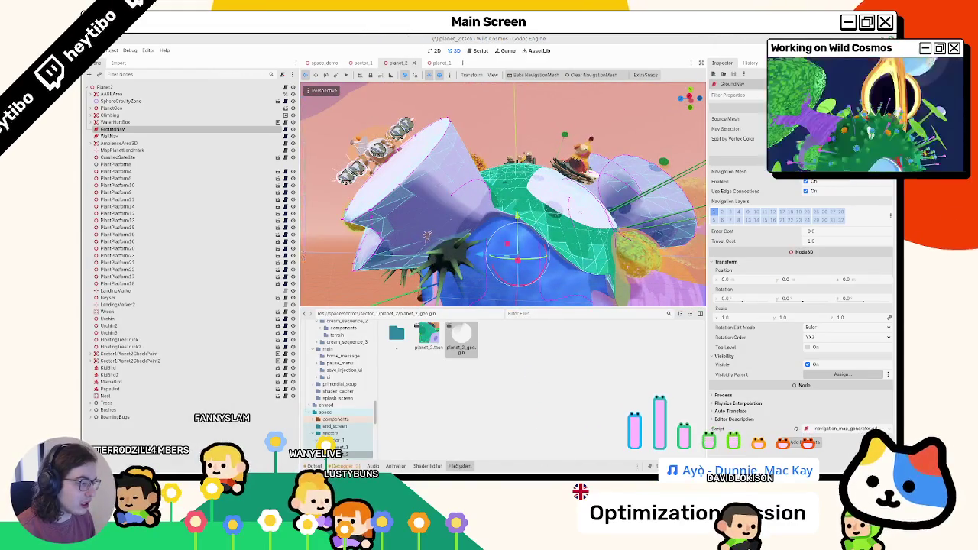
key("alt+Tab")
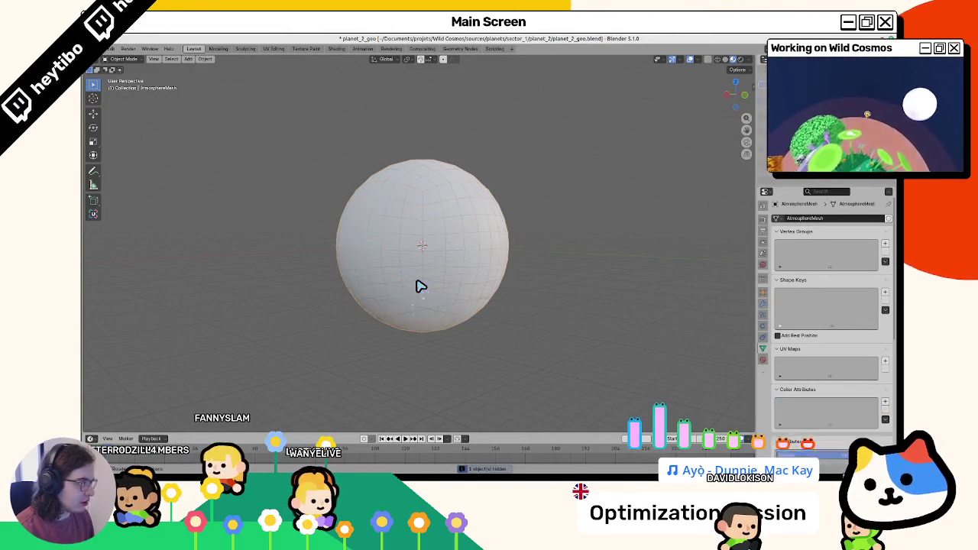
Step: Zoom the viewport and scroll to WaterMesh's Color Attributes, Attributes and Custom Properties
scroll(438, 283, "up", 3)
scroll(805, 411, "down", 5)
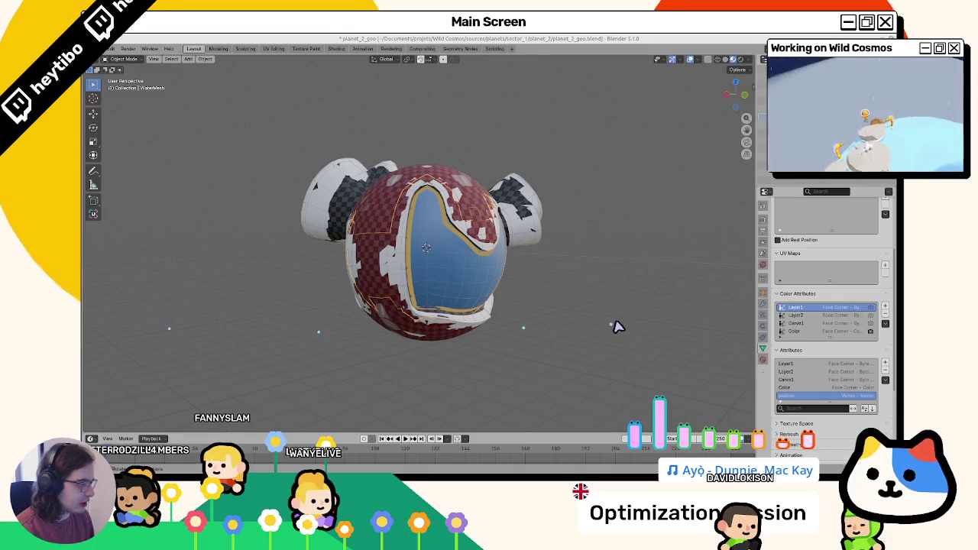
scroll(816, 311, "down", 2)
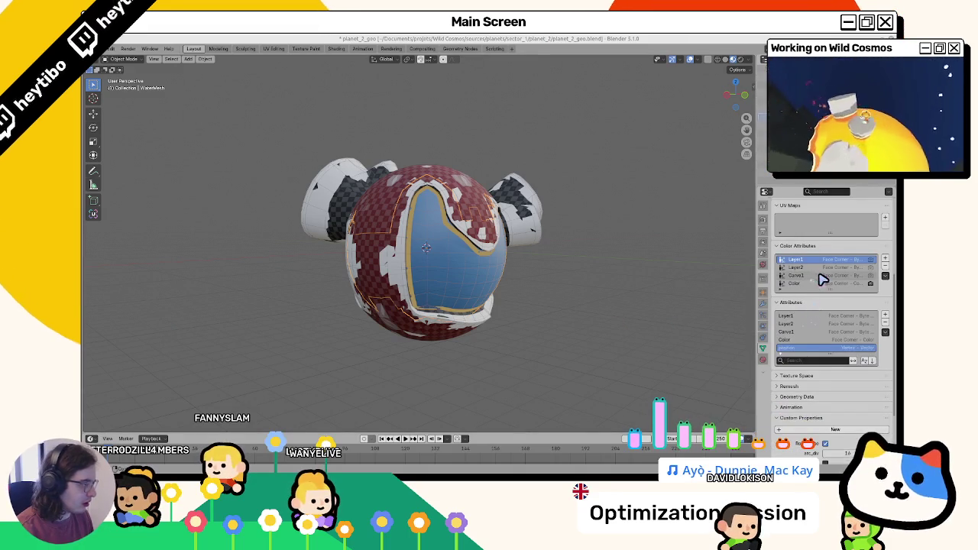
scroll(823, 279, "down", 1)
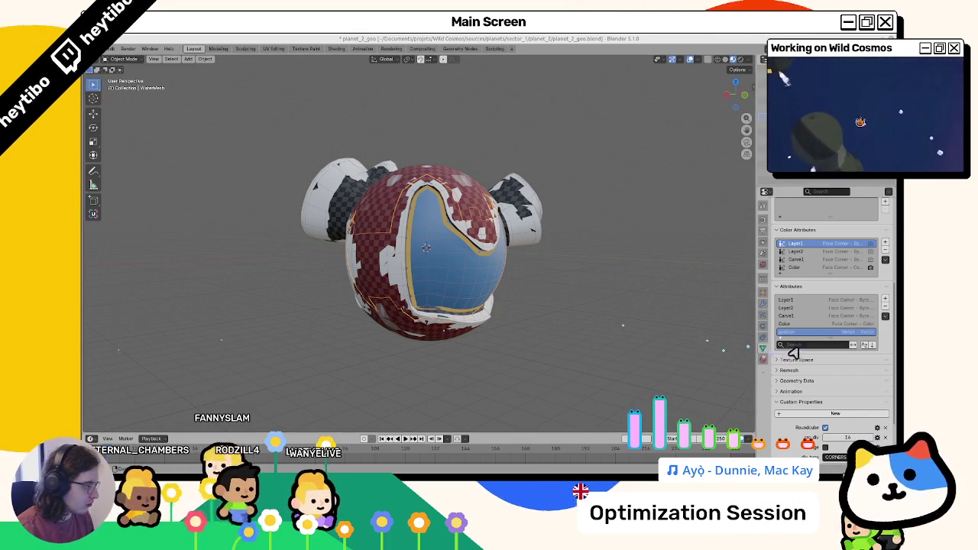
scroll(808, 321, "up", 2)
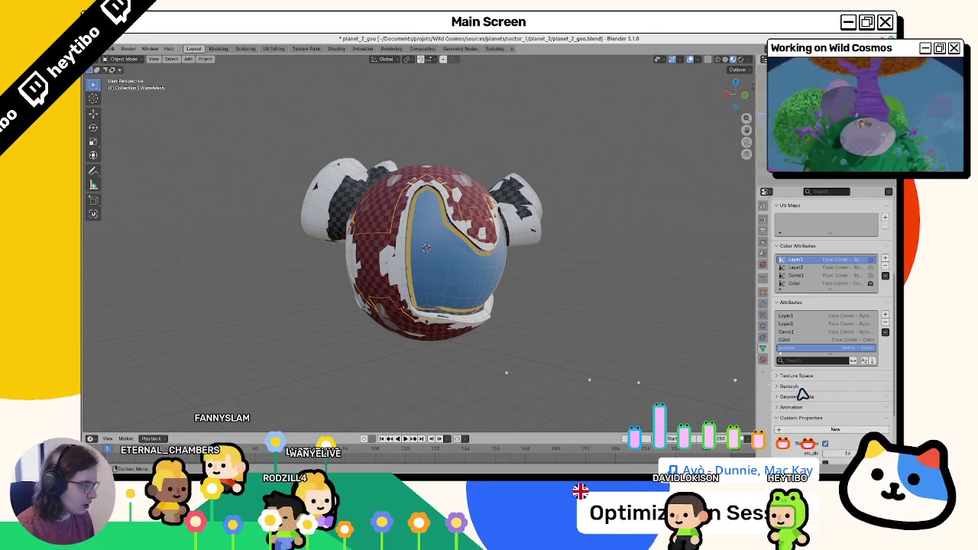
scroll(802, 413, "up", 2)
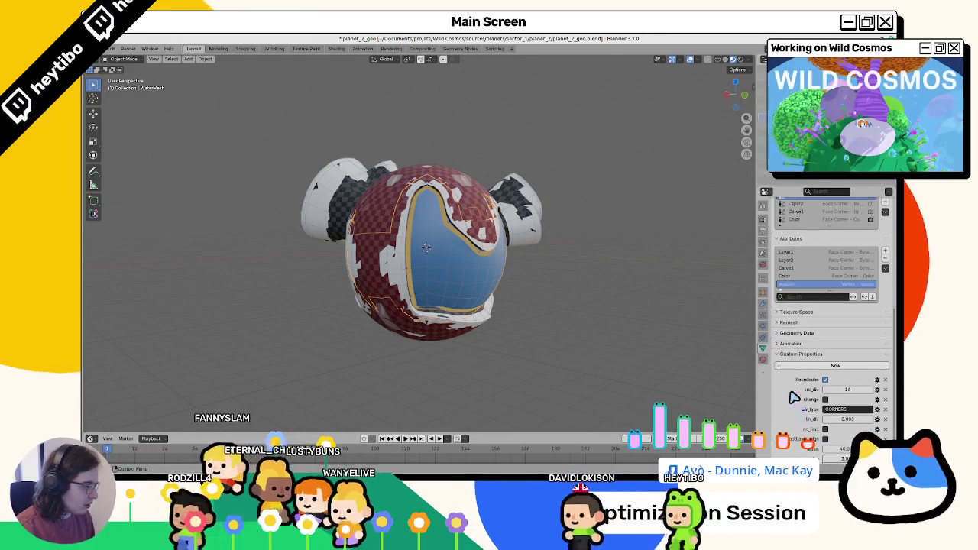
scroll(802, 413, "up", 3)
scroll(825, 329, "down", 5)
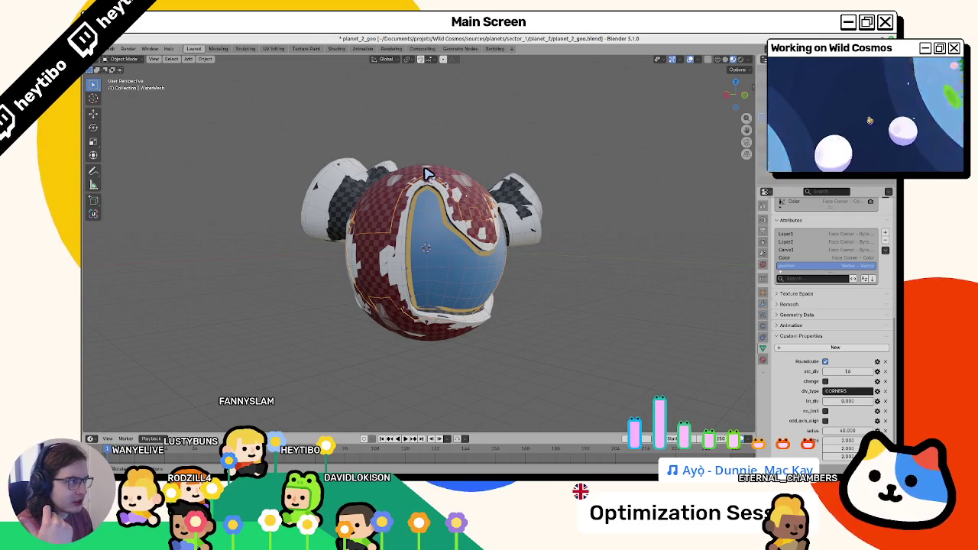
left_click(491, 164)
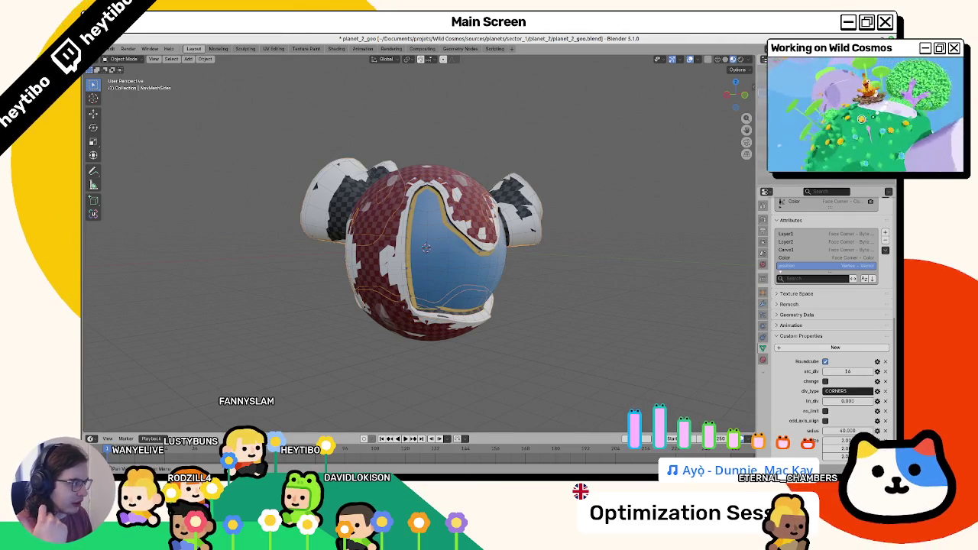
scroll(817, 276, "up", 3)
left_click(765, 294)
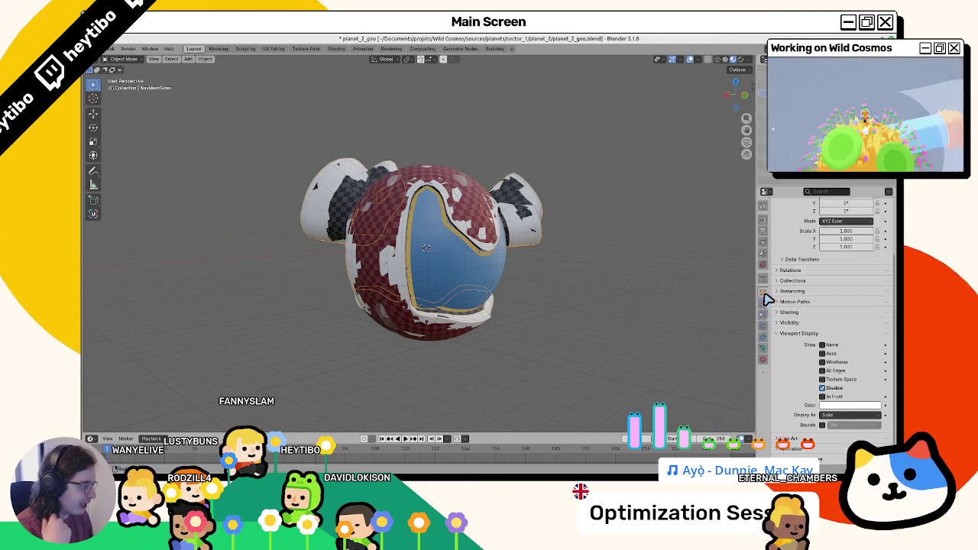
left_click(764, 305)
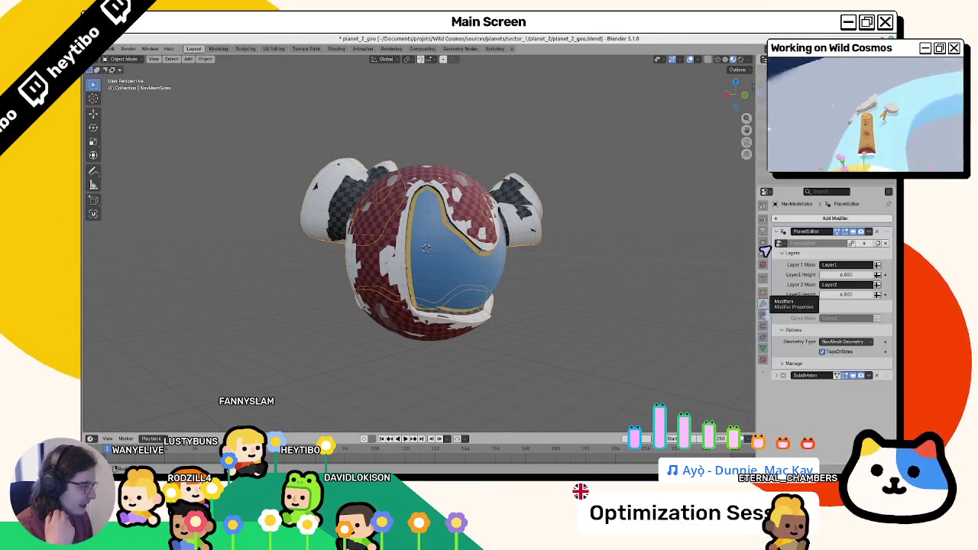
left_click(810, 107)
left_click(763, 337)
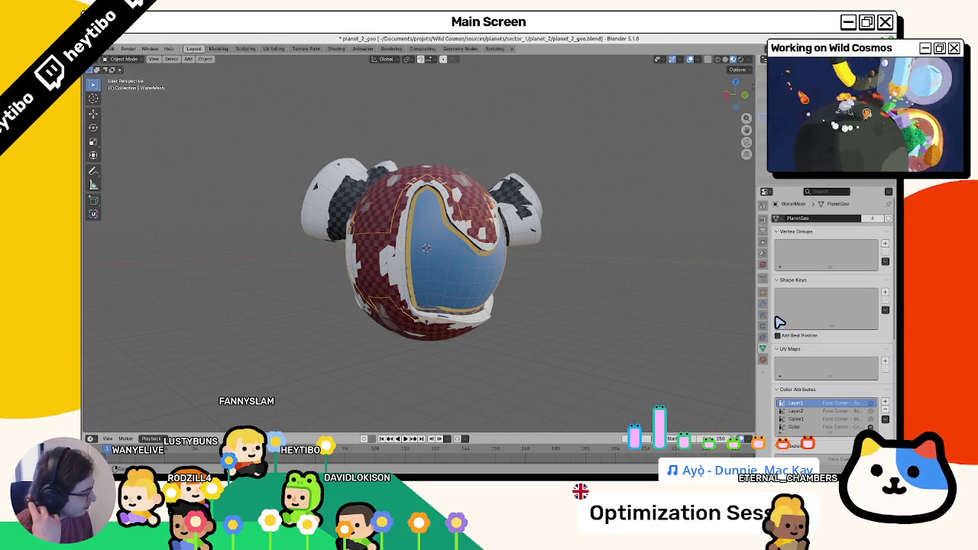
scroll(779, 323, "down", 2)
scroll(781, 322, "down", 2)
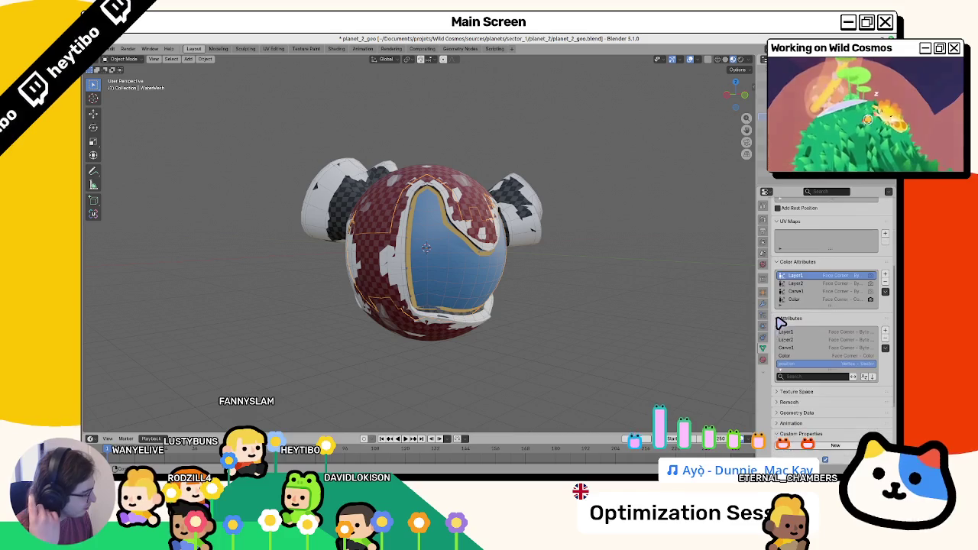
scroll(783, 324, "down", 2)
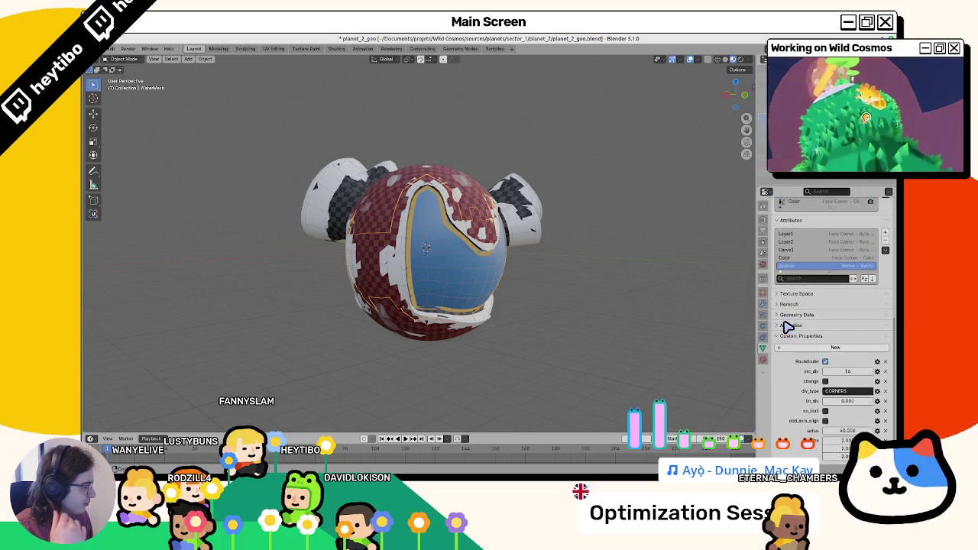
scroll(789, 325, "up", 10)
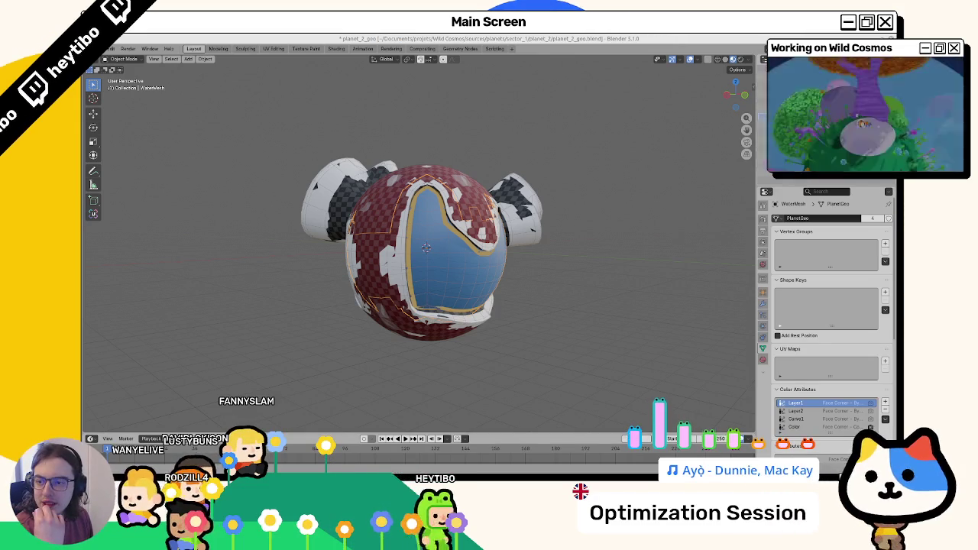
Step: Open planet_1_geo.blend from planets/sector_1/planet_1
key("ctrl+o")
key("BackSpace")
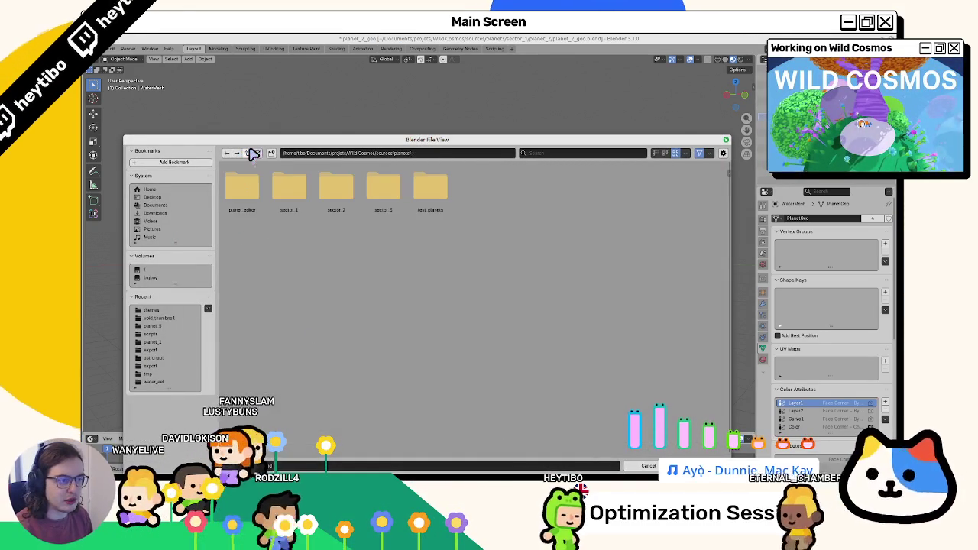
double_click(300, 191)
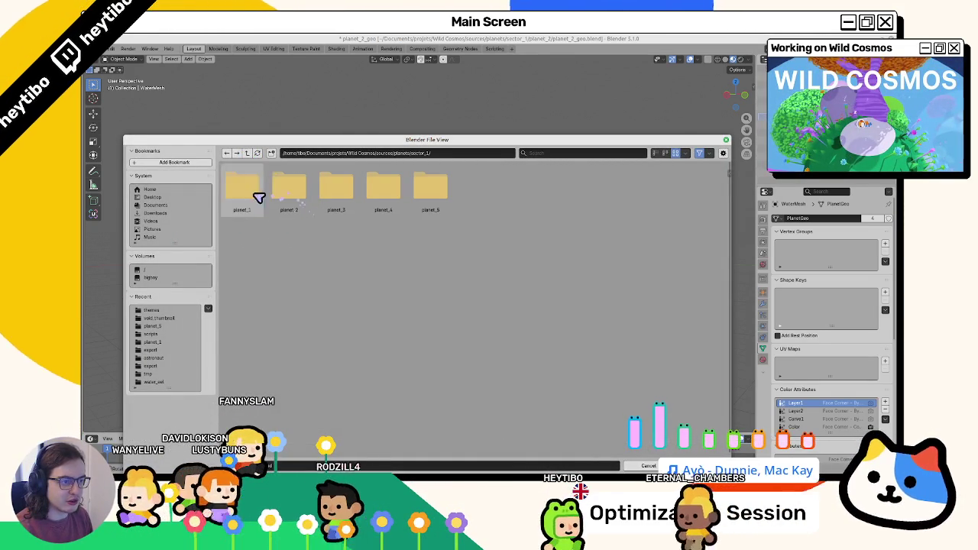
double_click(256, 193)
double_click(257, 199)
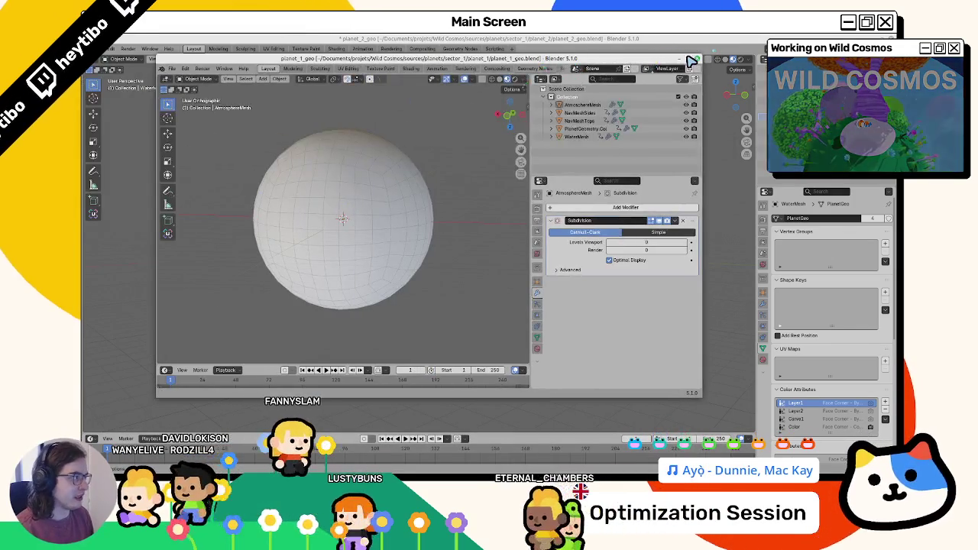
Step: Maximise planet_1_geo, select PlanetGeometry.Col to view its modifier, and compare with planet_2_geo
left_click(692, 60)
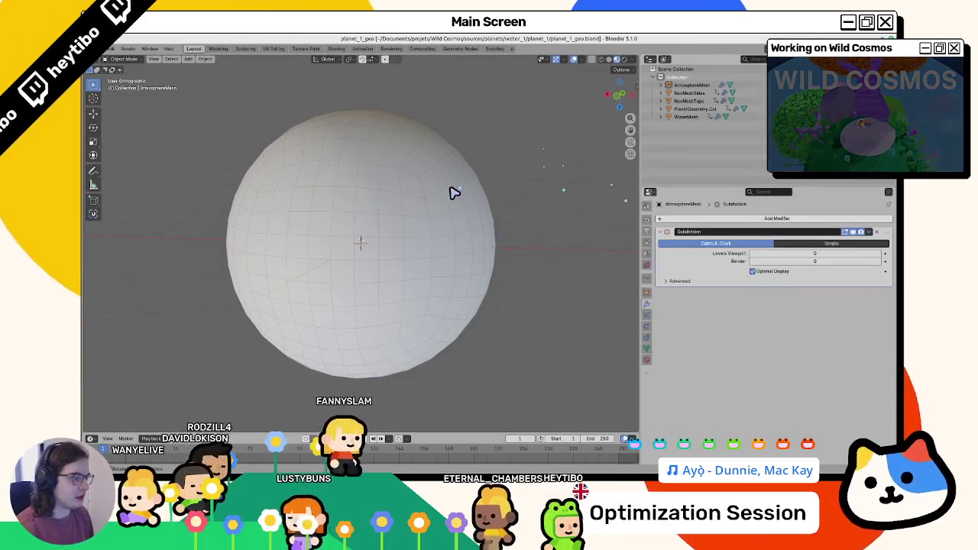
left_click(388, 221)
scroll(306, 192, "up", 4)
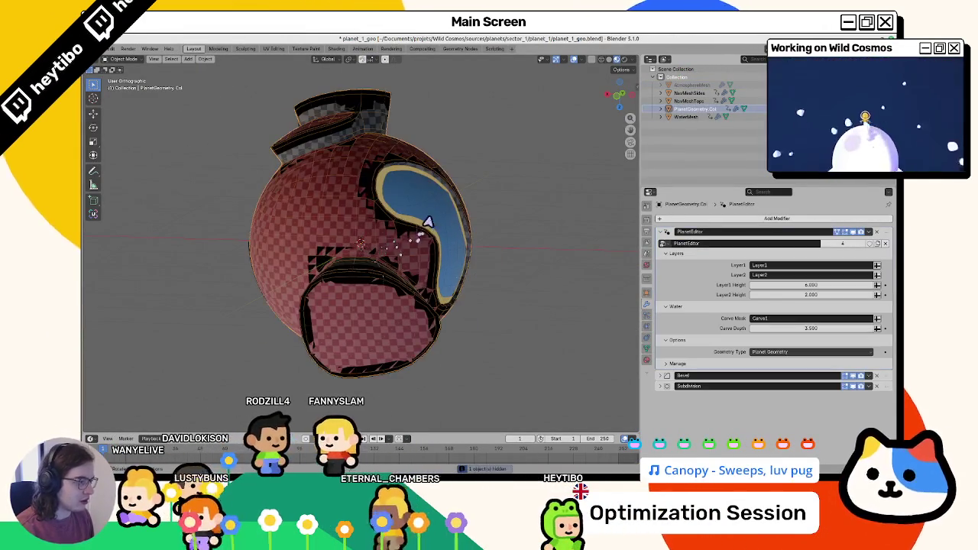
key("alt+Tab")
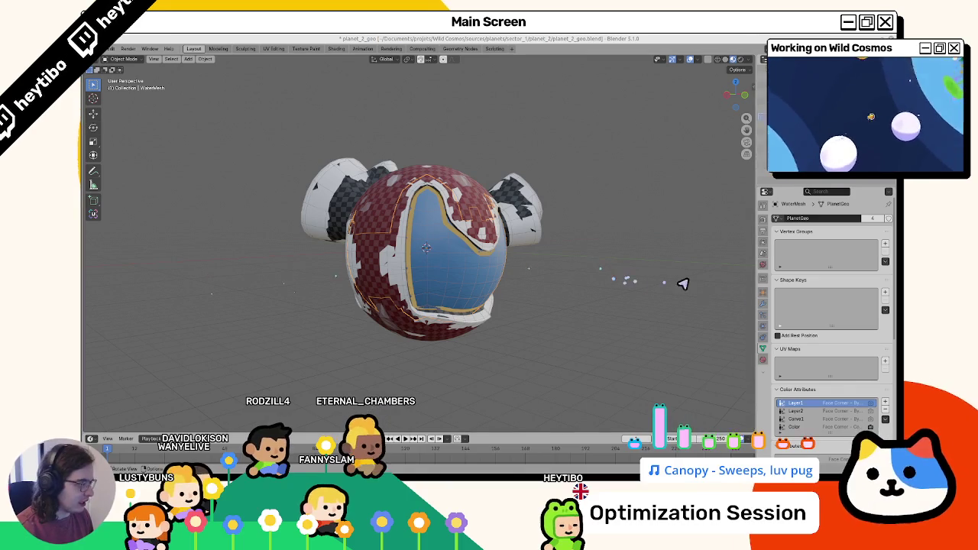
scroll(803, 336, "down", 3)
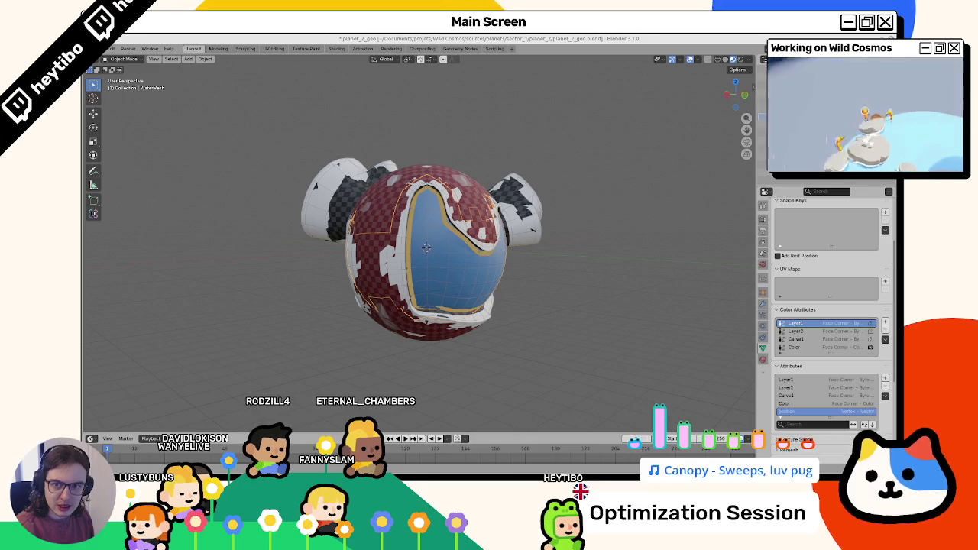
key("alt+Tab")
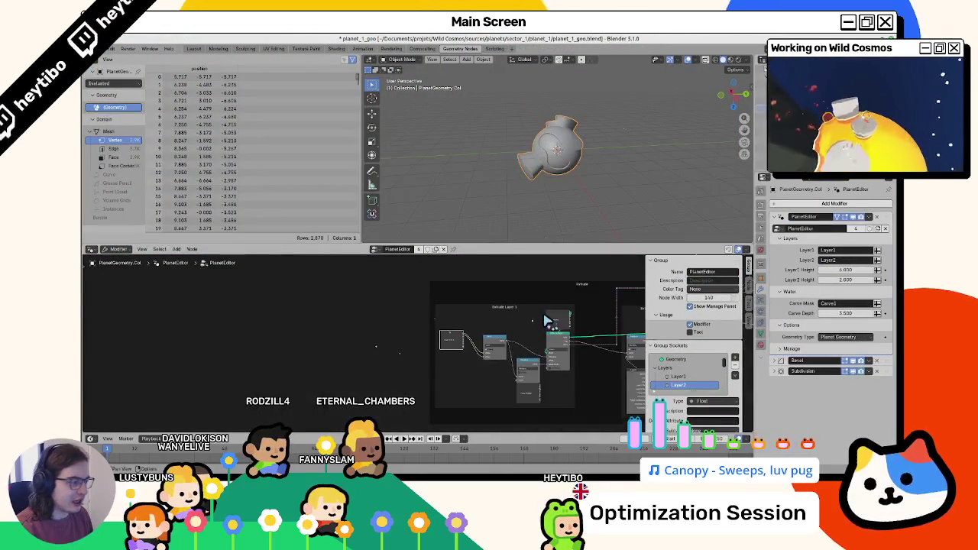
Step: Navigate the PlanetEditor node graph and step into and out of the EdgeToCurve group
scroll(222, 356, "up", 3)
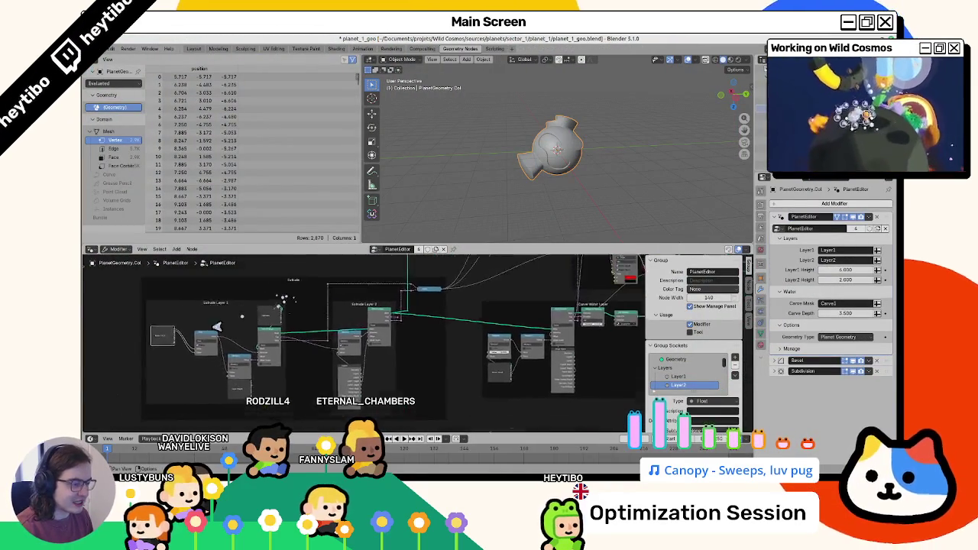
scroll(157, 276, "right", 5)
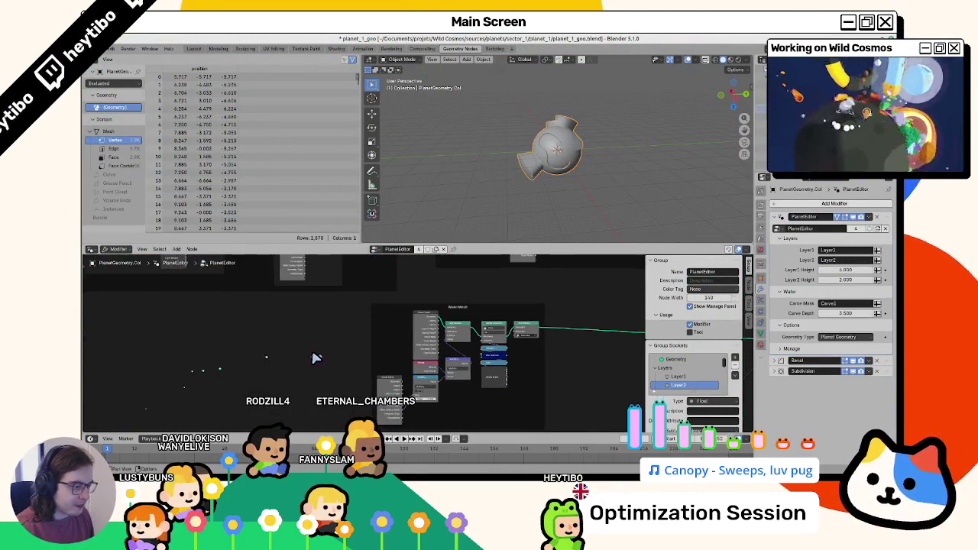
scroll(191, 306, "up", 4)
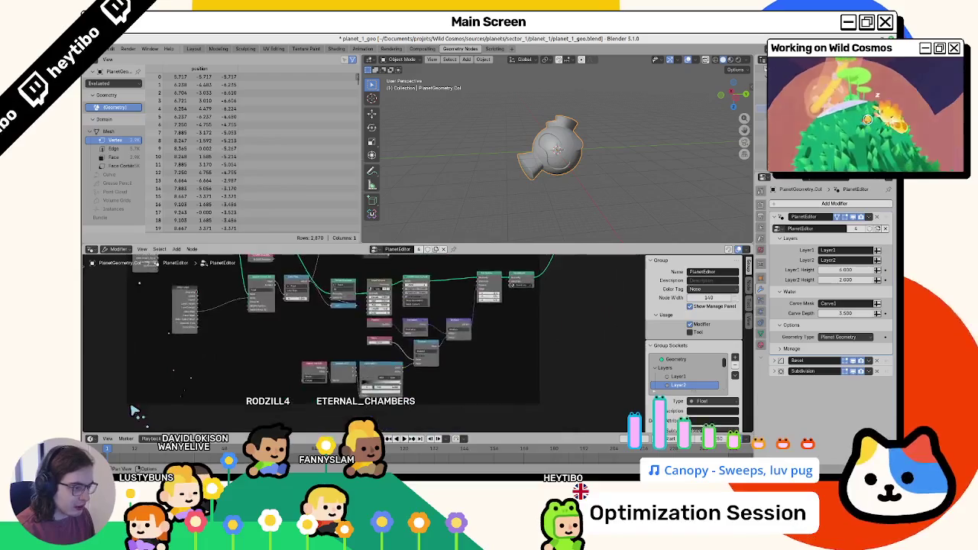
scroll(392, 361, "up", 1)
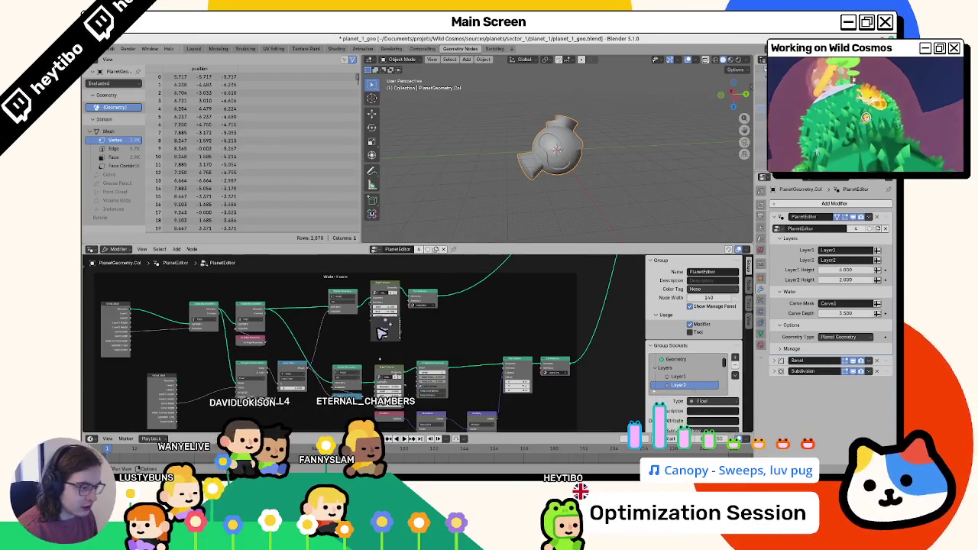
left_click(385, 291)
key("Tab")
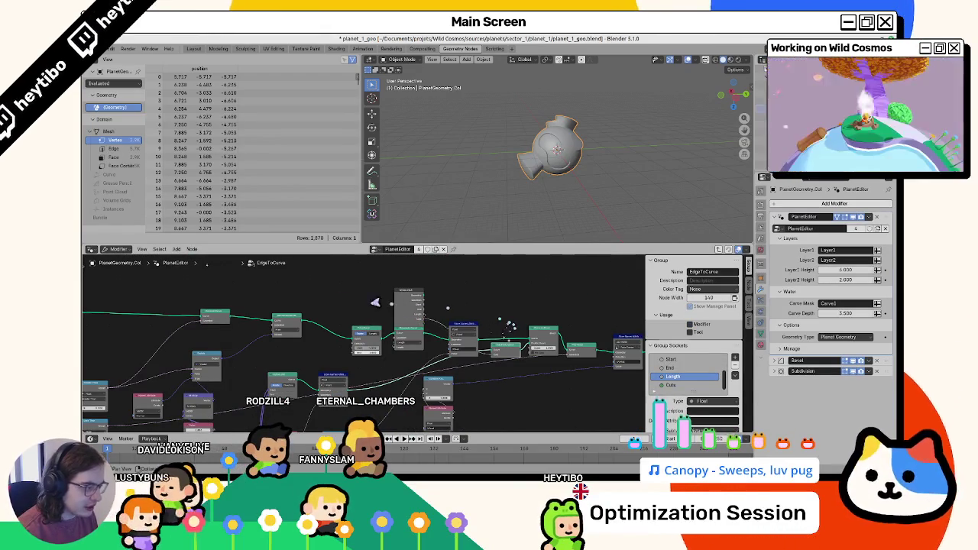
key("Tab")
Step: Zoom out over the PlanetEditor node tree, then switch to the planet_2_geo window
scroll(428, 306, "up", 3)
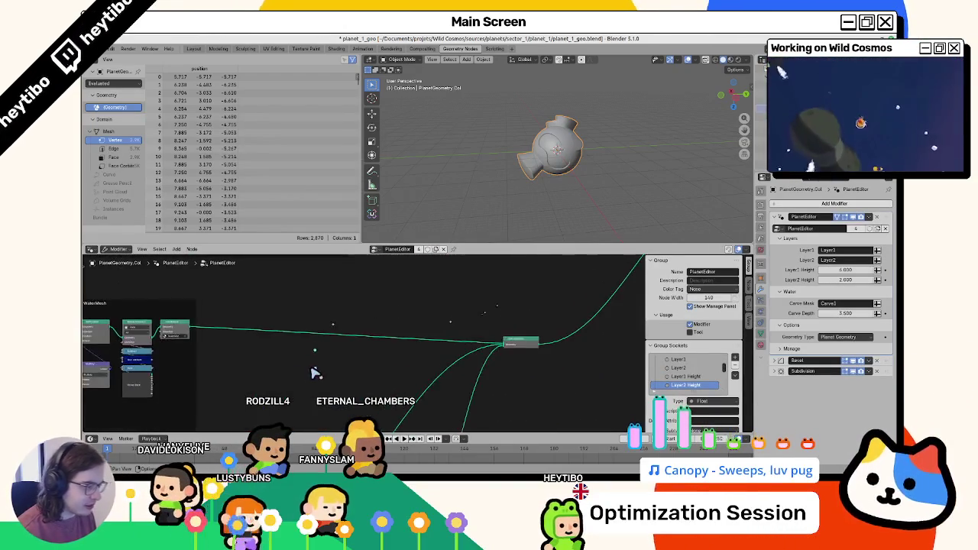
scroll(314, 372, "up", 2)
scroll(127, 293, "up", 2)
scroll(127, 293, "up", 5)
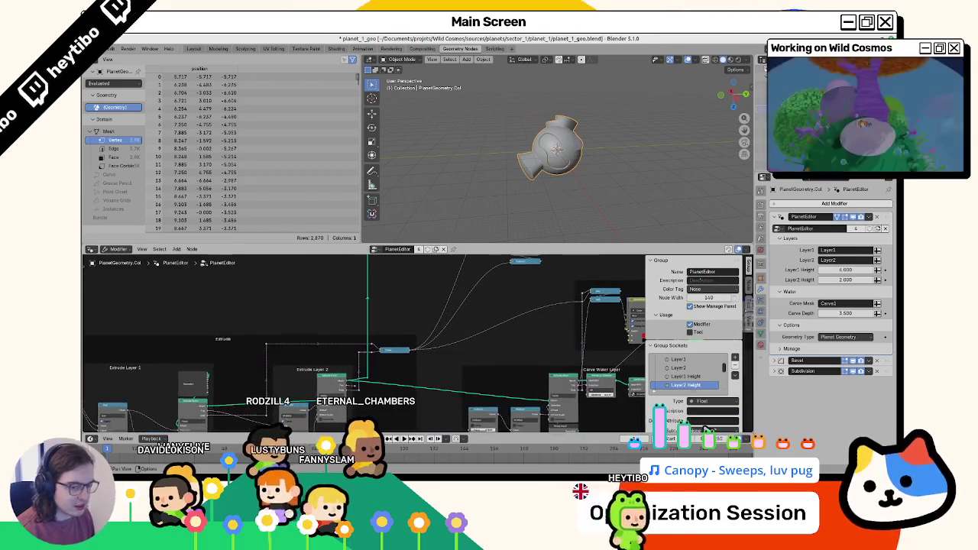
scroll(334, 337, "left", 4)
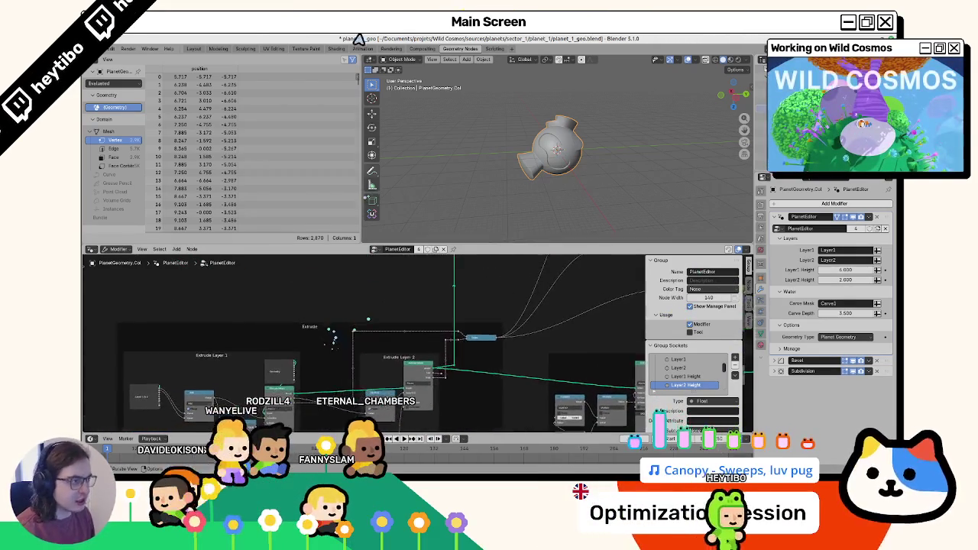
key("alt+Tab")
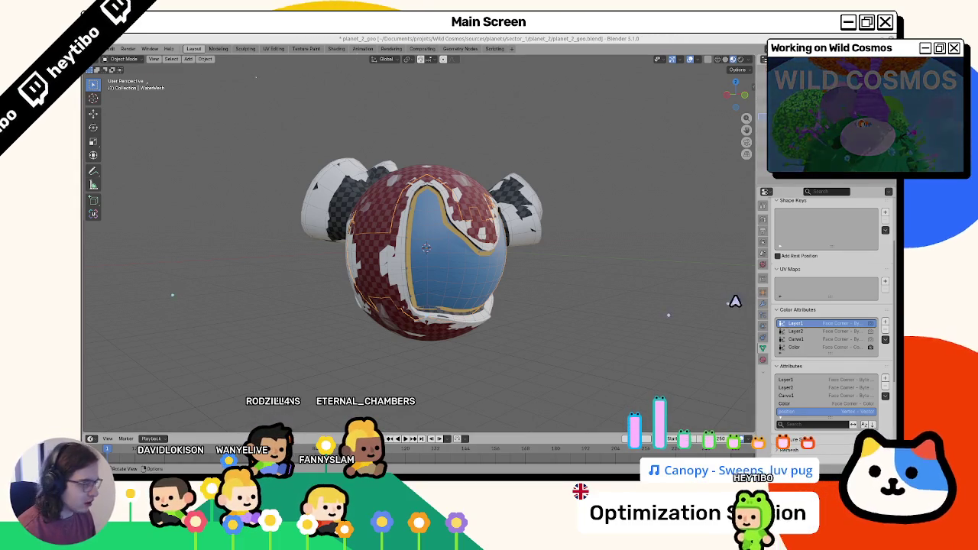
Step: Deselect the planet model, save planet_2_geo.blend, and return to the Godot editor
scroll(822, 343, "up", 2)
scroll(820, 360, "down", 3)
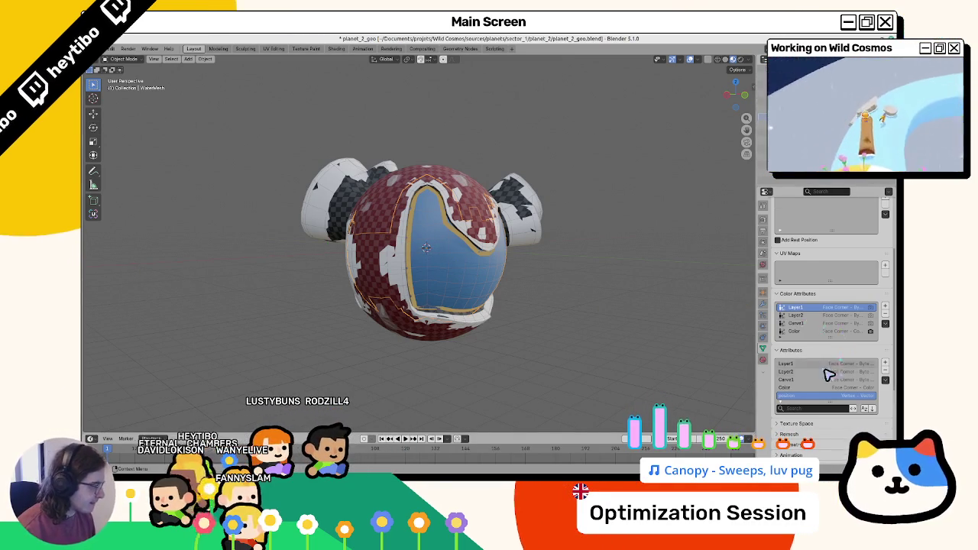
scroll(841, 359, "down", 2)
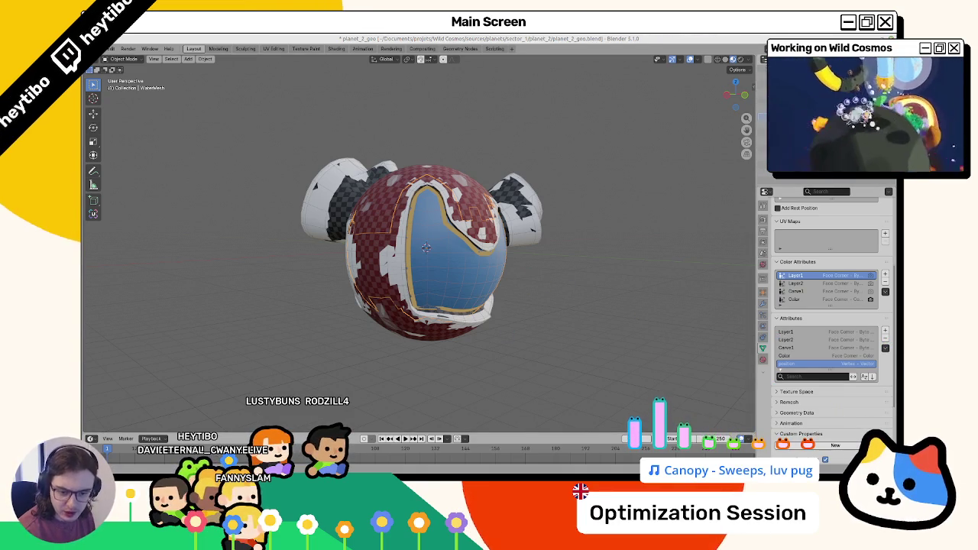
left_click(477, 110)
key("ctrl+s")
key("alt+Tab")
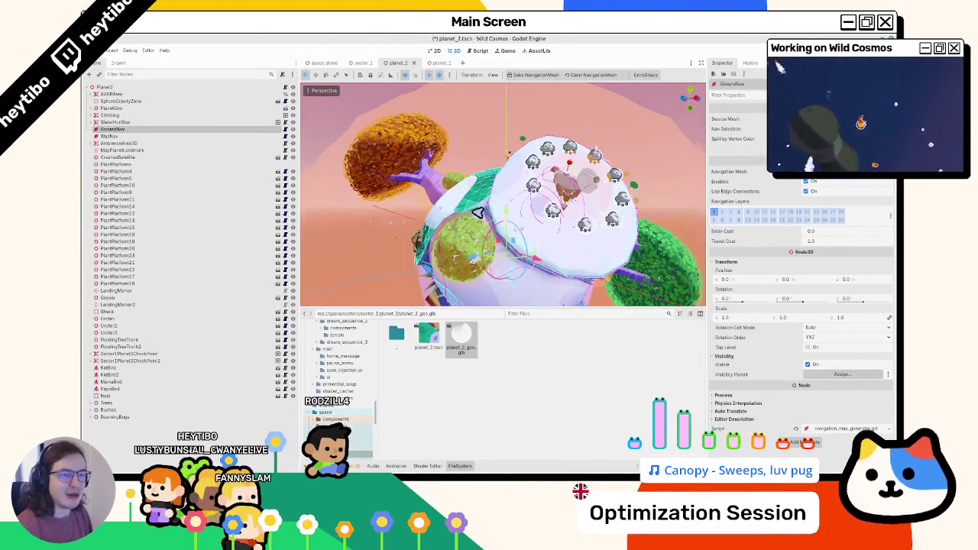
Step: Select PlantPlatforms, orbit around the planet, and open planet_2_geo.glb's Advanced Import Settings
left_click(97, 164)
scroll(480, 241, "down", 3)
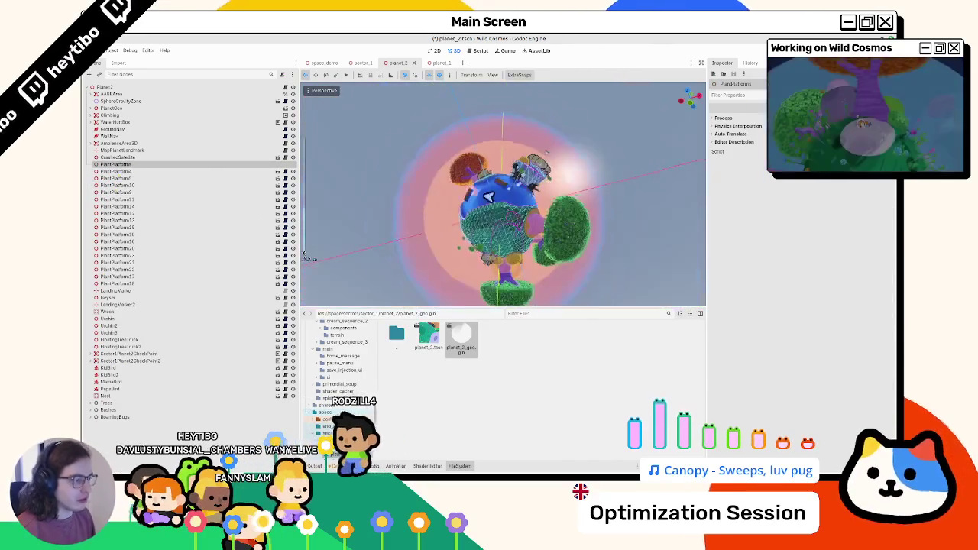
scroll(480, 242, "up", 4)
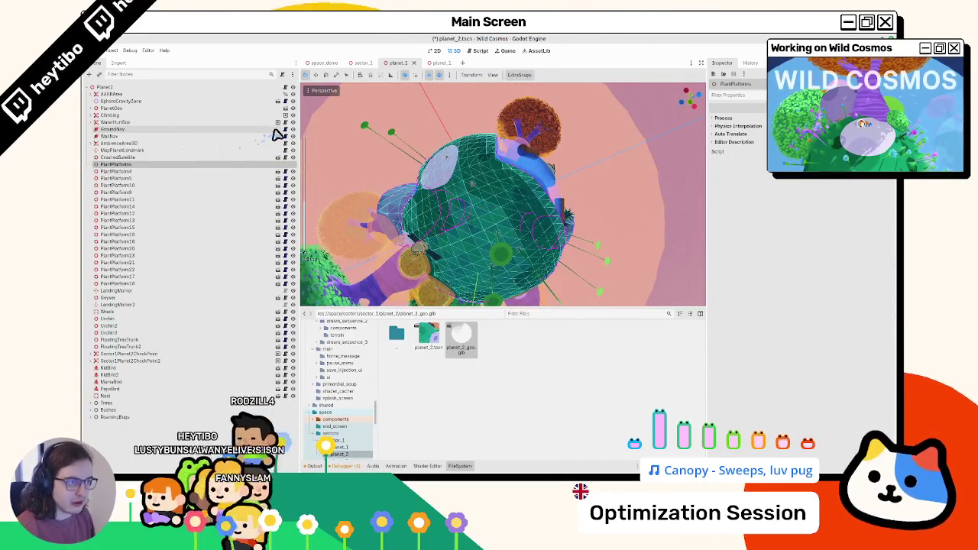
scroll(483, 214, "up", 3)
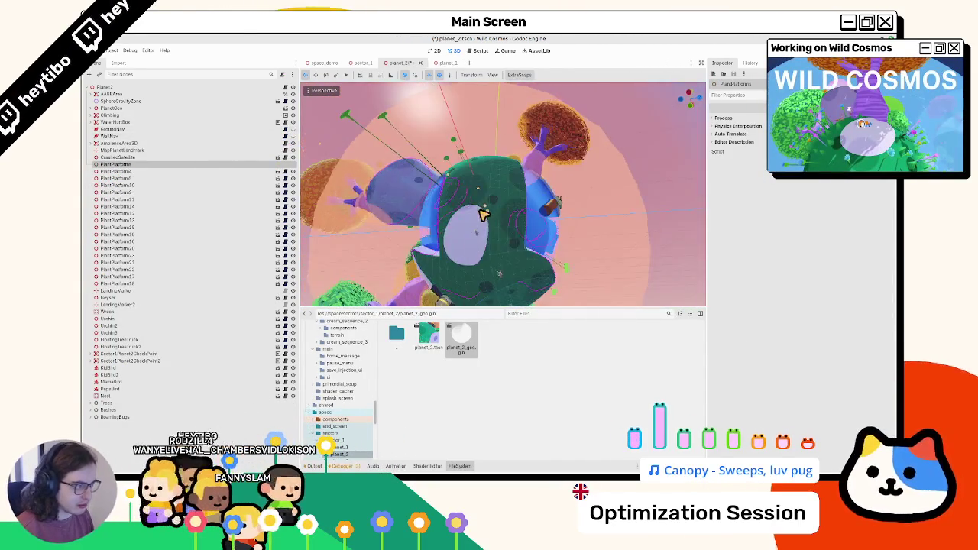
scroll(483, 214, "up", 5)
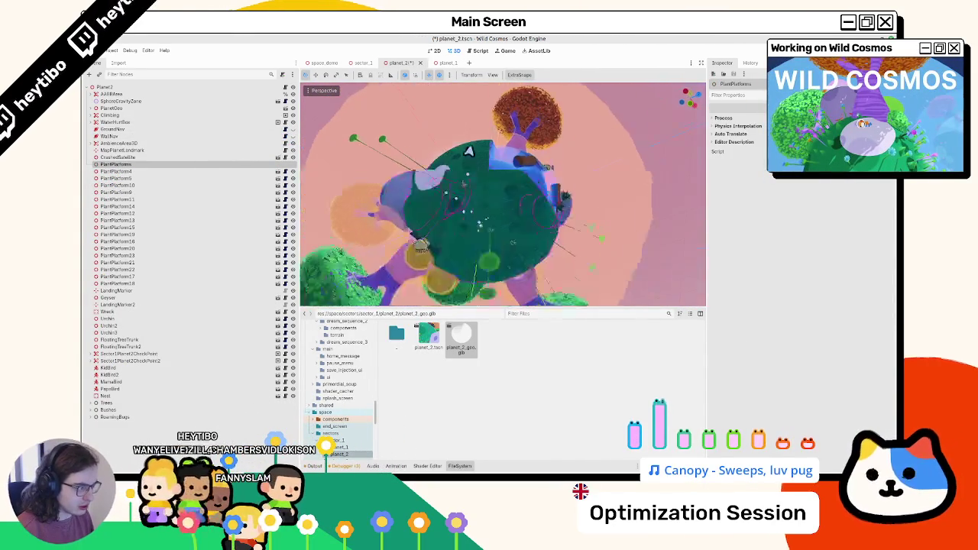
mouse_move(442, 191)
left_mouse_down()
mouse_move(469, 206)
mouse_move(502, 260)
left_mouse_up()
scroll(474, 221, "up", 3)
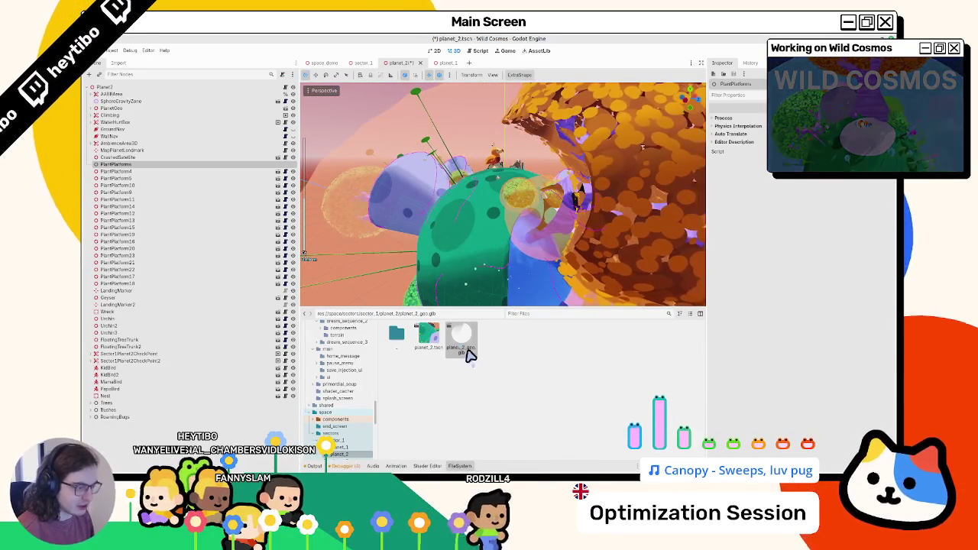
double_click(461, 338)
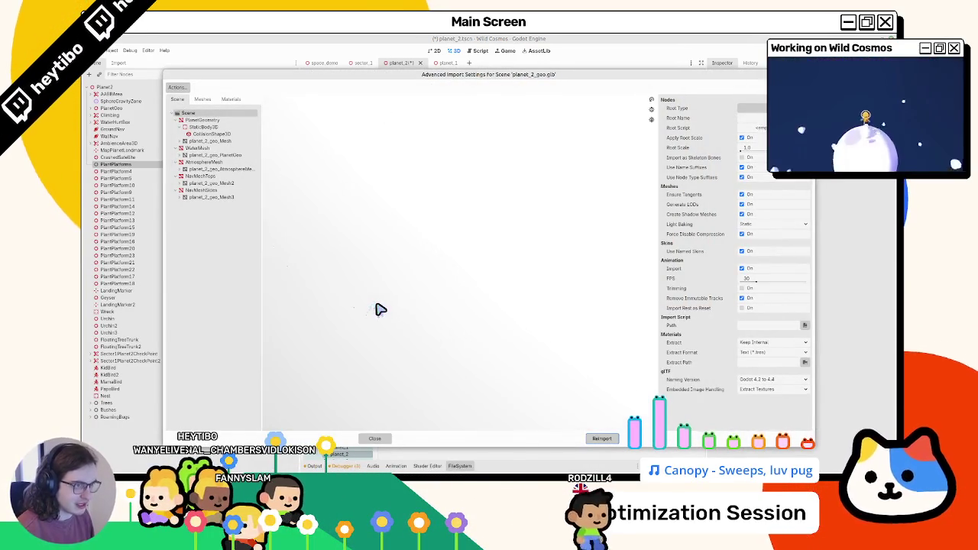
left_click(206, 101)
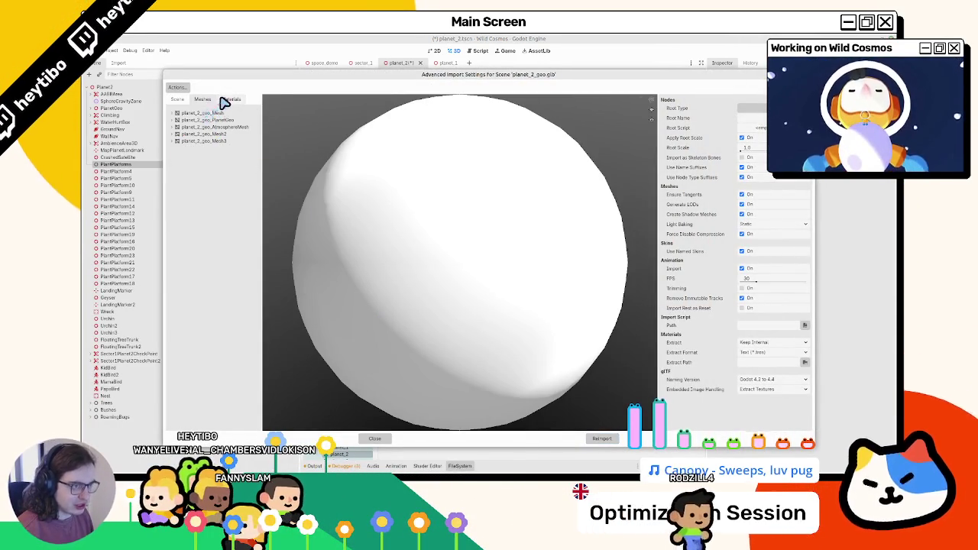
left_click(185, 115)
mouse_move(306, 176)
left_mouse_down()
mouse_move(367, 214)
mouse_move(344, 203)
left_mouse_up()
left_click(187, 141)
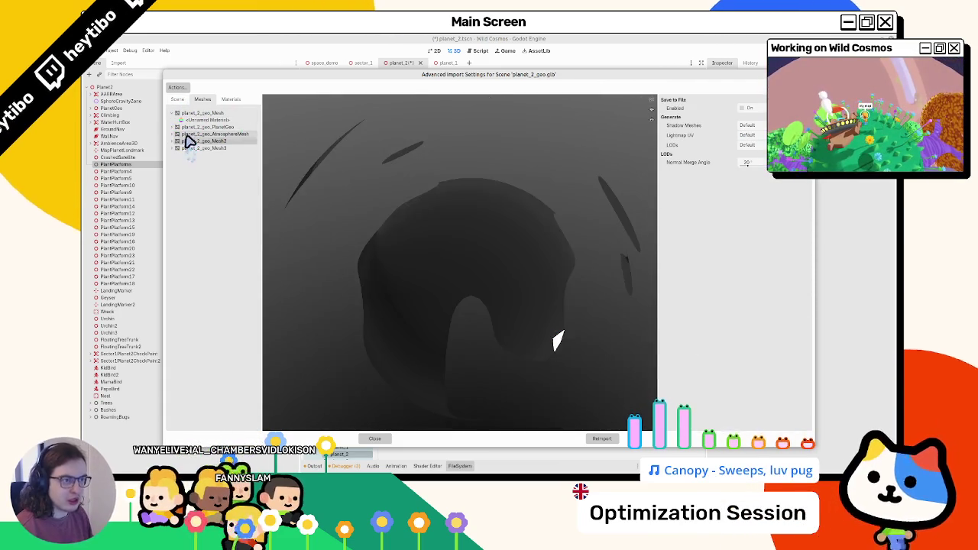
left_click(188, 134)
left_click(195, 127)
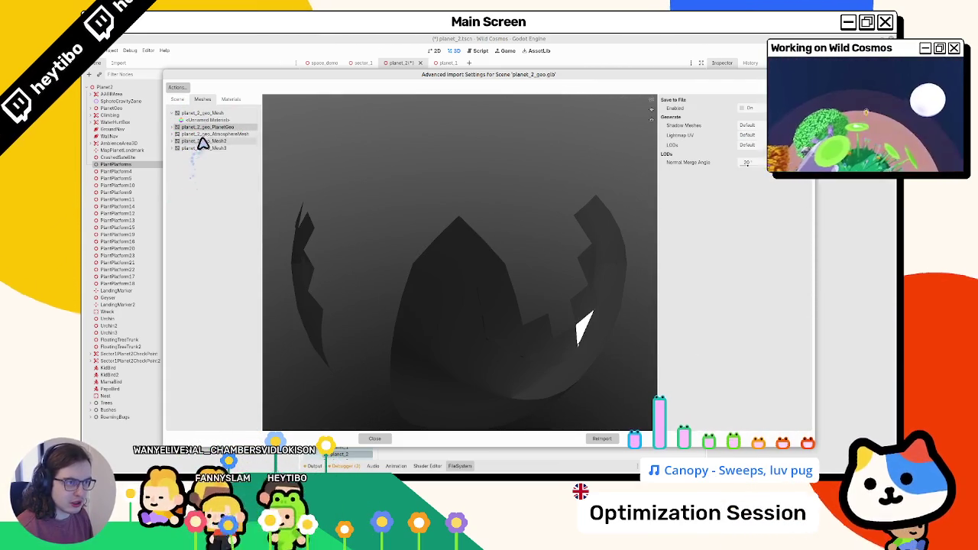
left_click(198, 142)
left_click(200, 141)
mouse_move(397, 276)
left_mouse_down()
mouse_move(371, 240)
mouse_move(350, 236)
mouse_move(421, 265)
left_mouse_up()
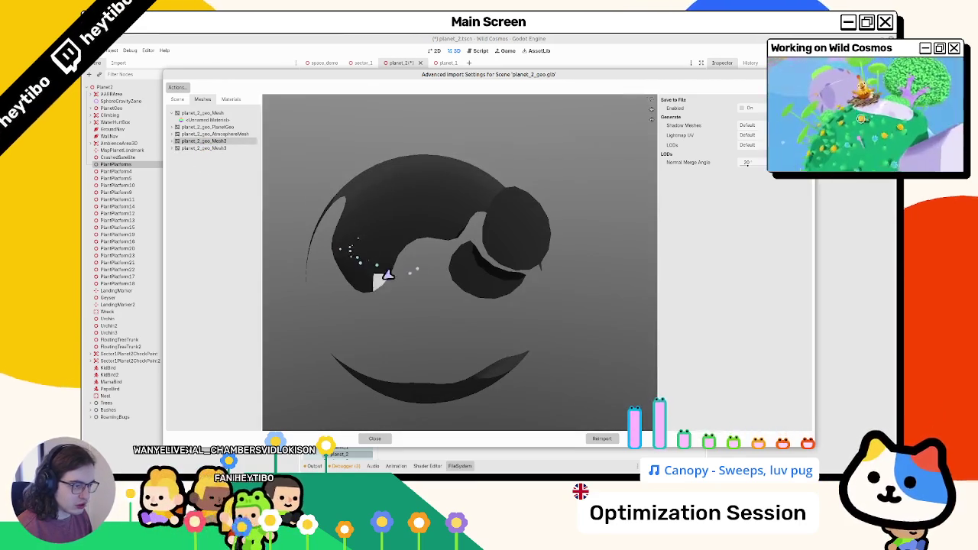
left_click(228, 135)
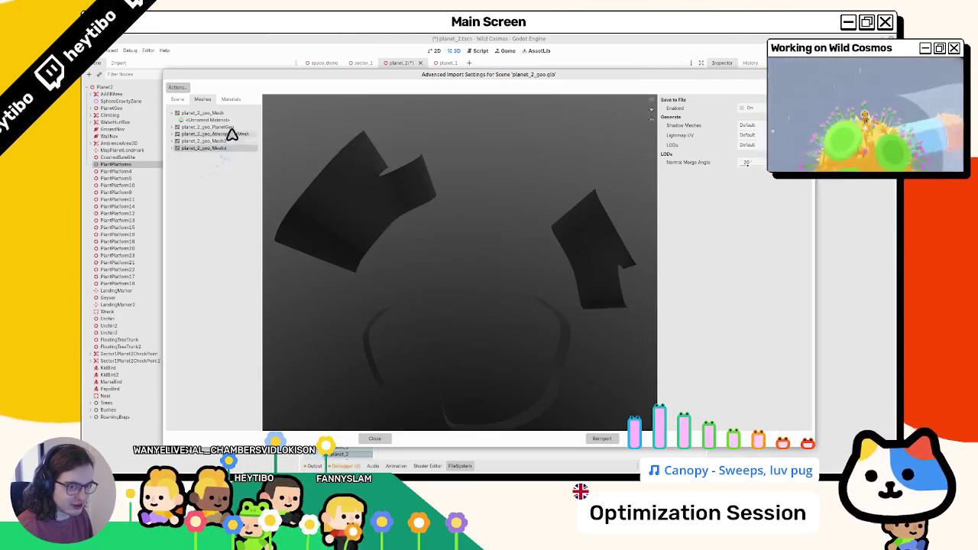
left_click(233, 127)
left_click(202, 113)
left_click(177, 100)
key("Escape")
scroll(490, 197, "up", 3)
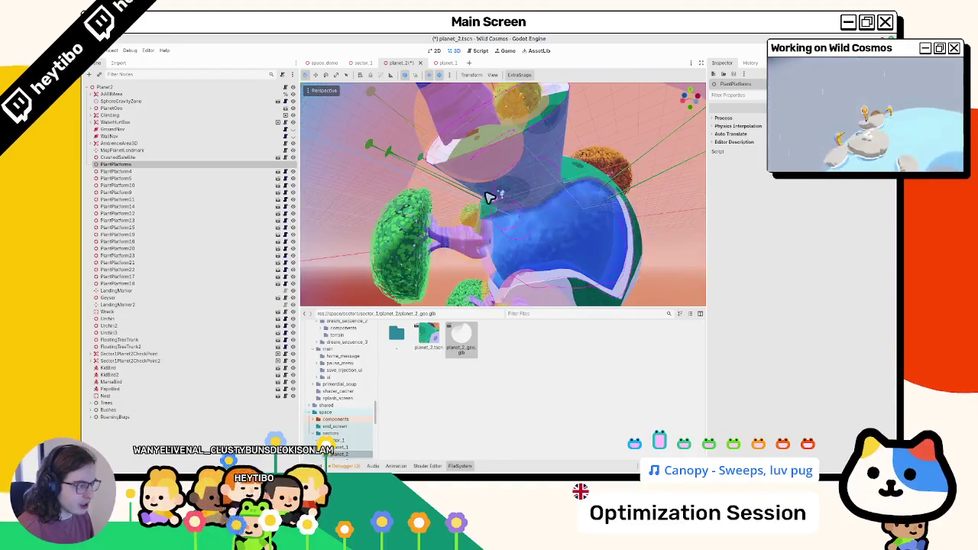
Step: Select the PlantPlatforms node and frame the whole planet in the viewport
left_click(111, 165)
key("f")
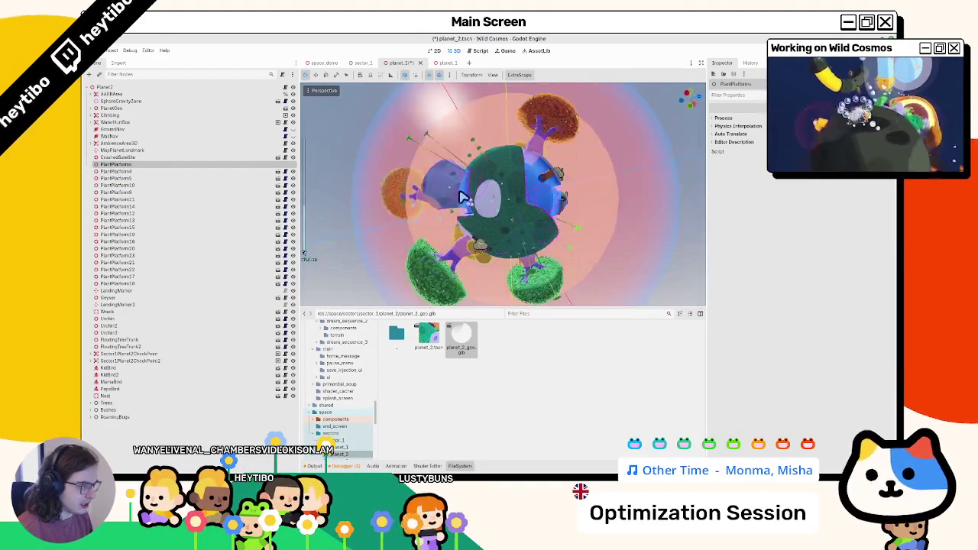
scroll(517, 208, "up", 3)
scroll(494, 199, "down", 2)
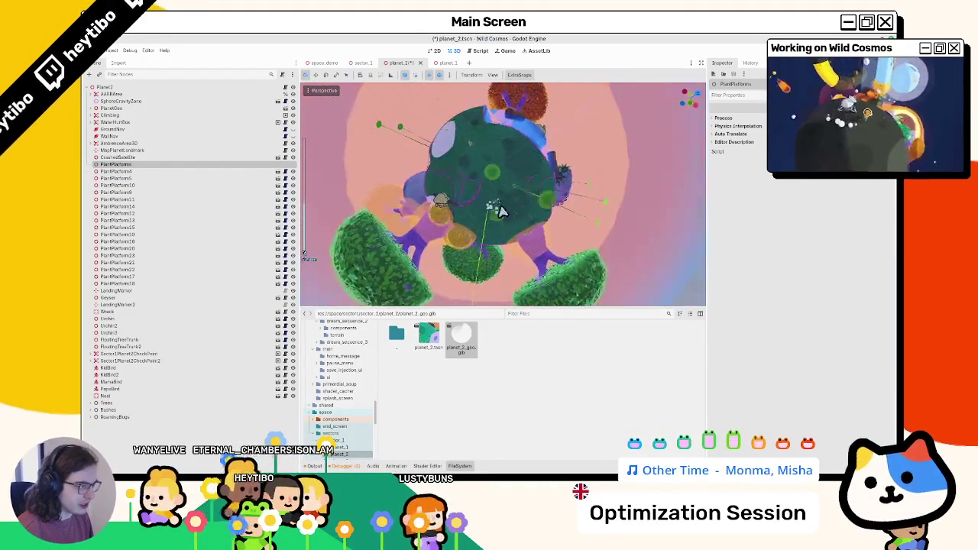
scroll(492, 207, "up", 3)
scroll(493, 207, "up", 3)
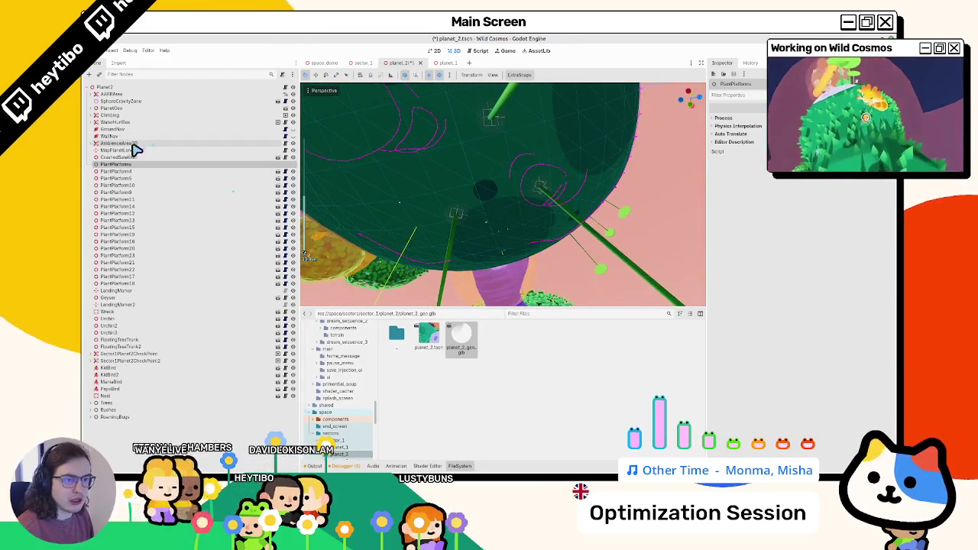
Step: Add a CurvePlatform node under PlantPlatforms
key("ctrl+a")
key("Escape")
key("ctrl+shift+a")
key("Escape")
key("ctrl+a")
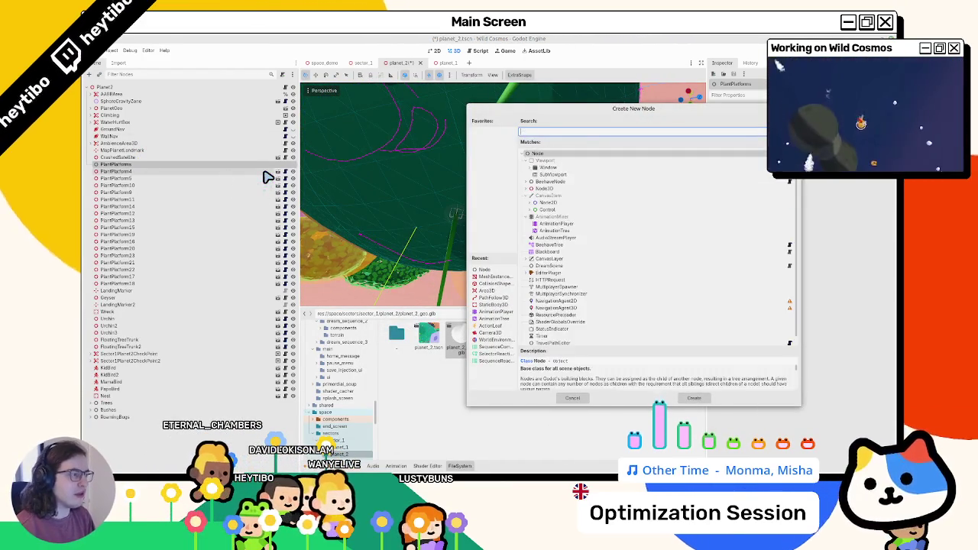
type("planet")
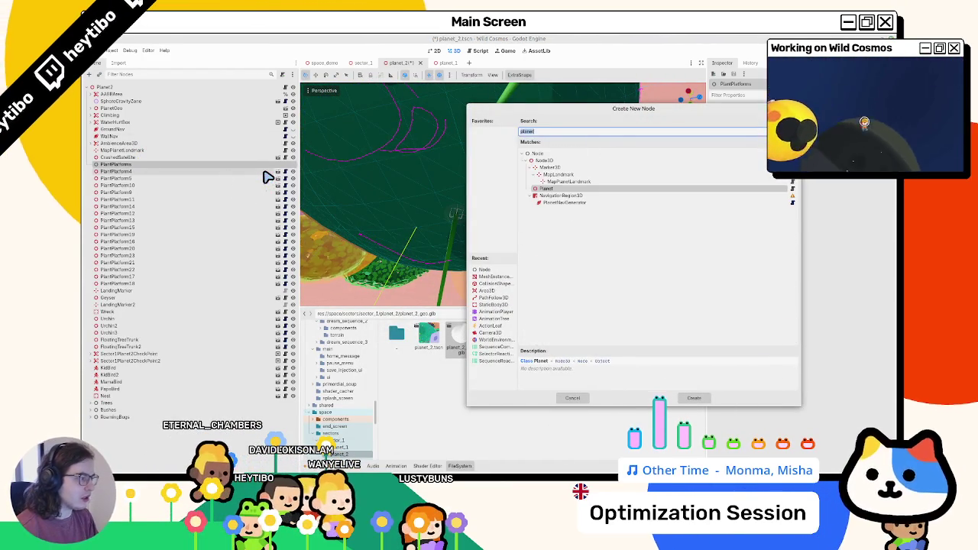
type("curvepla")
key("Return")
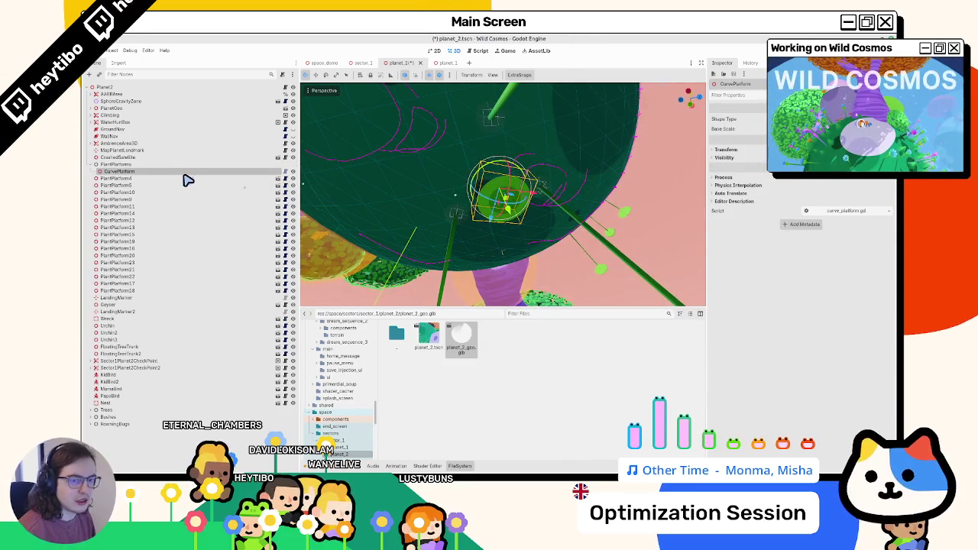
Step: Add a Path3D child to CurvePlatform, then delete CurvePlatform along with its path
key("ctrl+a")
type("path")
key("Return")
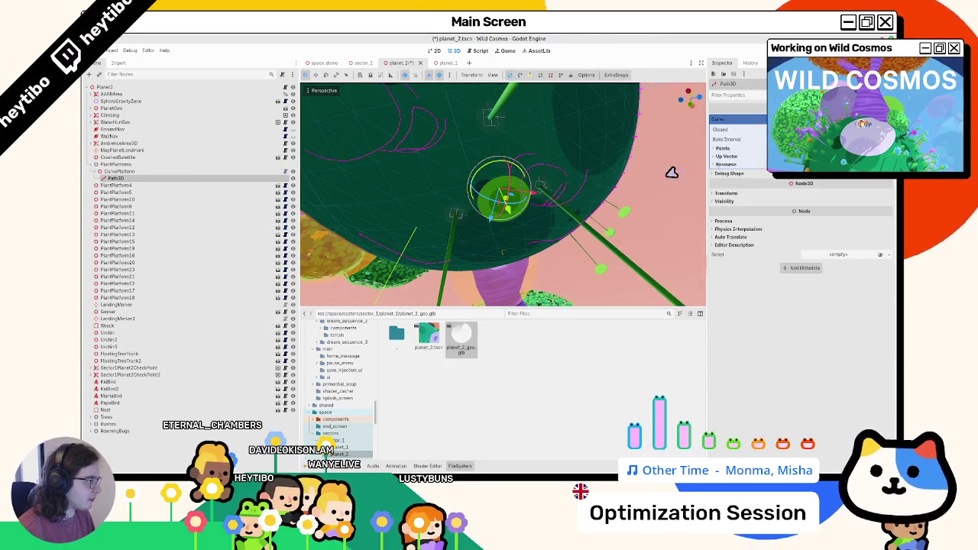
key("Delete")
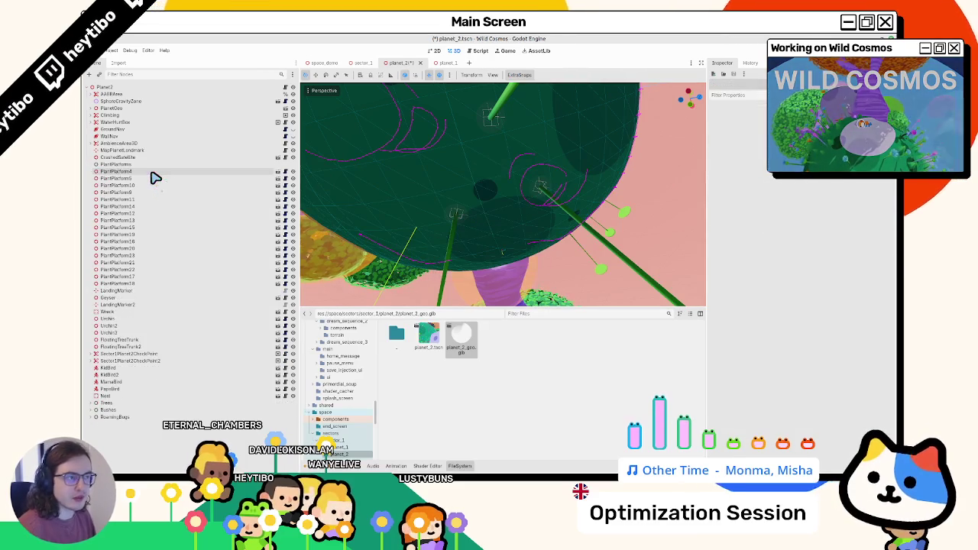
left_click(362, 64)
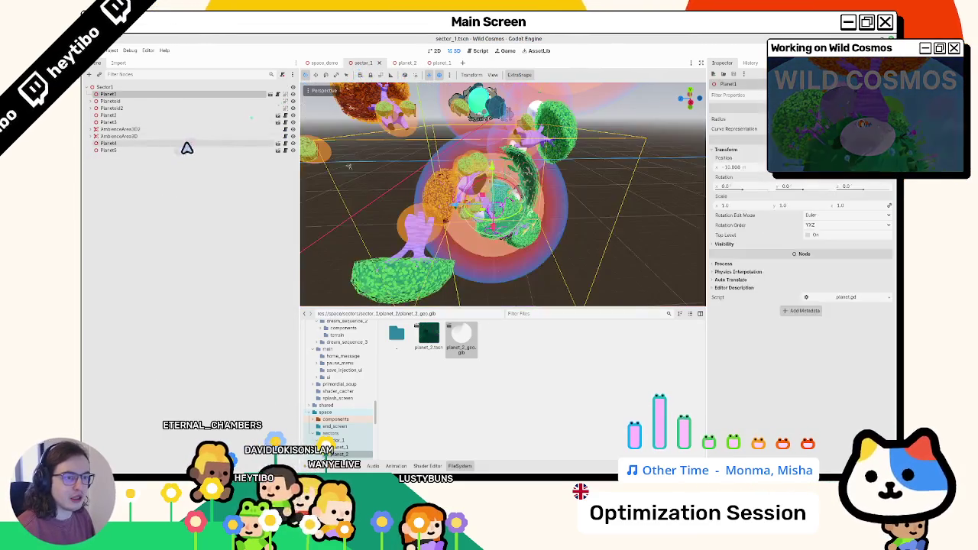
left_click(438, 65)
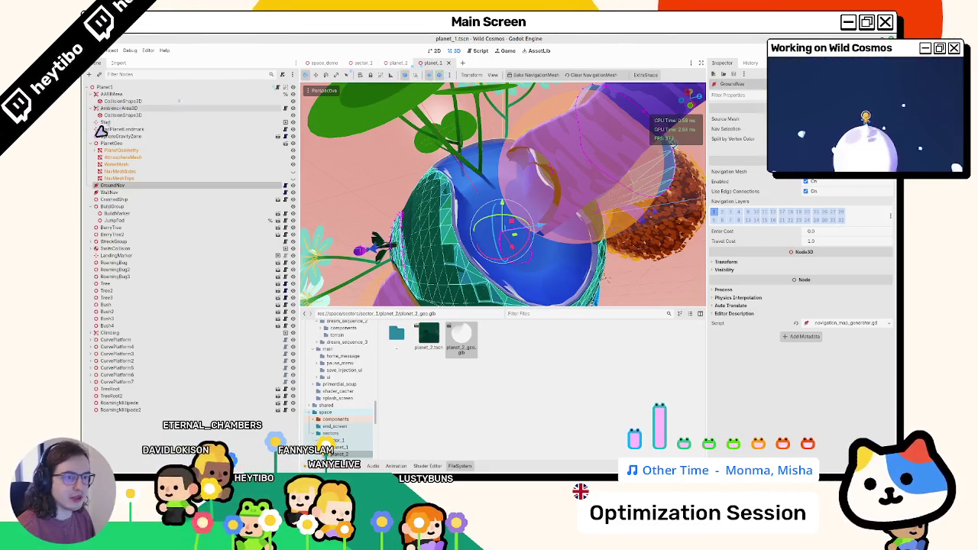
double_click(116, 339)
mouse_move(504, 222)
left_mouse_down()
mouse_move(526, 220)
mouse_move(404, 219)
mouse_move(538, 273)
mouse_move(607, 283)
mouse_move(619, 96)
mouse_move(448, 175)
mouse_move(487, 129)
mouse_move(448, 112)
mouse_move(304, 252)
left_mouse_up()
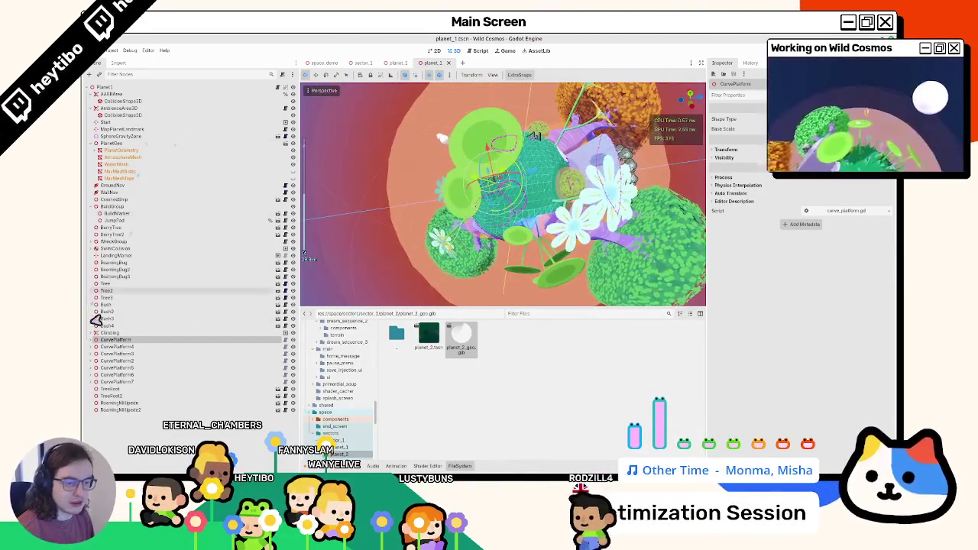
left_click(405, 65)
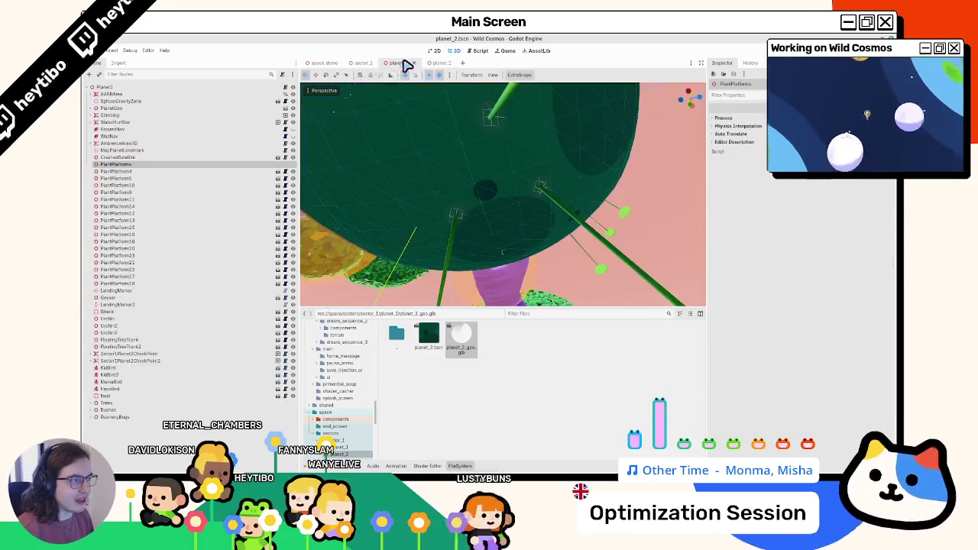
Step: Select the curve platform on planet_2, save, and close the space_demo scene
left_click(413, 160)
mouse_move(412, 160)
left_mouse_down()
mouse_move(483, 178)
mouse_move(502, 196)
mouse_move(474, 161)
mouse_move(470, 122)
left_mouse_up()
key("ctrl+s")
left_click(334, 66)
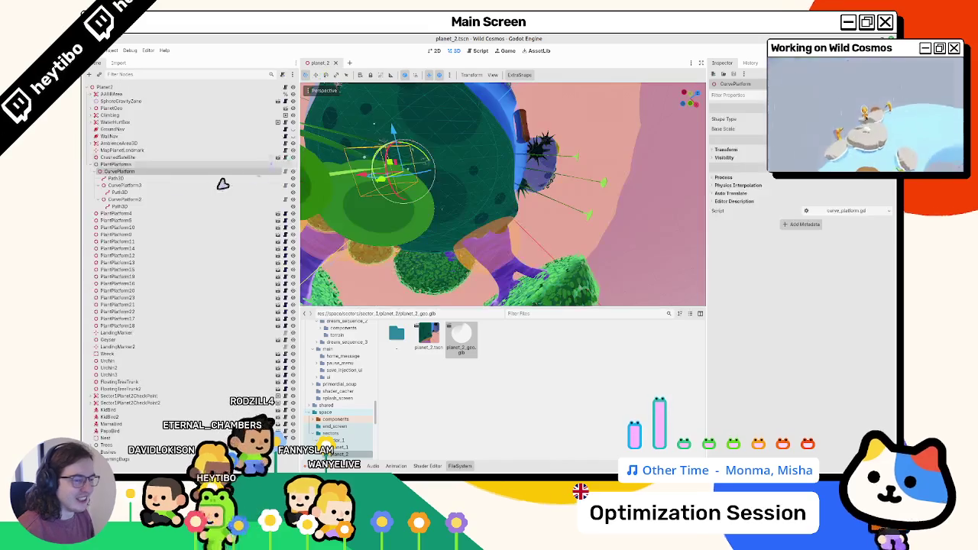
Step: Duplicate the curve platform into CurvePlatform2 and save the scene
left_click_drag(391, 174, 451, 243)
mouse_move(390, 179)
left_mouse_down()
mouse_move(388, 164)
mouse_move(388, 197)
mouse_move(451, 161)
mouse_move(478, 177)
mouse_move(461, 207)
mouse_move(462, 188)
left_mouse_up()
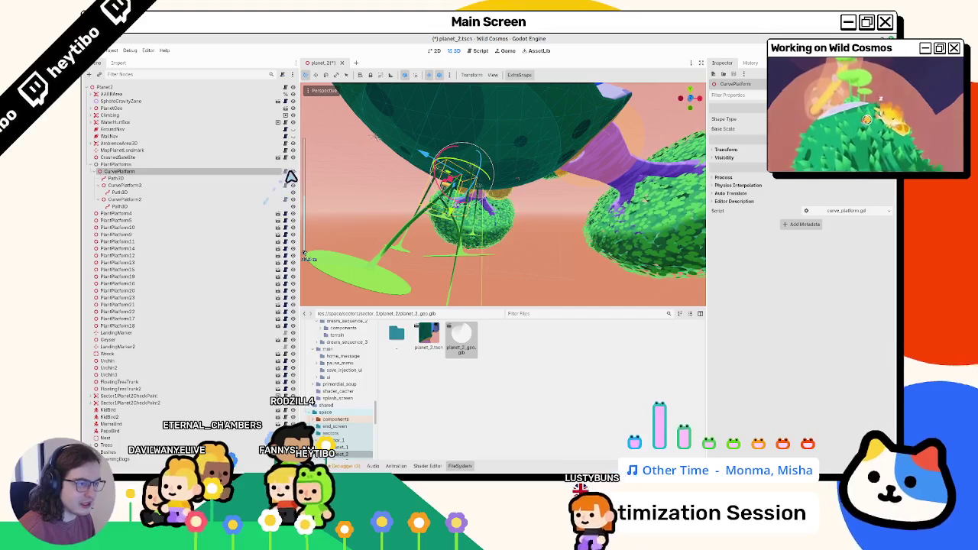
mouse_move(397, 186)
left_mouse_down()
mouse_move(406, 177)
mouse_move(464, 213)
mouse_move(451, 190)
left_mouse_up()
key("Up")
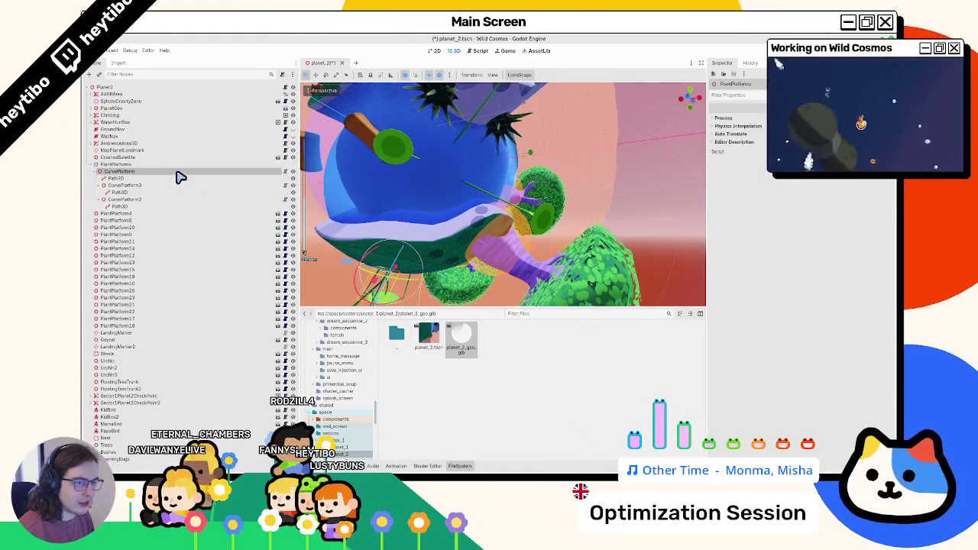
key("ctrl+d")
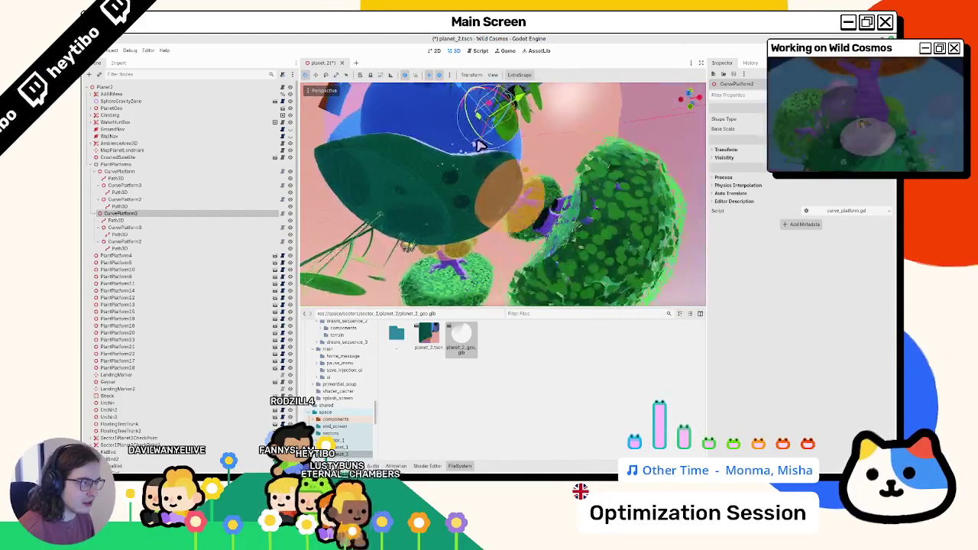
key("ctrl+s")
Step: Duplicate the curve platform again to create CurvePlatform3
mouse_move(480, 159)
left_mouse_down()
mouse_move(459, 160)
mouse_move(454, 190)
mouse_move(482, 203)
mouse_move(479, 226)
mouse_move(472, 221)
mouse_move(507, 199)
left_mouse_up()
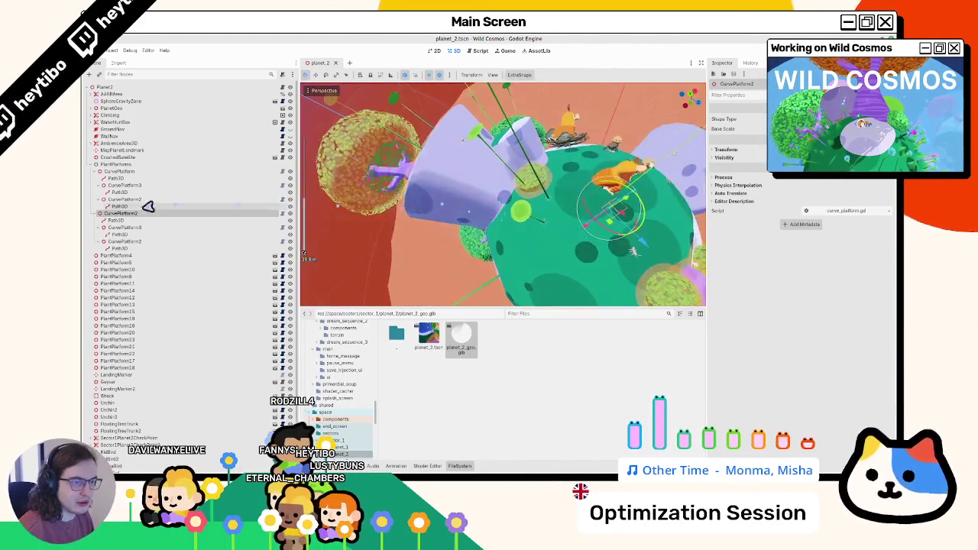
left_click(93, 164)
left_click(93, 165)
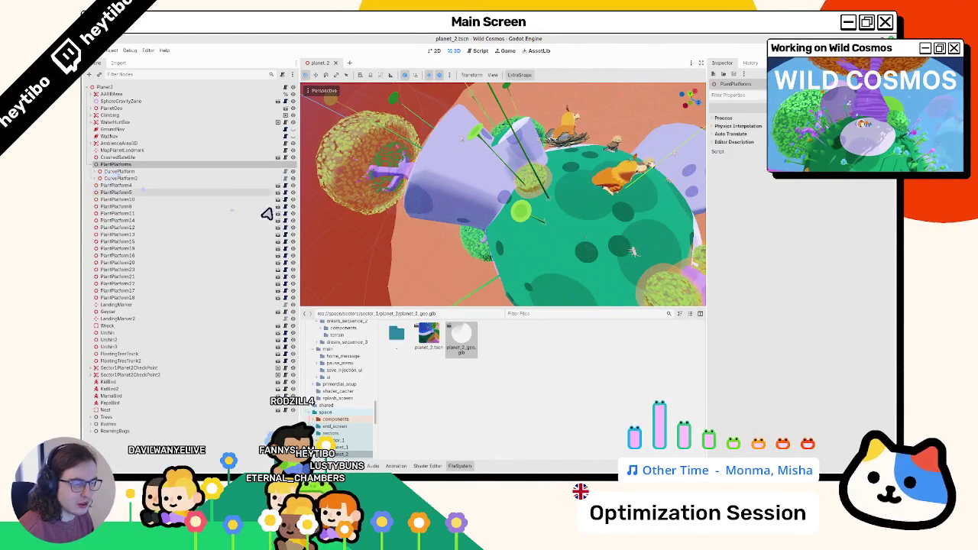
left_click(120, 177)
key("ctrl+d")
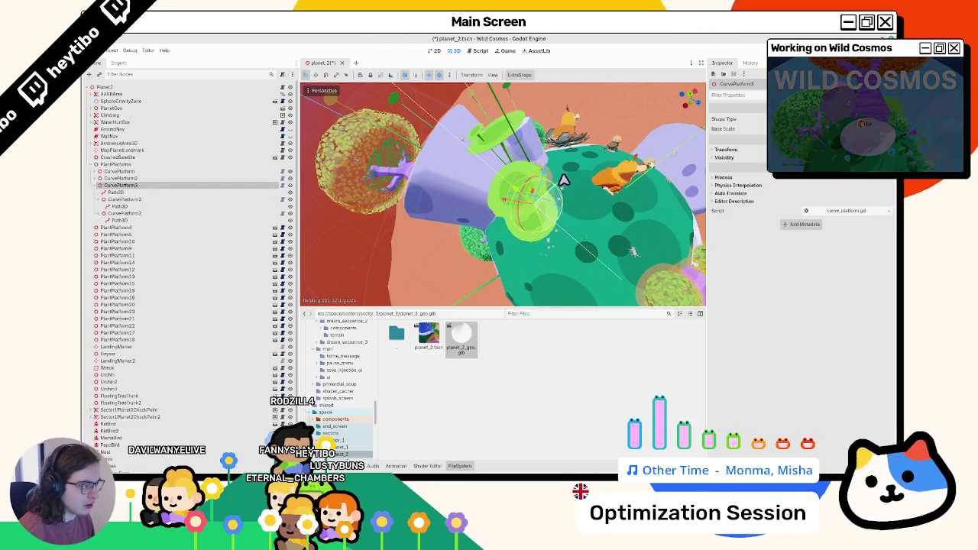
Step: Remove the extra CurvePlatform4 duplicate and save the scene
mouse_move(563, 187)
left_mouse_down()
mouse_move(515, 204)
mouse_move(459, 175)
mouse_move(471, 175)
left_mouse_up()
key("ctrl+d")
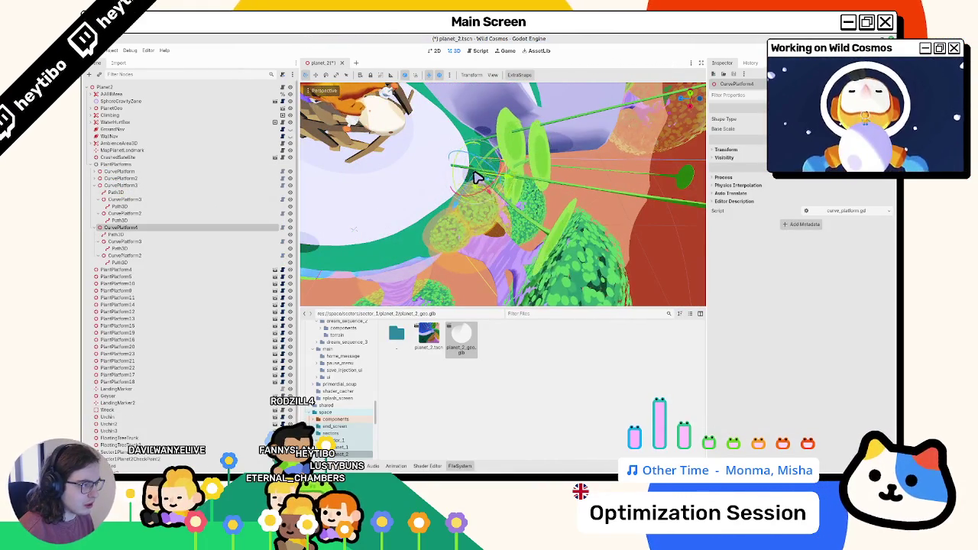
scroll(542, 162, "down", 5)
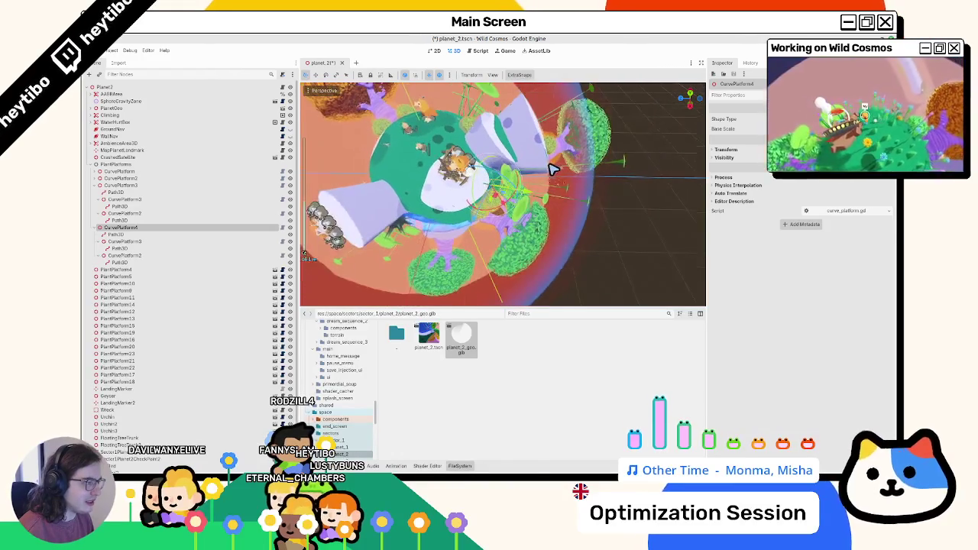
left_click_drag(130, 230, 97, 192)
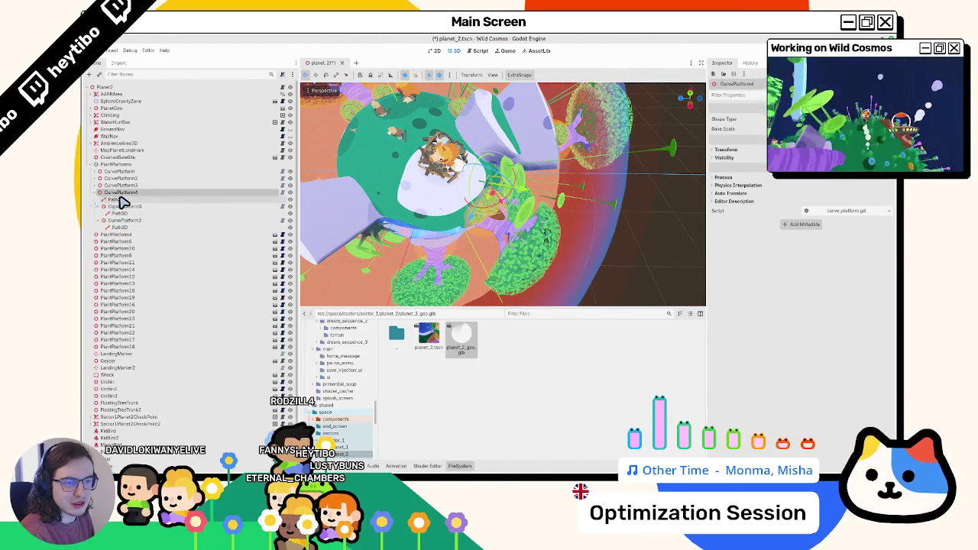
key("Delete")
key("ctrl+s")
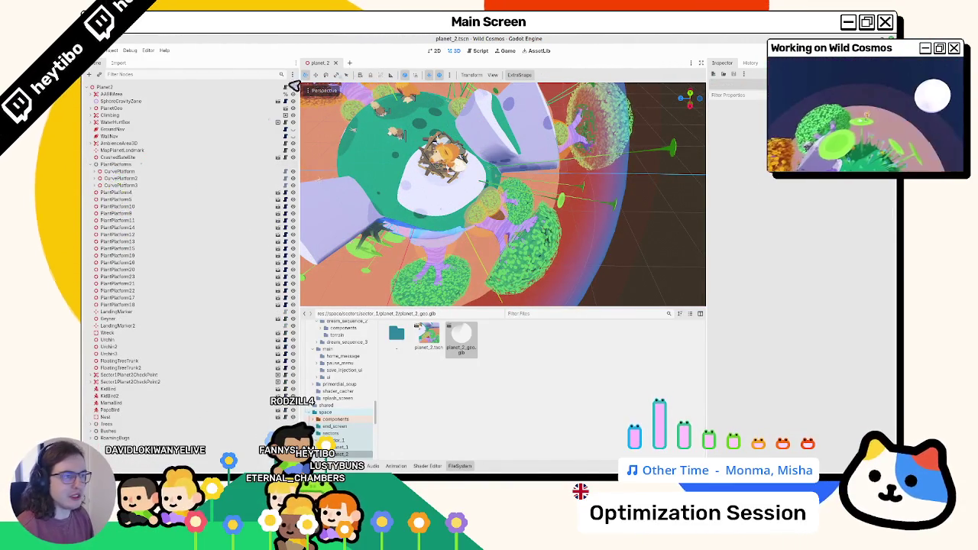
Step: Delete the old PlantPlatform4–18 nodes and frame CurvePlatform2 with its sub-platforms
key("Delete")
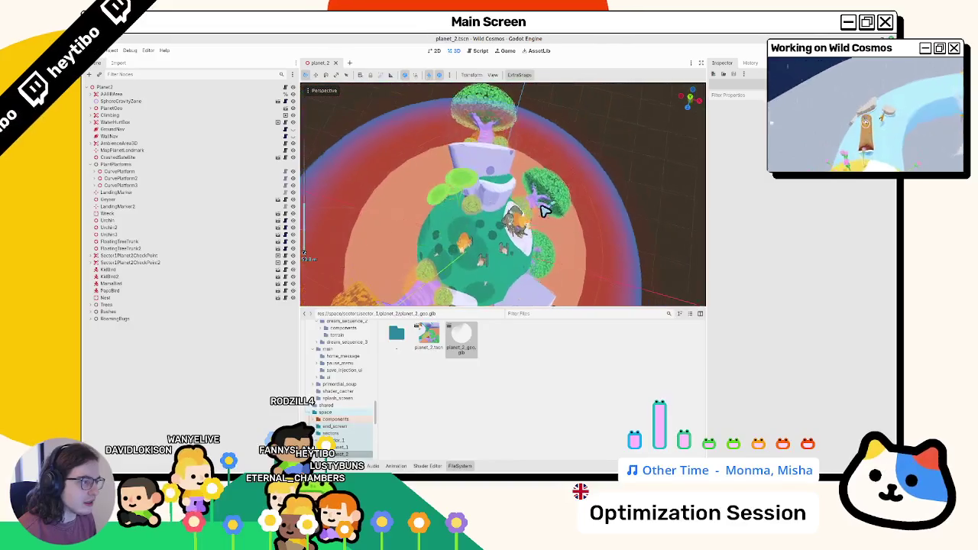
mouse_move(657, 162)
left_mouse_down()
mouse_move(594, 92)
mouse_move(540, 299)
mouse_move(435, 115)
mouse_move(428, 140)
mouse_move(343, 120)
mouse_move(420, 306)
mouse_move(535, 285)
mouse_move(578, 296)
mouse_move(561, 87)
mouse_move(631, 290)
mouse_move(640, 94)
mouse_move(631, 120)
mouse_move(525, 153)
mouse_move(524, 181)
mouse_move(506, 204)
mouse_move(369, 226)
left_mouse_up()
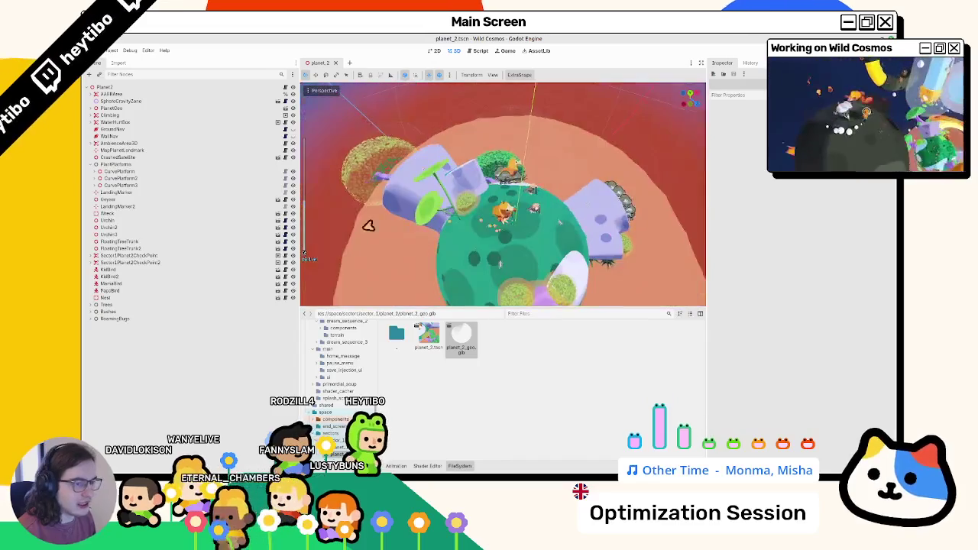
left_click(94, 185)
left_click(116, 179)
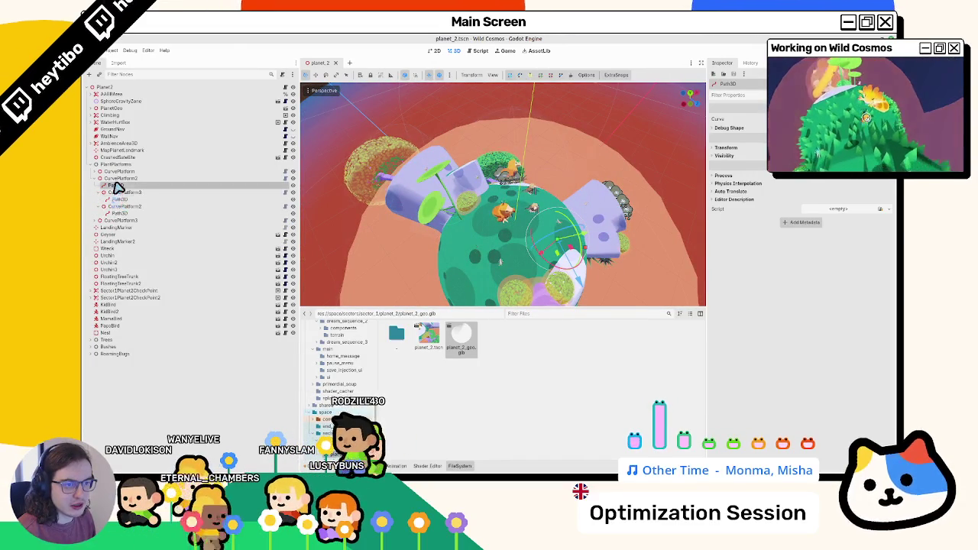
left_click(118, 192, "ctrl")
left_click(123, 207, "ctrl")
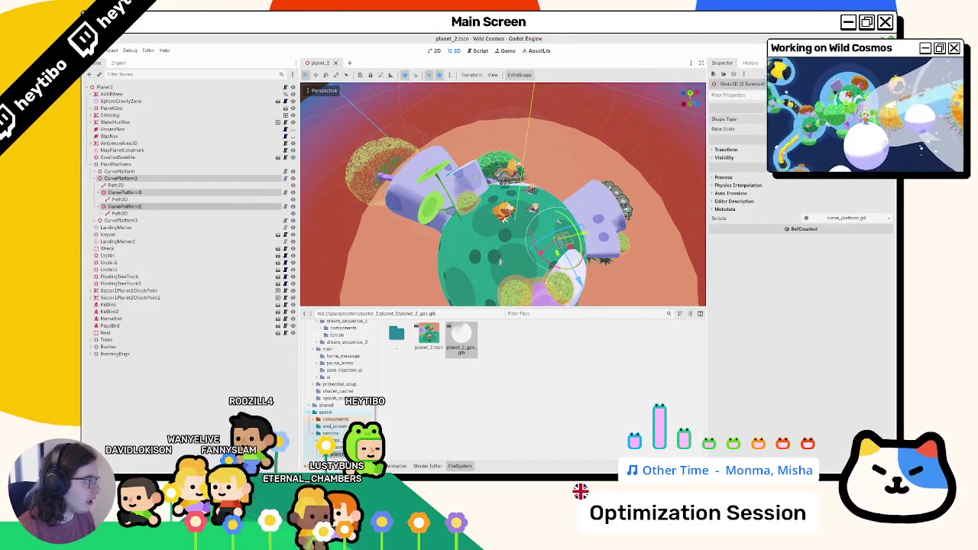
left_click(335, 62)
key("ctrl+shift+t")
key("f")
scroll(425, 92, "up", 5)
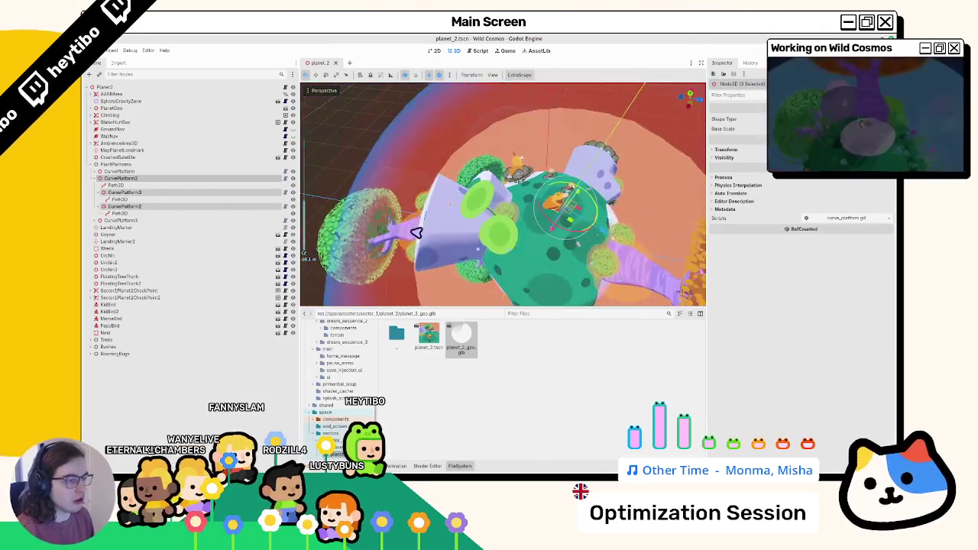
Step: Inspect CurvePlatform3, its child platform, and the nested platform's path up close
left_click(99, 221)
left_click(107, 221)
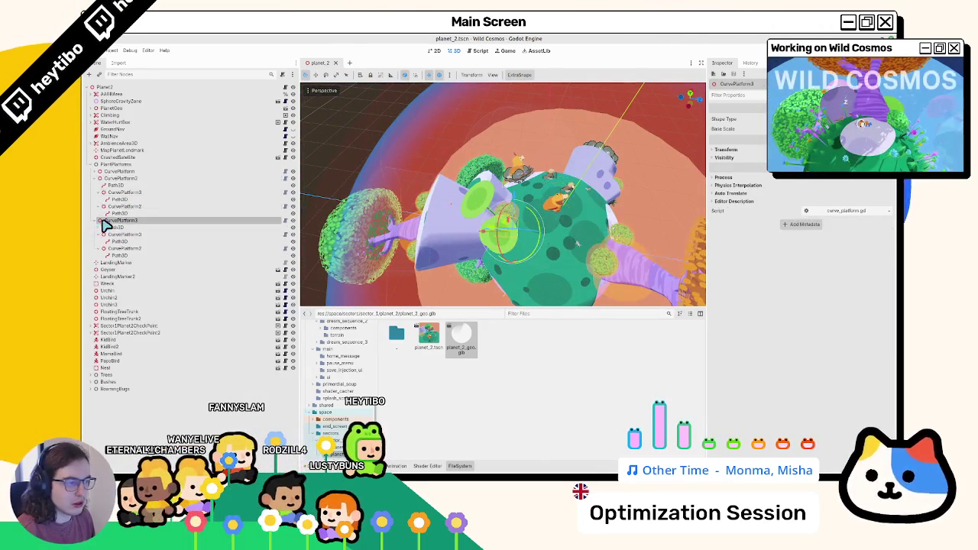
left_click(122, 235, "ctrl")
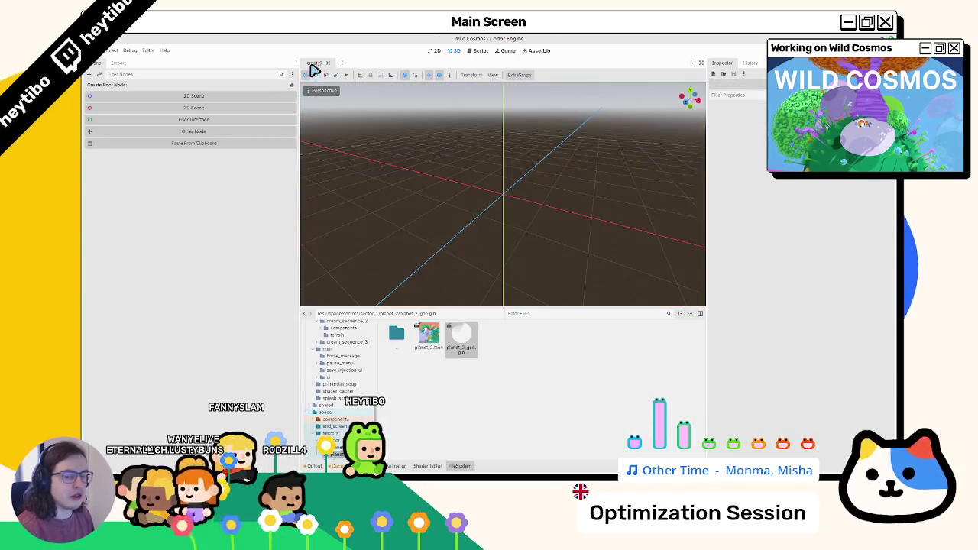
scroll(518, 186, "up", 5)
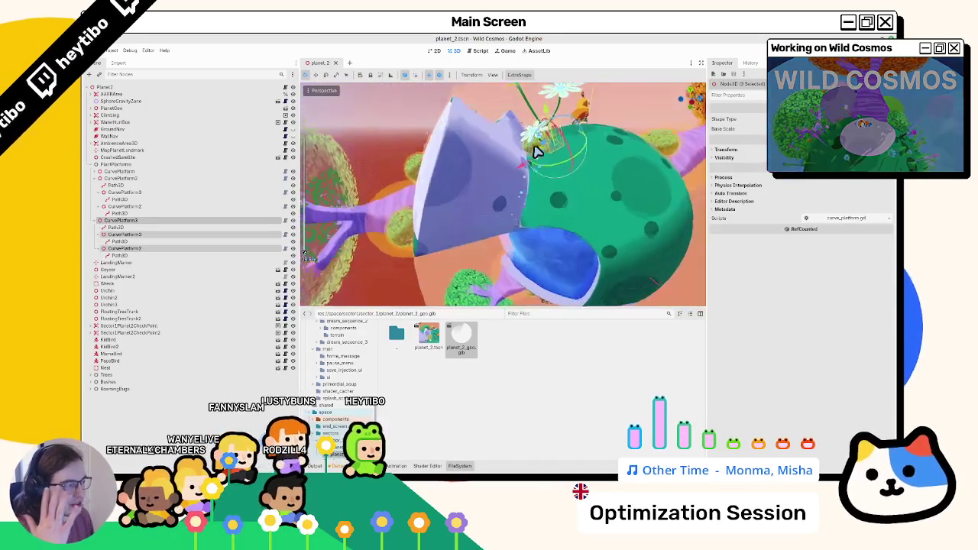
mouse_move(537, 151)
left_mouse_down()
mouse_move(498, 159)
mouse_move(506, 153)
left_mouse_up()
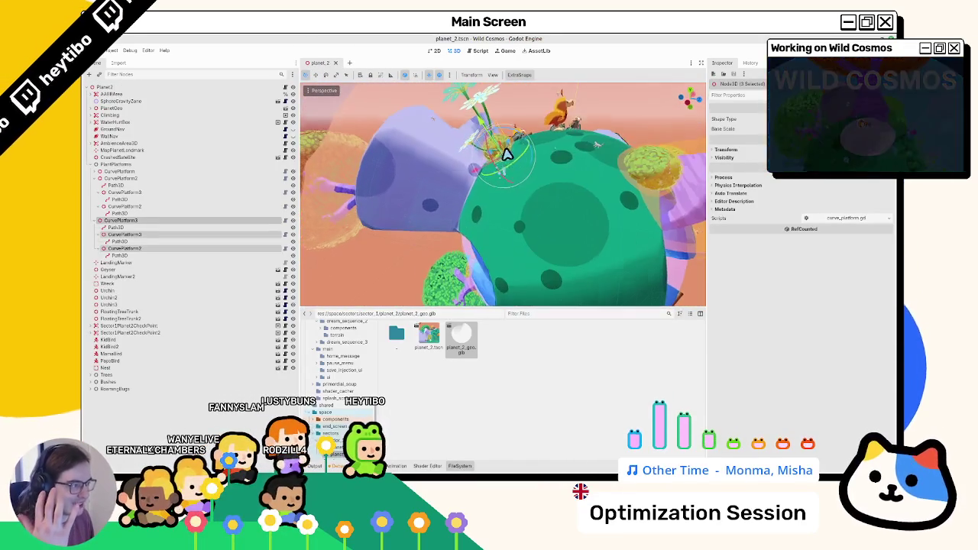
double_click(119, 256)
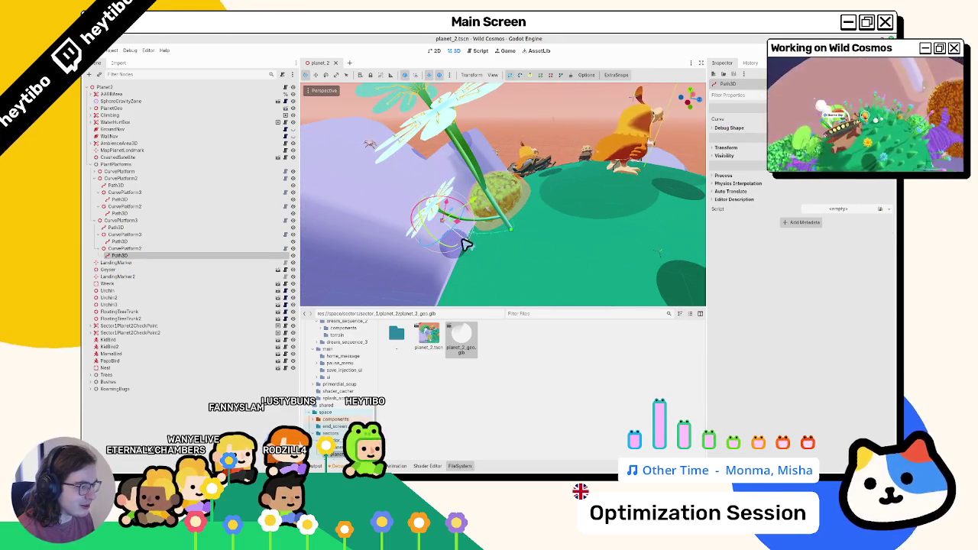
mouse_move(479, 231)
left_mouse_down()
mouse_move(509, 219)
mouse_move(465, 247)
mouse_move(491, 218)
mouse_move(487, 197)
mouse_move(504, 169)
mouse_move(568, 208)
left_mouse_up()
Step: Save the planet_2 scene and bring up the Select Scene search
key("ctrl+s")
scroll(486, 197, "down", 5)
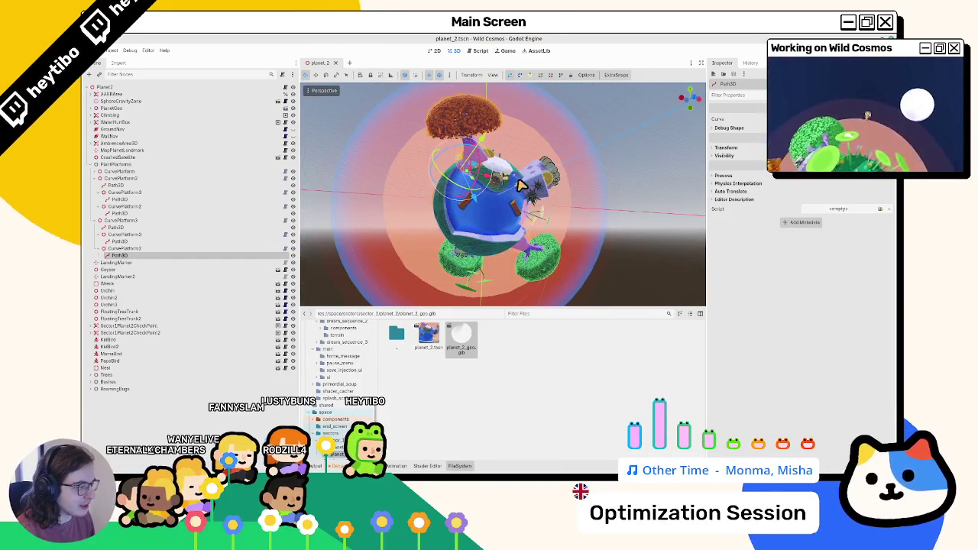
scroll(519, 185, "up", 5)
key("ctrl+shift+o")
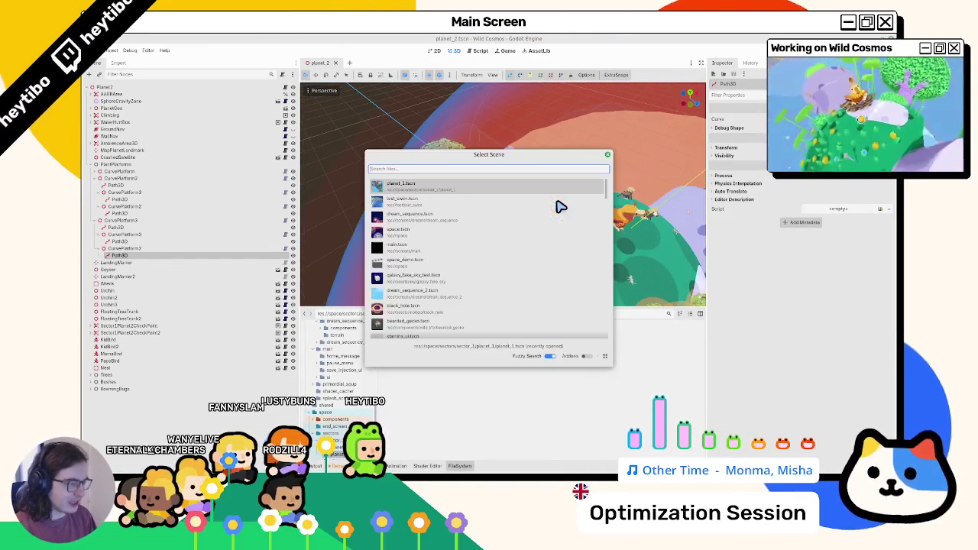
Step: Open planet_test_scene from the scene search
type("pla")
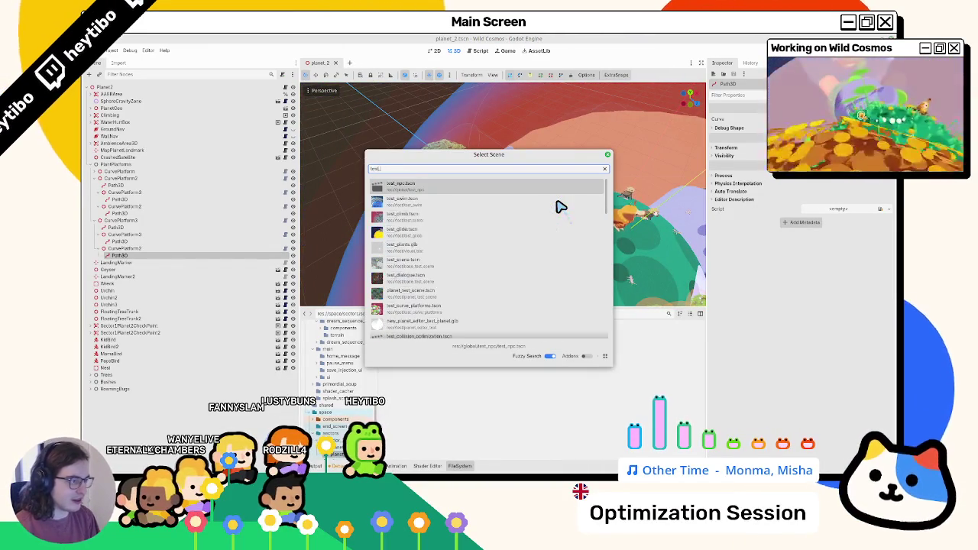
key("ctrl+a")
type("m")
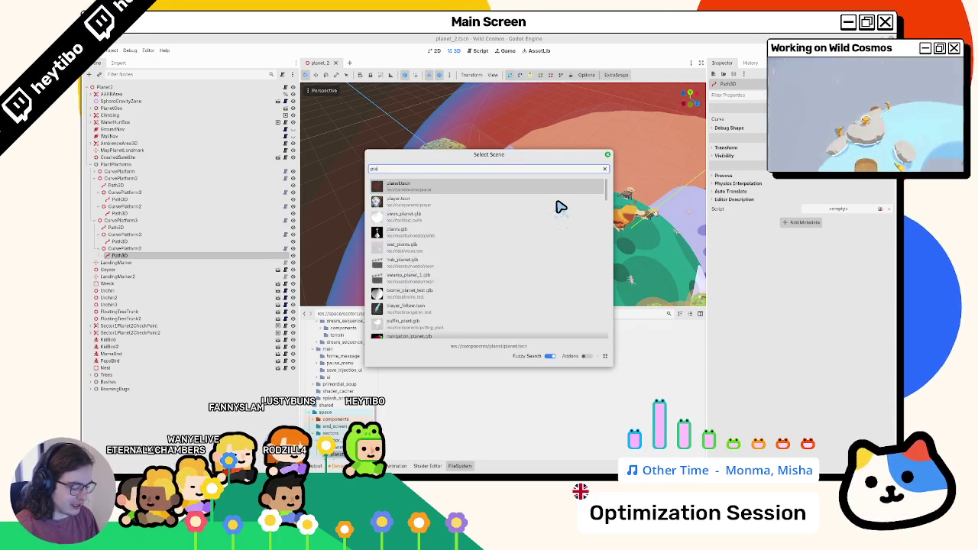
key("BackSpace")
type("planet_")
left_click(560, 204)
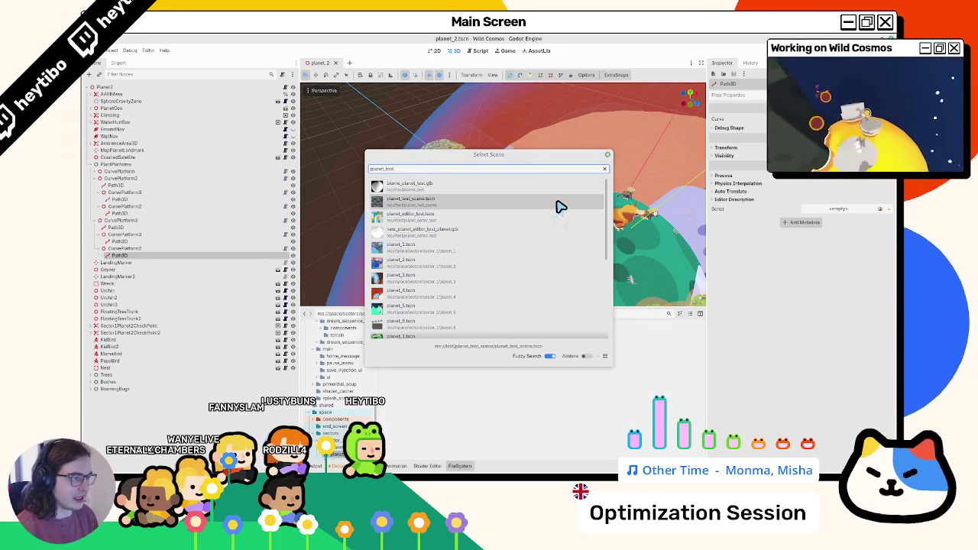
Step: Delete the old Planet node from the test scene
left_click(159, 137)
key("Delete")
key("Return")
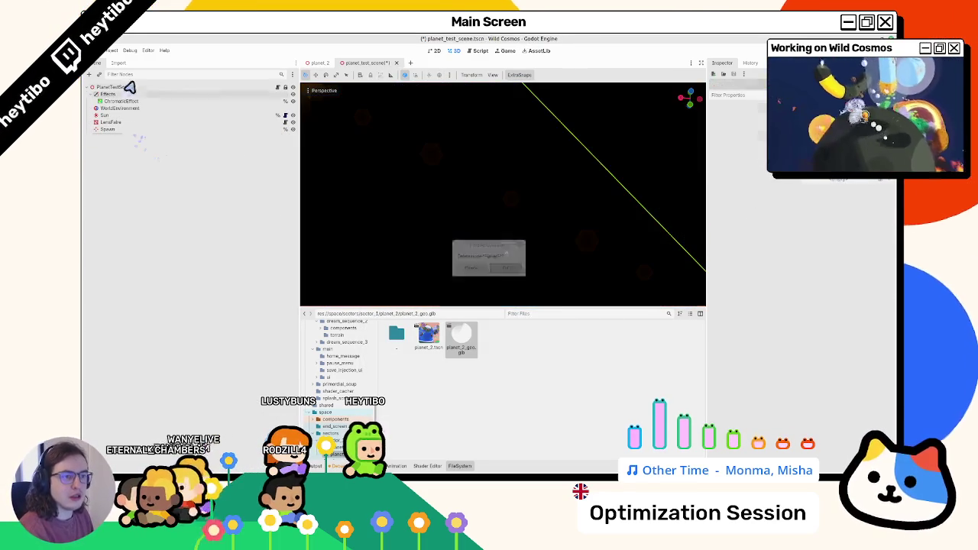
key("ctrl+z")
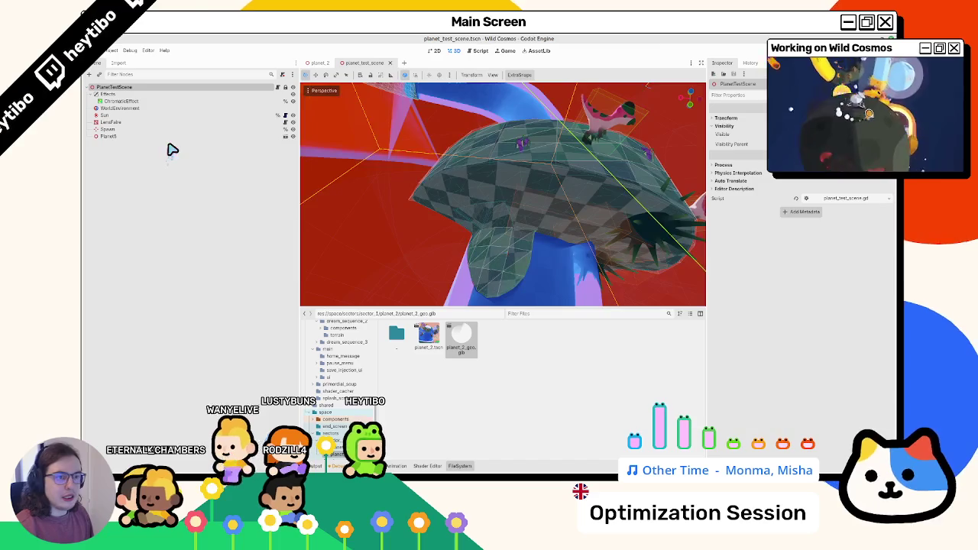
key("ctrl+shift+z")
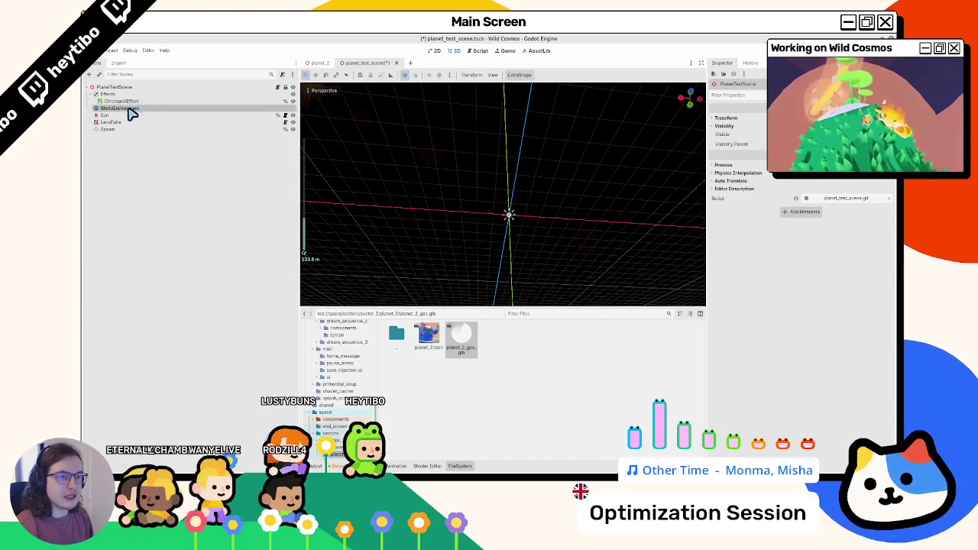
left_click(159, 88)
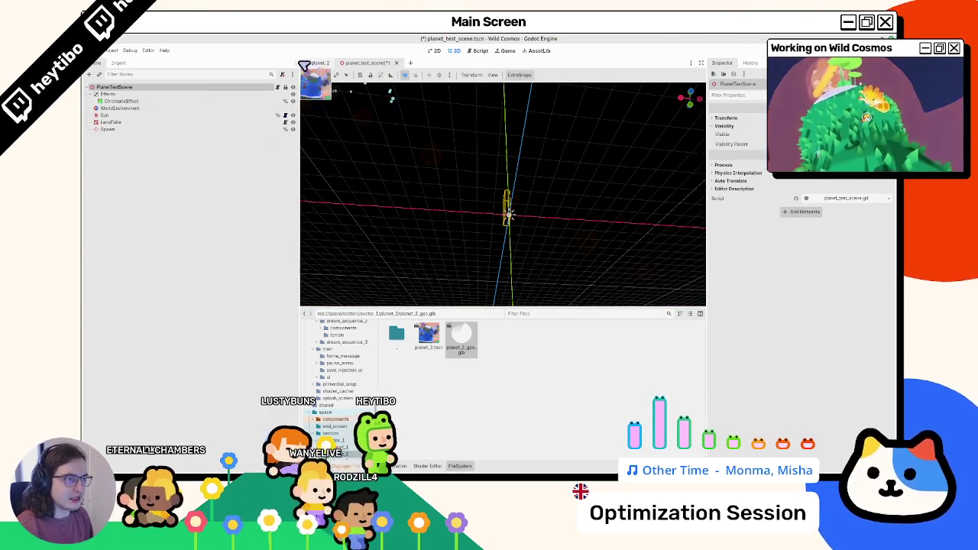
Step: Copy FakeSky from galaxy_fake_sky_test into the test scene below WorldEnvironment and save
key("ctrl+shift+o")
type("galaxy")
key("Return")
left_click(155, 109)
key("ctrl+c")
left_click(367, 62)
key("ctrl+v")
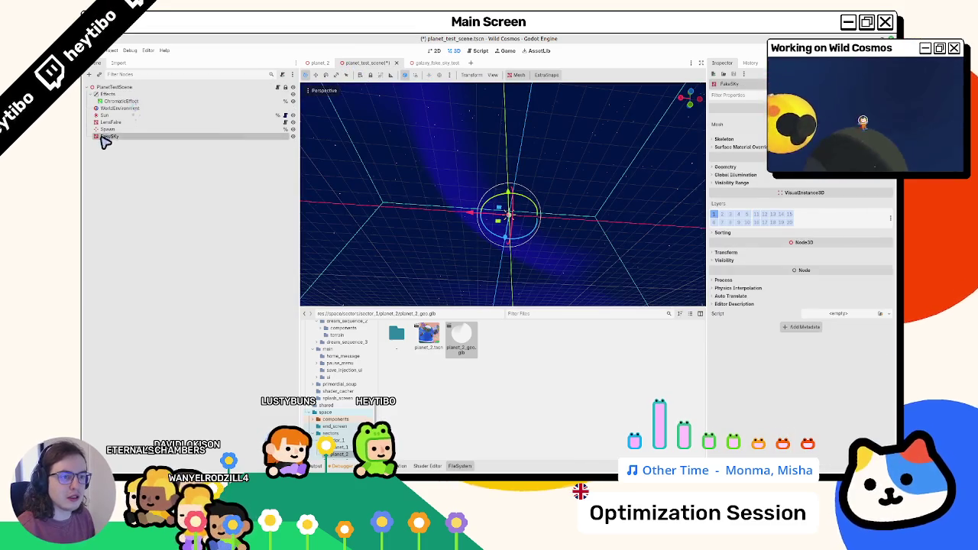
left_click_drag(120, 116, 120, 115)
key("ctrl+s")
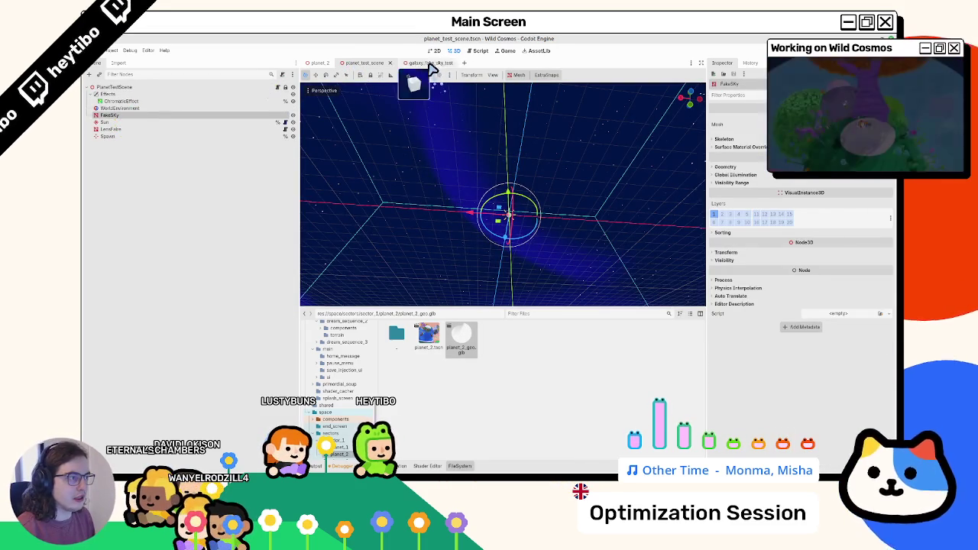
Step: Instance planet_2.glb as Planet2 under PlanetTestScene, discarding an accidental planet_1 instance
left_click(114, 89)
key("ctrl+shift+o")
type("pla")
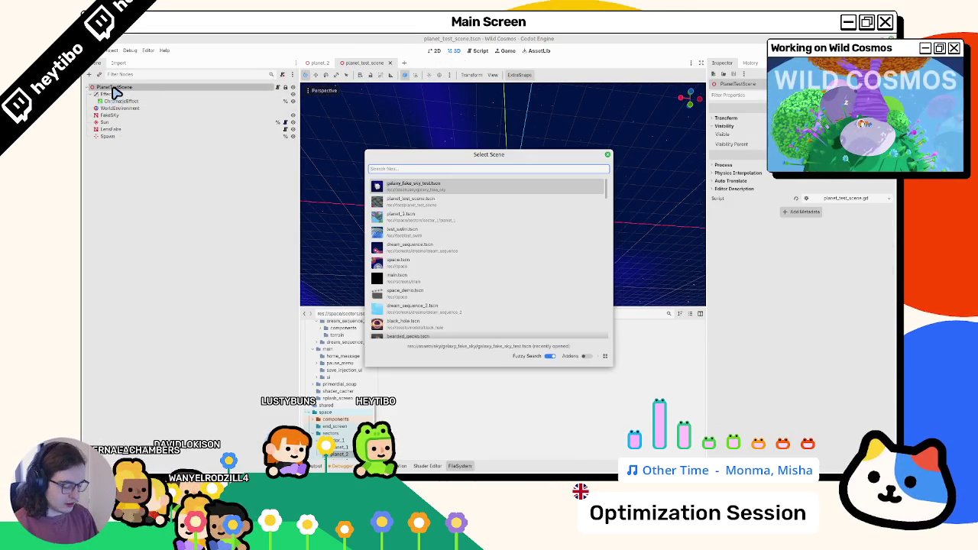
type("net_1")
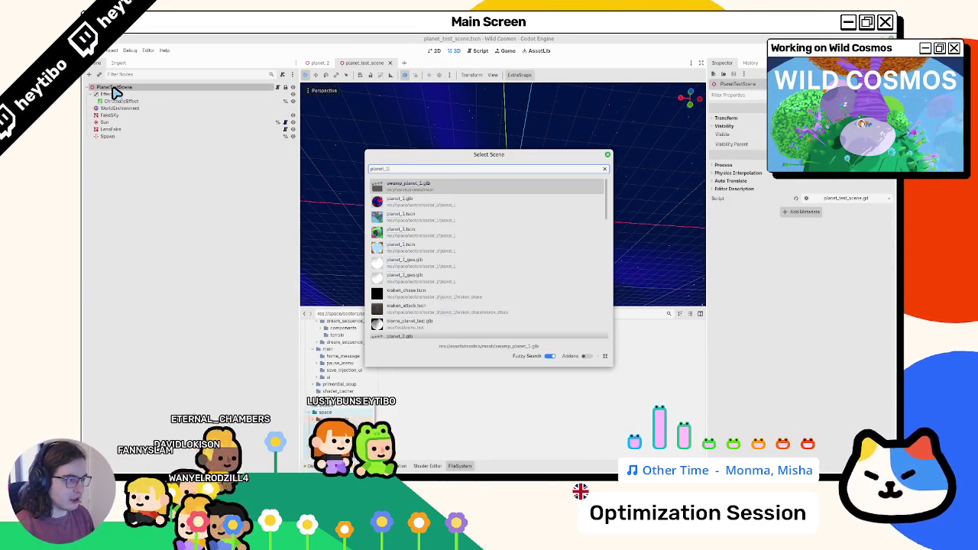
key("Down")
key("Down")
key("Return")
key("ctrl+z")
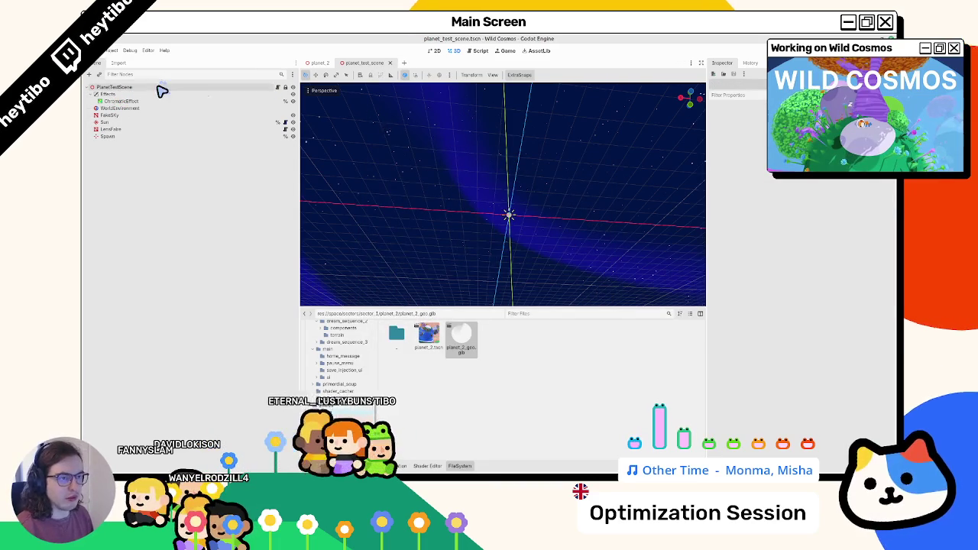
left_click(157, 87)
key("ctrl+shift+a")
type("net")
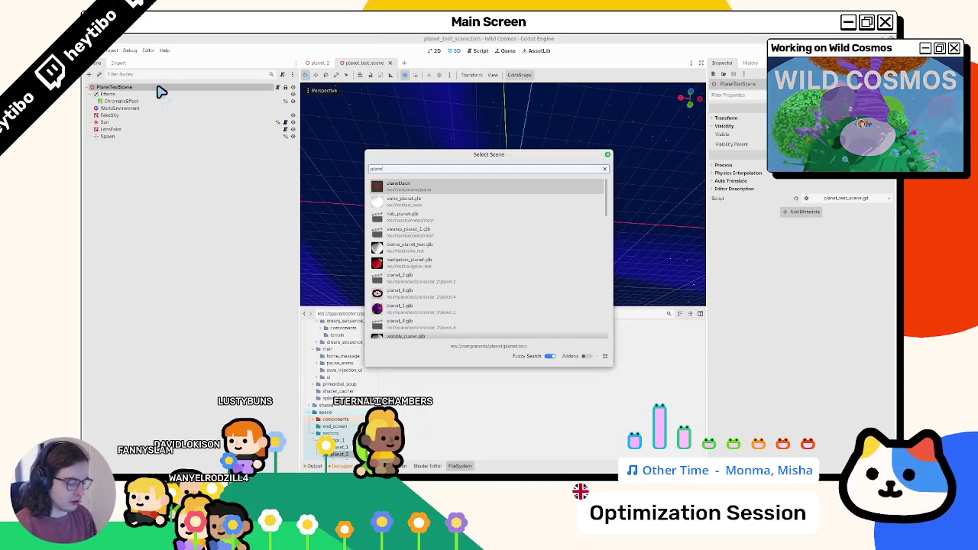
double_click(426, 191)
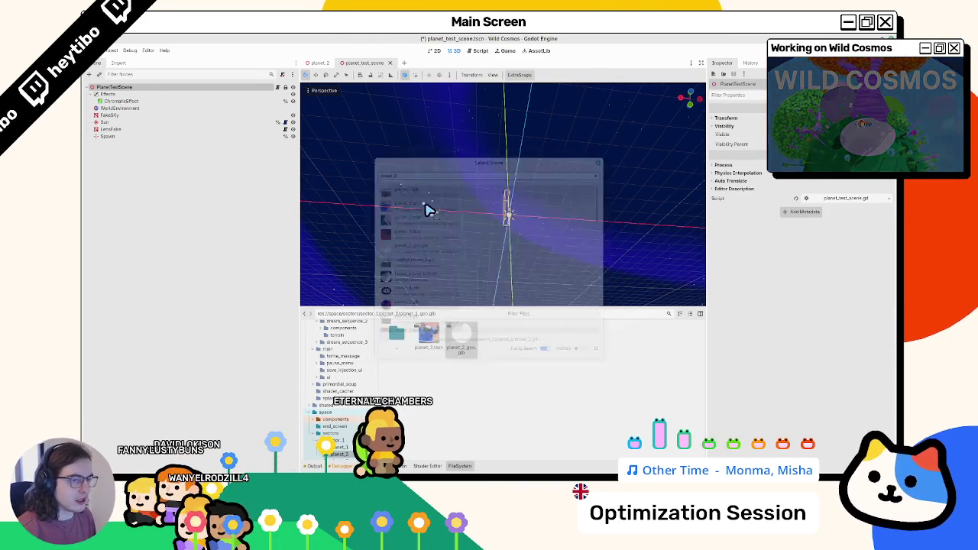
Step: Frame the Spawn node and run the test scene with F6
left_click(125, 137)
key("f")
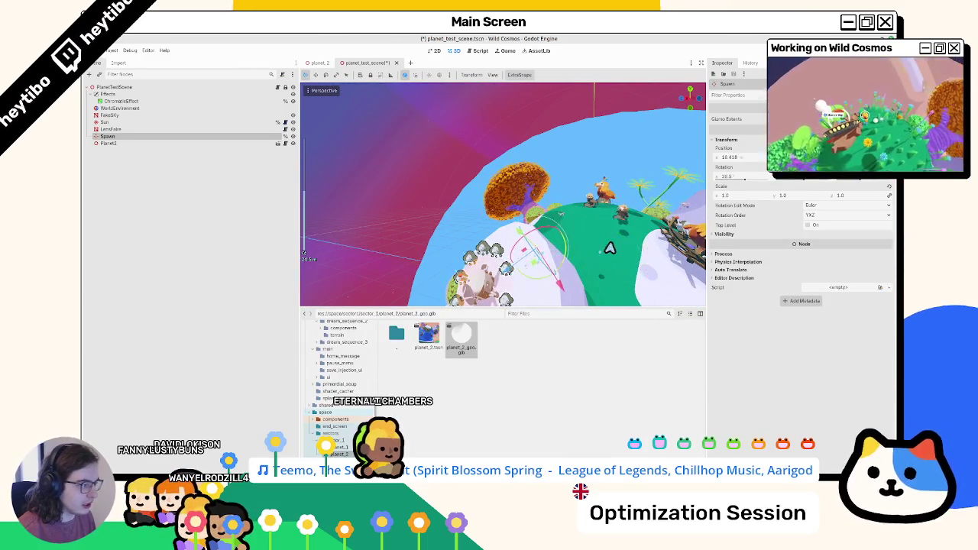
scroll(496, 210, "down", 5)
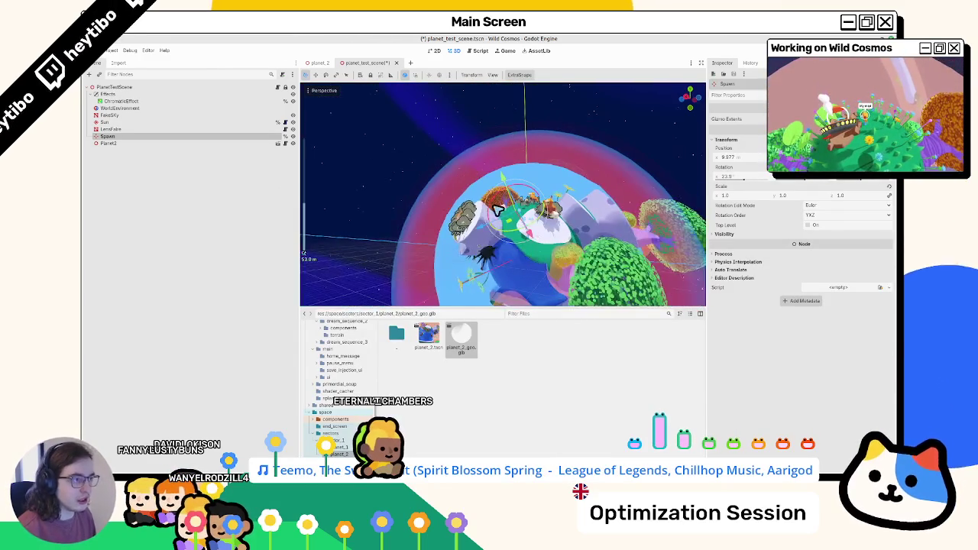
key("F6")
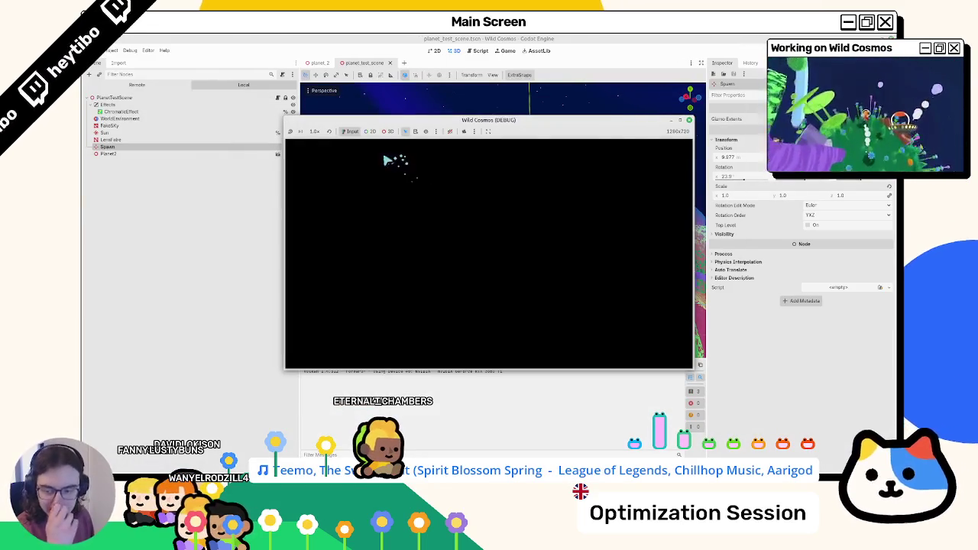
Step: Enlarge the game window, walk over the log, swim across the pond, and jump onto the tower
left_click(680, 121)
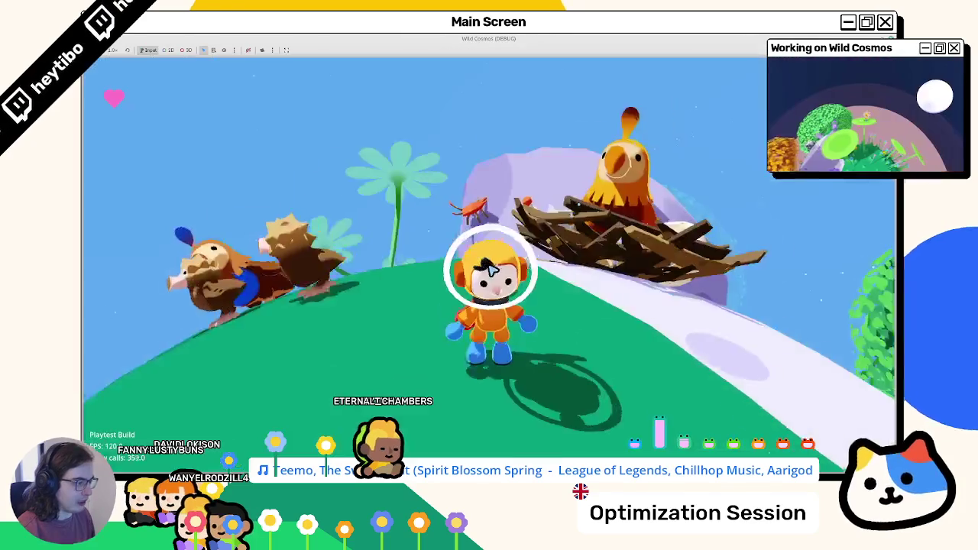
key("w")
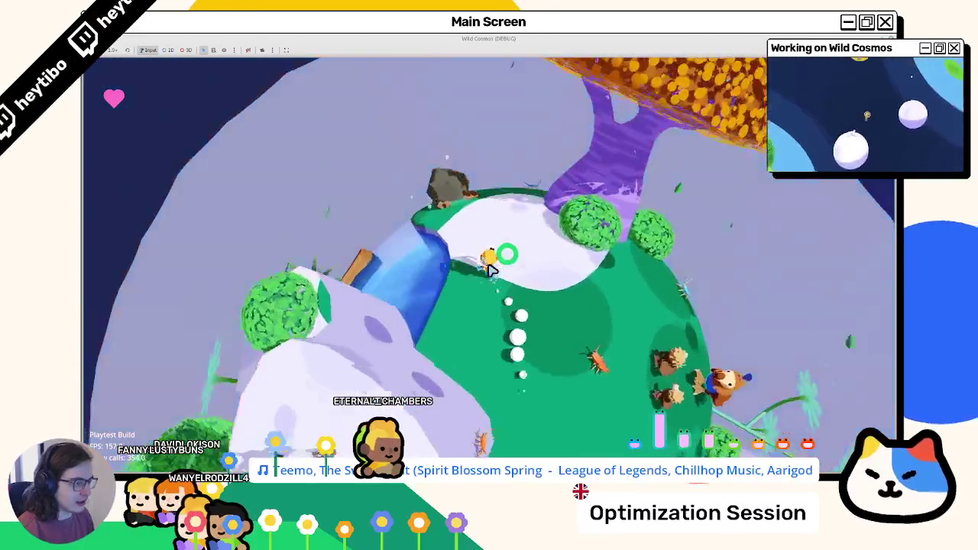
key("w")
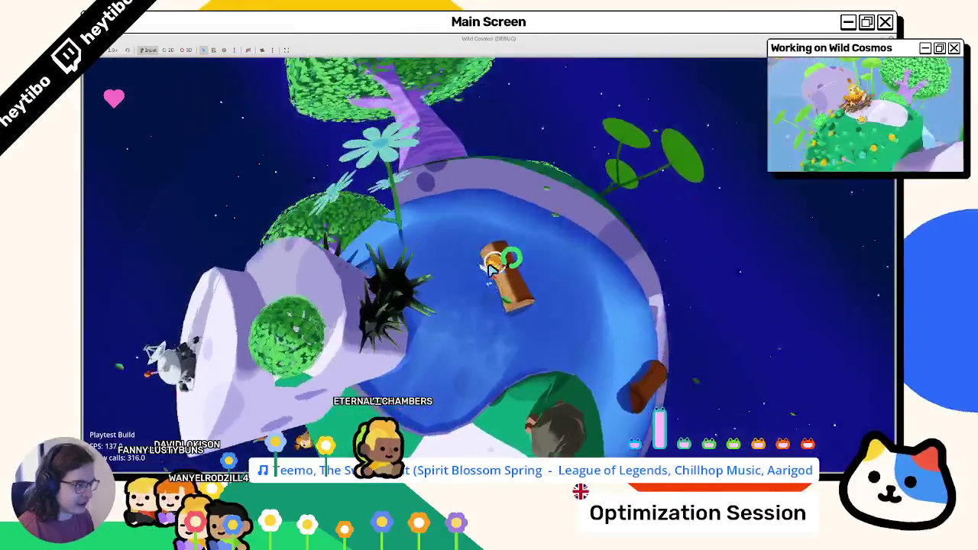
key("w")
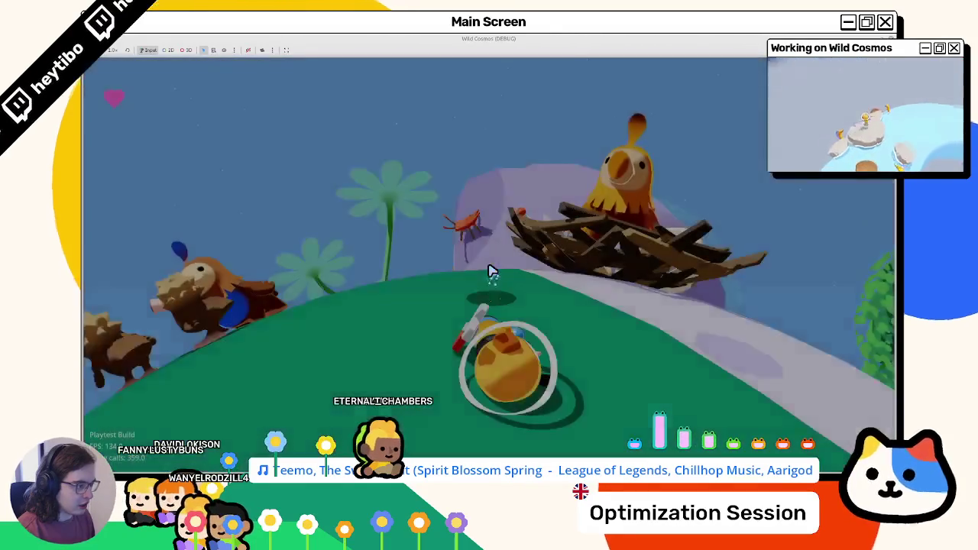
key("w")
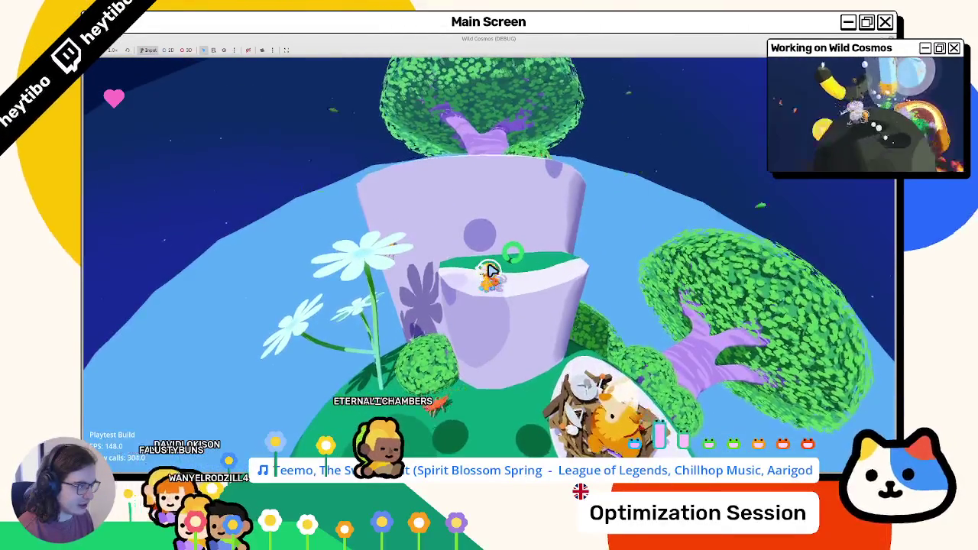
key("space")
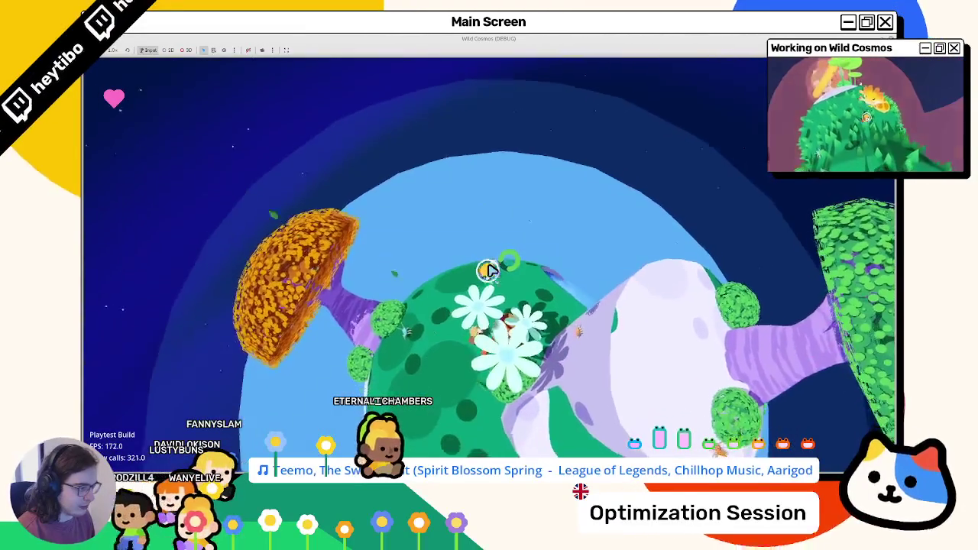
Step: Walk around the planet past the purple tower and orange tree, then stop the game
key("w")
key("w")
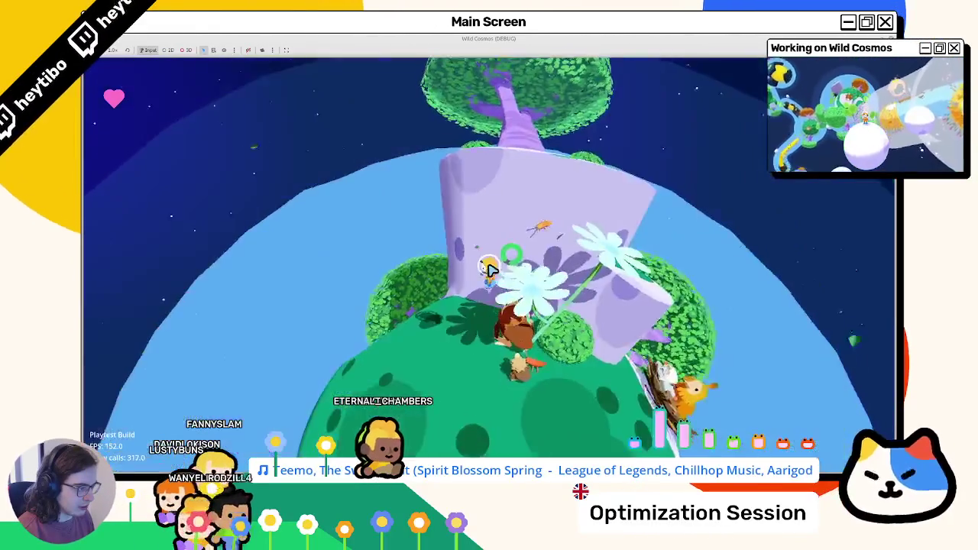
key("w")
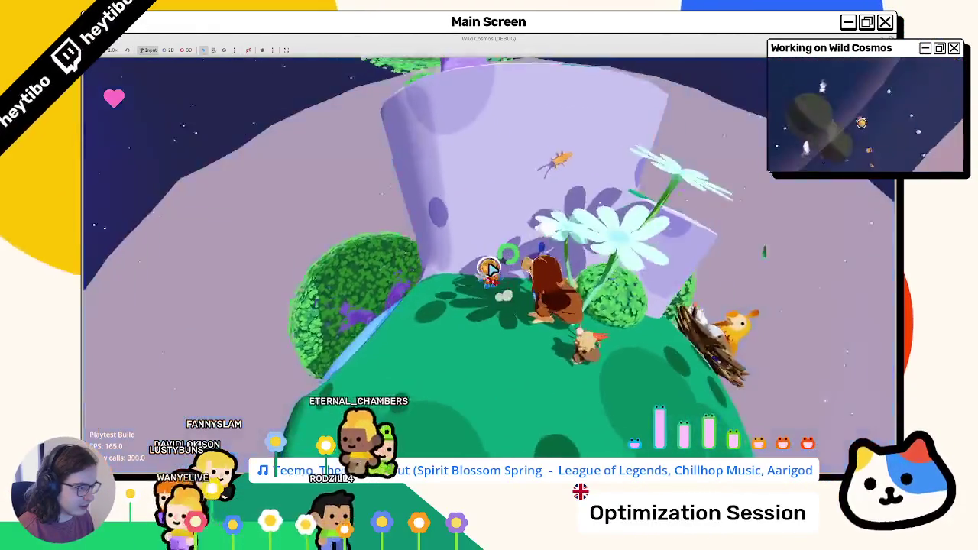
key("w")
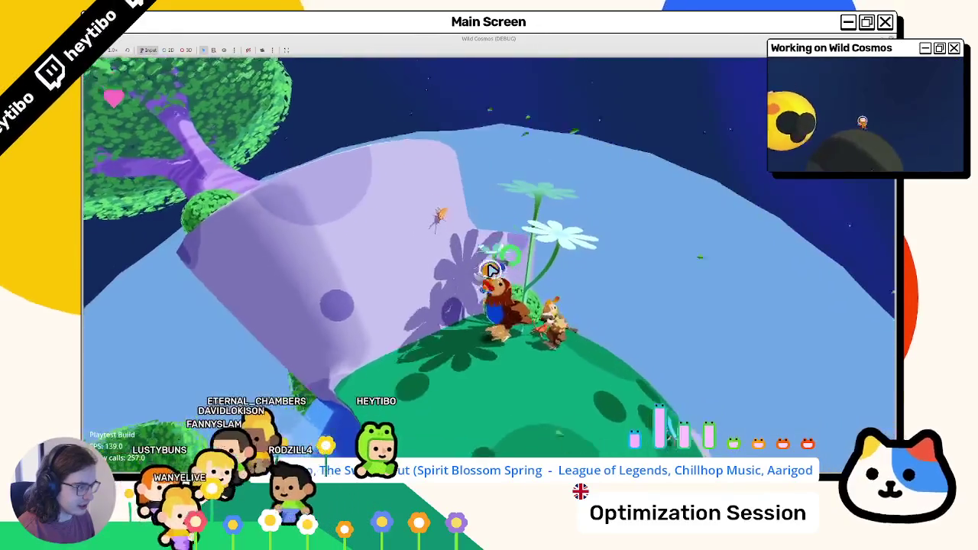
key("w")
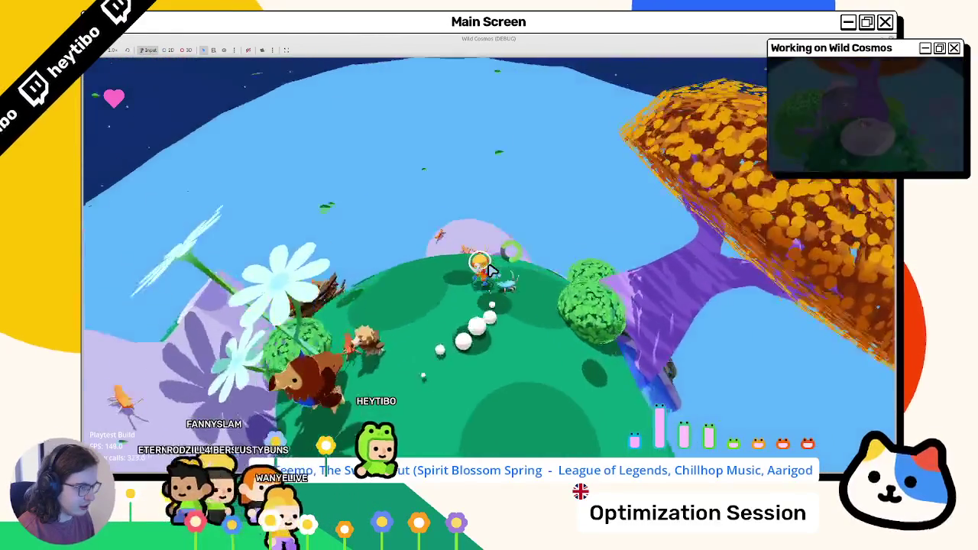
key("w")
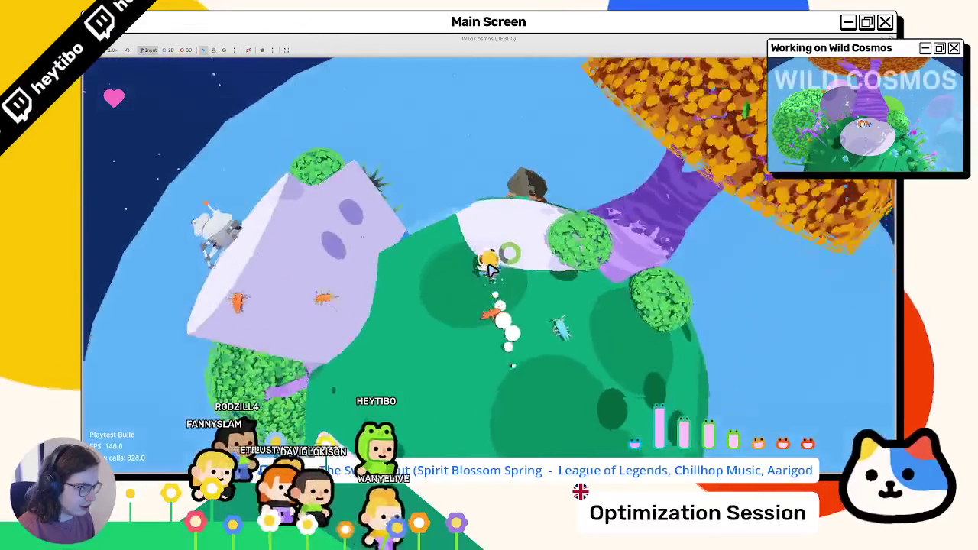
key("w")
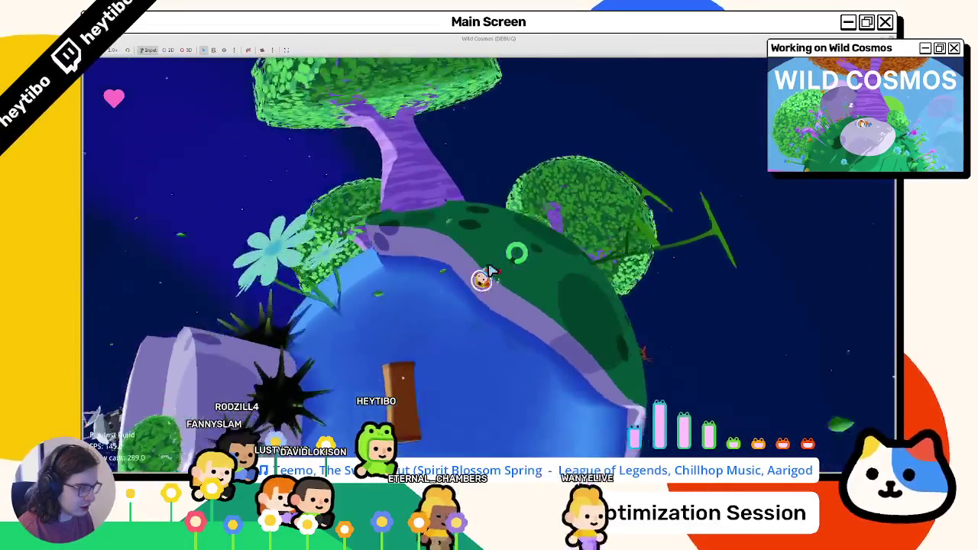
key("w")
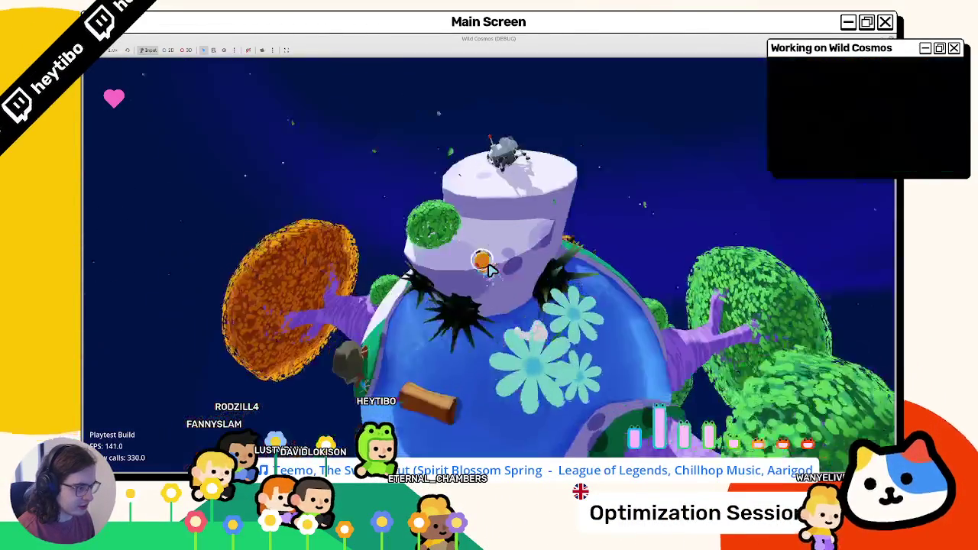
key("w")
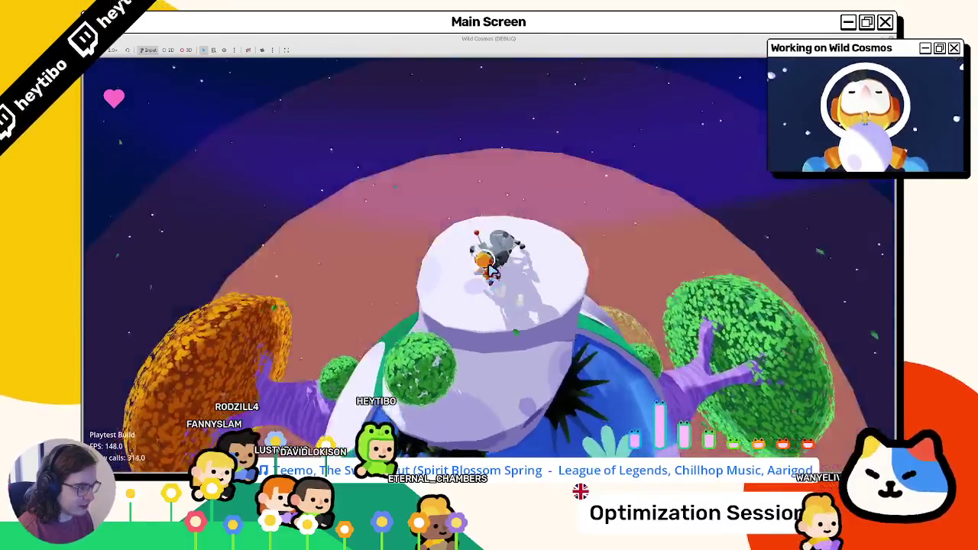
key("w")
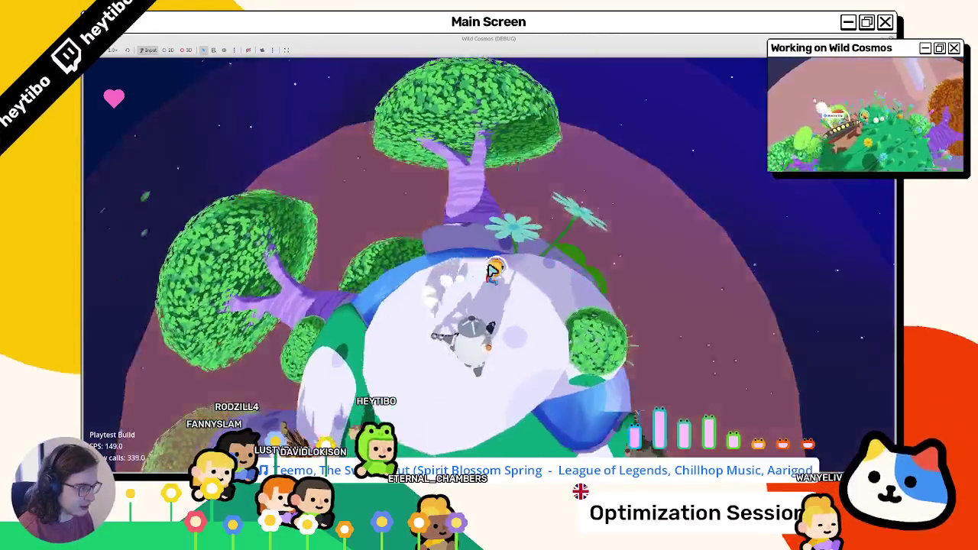
key("w")
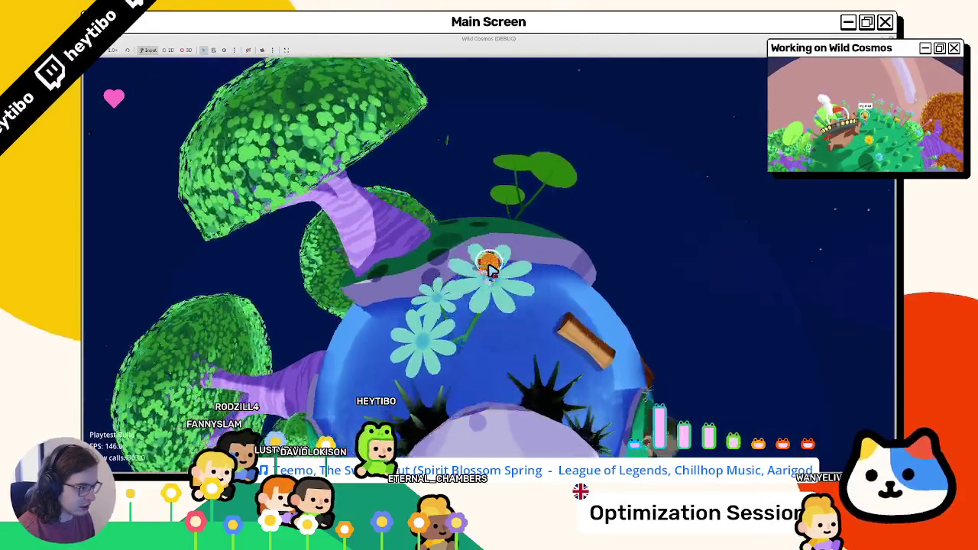
key("F8")
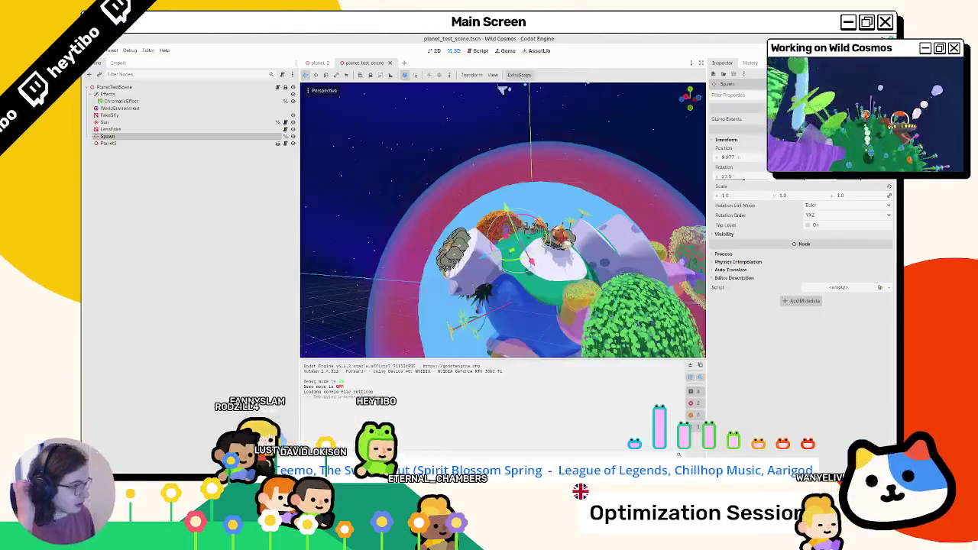
Step: Switch to the planet_2 scene and inspect the WallNav and WaterHurtBox nodes
left_click(319, 63)
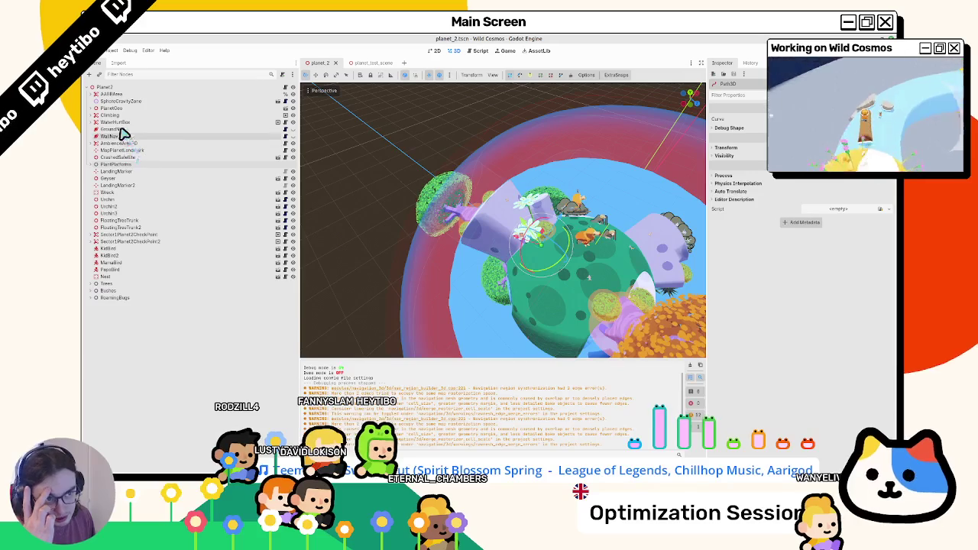
left_click(129, 136)
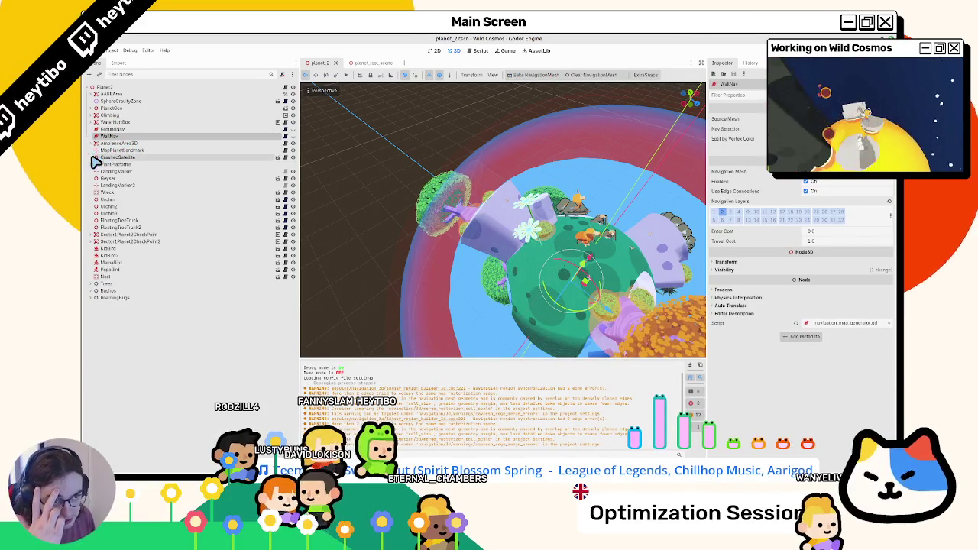
left_click(119, 123)
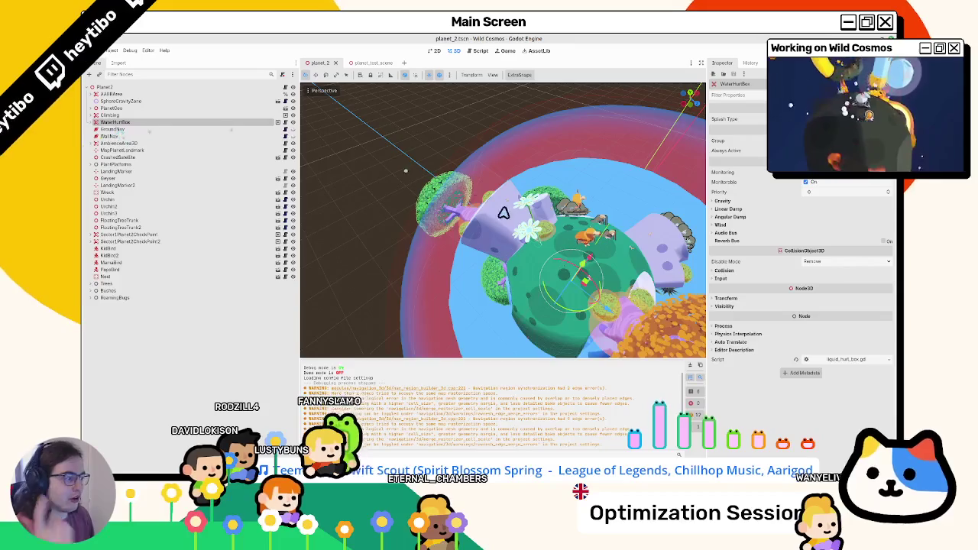
left_click_drag(496, 205, 544, 205)
key("Delete")
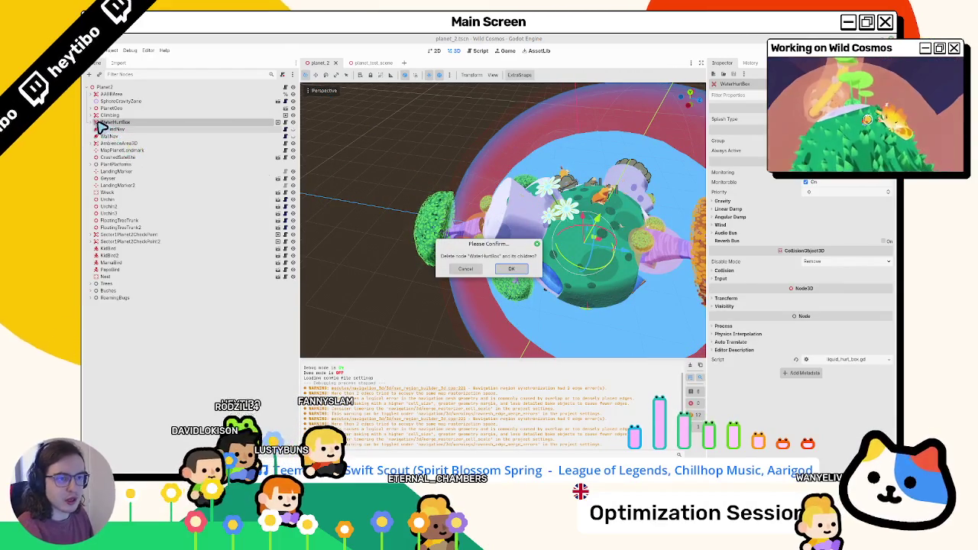
key("Escape")
left_click(92, 123)
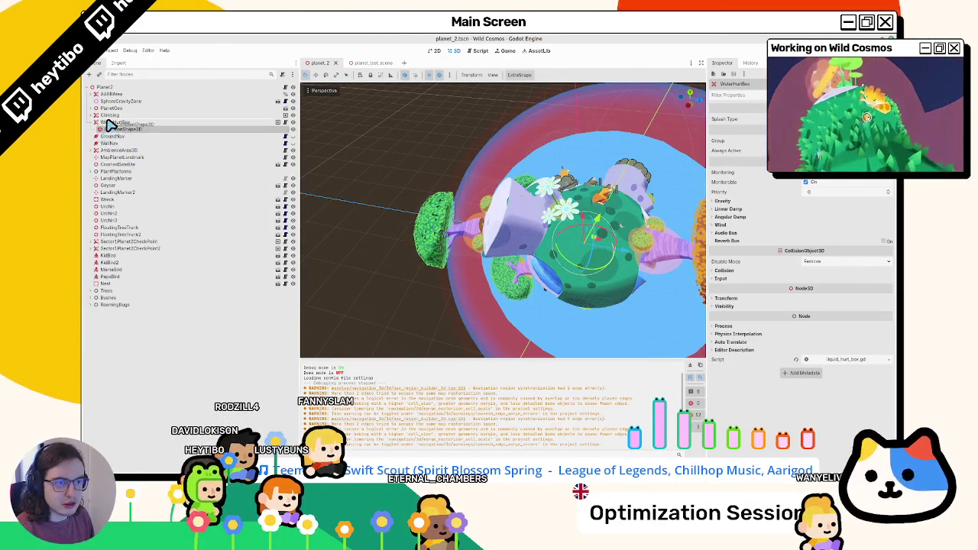
Step: Delete the WaterHurtBox node, leaving its collision shape in place
right_click(109, 125)
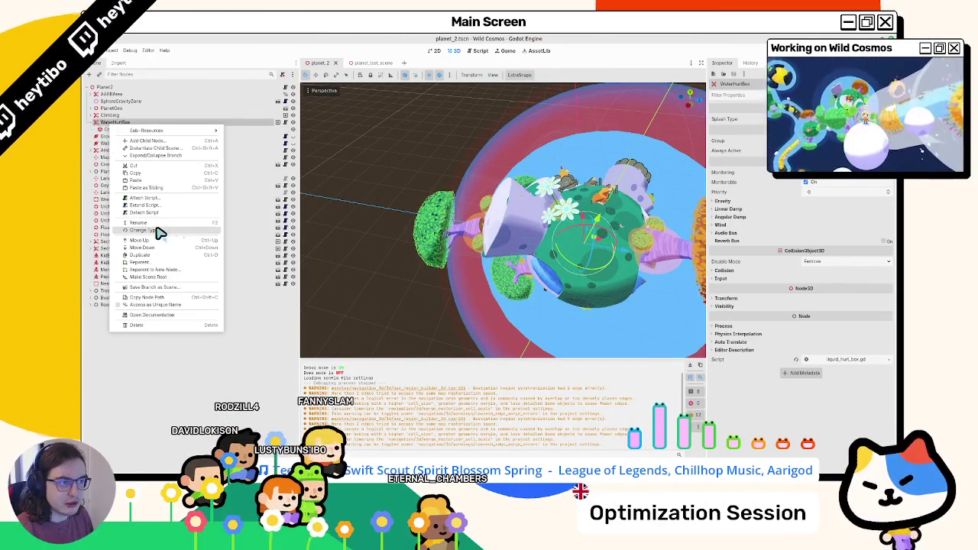
left_click(159, 232)
key("Escape")
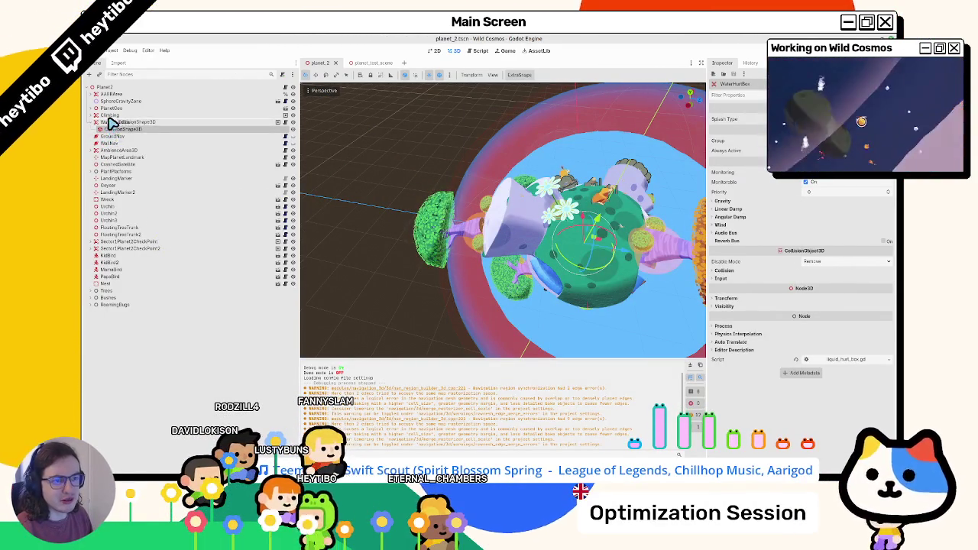
key("Delete")
key("Return")
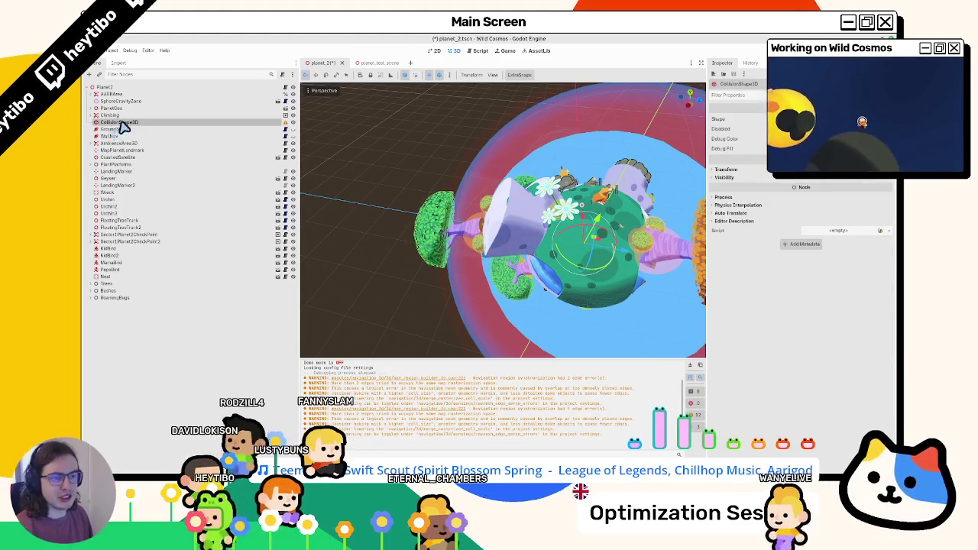
Step: Add a StaticBody3D named SwimCollision and nest the collision shape under it
key("ctrl+a")
type("staticbody")
key("Return")
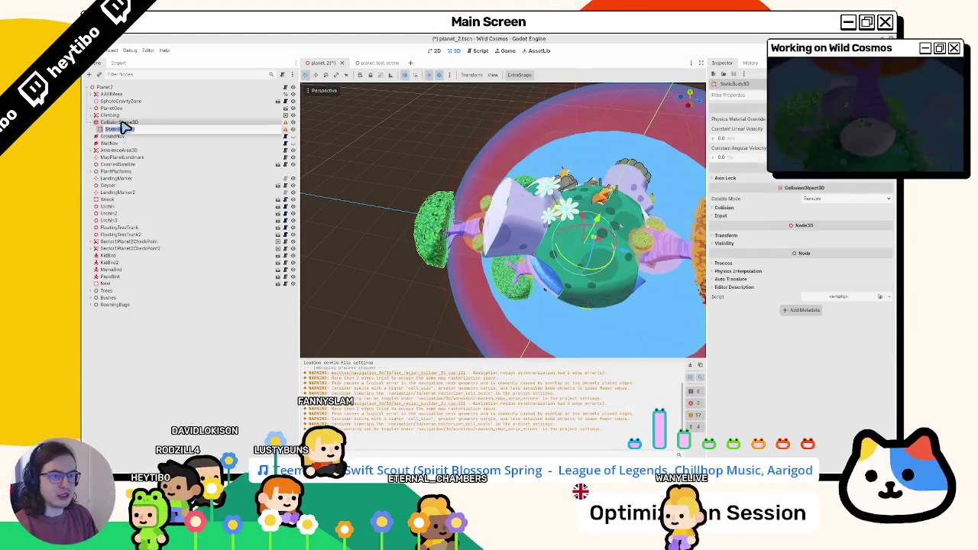
key("F2")
type("Water")
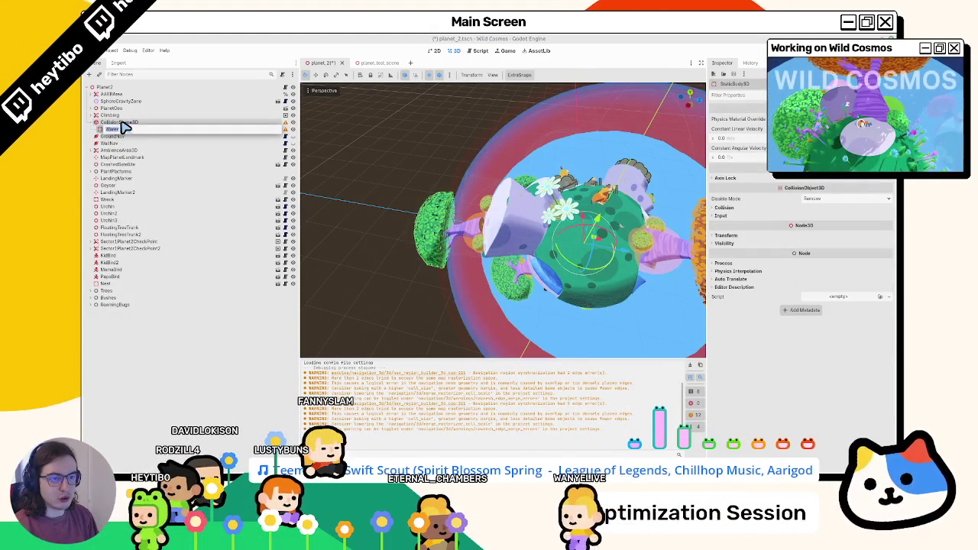
type("Swimming")
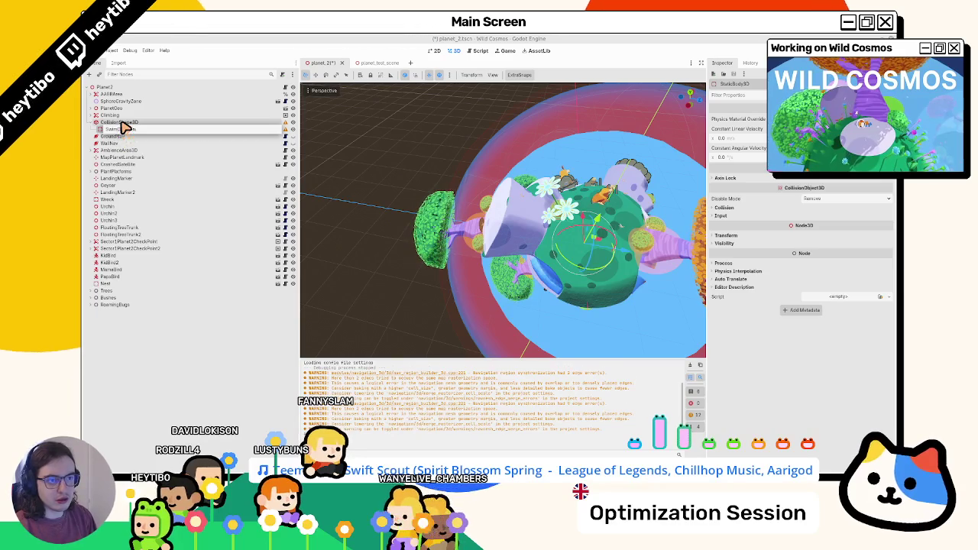
key("Return")
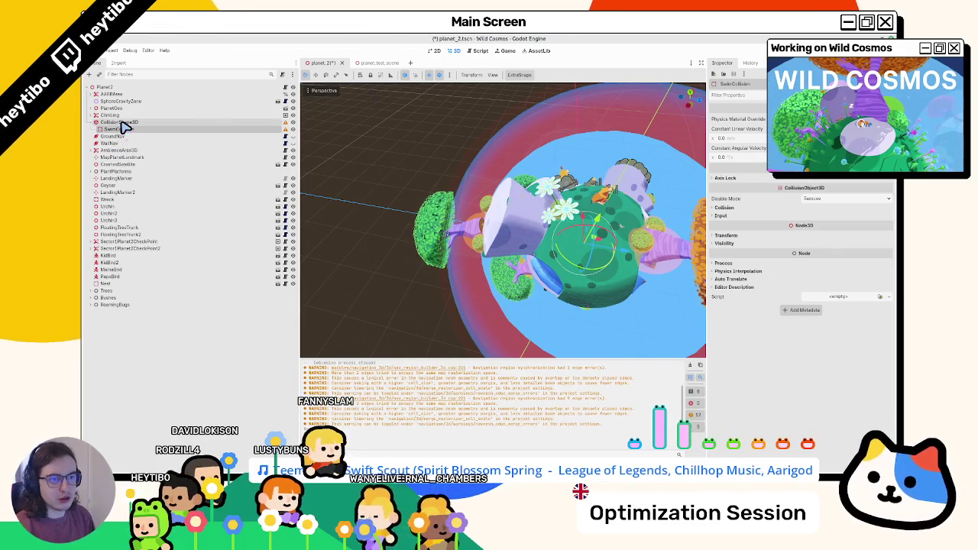
left_click_drag(116, 124, 120, 127)
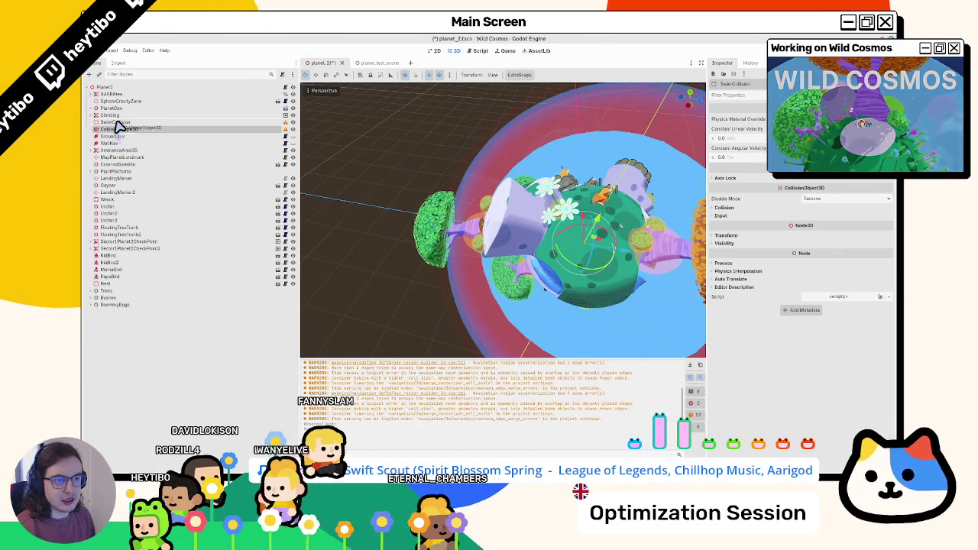
Step: Put SwimCollision on collision layer 14, save planet_2, and playtest the planet test scene
left_click(729, 208)
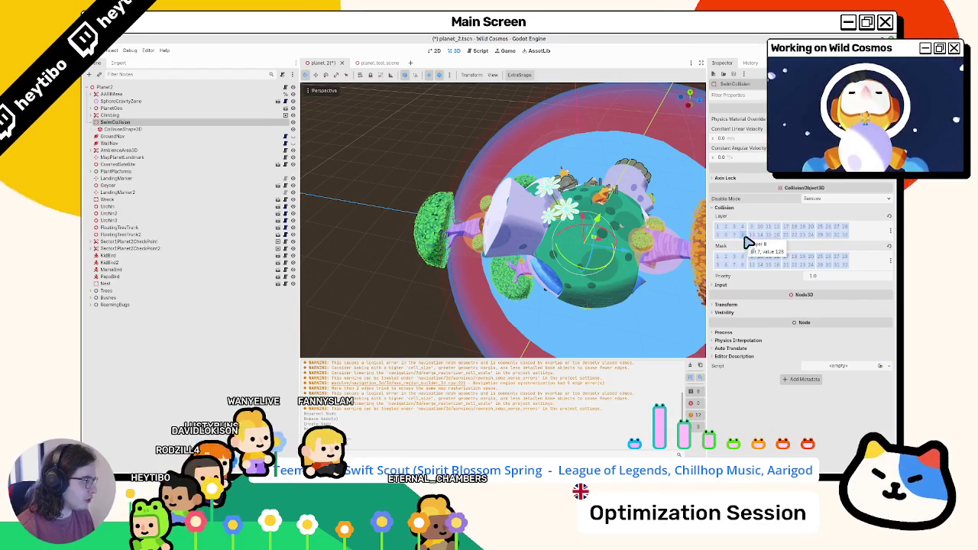
left_click(760, 234)
key("ctrl+s")
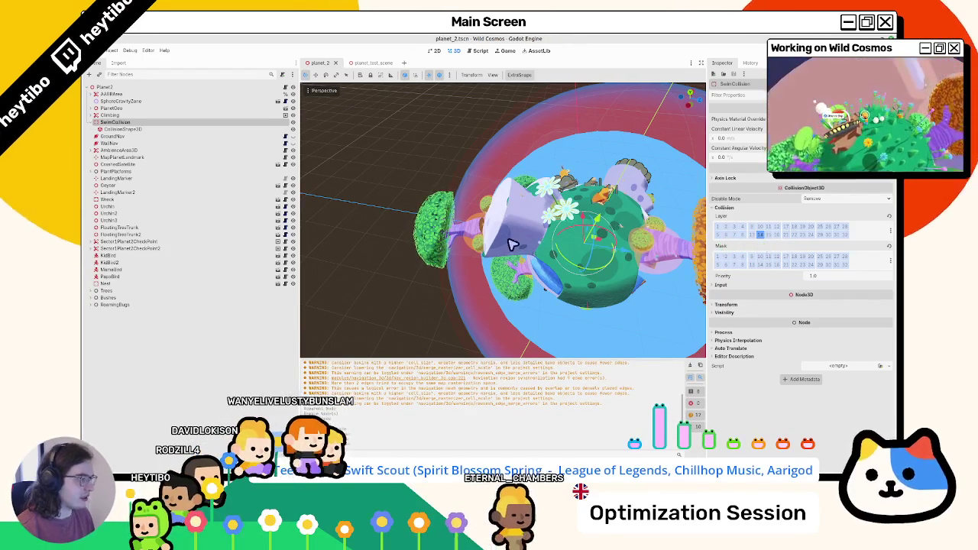
left_click(366, 63)
key("F6")
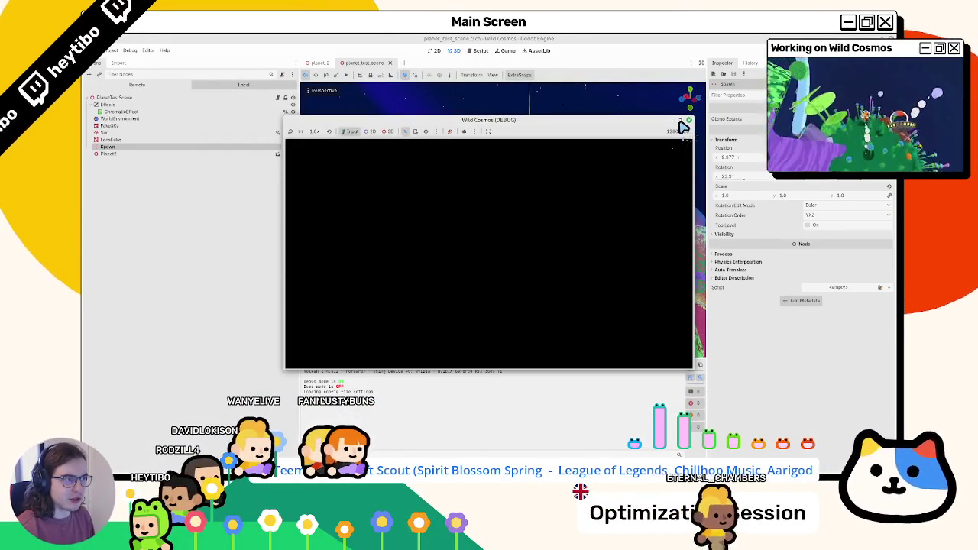
Step: Maximize the game window and swim the character across the pond onto the grassy bank
left_click(681, 121)
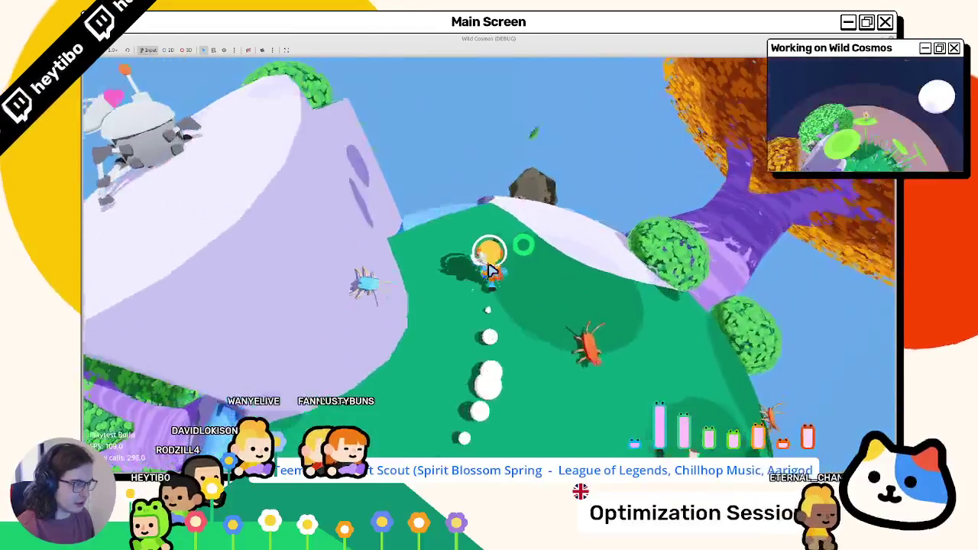
key("w")
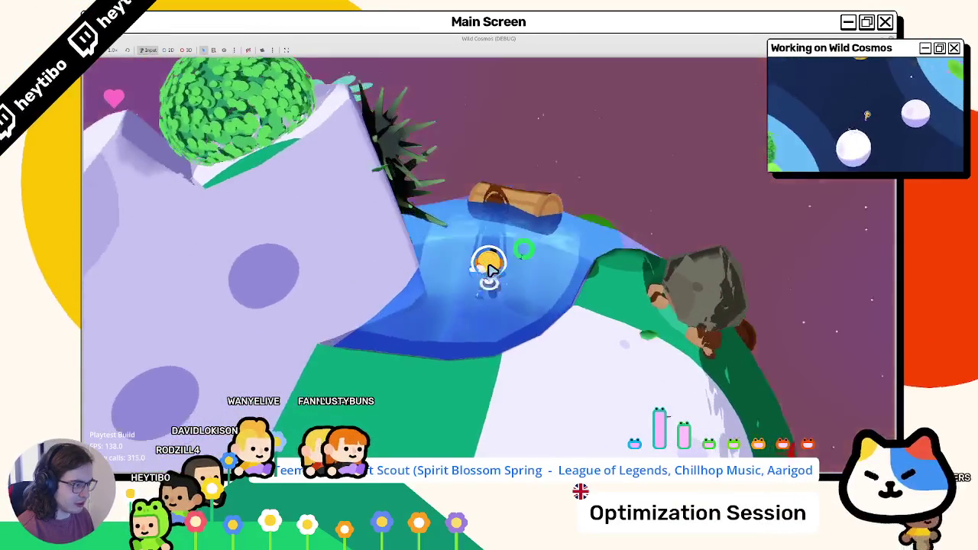
key("w")
key("w")
key("w")
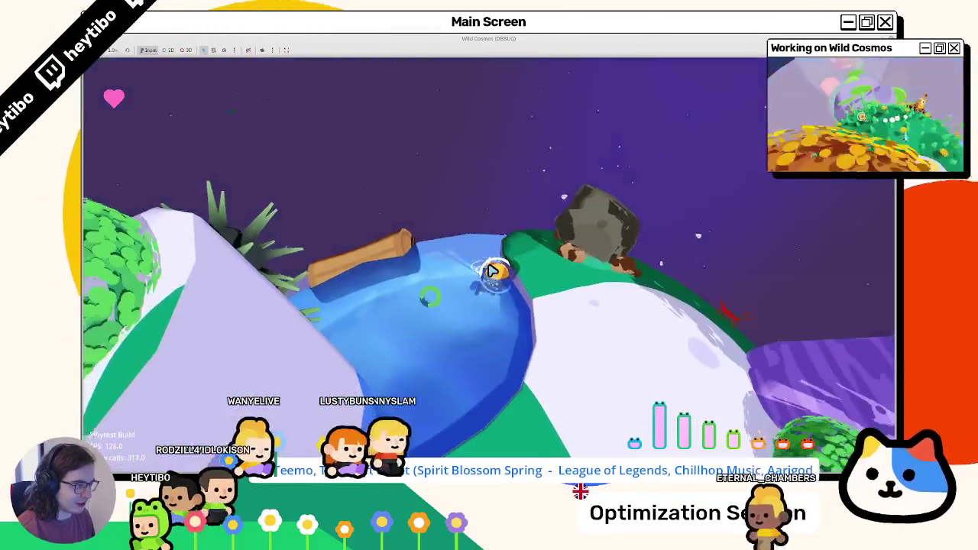
key("w")
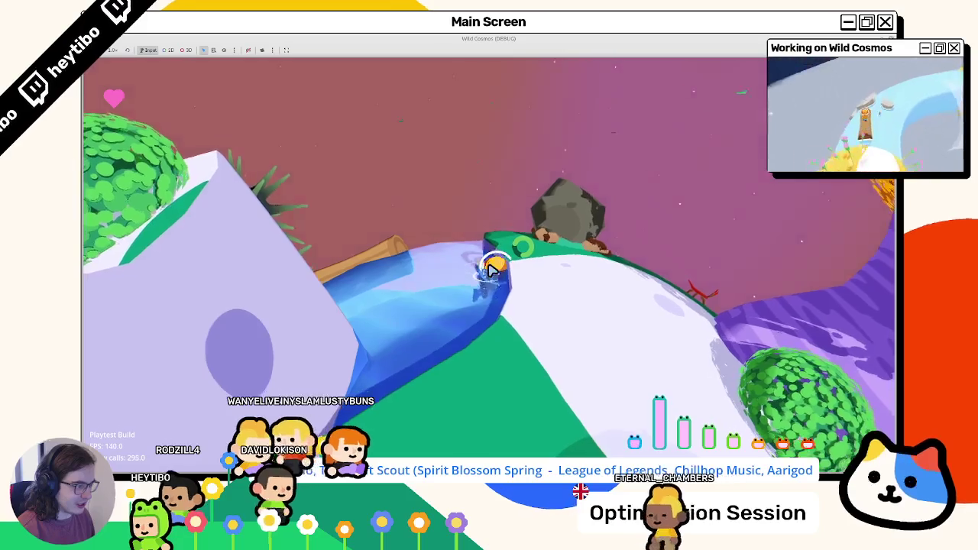
key("w")
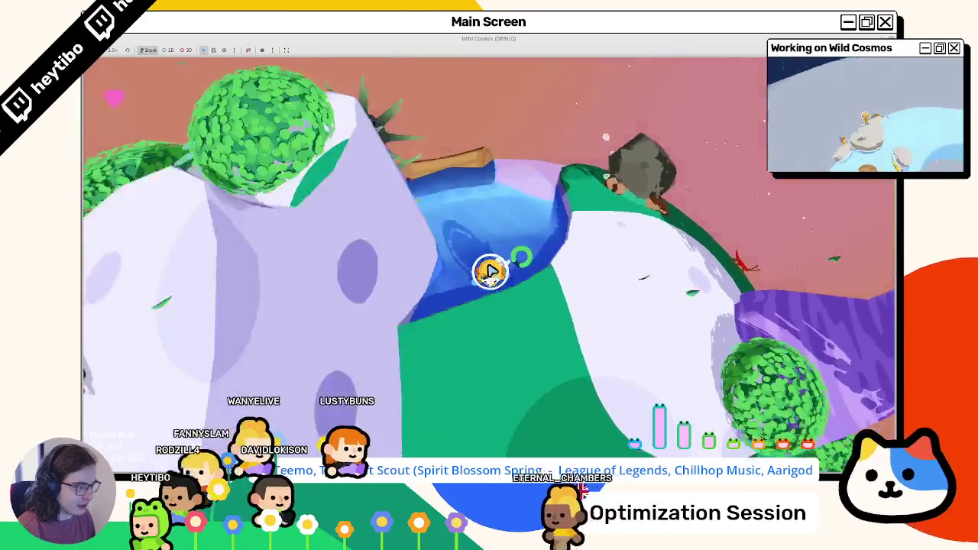
key("w")
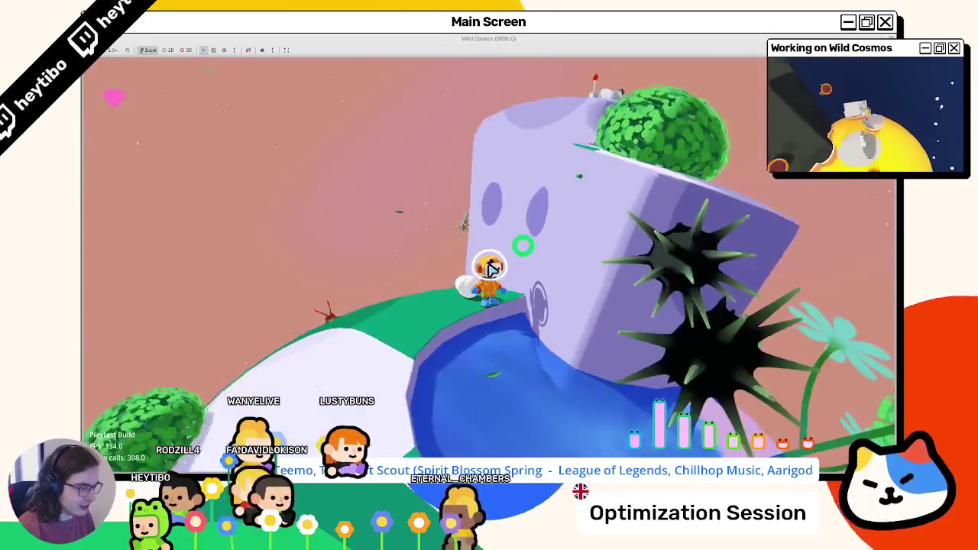
key("w")
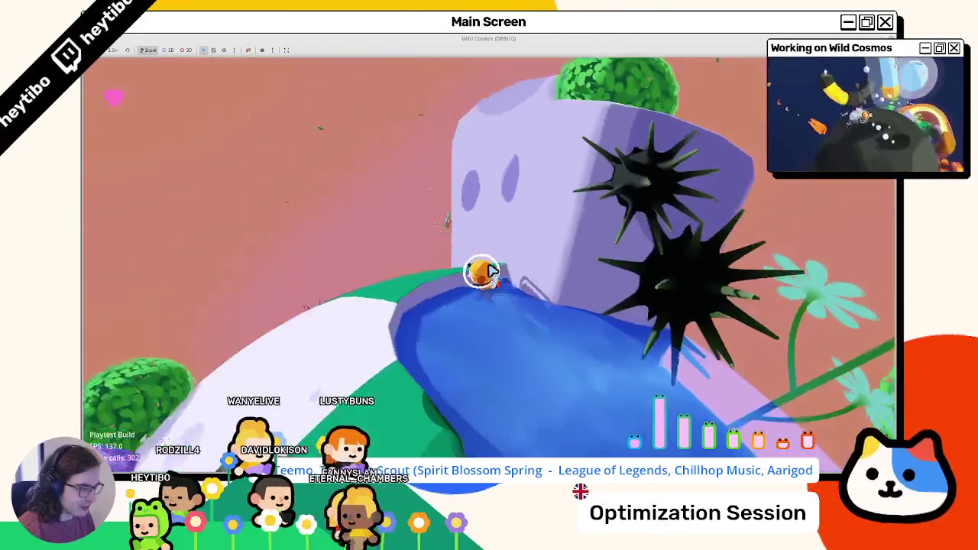
key("w")
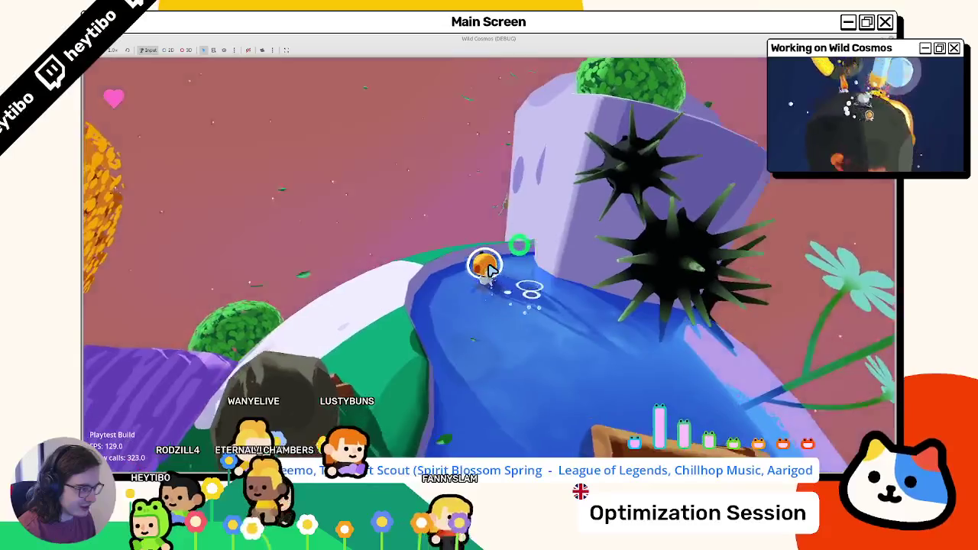
key("w")
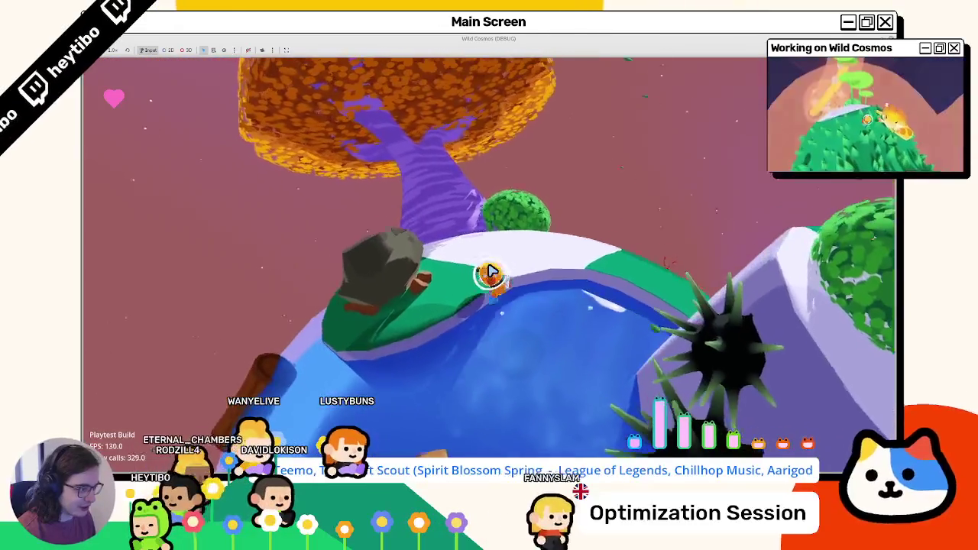
key("w")
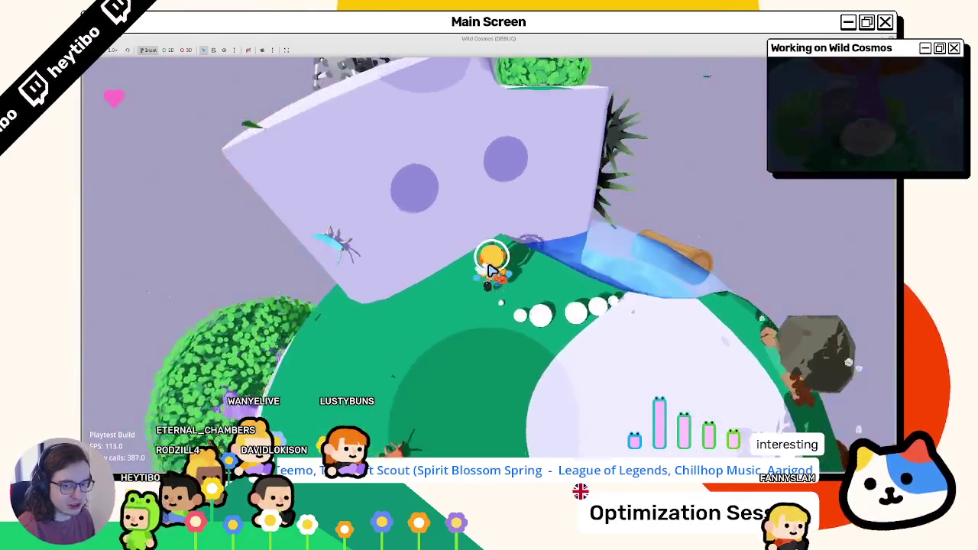
Step: Walk the character back into the pond, then pause and quit the playtest
key("w")
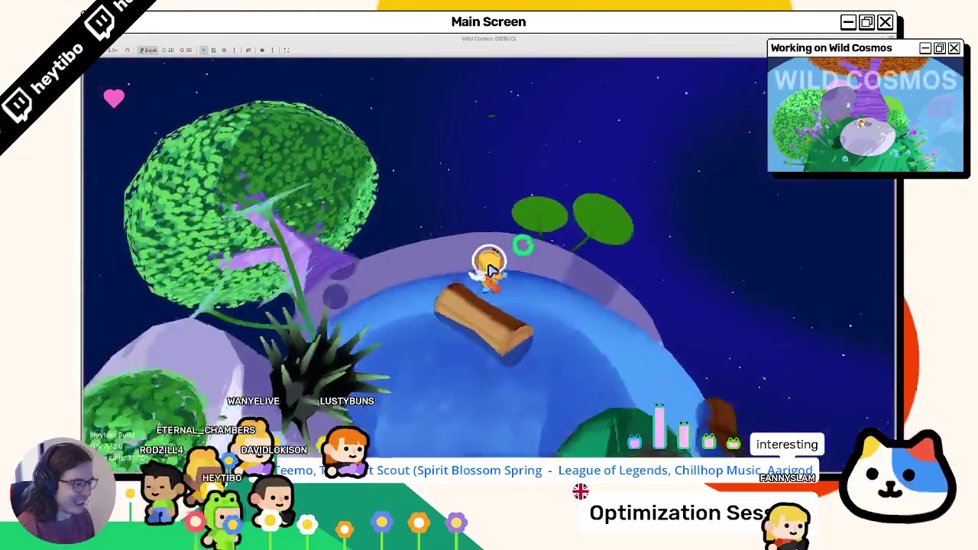
key("w")
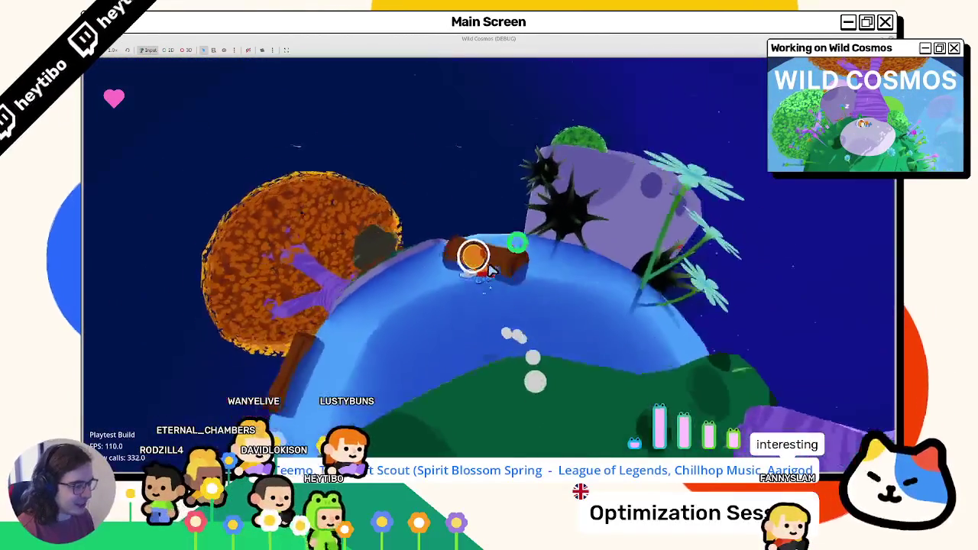
key("w")
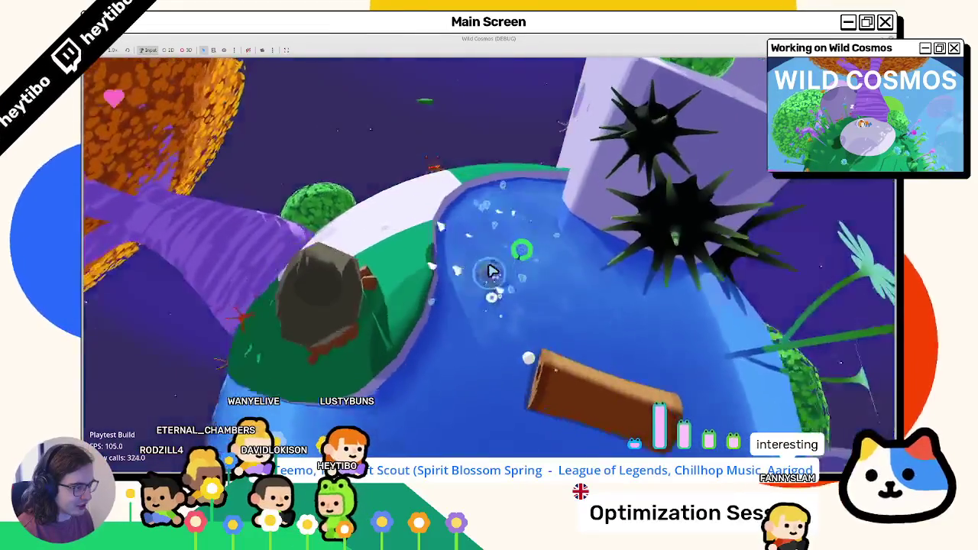
key("Escape")
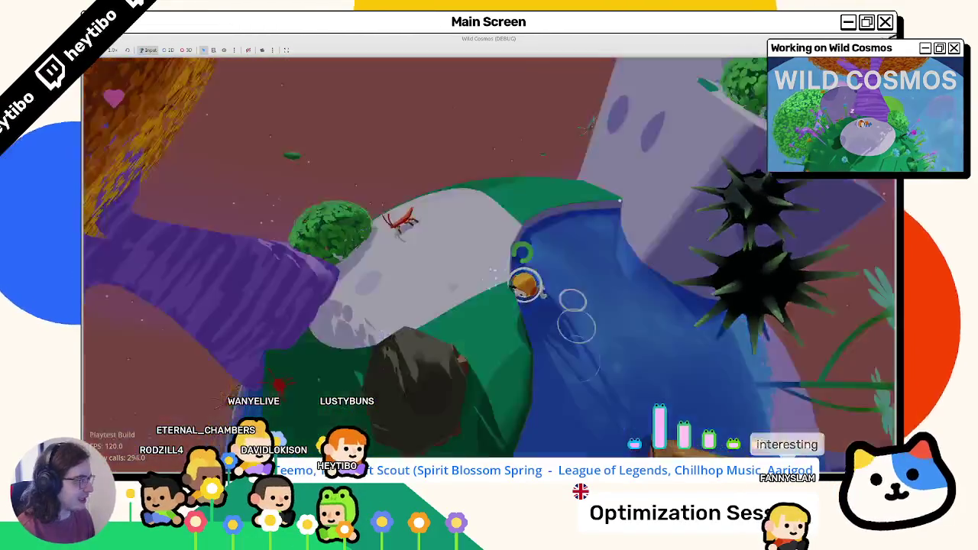
key("F8")
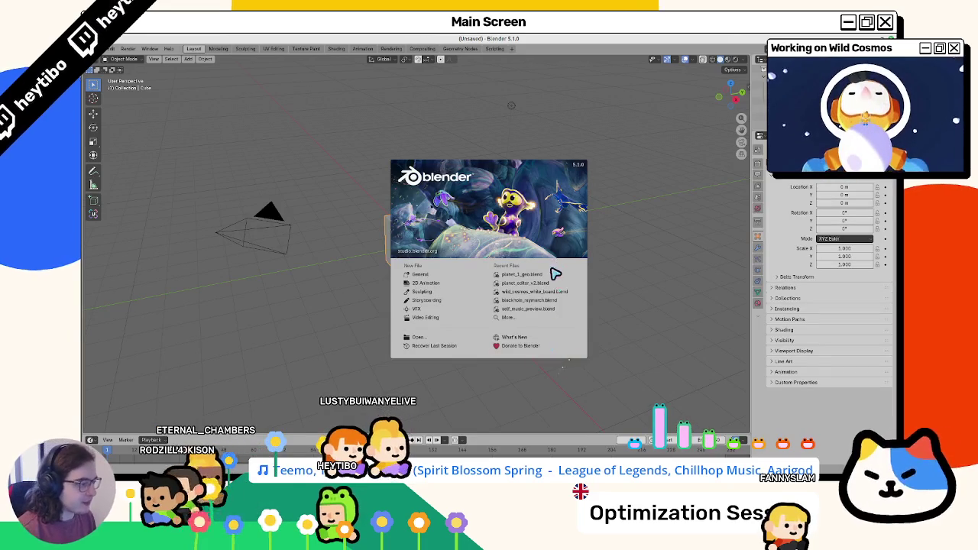
Step: Open planet_1_geo from the Blender splash screen and orbit around the planet mesh
left_click(522, 274)
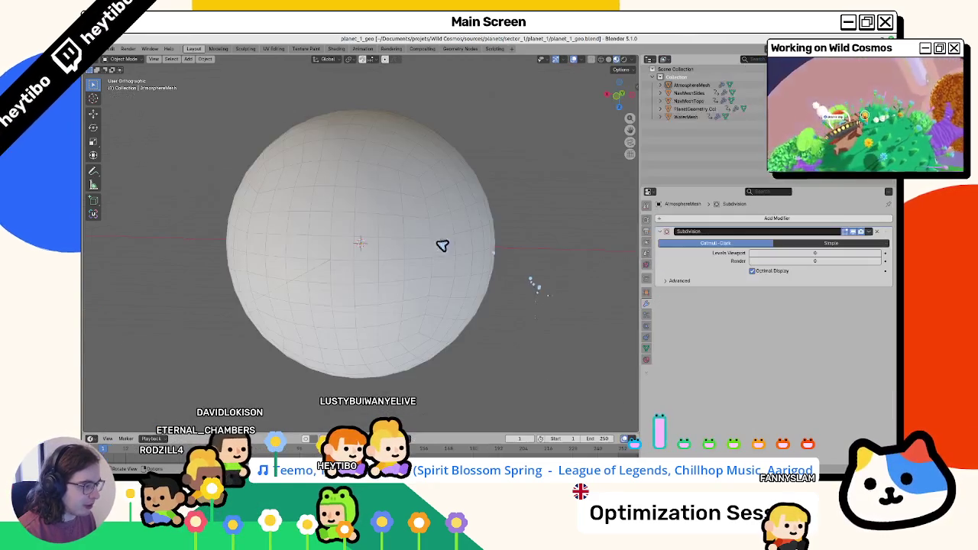
mouse_move(369, 283)
left_mouse_down()
mouse_move(430, 255)
mouse_move(443, 186)
mouse_move(452, 201)
left_mouse_up()
left_click(108, 49)
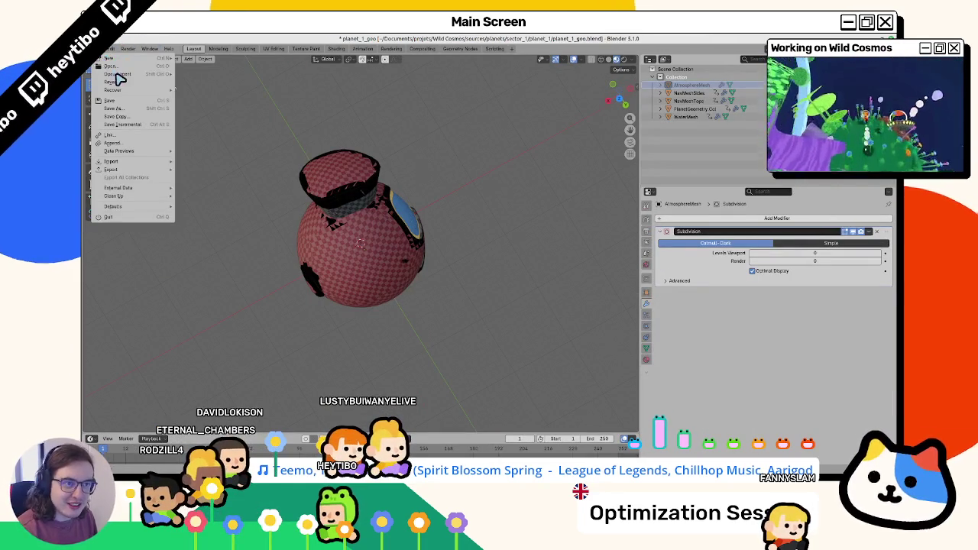
mouse_move(118, 74)
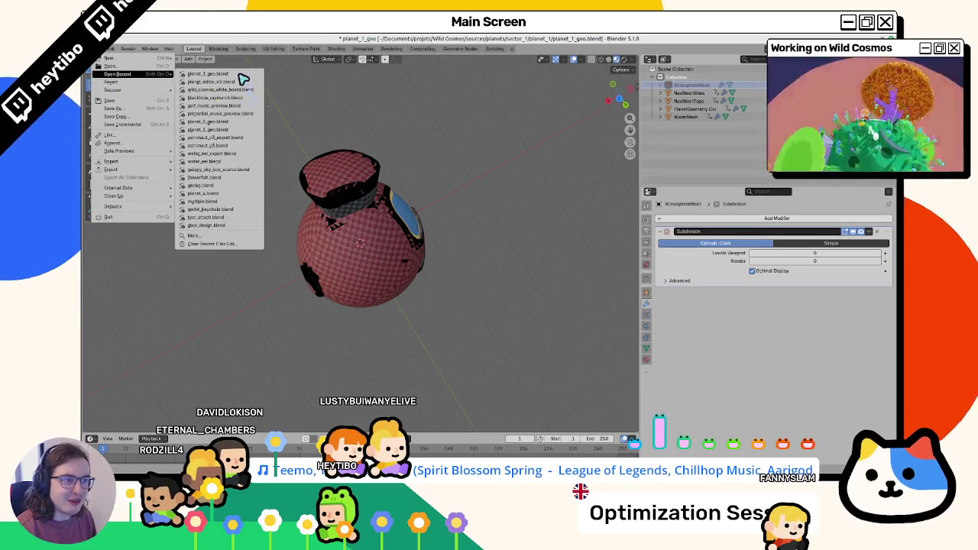
key("Escape")
Step: Open planet_2_geo.blend from the planet_2 folder, discarding unsaved changes
left_click(109, 49)
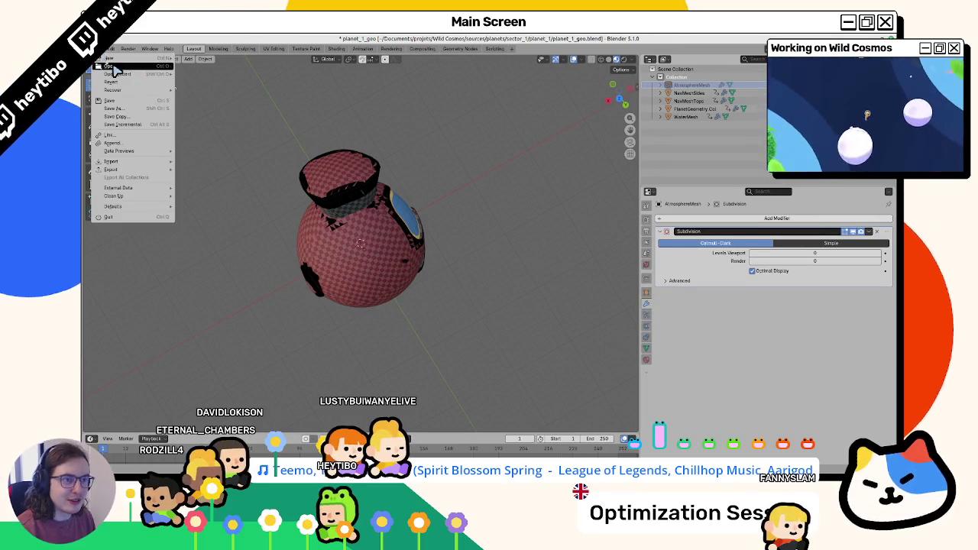
left_click(115, 217)
left_click(448, 272)
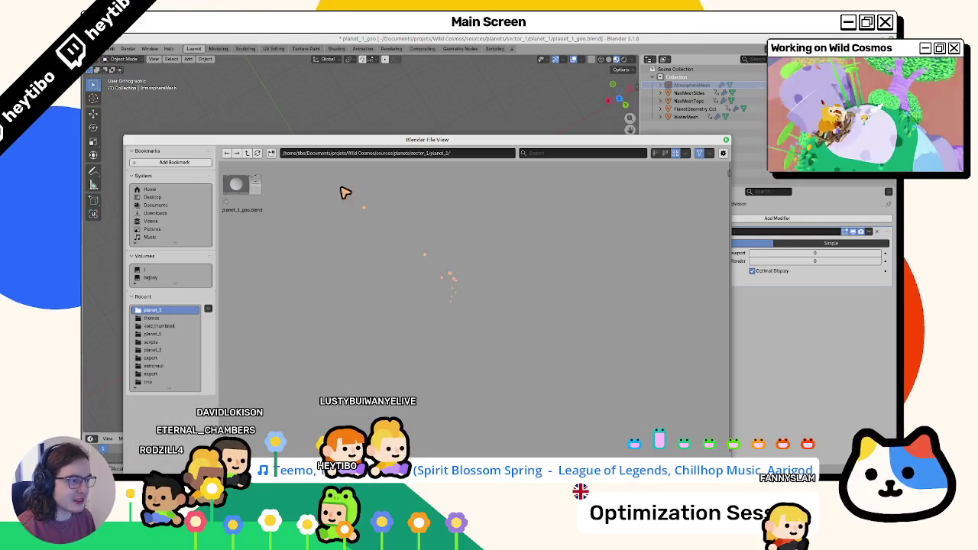
left_click(247, 153)
double_click(284, 186)
double_click(243, 191)
Step: Orbit and zoom the planet_2 model, briefly checking back in the Godot editor
mouse_move(417, 223)
left_mouse_down()
mouse_move(437, 260)
mouse_move(406, 266)
mouse_move(367, 207)
mouse_move(334, 195)
mouse_move(433, 268)
mouse_move(433, 224)
left_mouse_up()
scroll(437, 224, "up", 2)
key("alt+Tab")
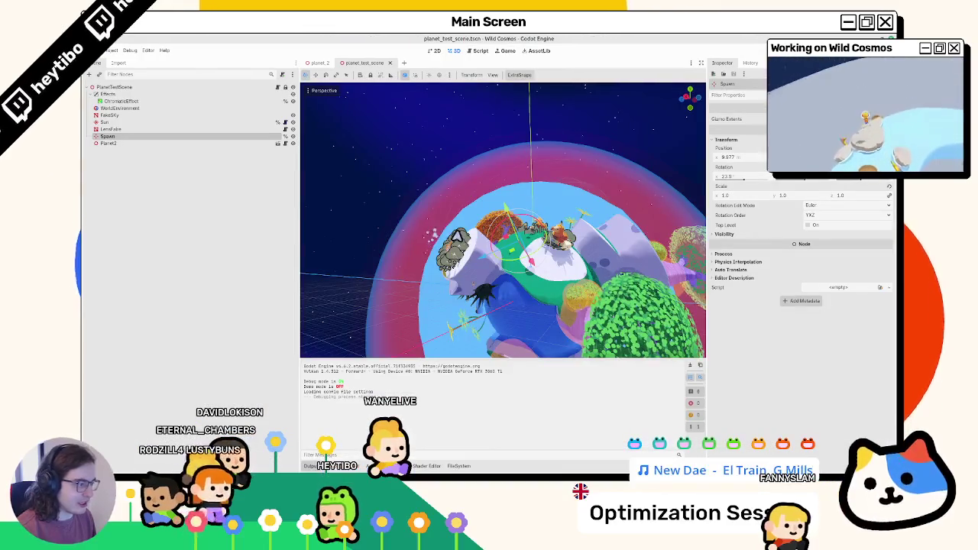
scroll(444, 232, "down", 2)
key("alt+Tab")
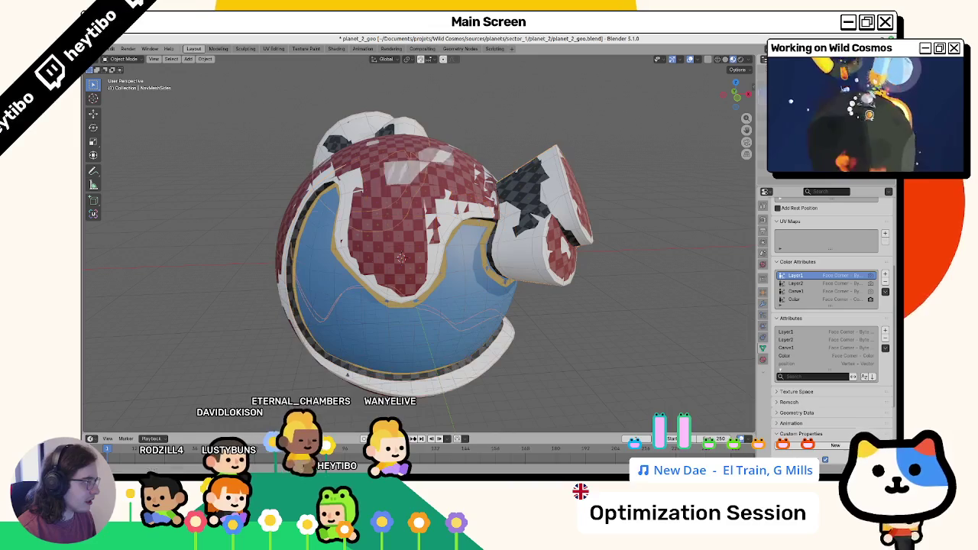
Step: Set the object's viewport Display As to Textured and enter Edit Mode
left_click(762, 291)
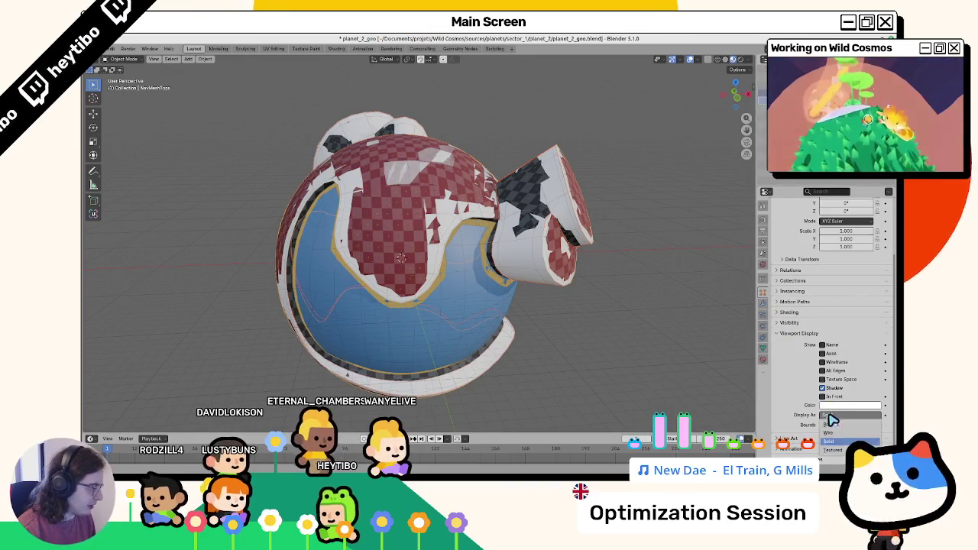
left_click(839, 434)
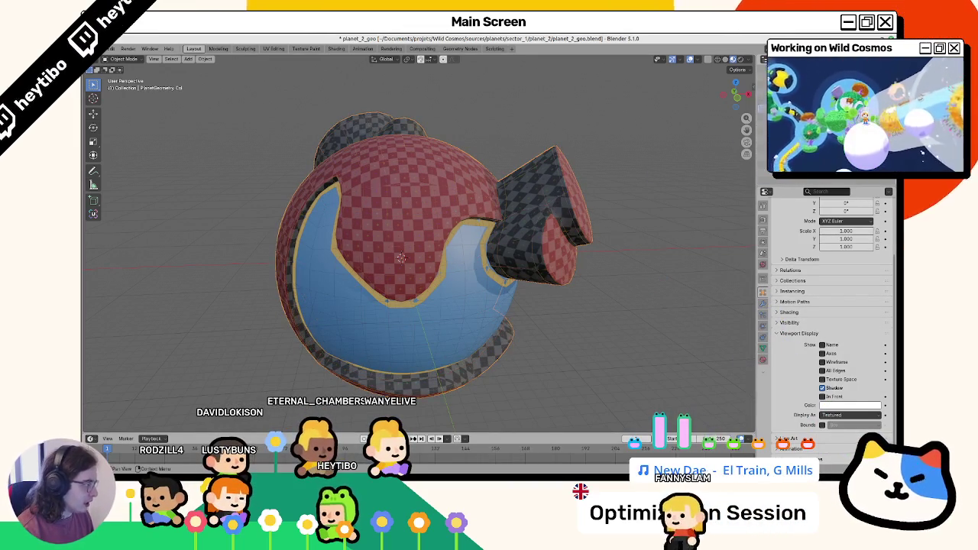
key("Tab")
Step: Select a shortest path of faces along the pond's inner rim
left_click(457, 245)
left_click(451, 270, "ctrl")
left_click(465, 258, "ctrl")
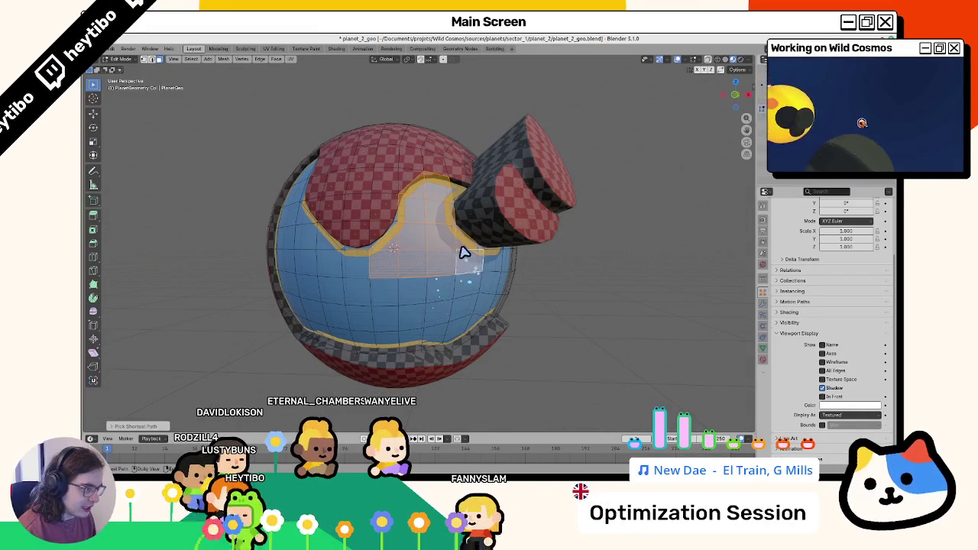
left_click(466, 269, "ctrl")
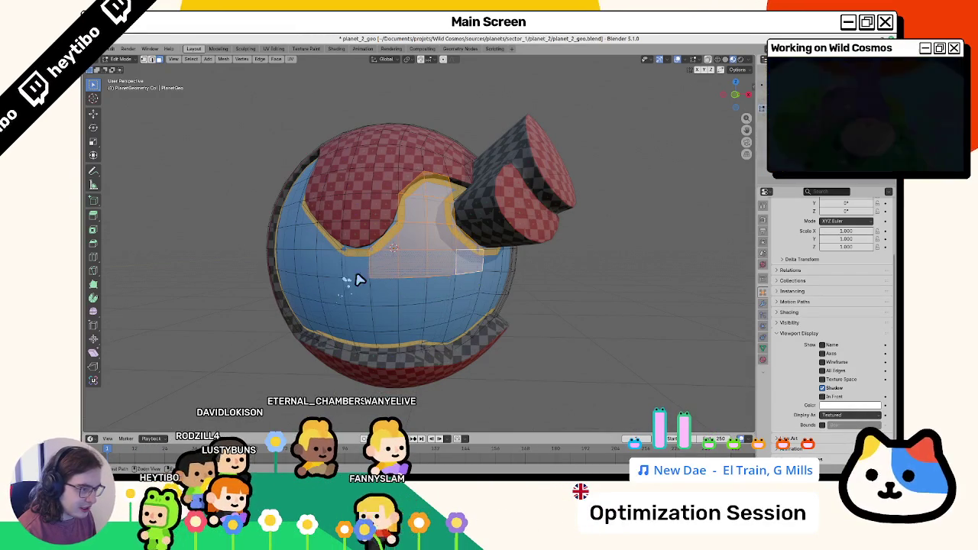
mouse_move(472, 273)
left_mouse_down()
mouse_move(408, 271)
mouse_move(437, 197)
mouse_move(444, 208)
mouse_move(434, 221)
left_mouse_up()
key("ctrl+Tab")
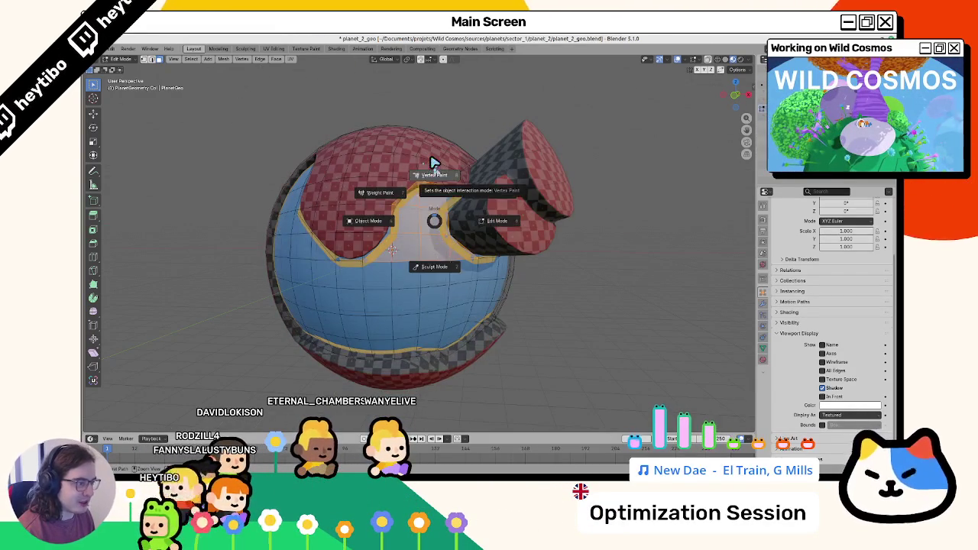
Step: In Vertex Paint mode, fill the selected rim faces with colour on the Curve1 layer
left_click(432, 163)
mouse_move(354, 188)
left_mouse_down()
mouse_move(465, 183)
mouse_move(399, 186)
left_mouse_up()
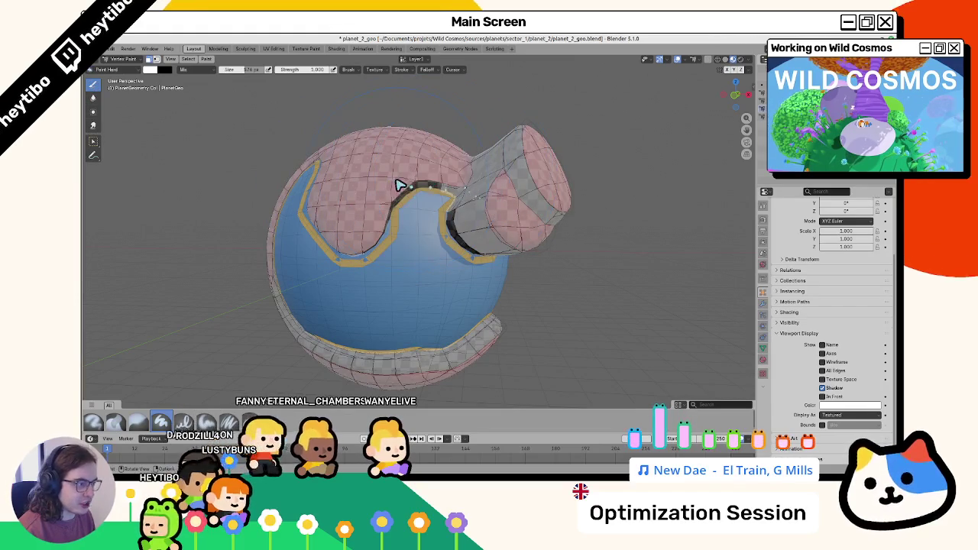
left_click(422, 61)
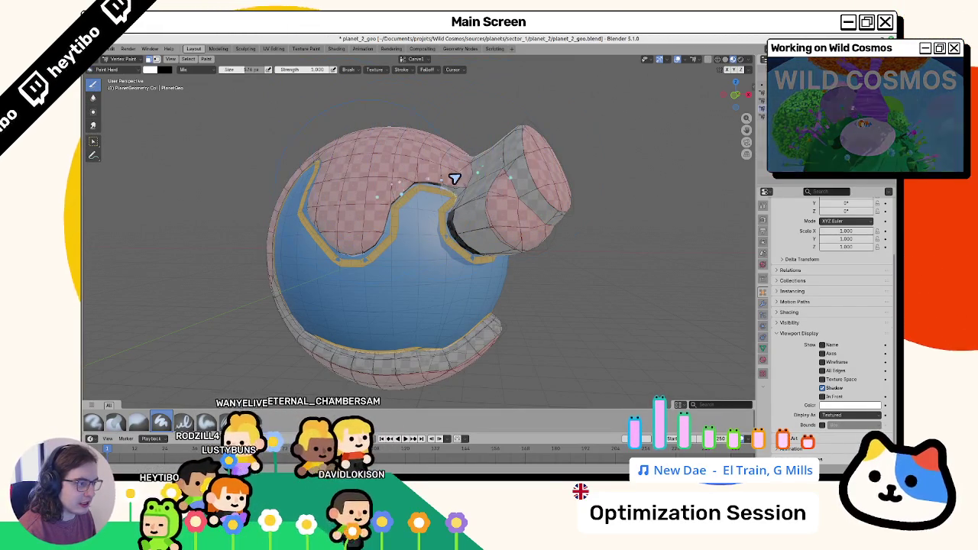
key("shift+k")
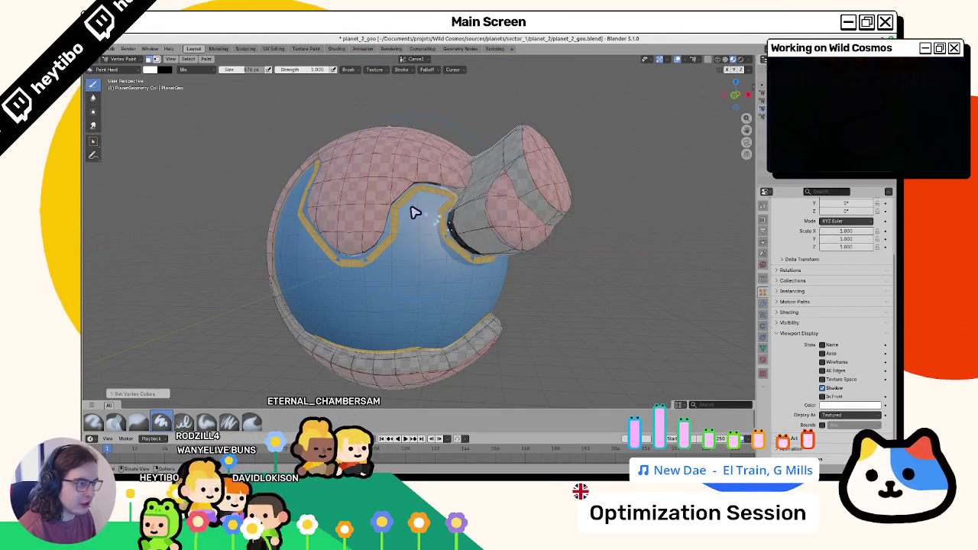
Step: Switch the active colour layer back to Layer1 and show the PlanetEditor modifier settings
scroll(439, 210, "up", 5)
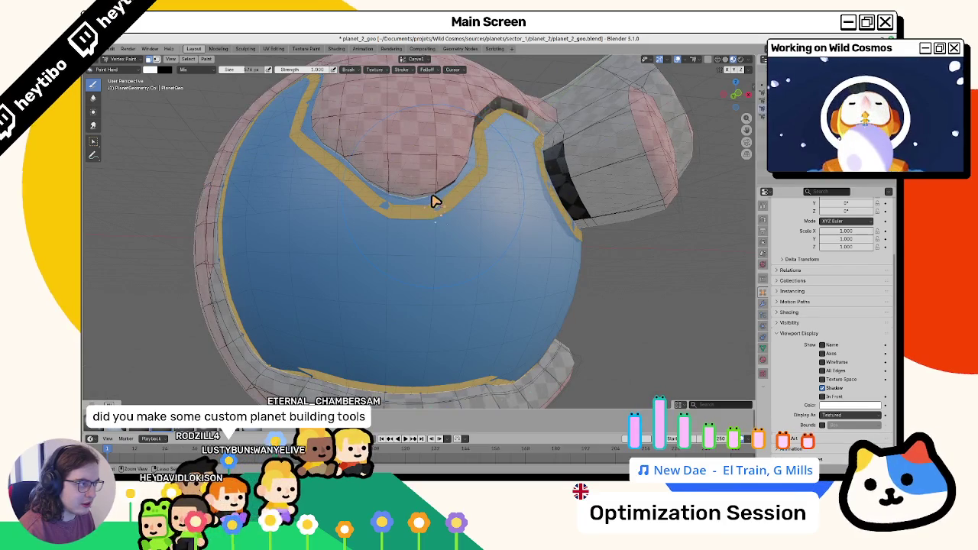
left_click(415, 60)
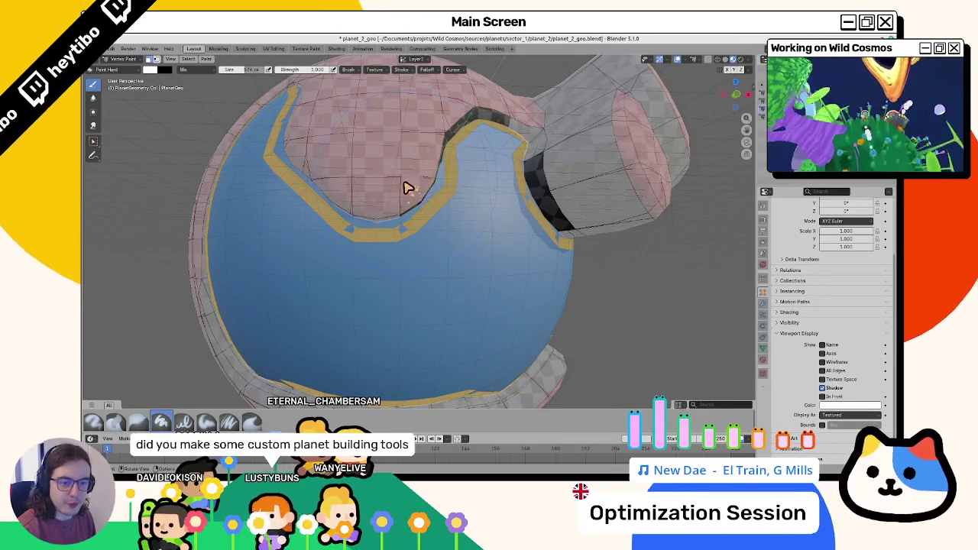
left_click(763, 304)
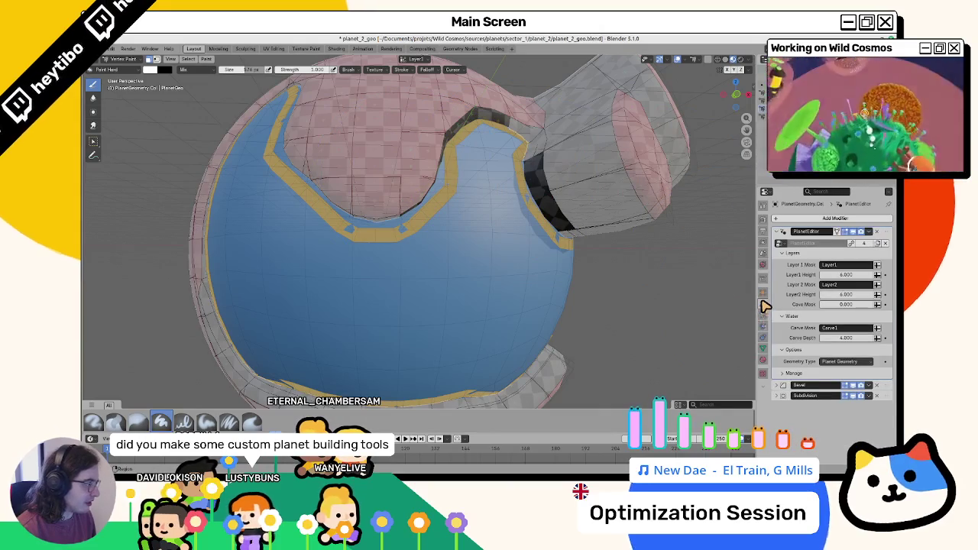
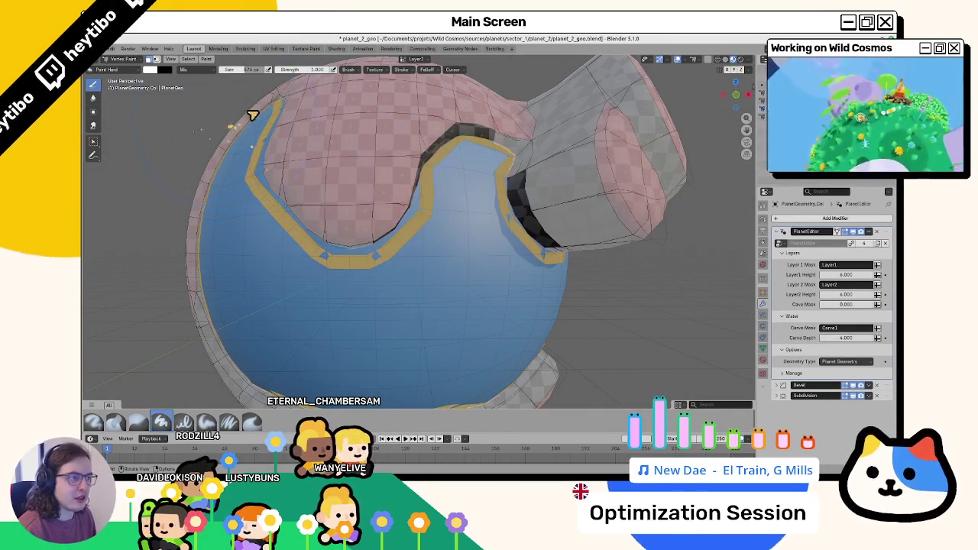
Step: Make Carve1 the painted colour attribute and refill it with black
left_click(418, 61)
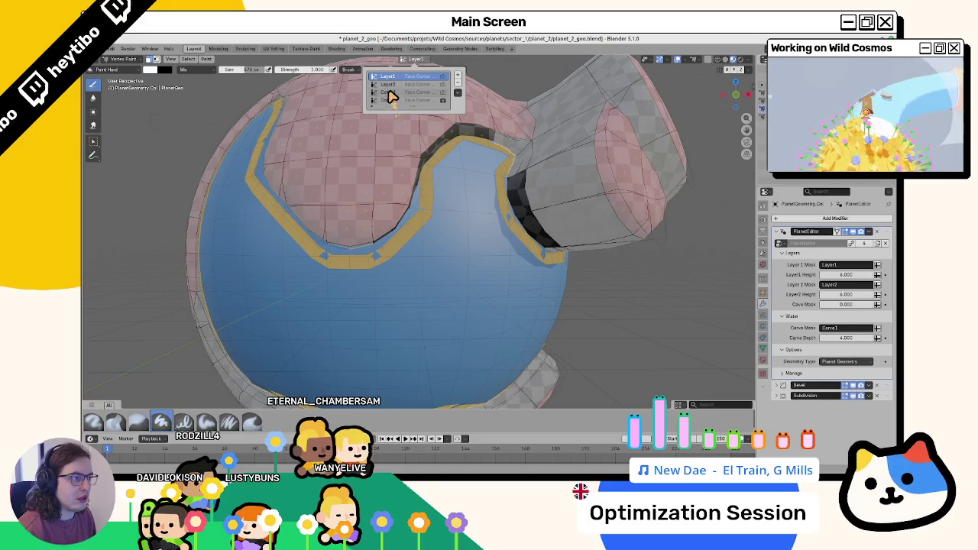
left_click(390, 95)
key("shift+k")
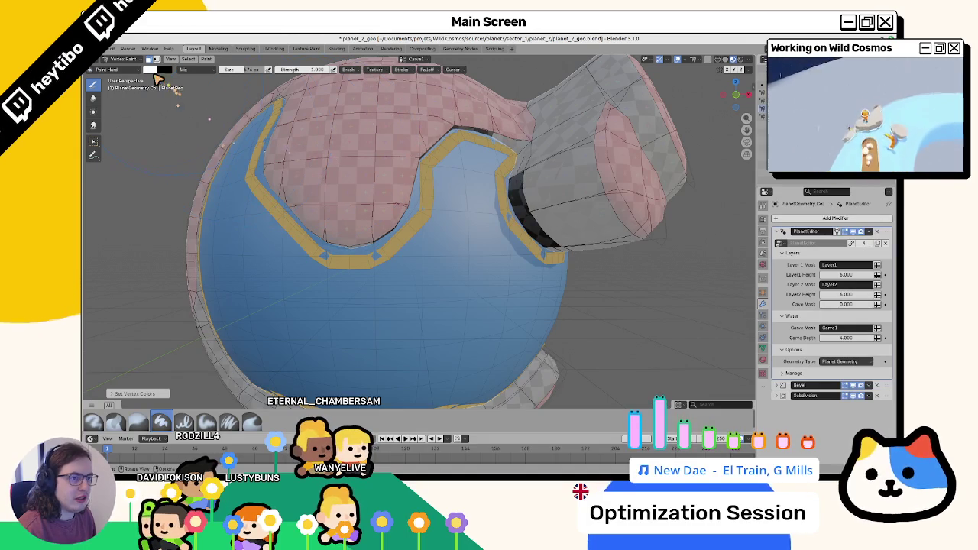
left_click(153, 70)
left_click_drag(211, 88, 397, 229)
key("shift+k")
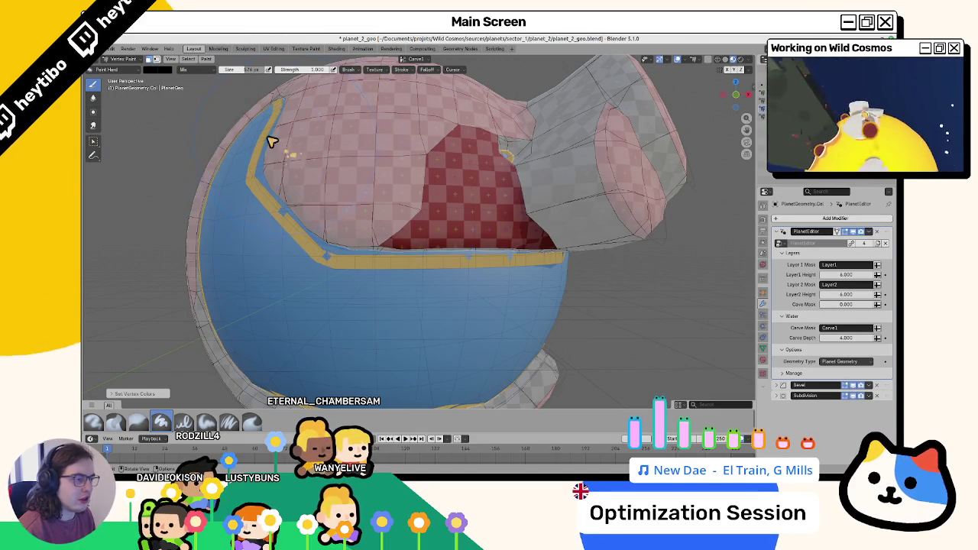
left_click(165, 69)
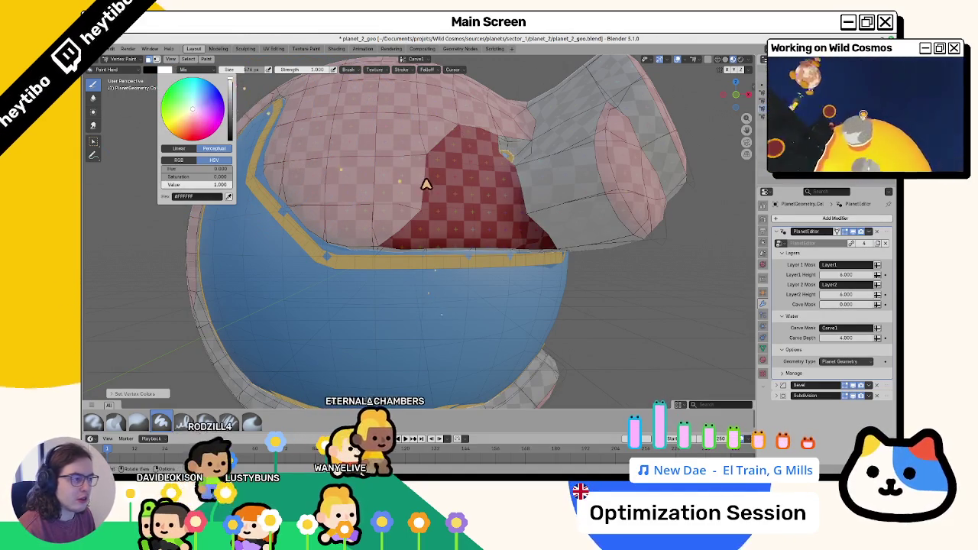
Step: Reselect Carve1 and paint a wider carve region with a 722 px brush
key("Tab")
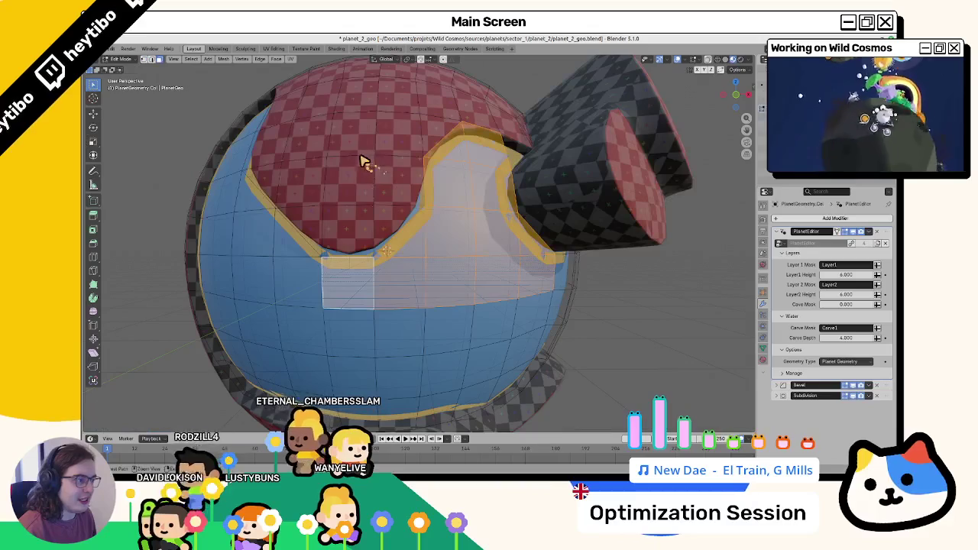
key("Tab")
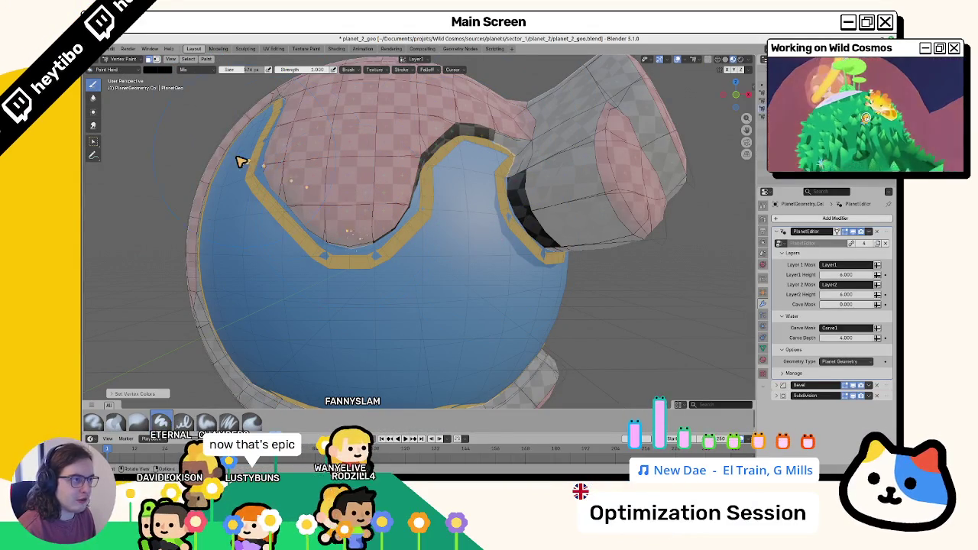
left_click(416, 59)
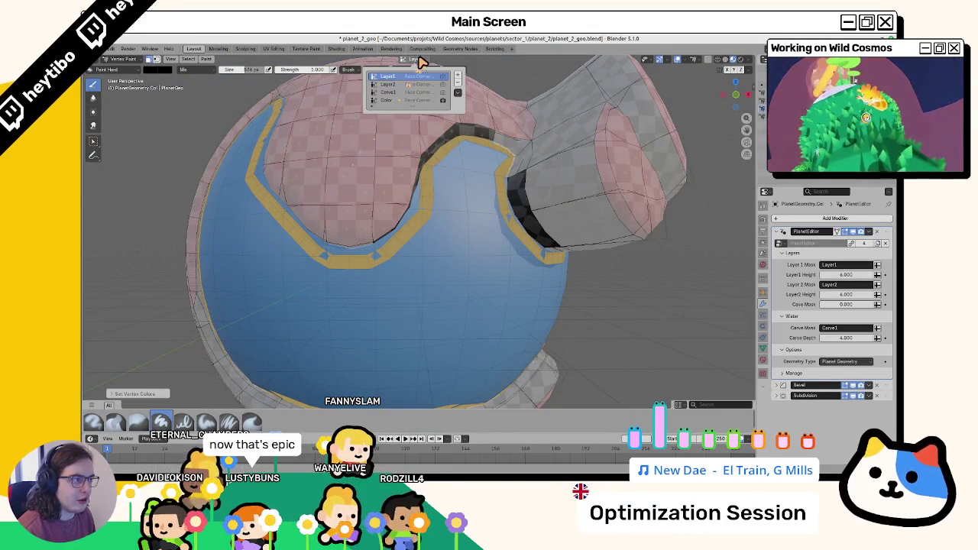
left_click(386, 101)
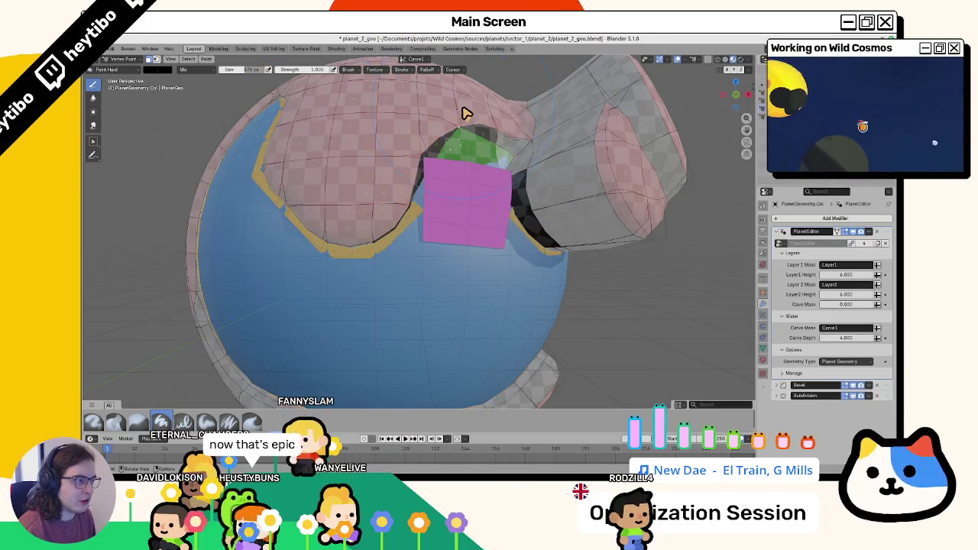
mouse_move(456, 119)
left_mouse_down()
mouse_move(481, 114)
mouse_move(465, 131)
mouse_move(419, 131)
left_mouse_up()
left_click(763, 205)
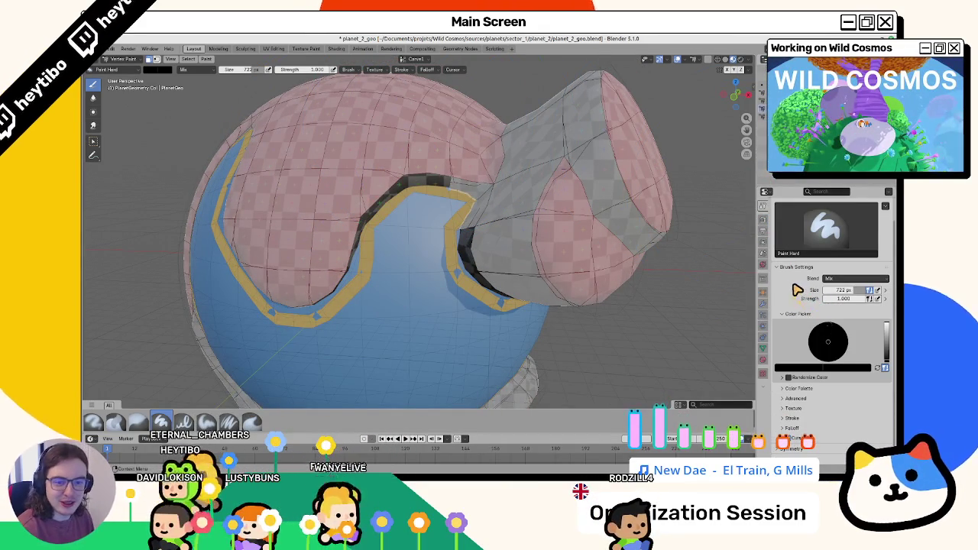
Step: Give the brush a smooth falloff curve and paint carve strokes around the opening
left_click(800, 429)
scroll(810, 424, "down", 4)
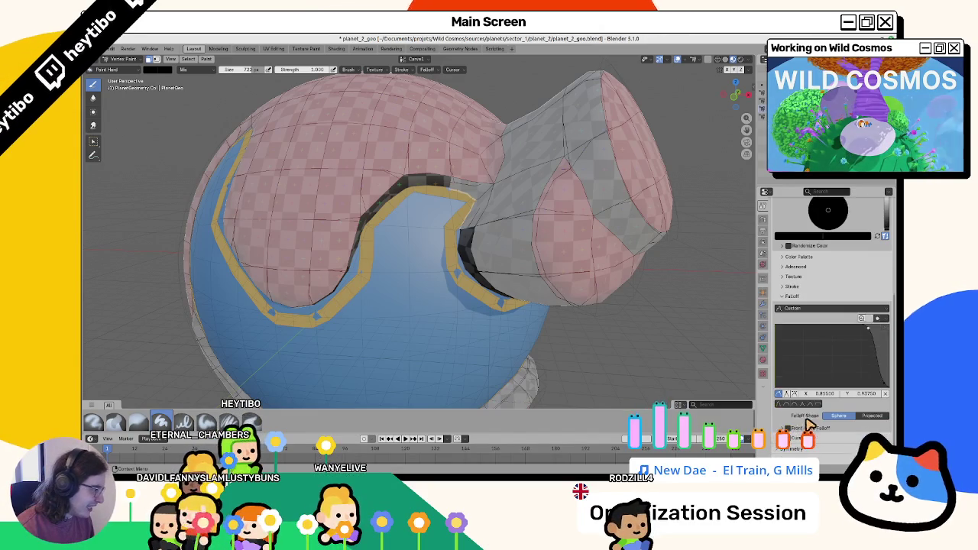
left_click(805, 406)
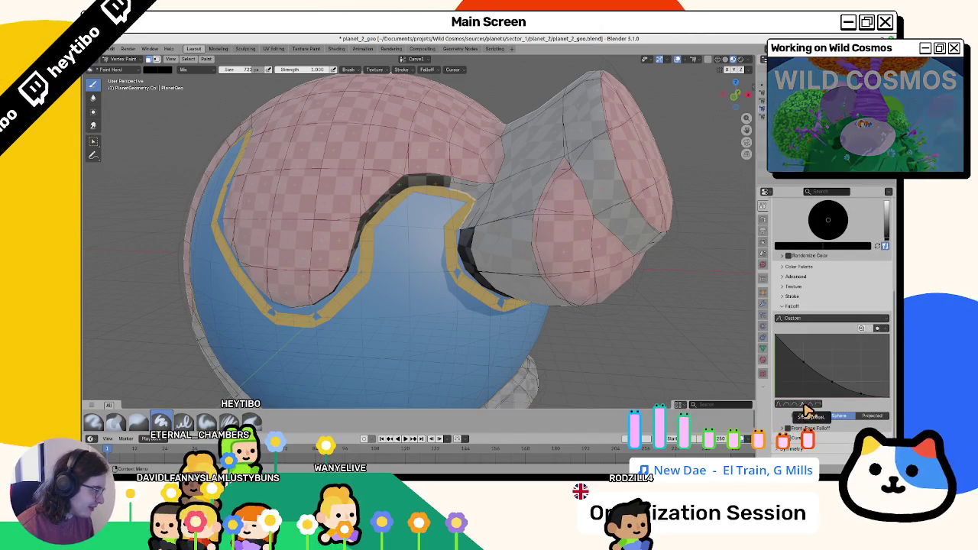
mouse_move(428, 248)
left_mouse_down()
mouse_move(427, 183)
mouse_move(342, 174)
left_mouse_up()
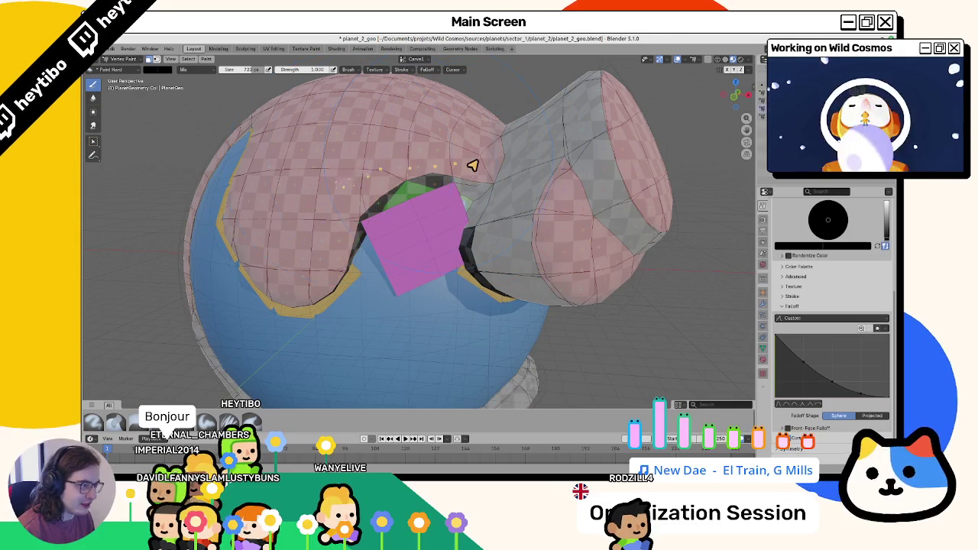
left_click_drag(482, 165, 447, 159)
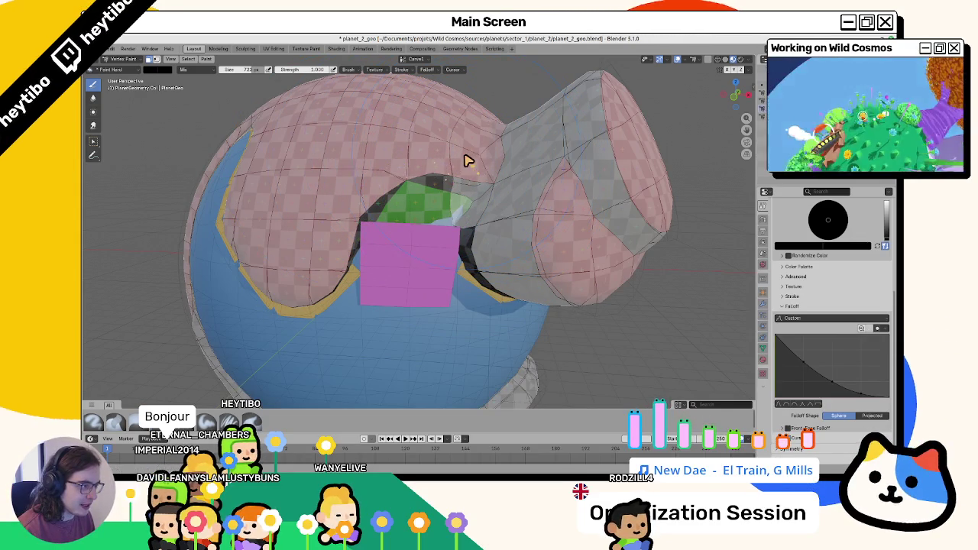
Step: Paint part of the green patch dark red, then undo the unwanted strokes
left_click_drag(531, 168, 455, 159)
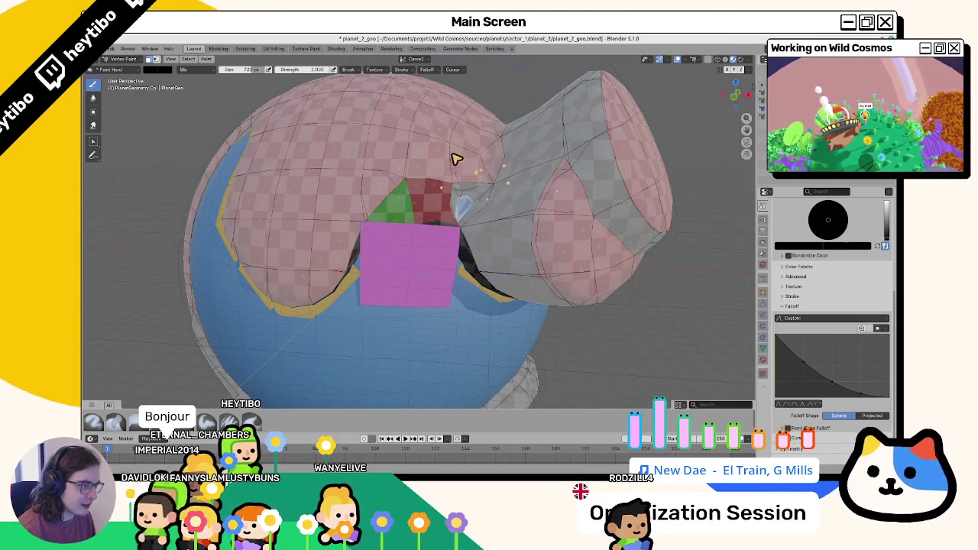
key("ctrl+z")
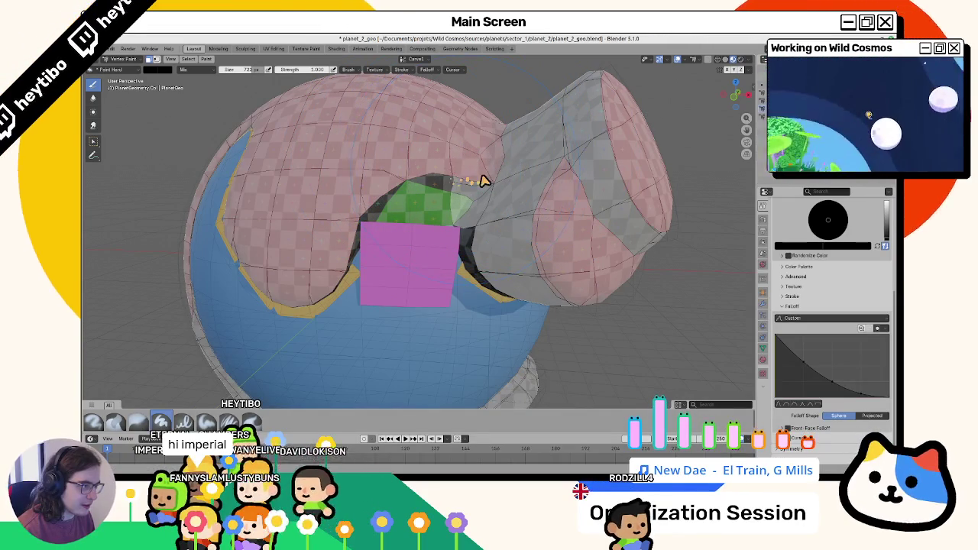
mouse_move(455, 173)
left_mouse_down()
mouse_move(440, 215)
mouse_move(406, 224)
left_mouse_up()
key("ctrl+z")
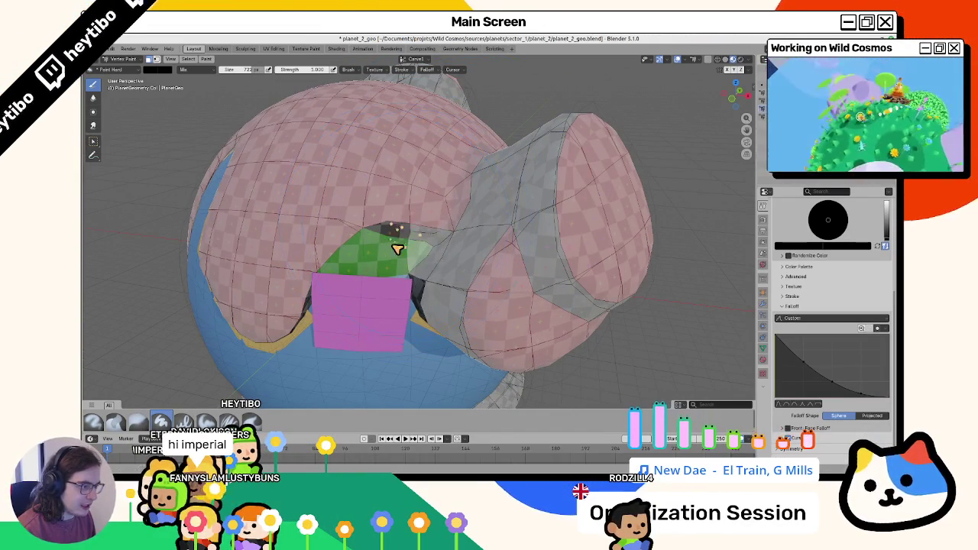
key("ctrl+shift+z")
key("ctrl+z")
key("ctrl+z")
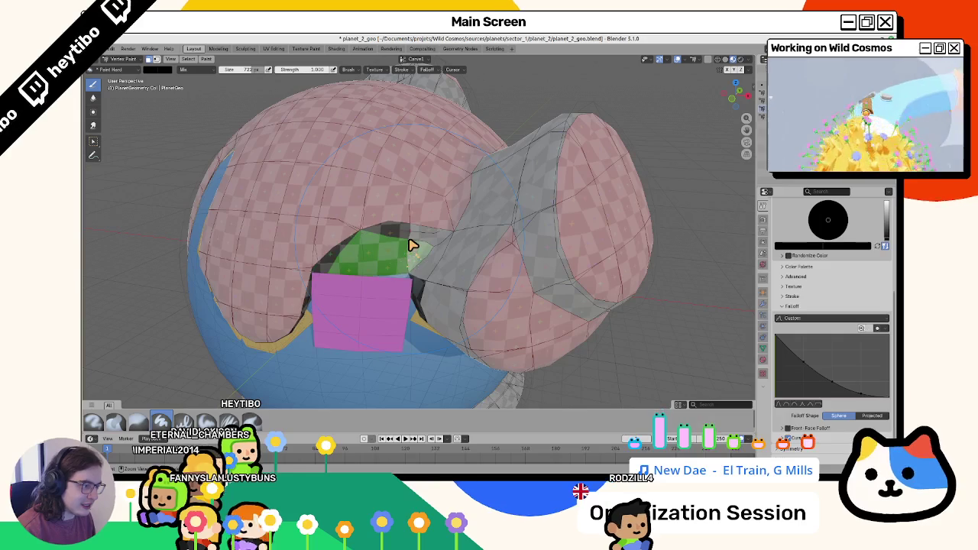
key("ctrl+z")
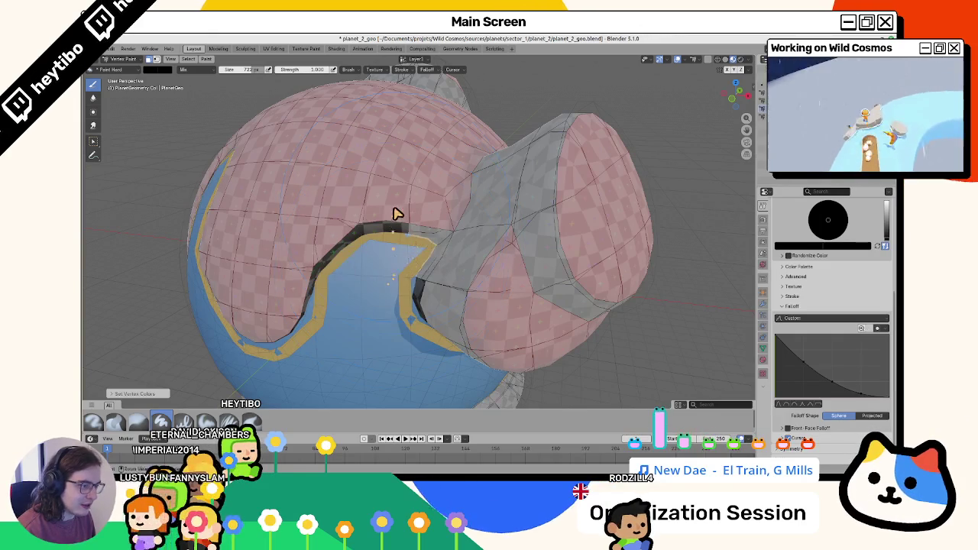
key("ctrl+z")
key("ctrl+z")
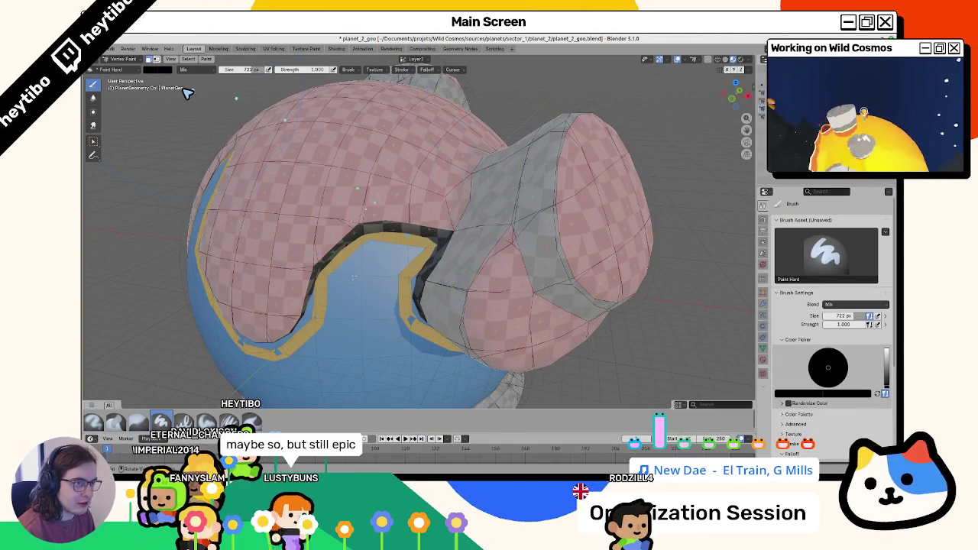
Step: Switch back to the Carve1 mask, face the opening, and leave for Object Mode
left_click(417, 60)
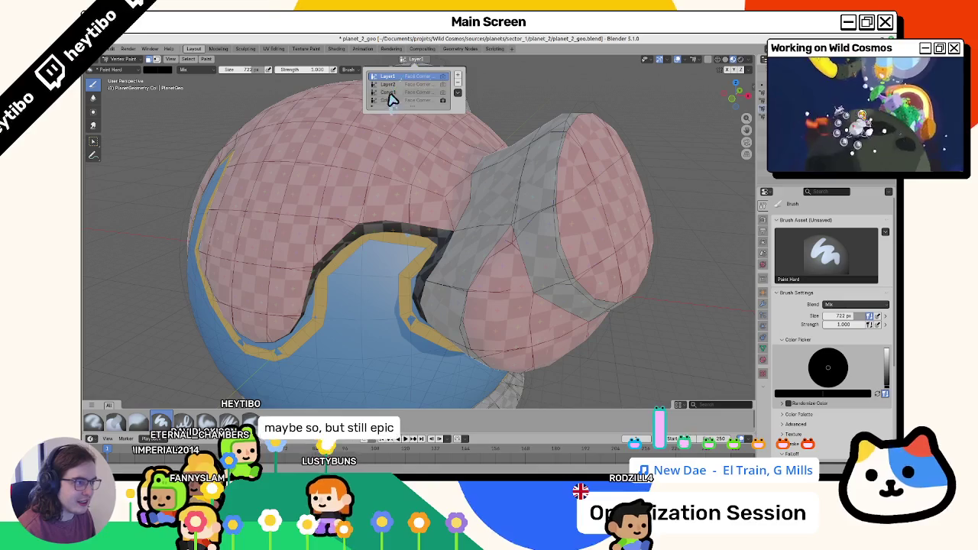
left_click(413, 84)
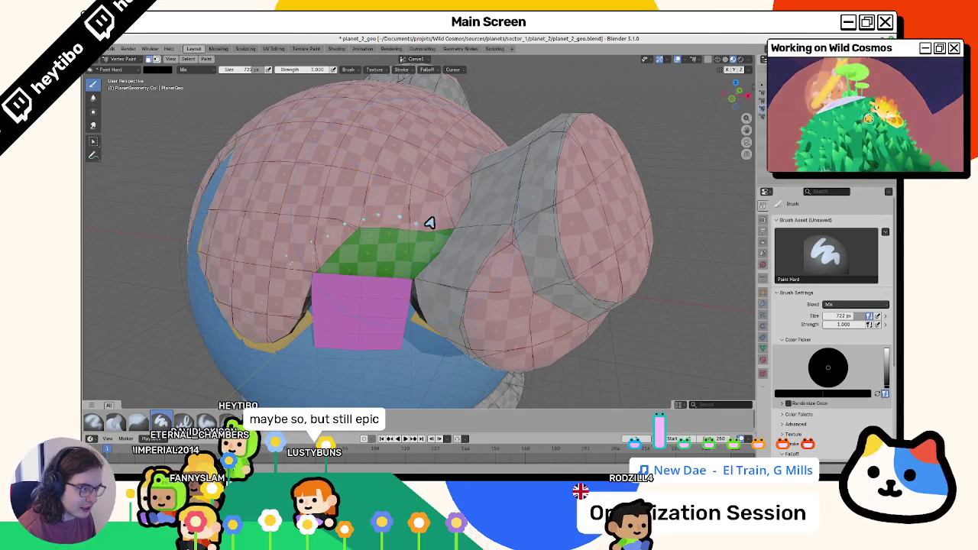
mouse_move(435, 210)
left_mouse_down()
mouse_move(443, 199)
mouse_move(445, 210)
left_mouse_up()
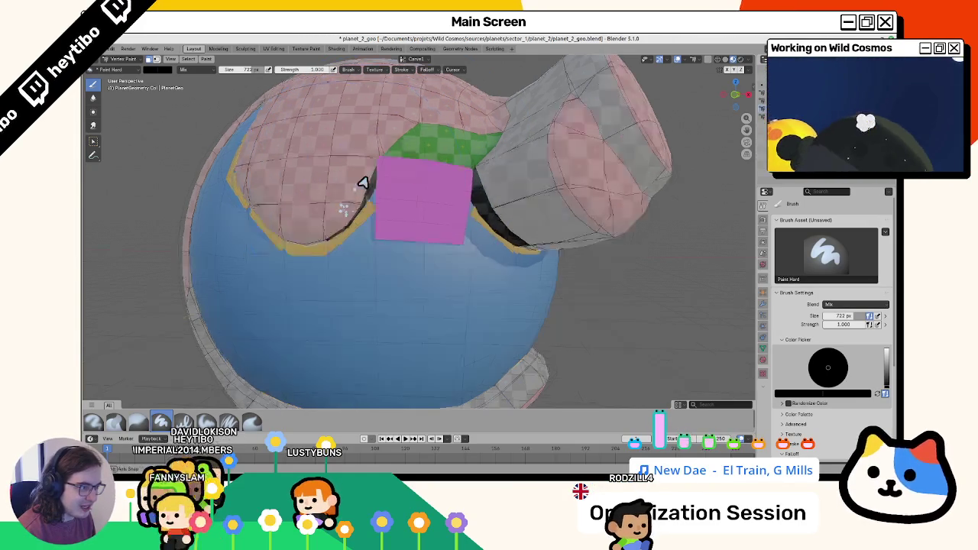
key("ctrl+z")
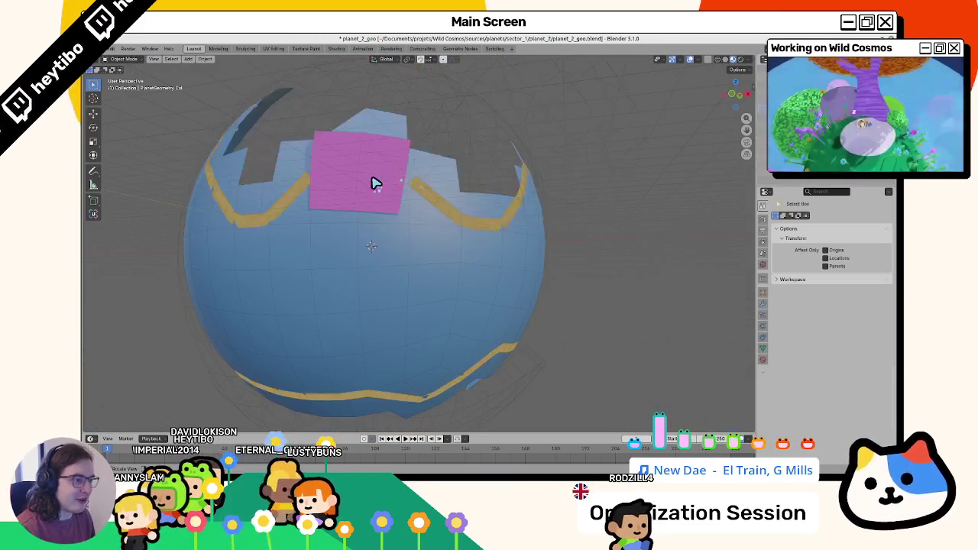
Step: Enter Edit Mode and Shift-select faces around and below the planet's opening
key("ctrl+z")
key("ctrl+z")
key("ctrl+z")
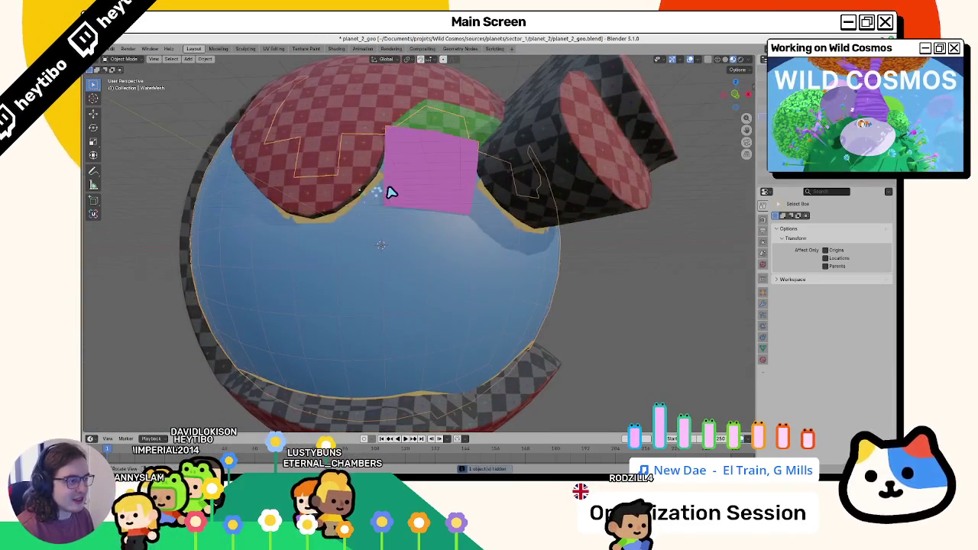
key("ctrl+z")
key("ctrl+Tab")
left_click(467, 164)
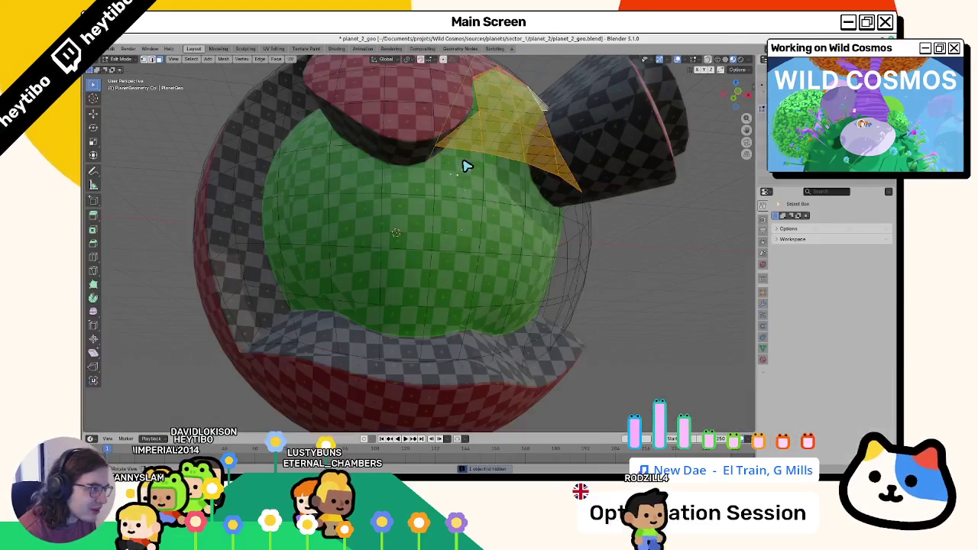
key("ctrl+z")
key("ctrl+z")
key("ctrl+z")
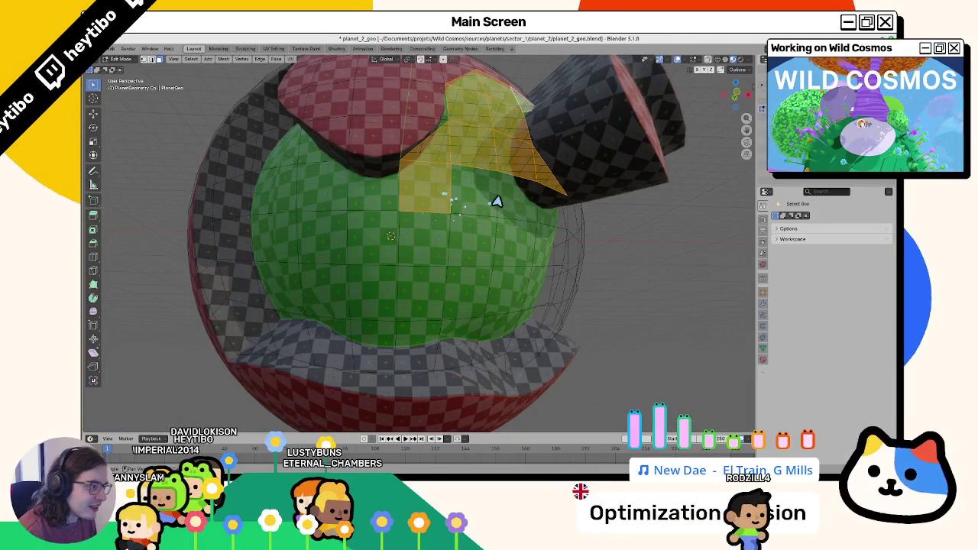
left_click(535, 201, "shift")
left_click(557, 214, "shift")
left_click(543, 242, "shift")
left_click(428, 247, "shift")
left_click(470, 247, "shift")
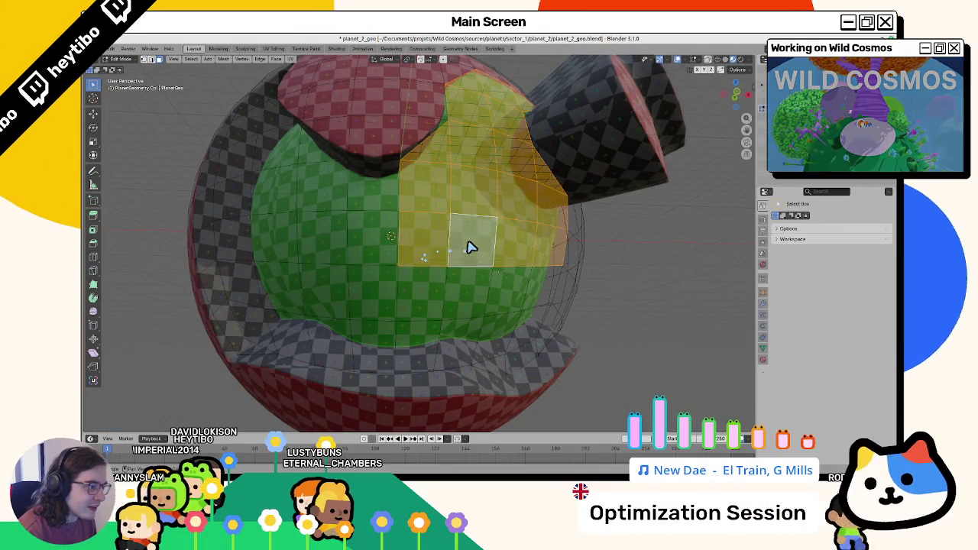
Step: Preview the vertex colours, add one more face below, and return to Vertex Paint
key("ctrl+Tab")
left_click(476, 176)
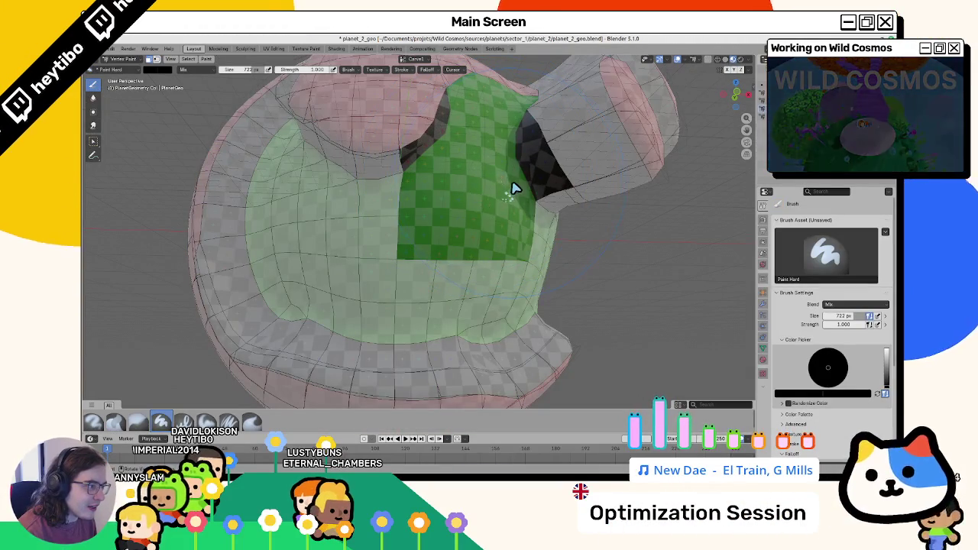
key("Tab")
key("Tab")
scroll(413, 231, "down", 3)
key("Tab")
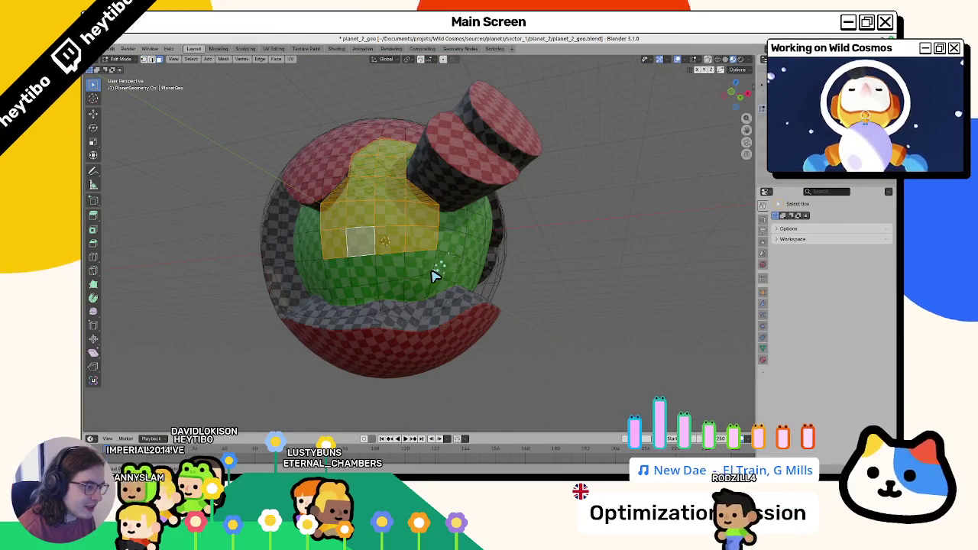
left_click(427, 272, "ctrl")
key("Tab")
key("Tab")
key("Tab")
key("Tab")
key("Tab")
key("Tab")
key("ctrl+Tab")
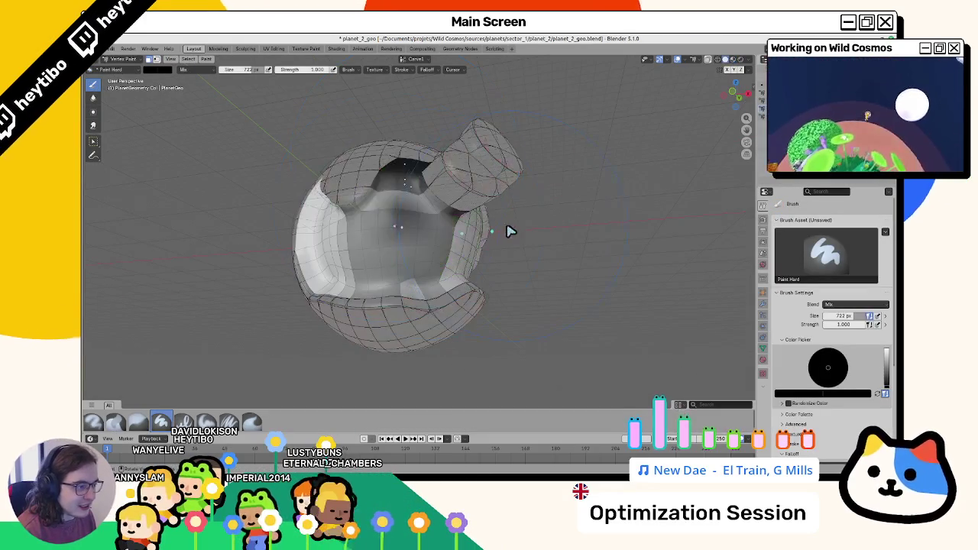
Step: Apply Dirty Vertex Colors twice to darken the cavities, undoing the second pass
scroll(489, 233, "up", 3)
left_click_drag(349, 221, 337, 204)
key("ctrl+z")
left_click(205, 59)
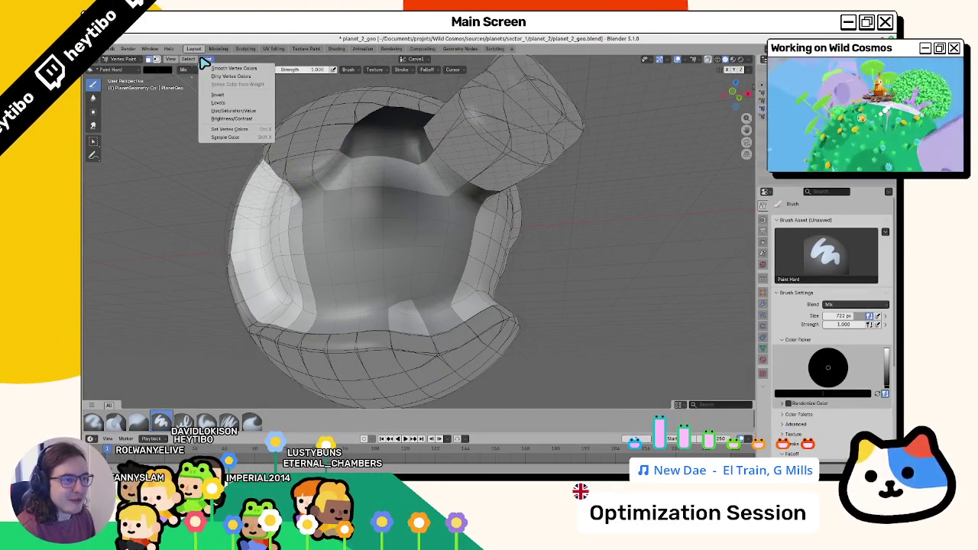
left_click(222, 76)
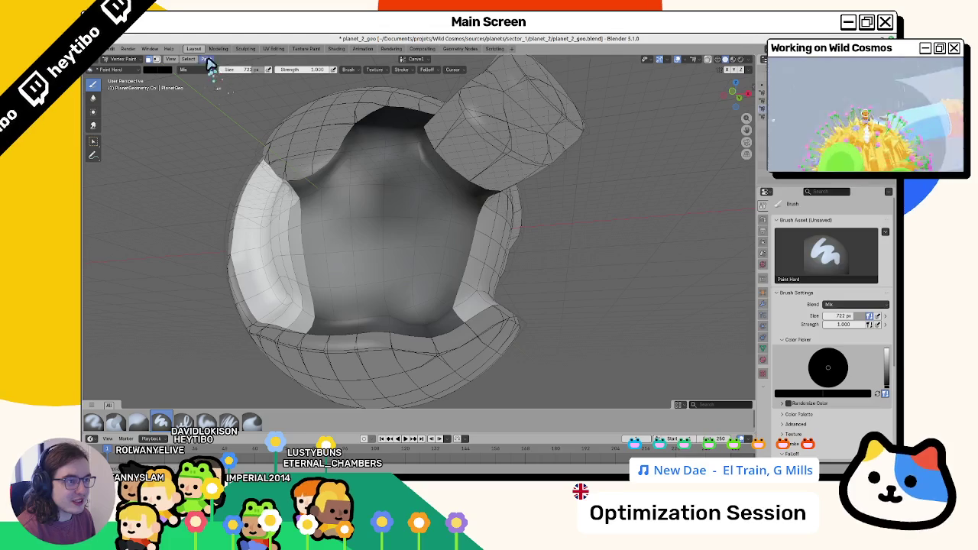
left_click(204, 59)
left_click(218, 76)
key("ctrl+z")
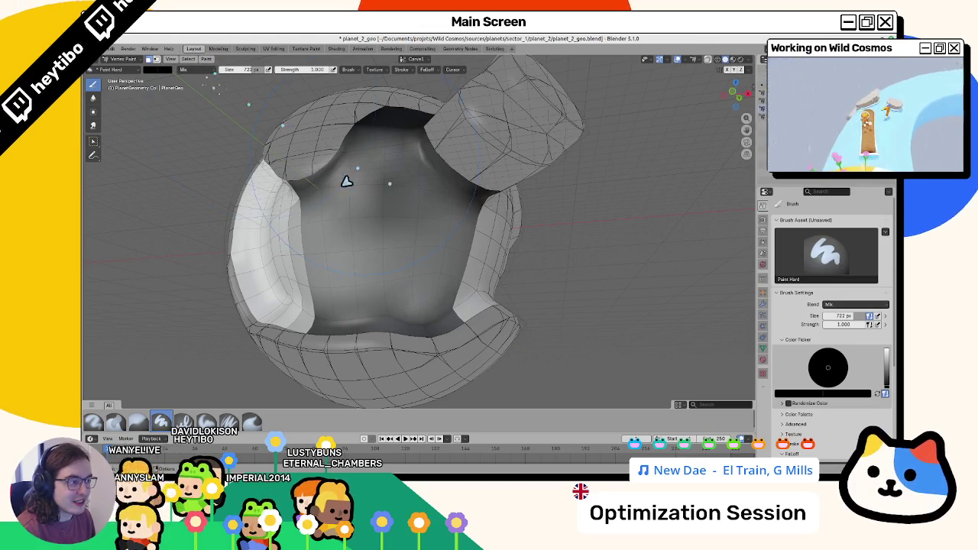
Step: Return to Object Mode and select AtmosphereMesh among the overlapping objects
key("ctrl+Tab")
mouse_move(255, 192)
left_mouse_down()
mouse_move(308, 183)
mouse_move(308, 198)
left_mouse_up()
right_click(308, 197)
left_click(553, 203)
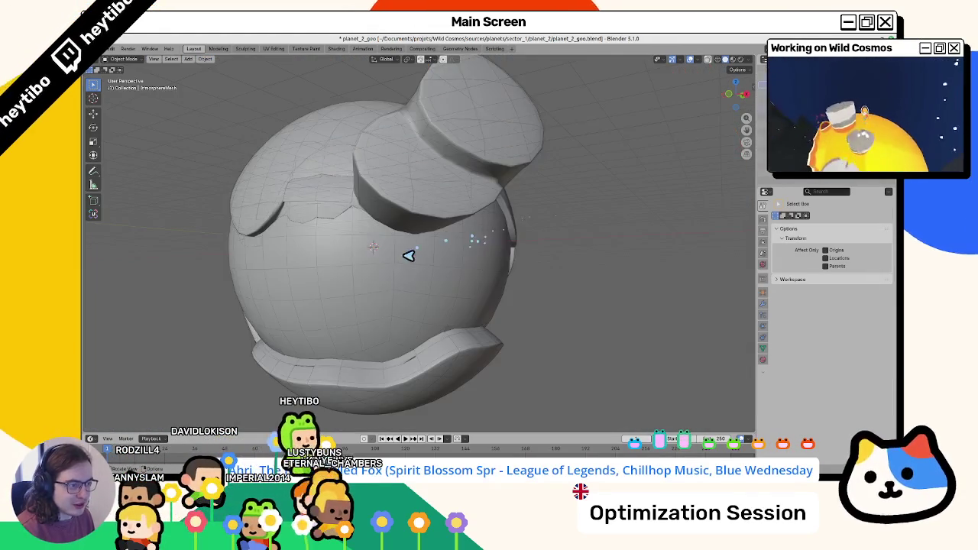
Step: Switch to Material Preview, select the planet geometry, and enter Vertex Paint
key("z")
left_click(369, 332)
mouse_move(369, 332)
left_mouse_down()
mouse_move(393, 331)
mouse_move(411, 304)
left_mouse_up()
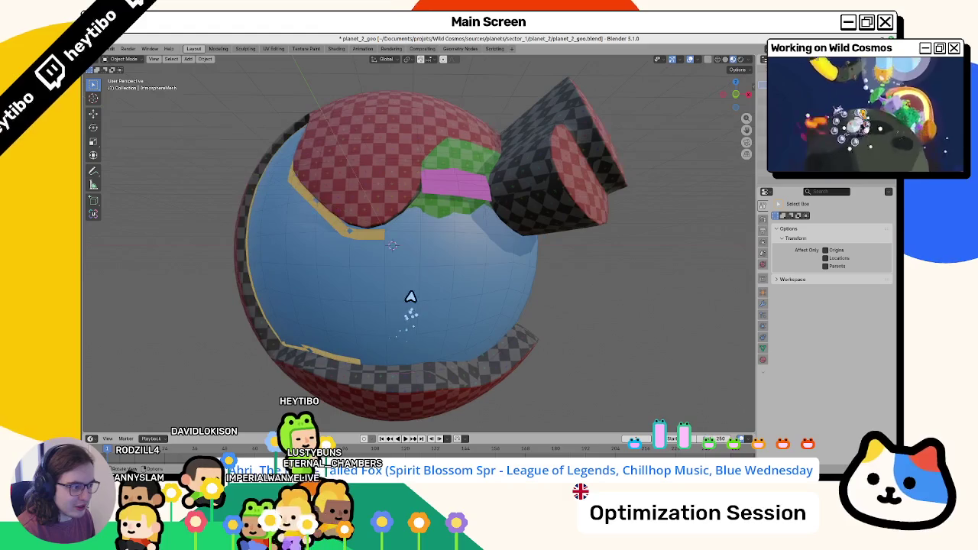
left_click(452, 201)
left_click(446, 158)
key("ctrl+Tab")
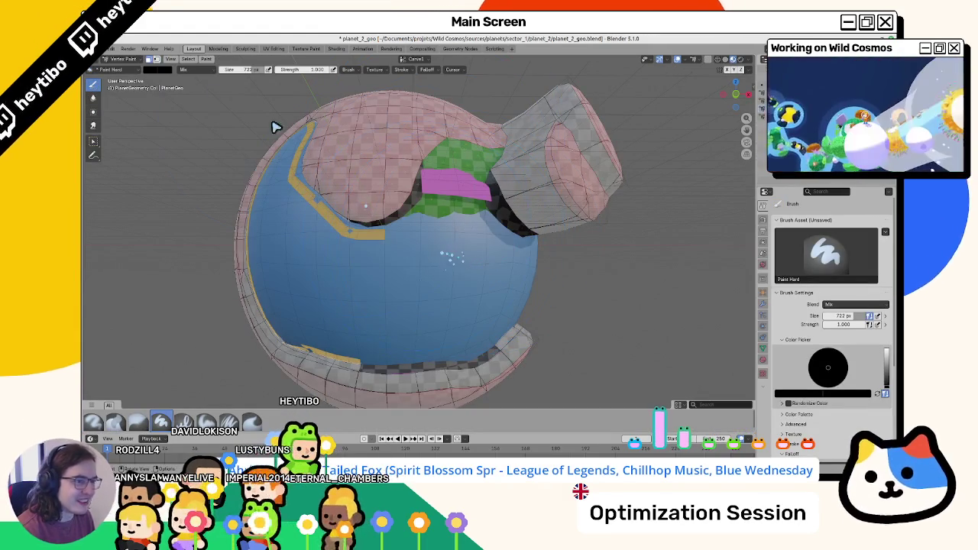
Step: Set the brush colour to white in the header colour picker
left_click(158, 70)
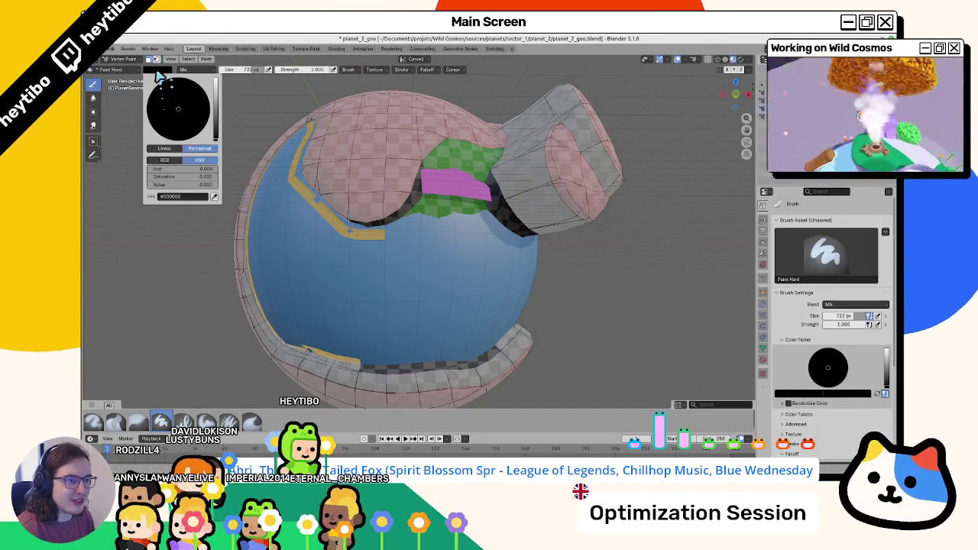
left_click_drag(216, 87, 220, 79)
key("Escape")
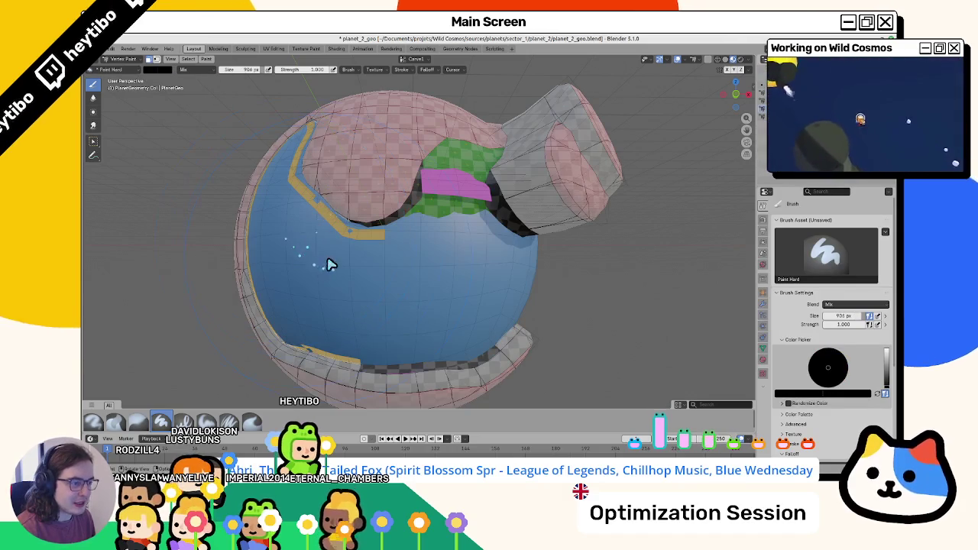
left_click(158, 71)
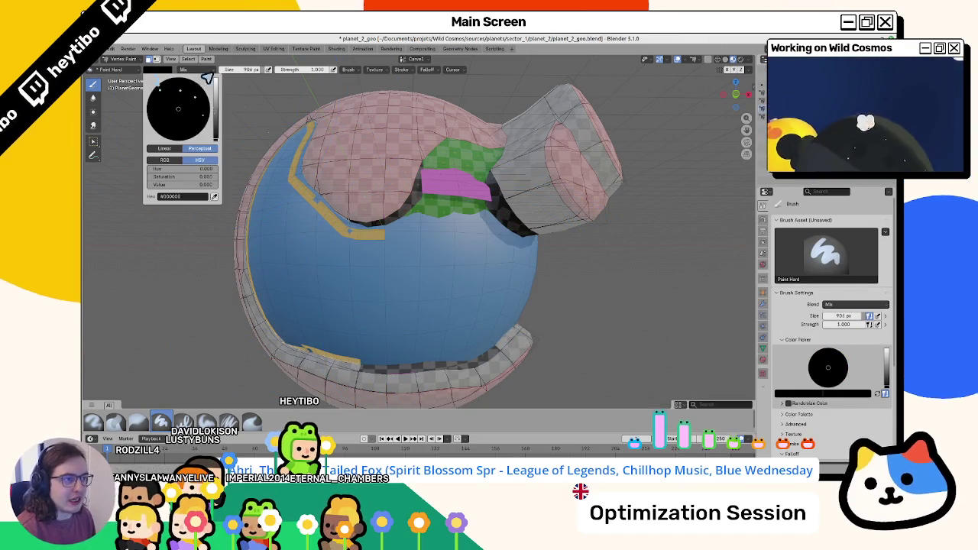
left_click_drag(217, 87, 220, 79)
key("Escape")
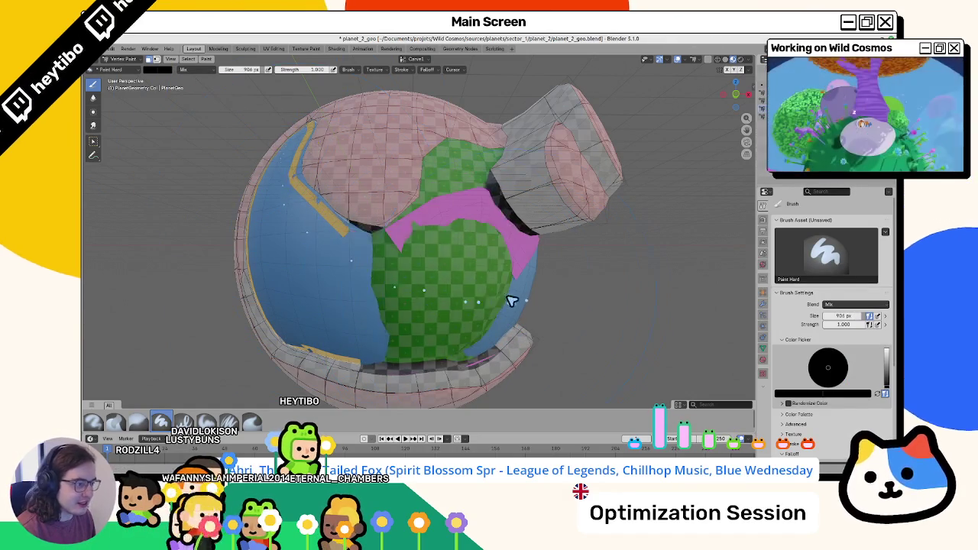
left_click(158, 70)
left_click_drag(217, 87, 219, 80)
key("Escape")
left_click(158, 70)
Step: Paint white over the mask and along the bottom cap's upper edge
left_click_drag(255, 253, 327, 298)
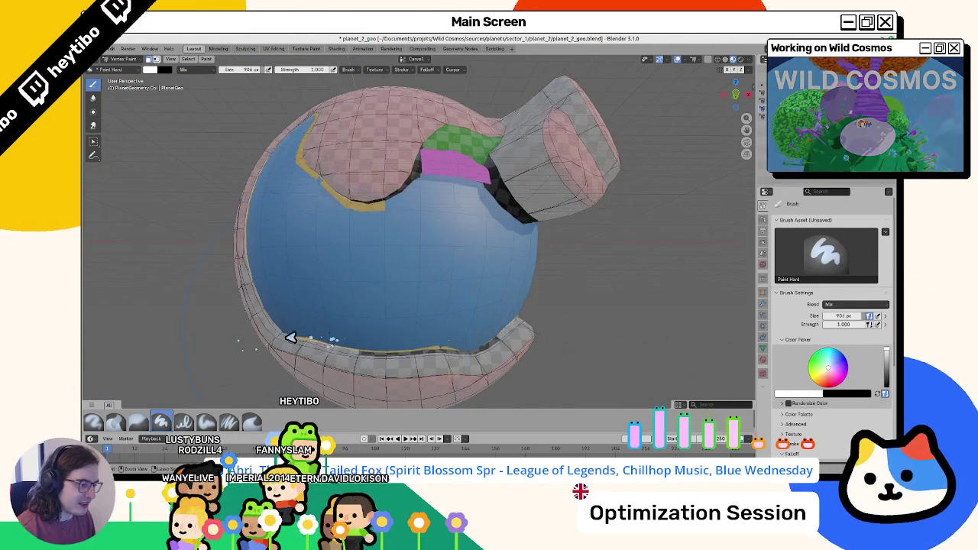
scroll(304, 307, "down", 3)
left_click_drag(305, 307, 457, 301)
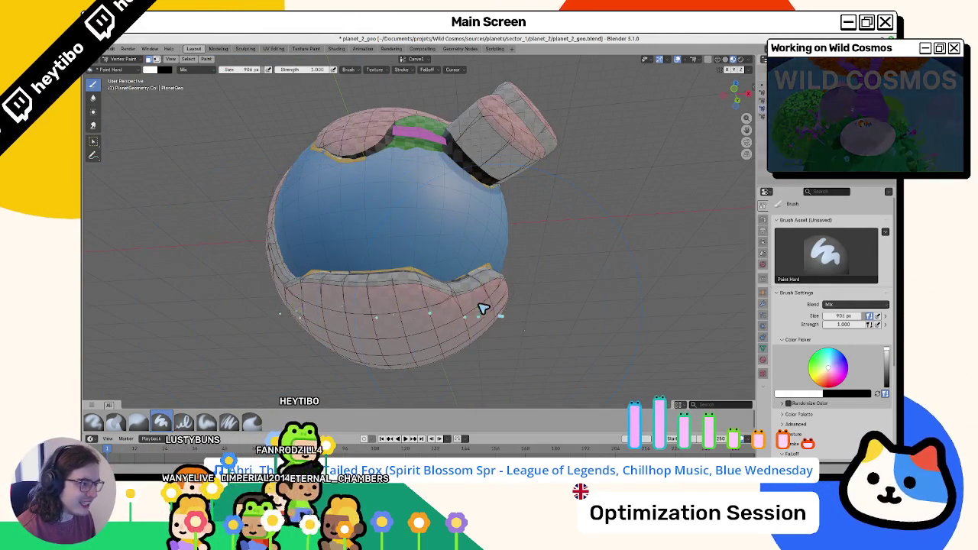
mouse_move(387, 290)
left_mouse_down()
mouse_move(411, 311)
mouse_move(373, 314)
mouse_move(367, 288)
left_mouse_up()
mouse_move(428, 306)
left_mouse_down()
mouse_move(433, 315)
mouse_move(388, 340)
left_mouse_up()
Step: Shrink the brush to 618 px, then return to Object Mode and select WaterMesh
key("ctrl+Tab")
left_click(225, 310)
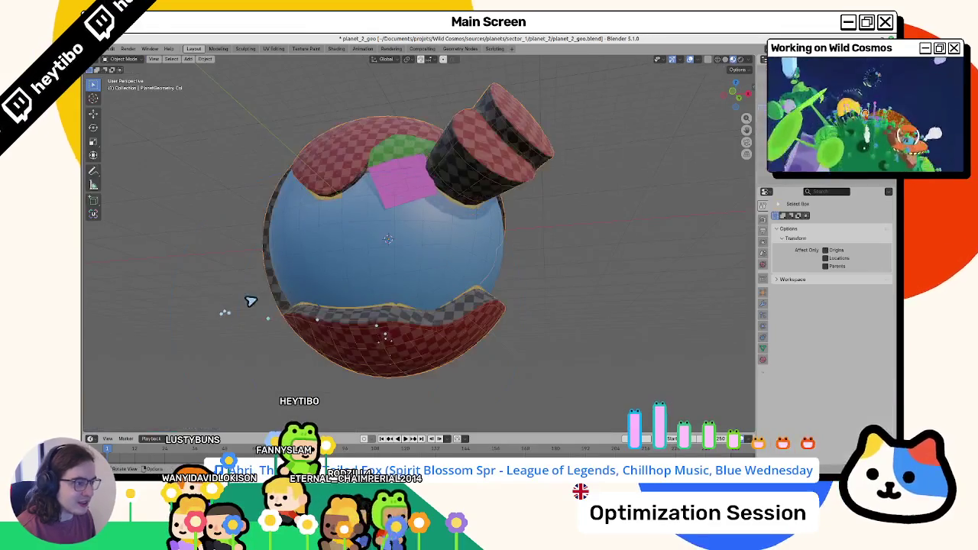
key("ctrl+Tab")
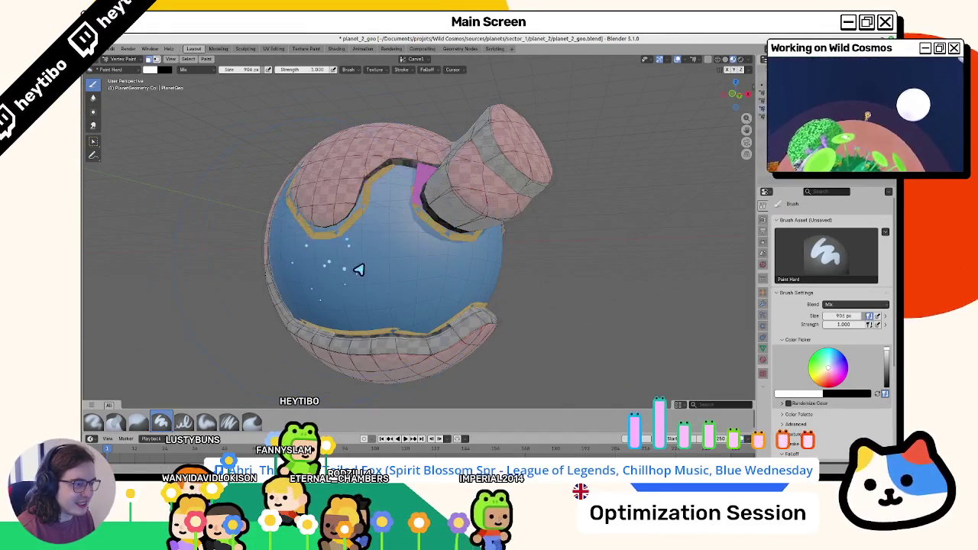
key("f")
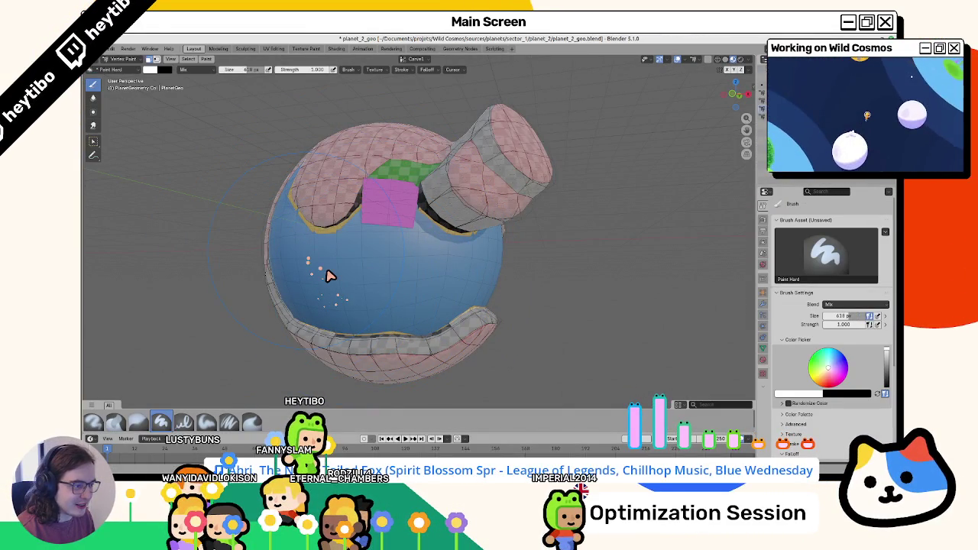
mouse_move(476, 339)
left_mouse_down()
mouse_move(387, 326)
mouse_move(326, 253)
mouse_move(481, 288)
left_mouse_up()
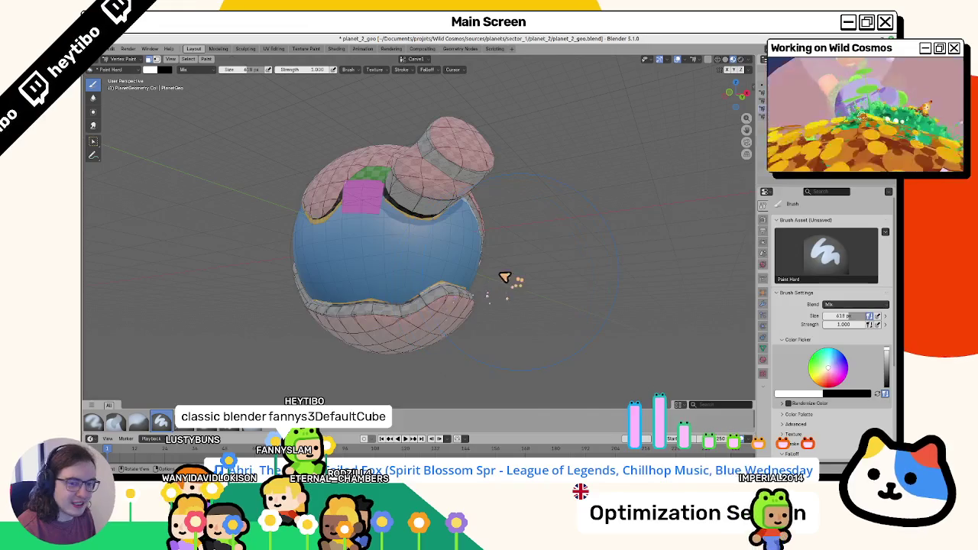
key("ctrl+Tab")
left_click(338, 258)
scroll(374, 267, "up", 2)
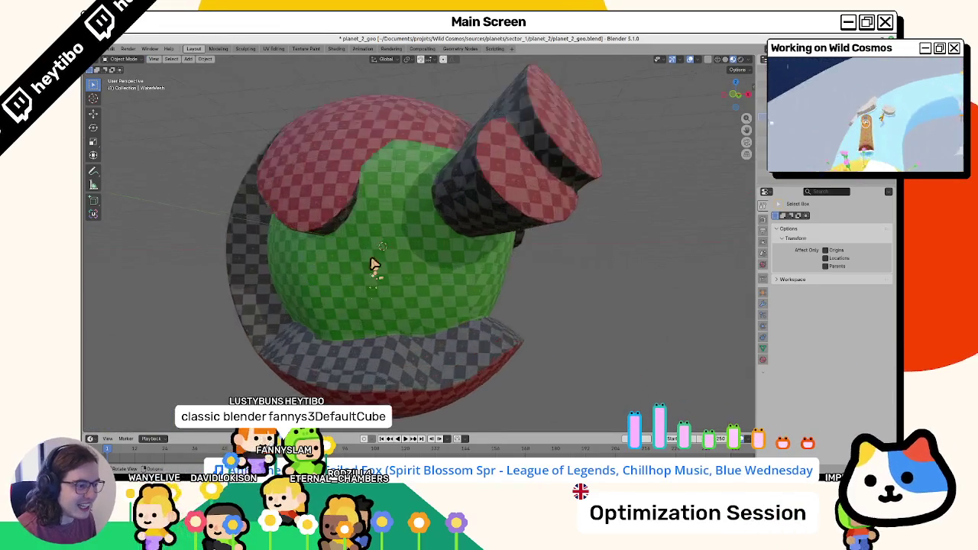
Step: Orbit so the cap sits on top and show WaterMesh's modifier settings
scroll(374, 266, "up", 2)
scroll(374, 255, "down", 2)
mouse_move(372, 255)
left_mouse_down()
mouse_move(328, 233)
mouse_move(290, 244)
mouse_move(284, 262)
mouse_move(588, 290)
left_mouse_up()
scroll(583, 294, "down", 3)
scroll(482, 283, "up", 3)
mouse_move(482, 283)
left_mouse_down()
mouse_move(308, 279)
mouse_move(431, 277)
mouse_move(545, 311)
mouse_move(588, 307)
left_mouse_up()
left_click(219, 168)
scroll(349, 252, "up", 5)
scroll(333, 285, "down", 5)
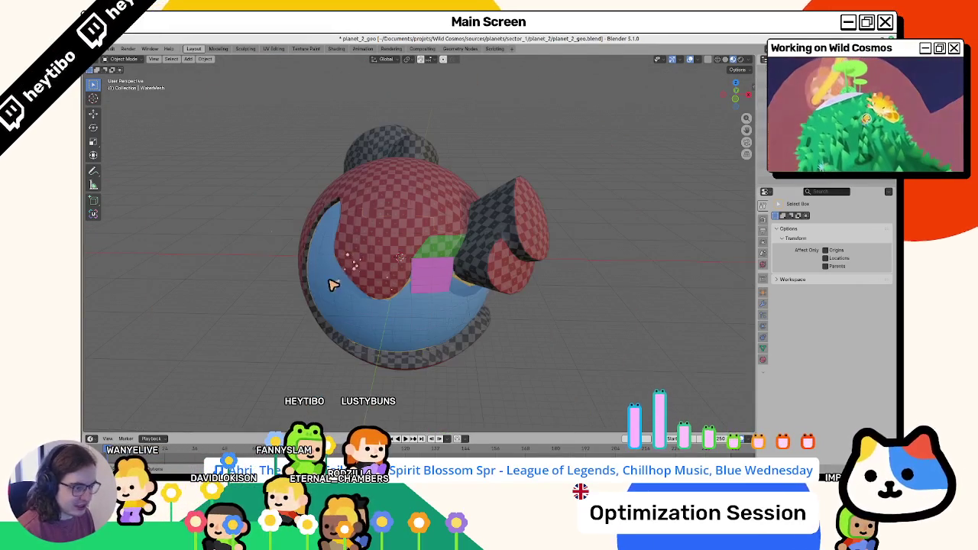
left_click(763, 303)
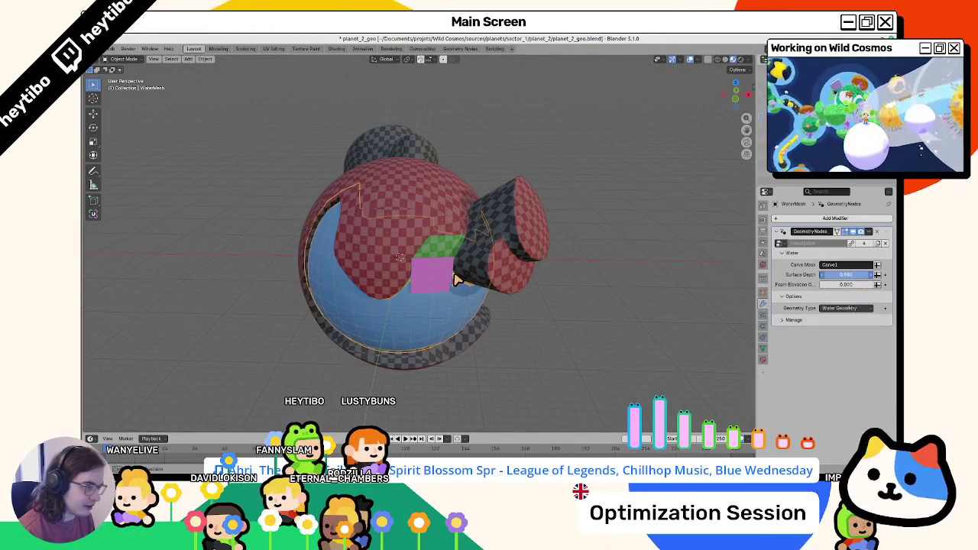
Step: Set the GeometryNodes Surface Depth to 0.8, then to 0.5
key("ctrl+z")
type("0.8")
key("Return")
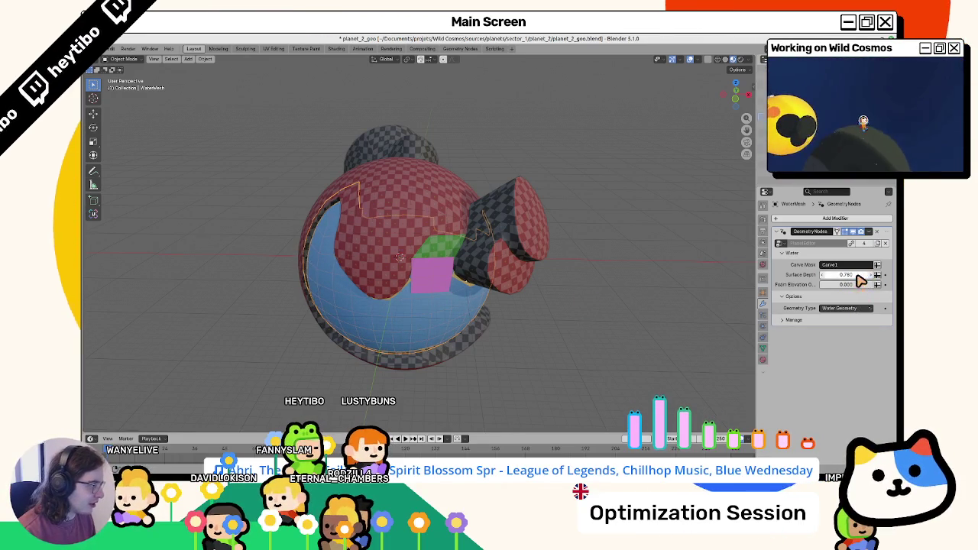
left_click(858, 277)
type("0.5")
key("Return")
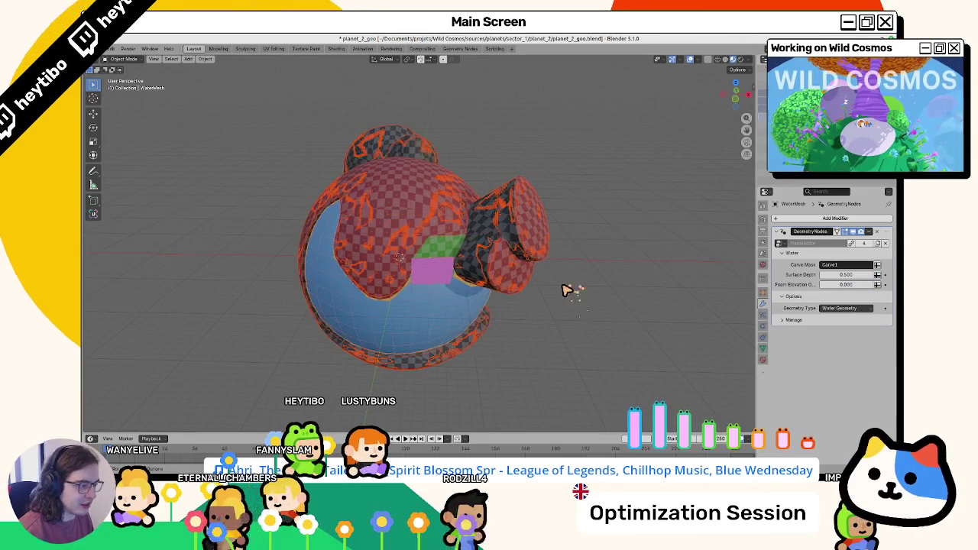
Step: Isolate the atmosphere sphere, save the blend file, and show the mesh data attributes
key("slash")
key("ctrl+s")
key("ctrl+z")
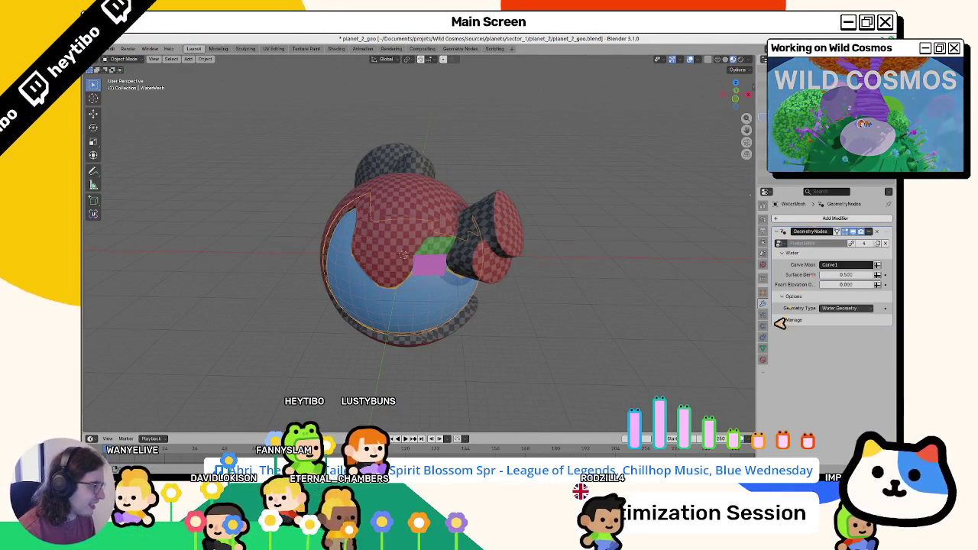
left_click(763, 349)
scroll(792, 338, "down", 3)
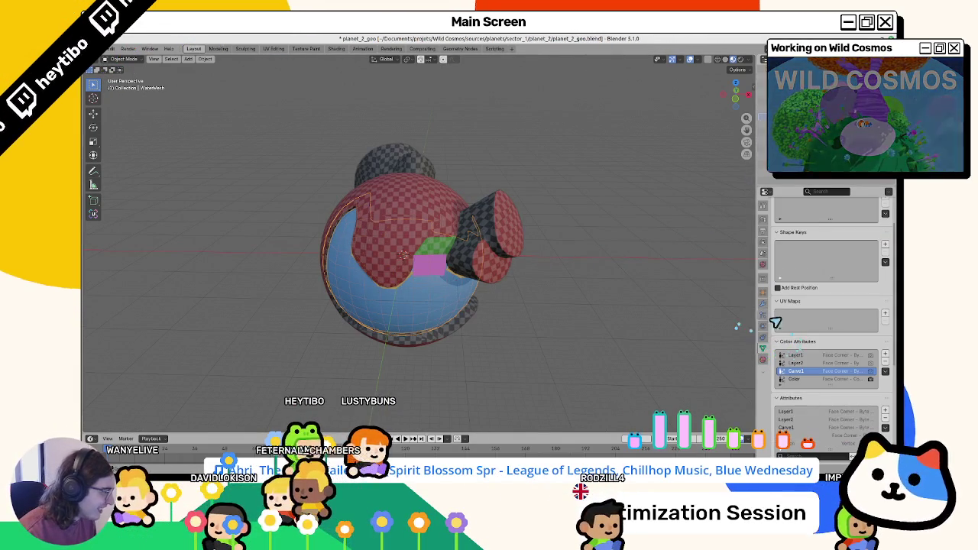
Step: Add a UV map to the mesh, isolate the sphere, and save the blend file
left_click(885, 314)
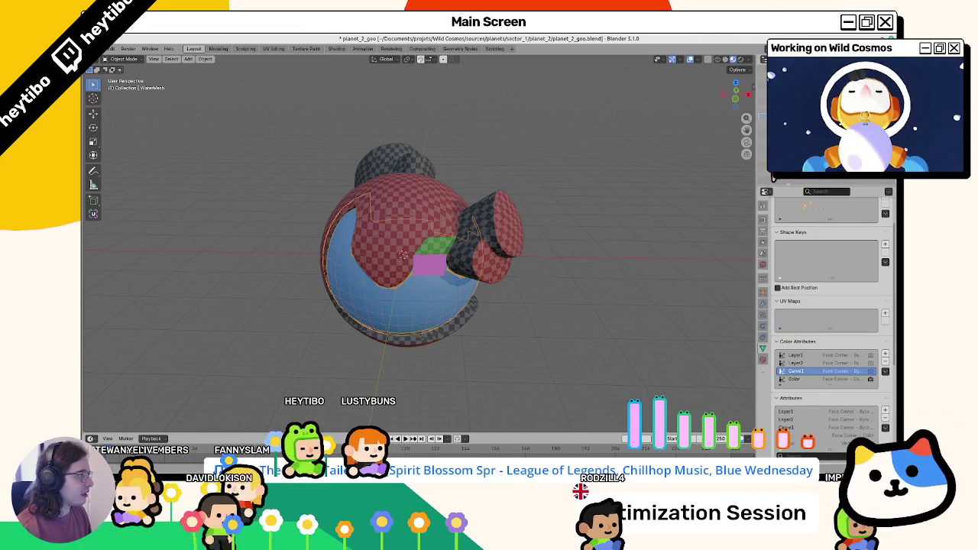
scroll(806, 245, "up", 3)
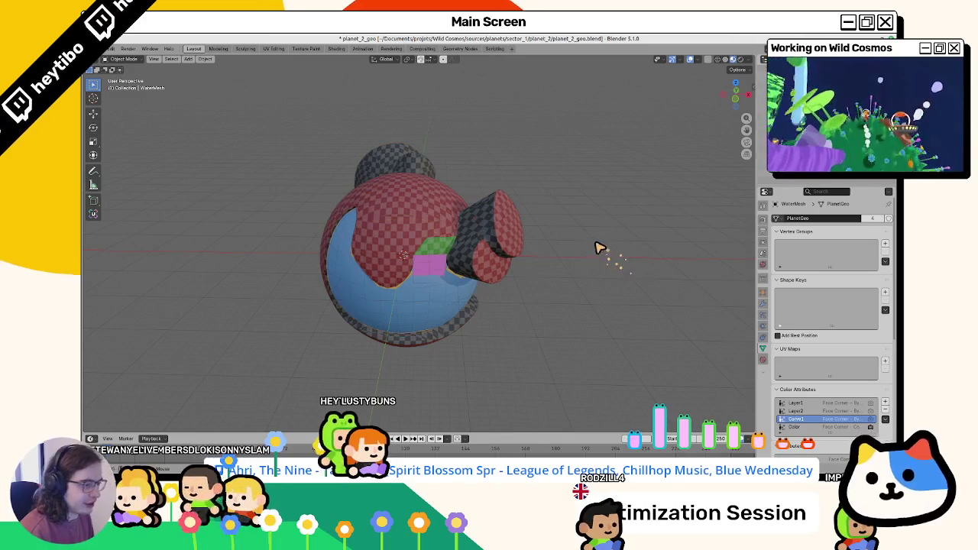
key("KP_Divide")
key("ctrl+s")
Step: Export glTF 2.0 binary over planet_2_geo.glb, then switch to Godot's file browser
left_click(109, 49)
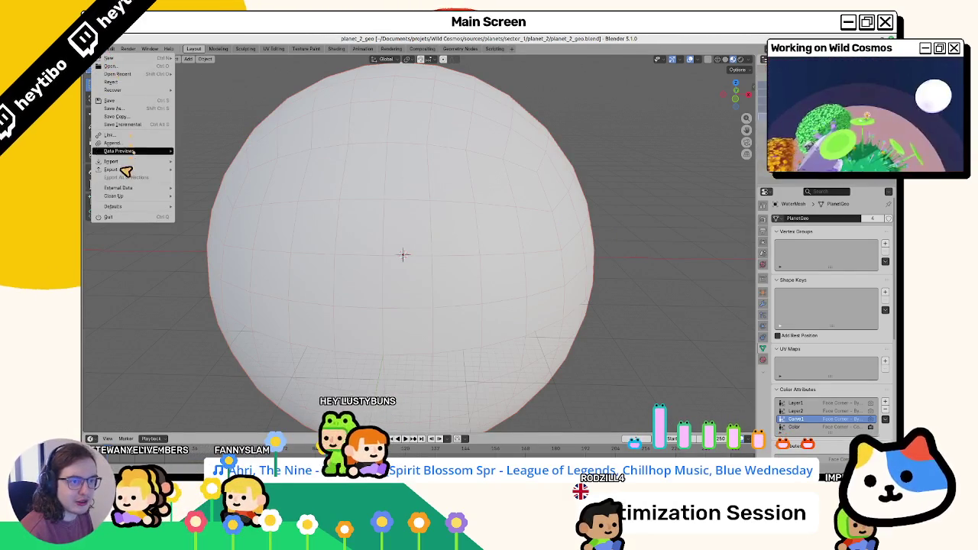
mouse_move(123, 169)
left_click(226, 240)
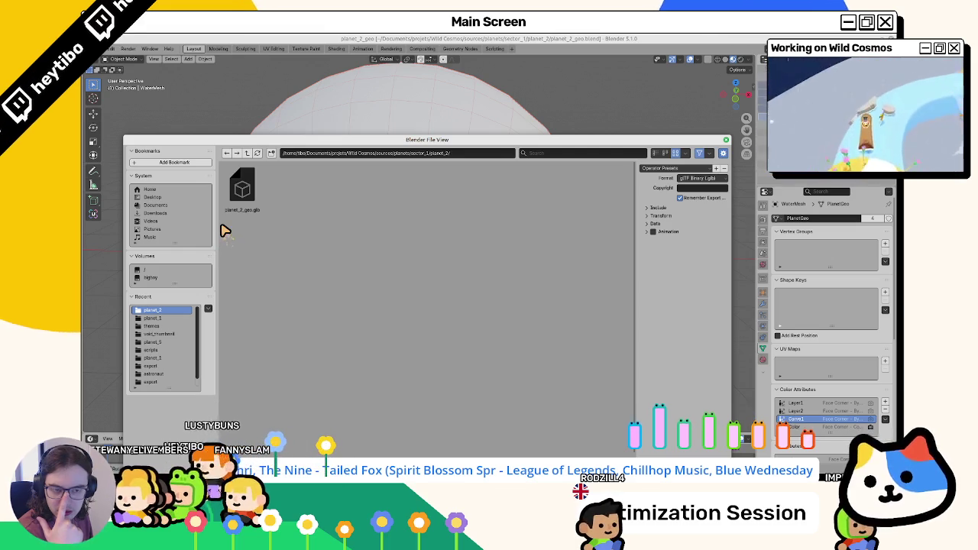
left_click(662, 208)
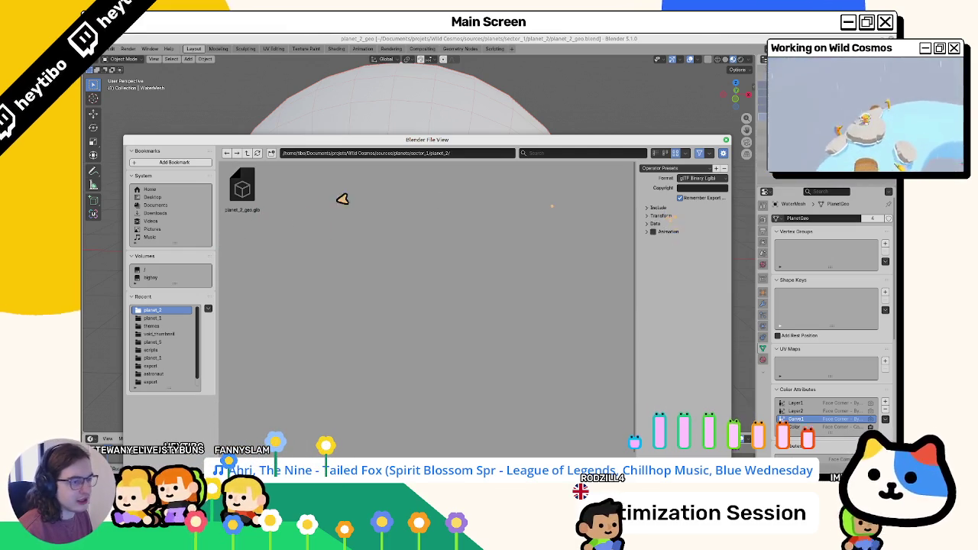
double_click(243, 191)
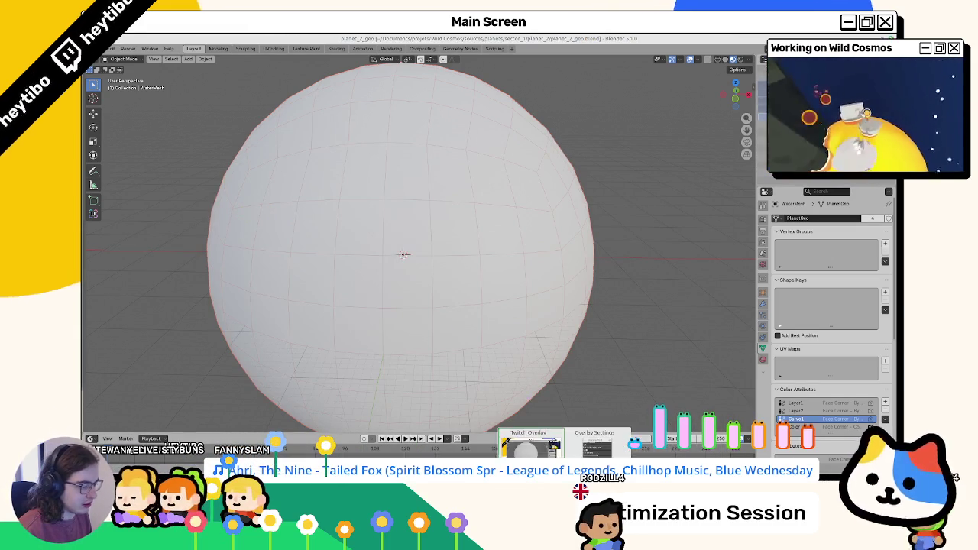
key("alt+Tab")
key("alt+f")
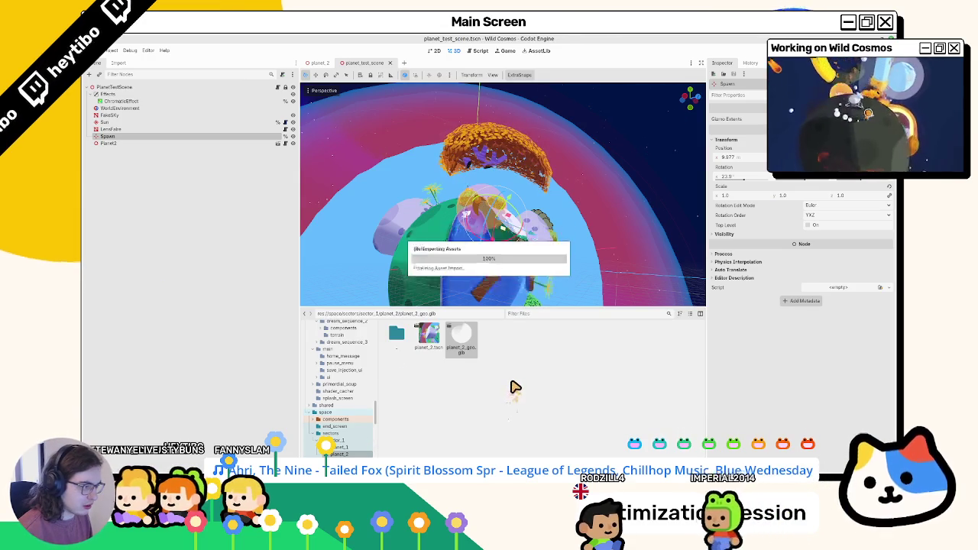
Step: Open the planet_2 scene, select and frame SwimCollision's CollisionShape3D, and save
mouse_move(539, 302)
left_mouse_down()
mouse_move(568, 284)
mouse_move(597, 295)
mouse_move(459, 272)
mouse_move(432, 231)
mouse_move(458, 258)
mouse_move(491, 236)
mouse_move(459, 260)
left_mouse_up()
left_click(114, 143)
left_click(319, 63)
key("f")
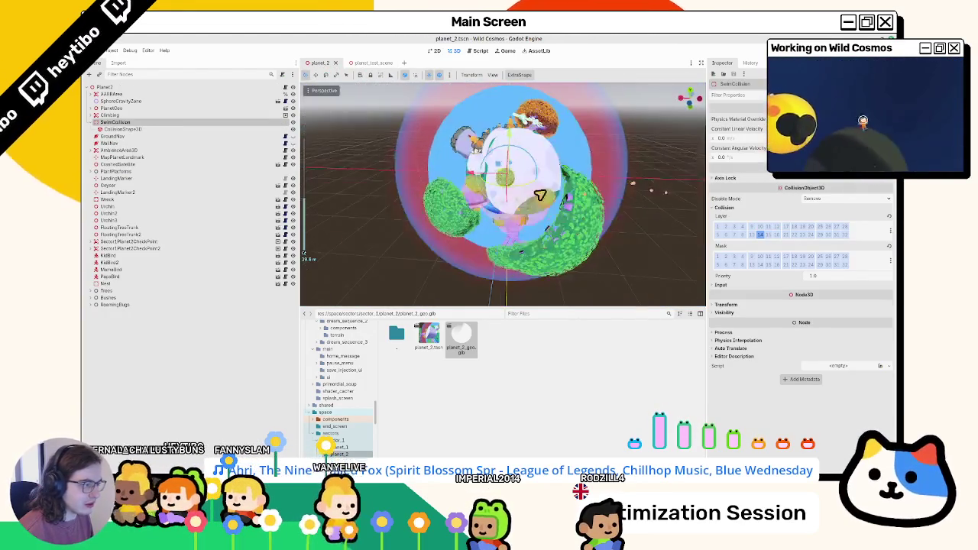
left_click(92, 108)
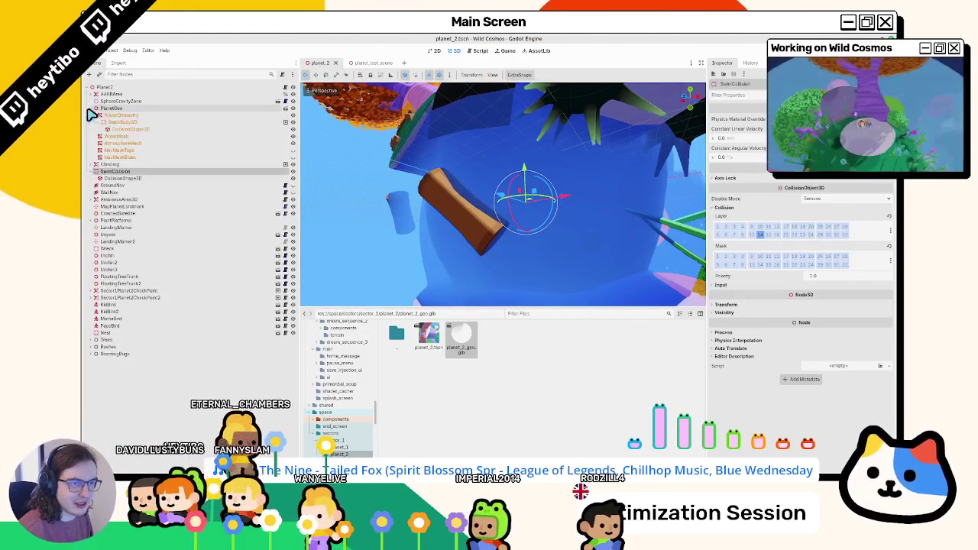
left_click(124, 179)
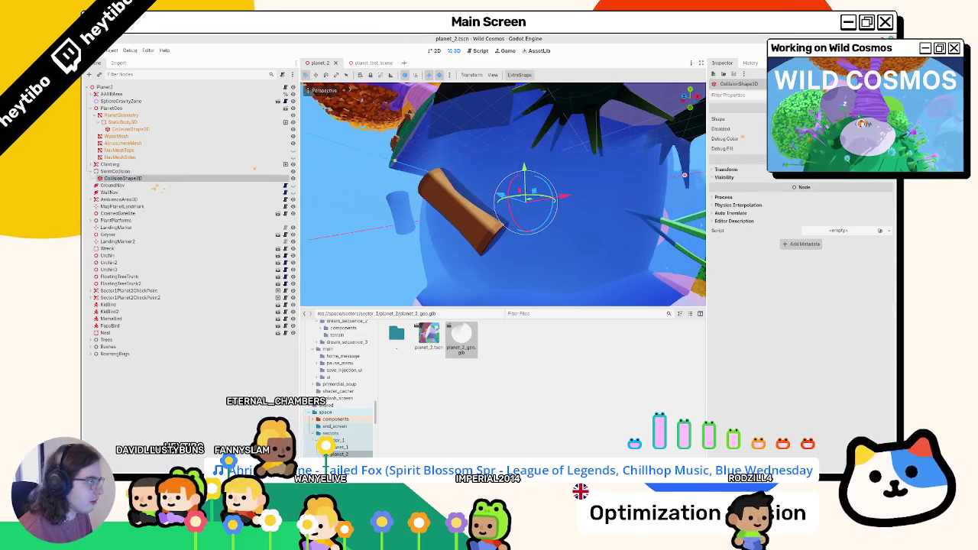
key("f")
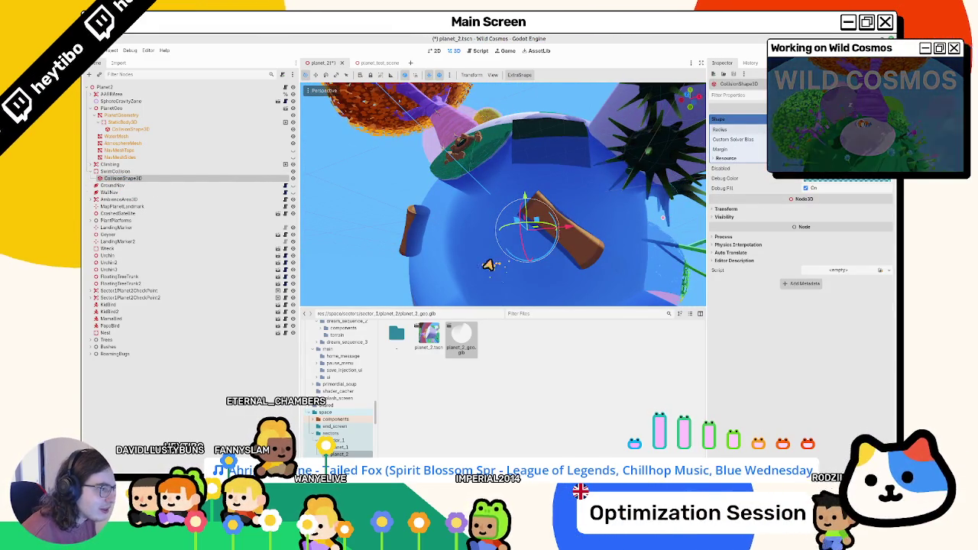
key("ctrl+s")
Step: Change the collision shape's Debug Color, orbit out to the whole planet, and save
left_click(841, 181)
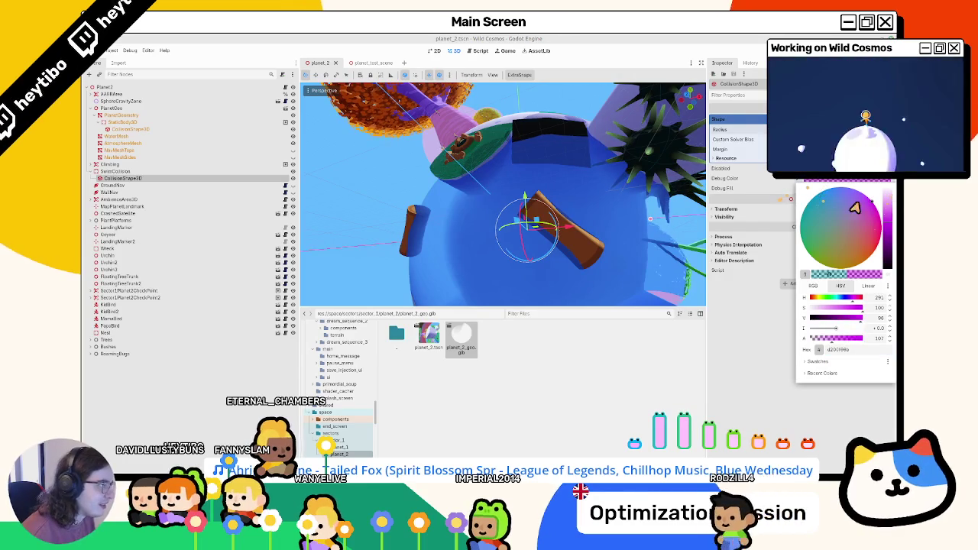
left_click(797, 223)
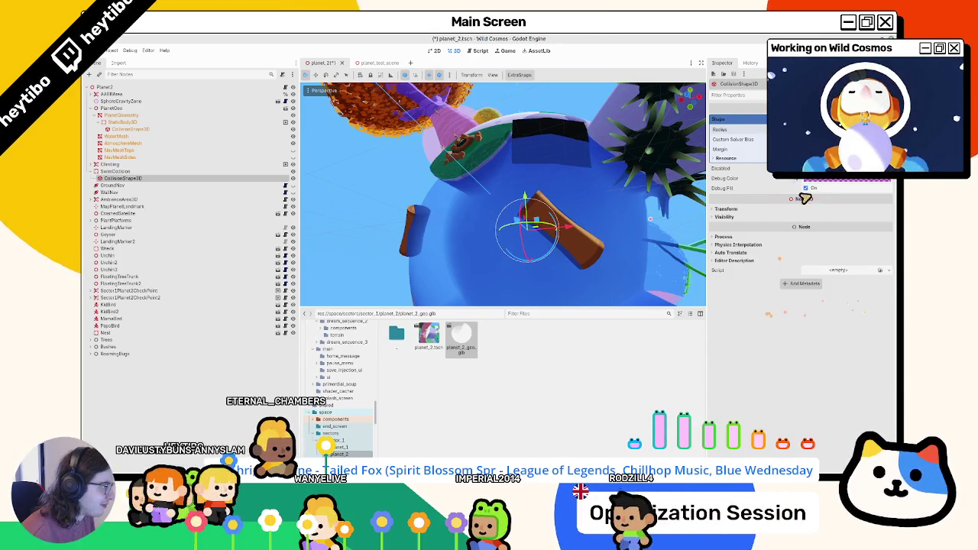
left_click(813, 181)
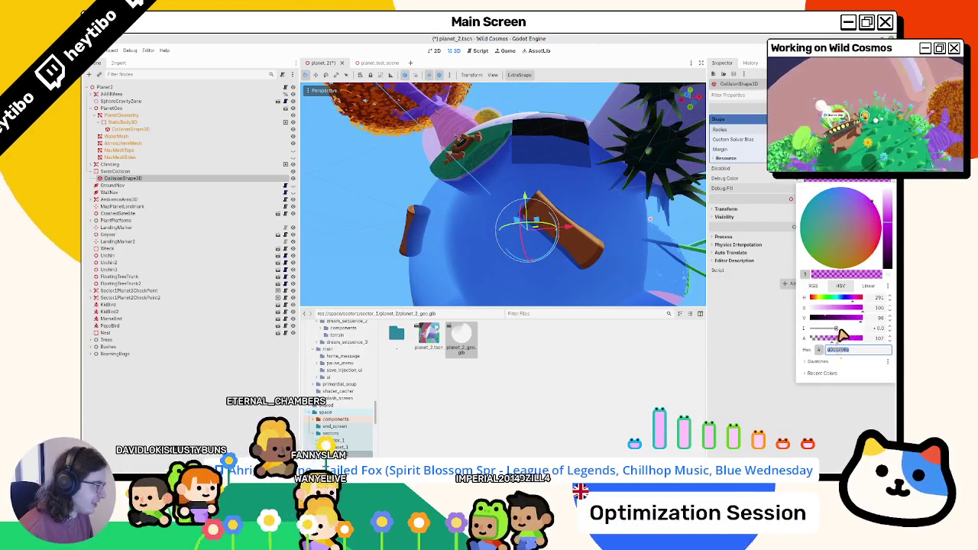
mouse_move(550, 252)
left_mouse_down()
mouse_move(501, 269)
mouse_move(509, 247)
mouse_move(490, 265)
left_mouse_up()
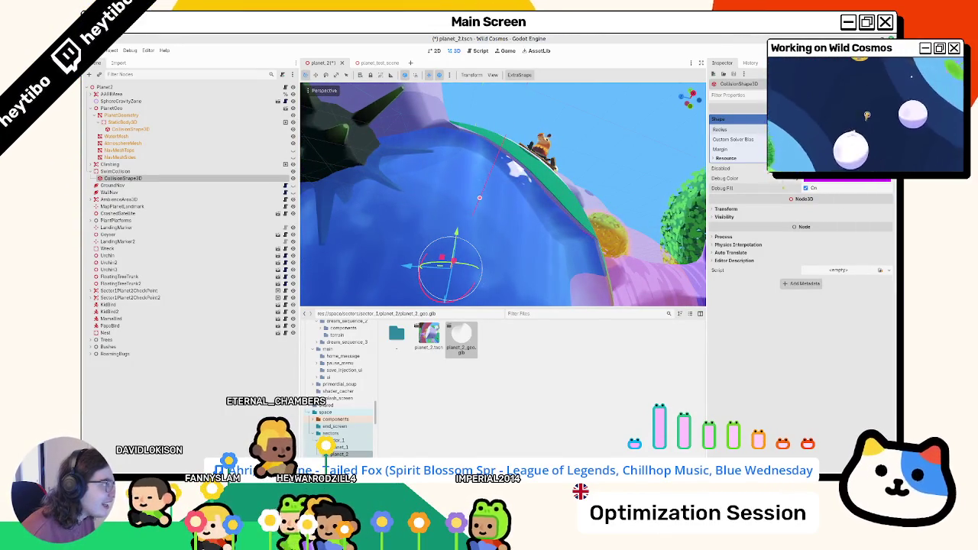
left_click_drag(639, 123, 469, 243)
key("ctrl+s")
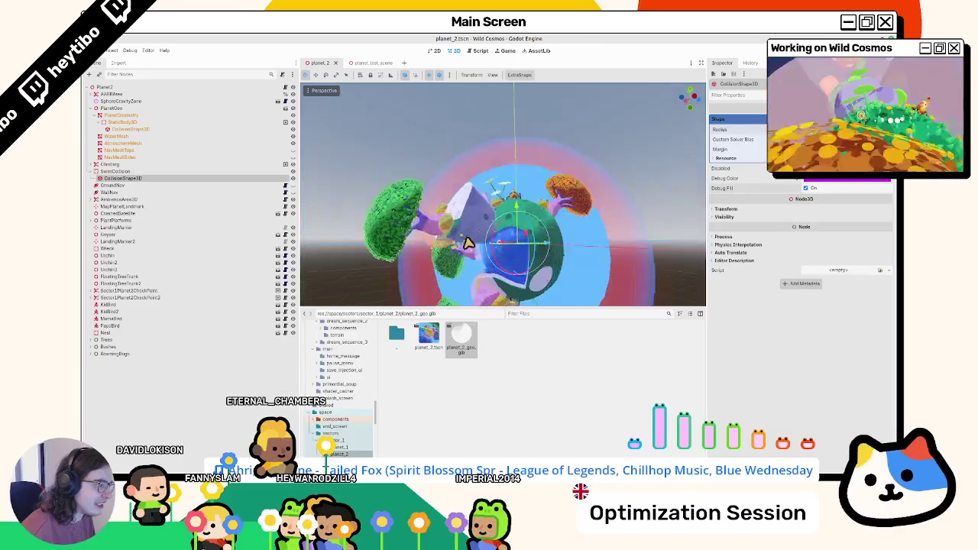
Step: Override WaterMesh's surface slot 2 with the 'water' material, save the scene, and switch back to Blender
scroll(468, 243, "up", 5)
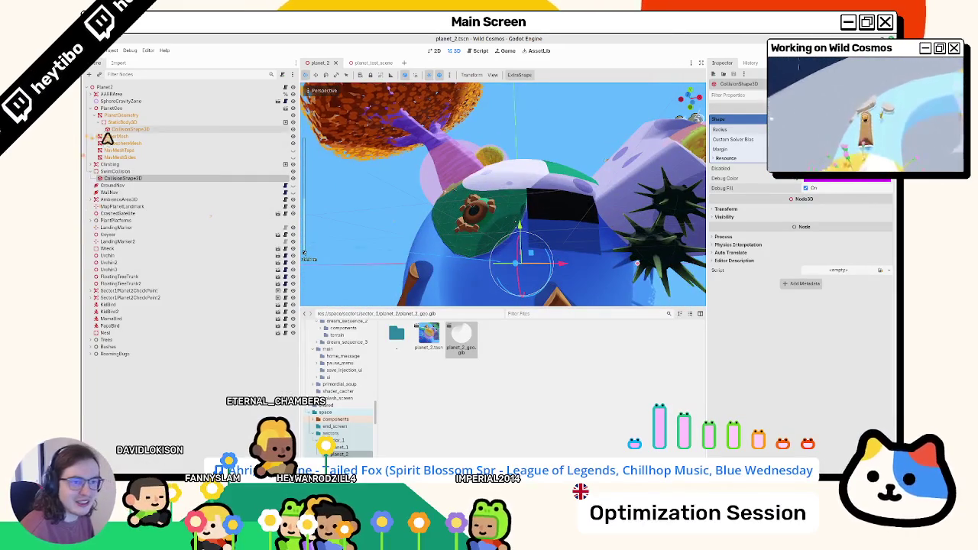
left_click(104, 137)
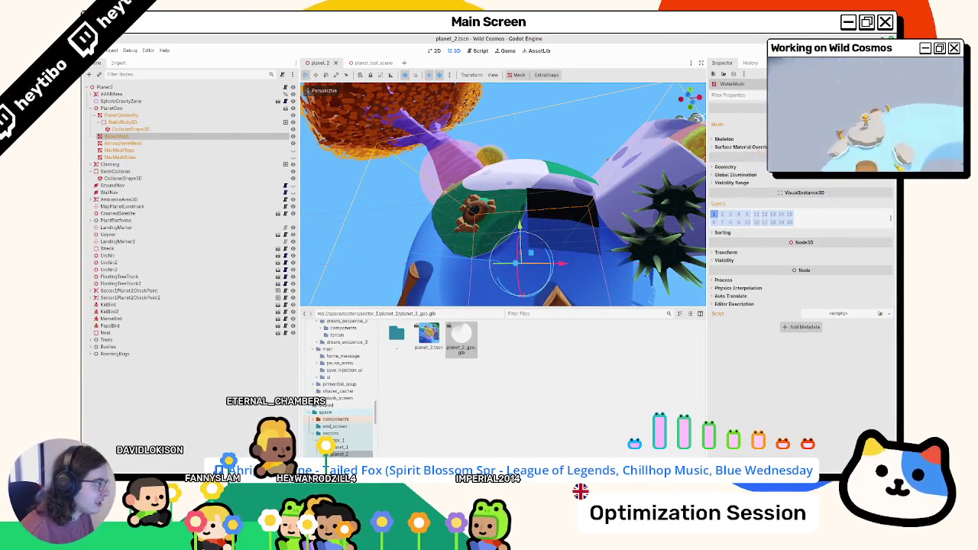
left_click(734, 123)
left_click(722, 123)
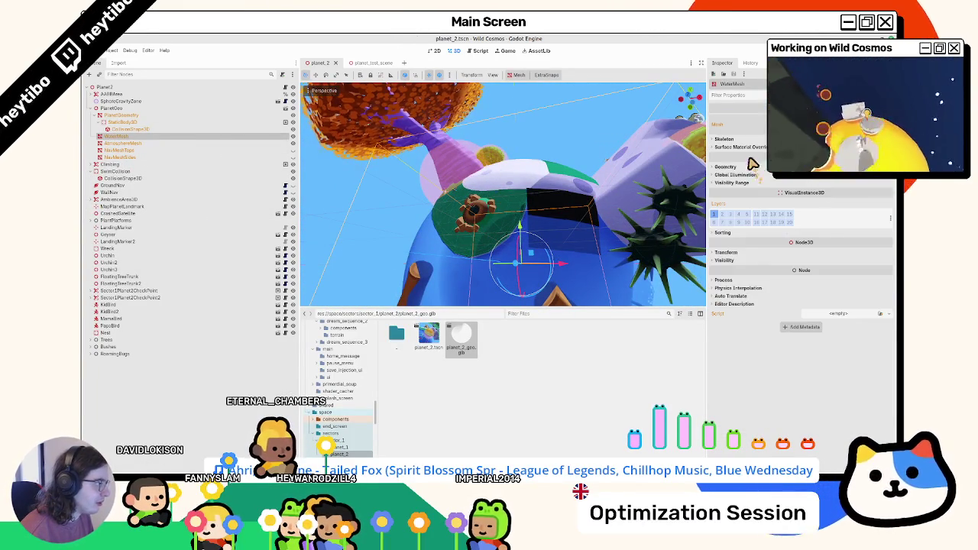
left_click(739, 147)
left_click(880, 197)
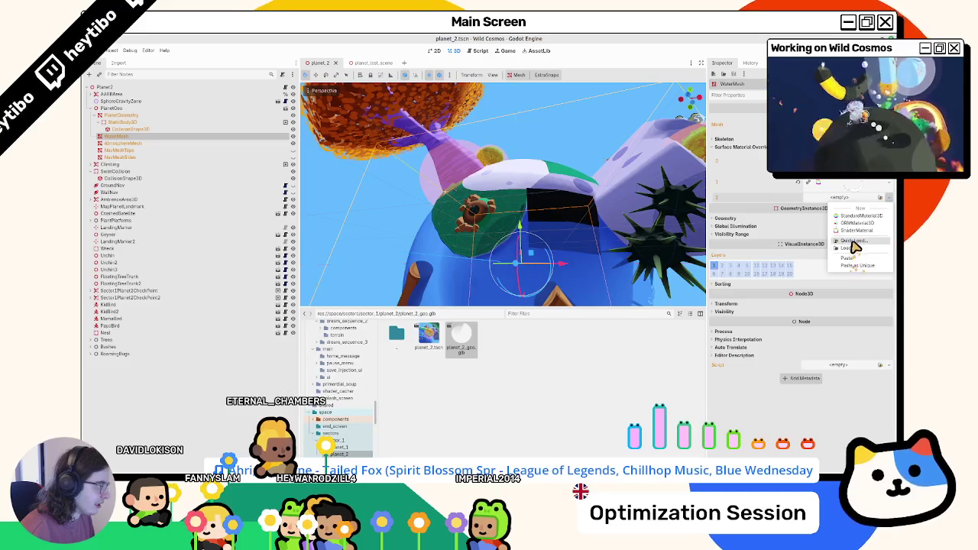
left_click(851, 241)
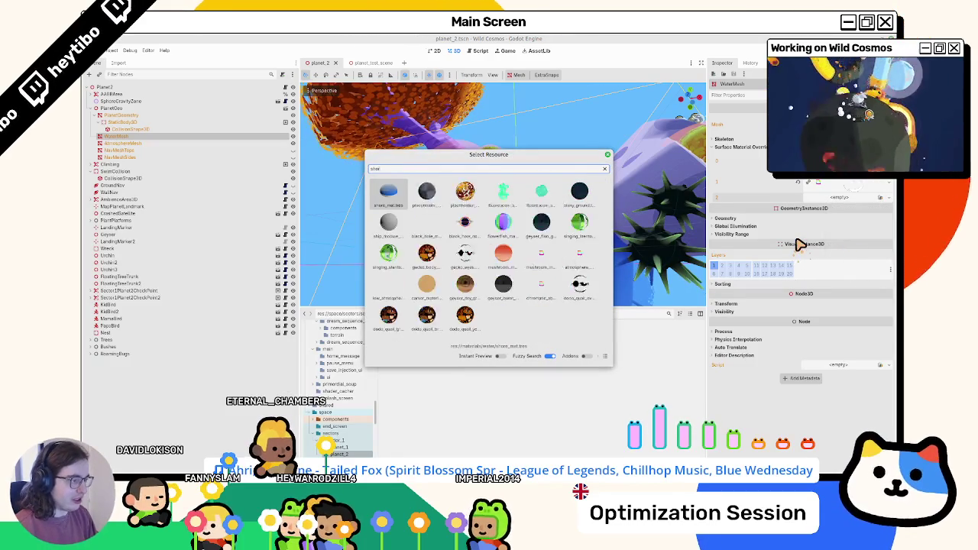
type("water")
key("Return")
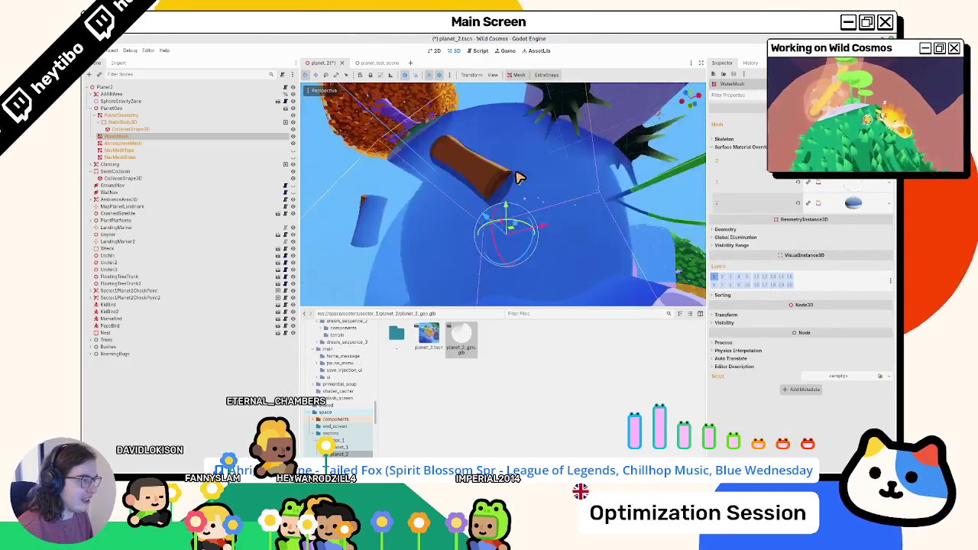
key("ctrl+s")
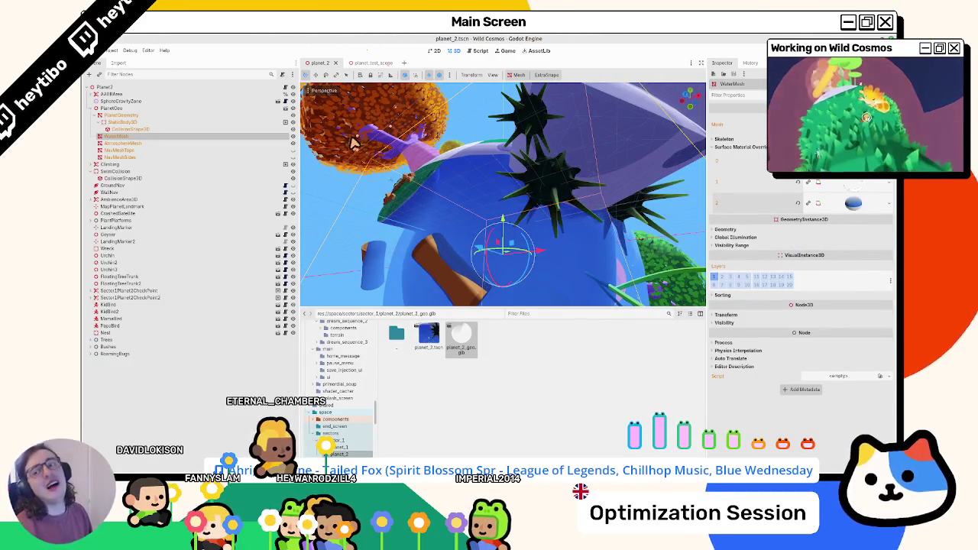
key("alt+Tab")
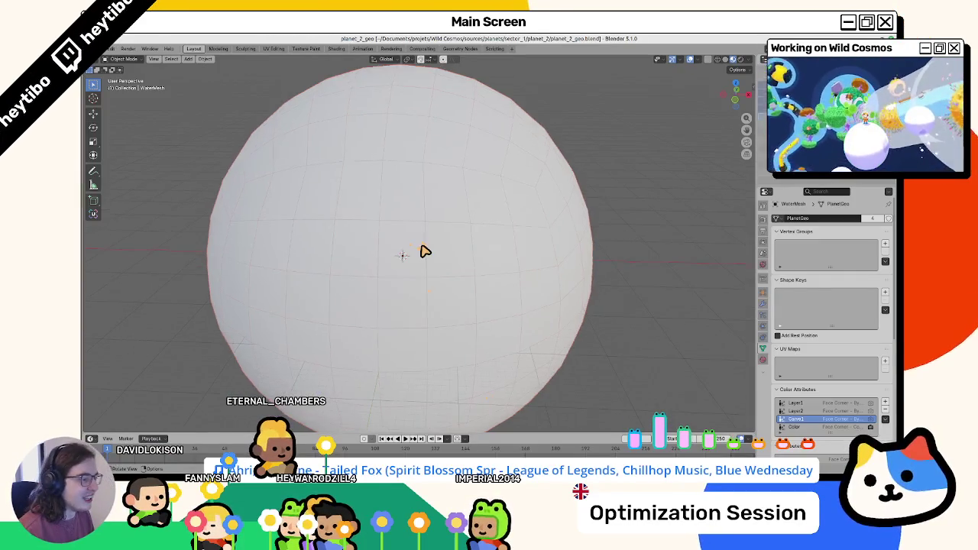
Step: Hide and unhide the AtmosphereMesh sphere to check the water beneath it
left_click(421, 247)
key("h")
key("alt+h")
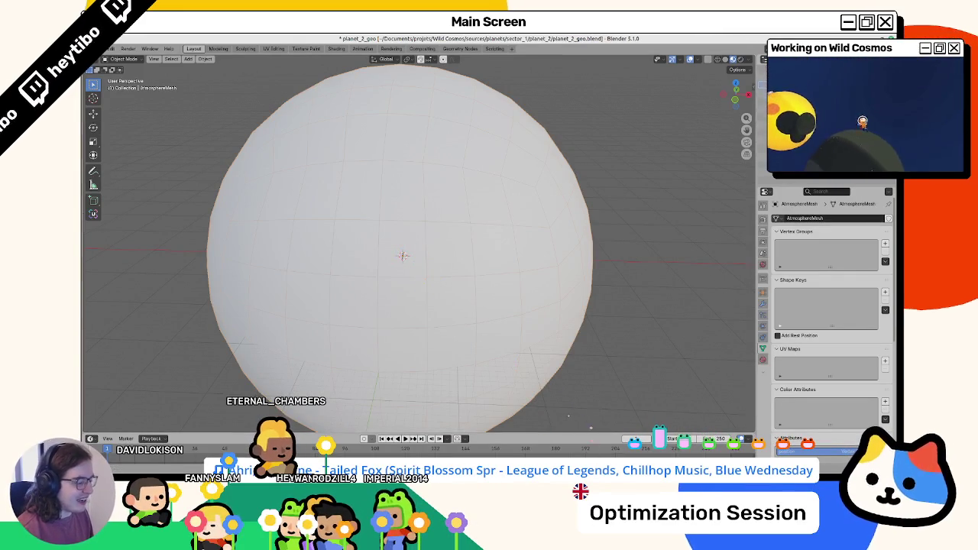
key("h")
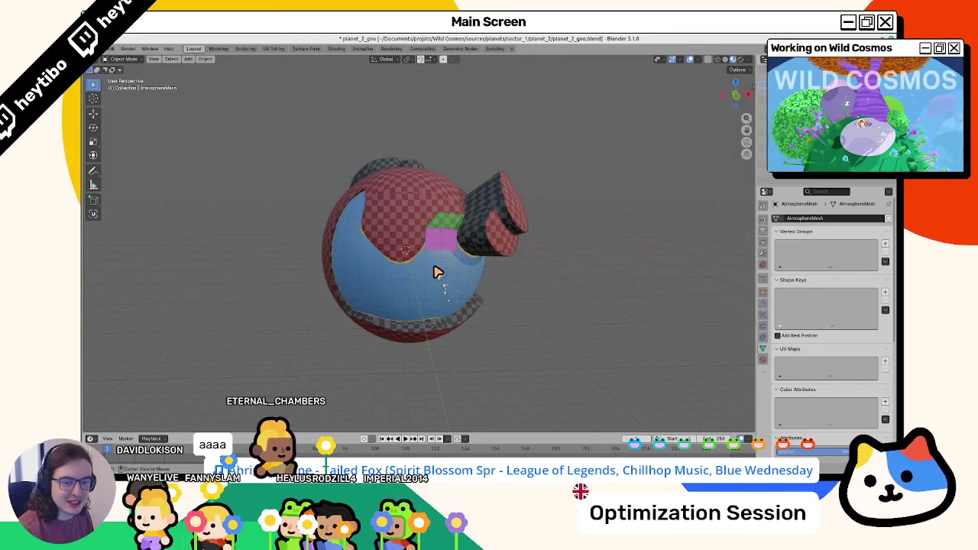
key("alt+h")
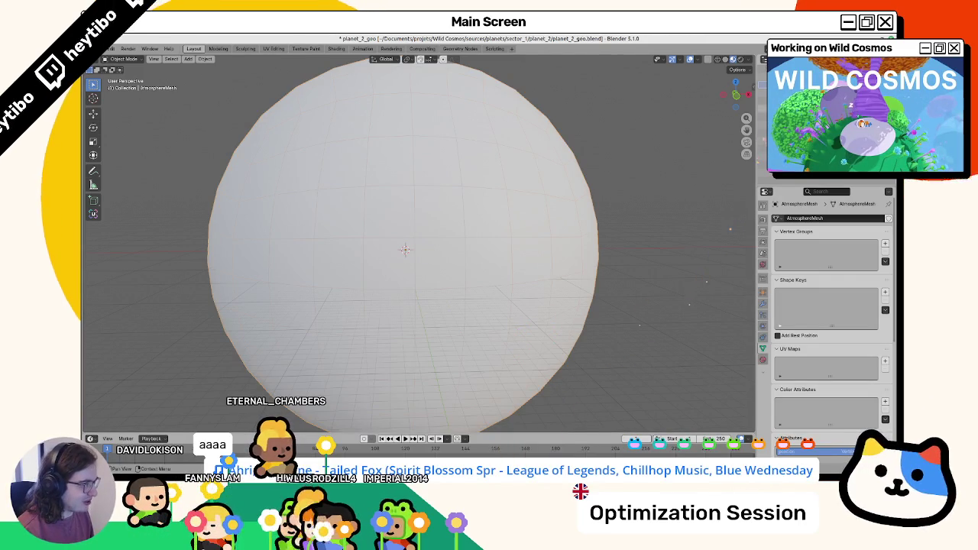
Step: Export the WaterMesh sphere as glTF 2.0 over planet_2_geo.glb, then return to Godot
left_click(405, 253)
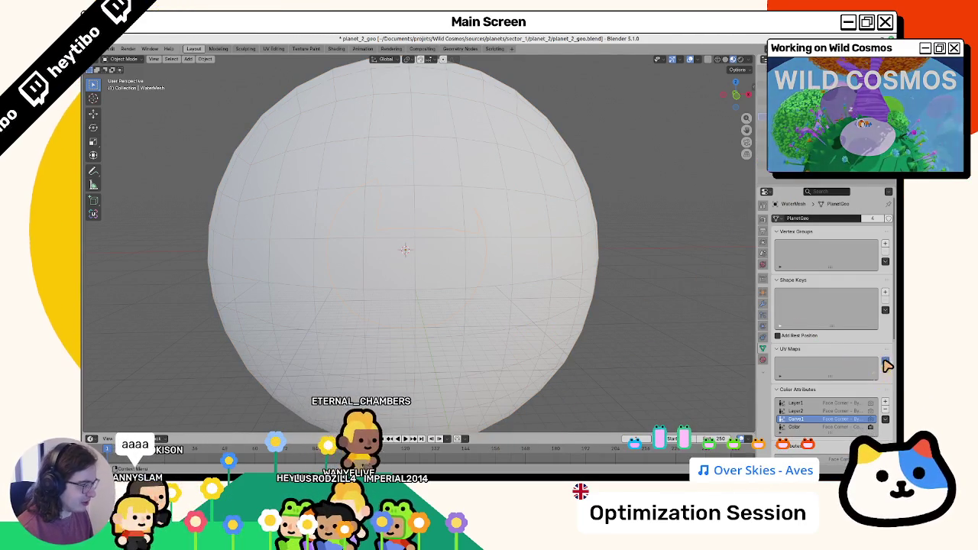
scroll(611, 352, "down", 4)
scroll(826, 375, "down", 3)
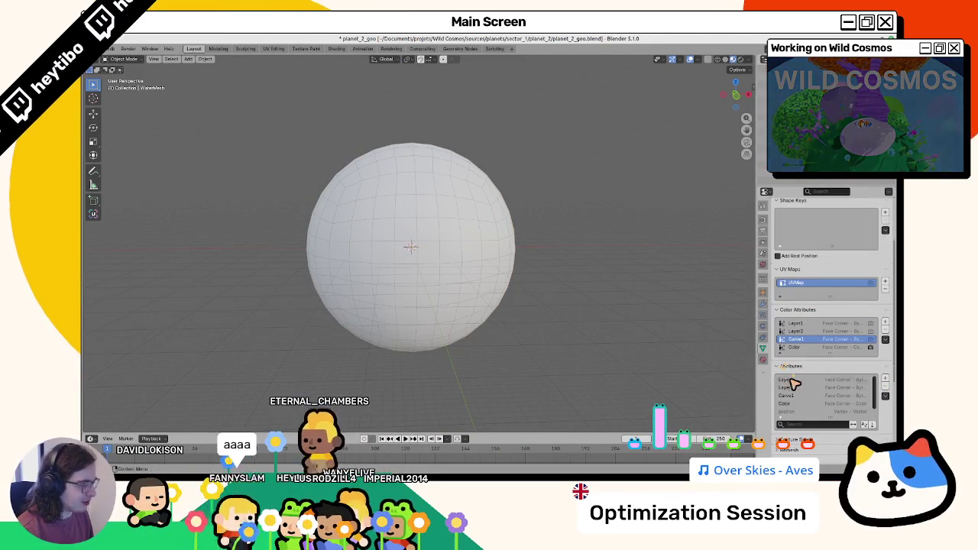
scroll(802, 394, "down", 1)
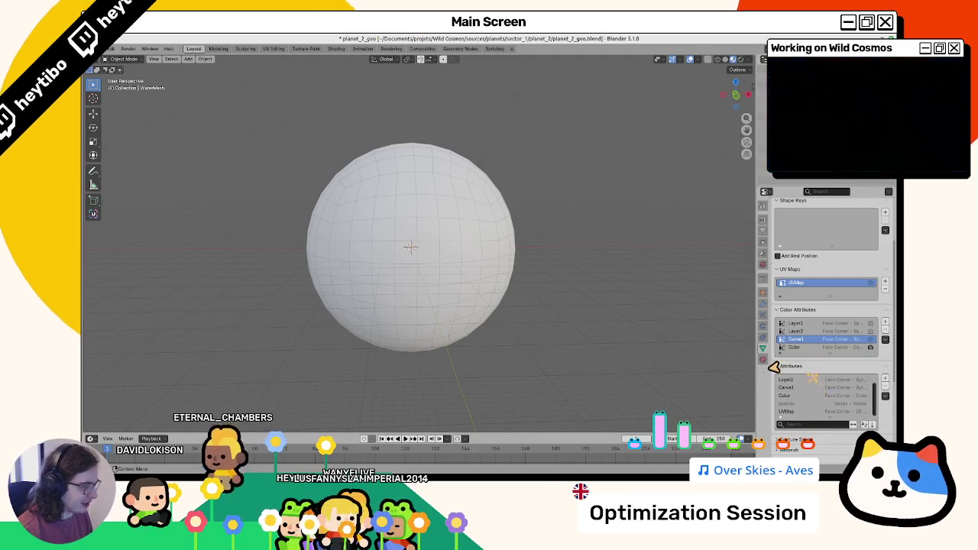
key("a")
left_click(109, 48)
mouse_move(153, 173)
left_click(222, 240)
double_click(244, 213)
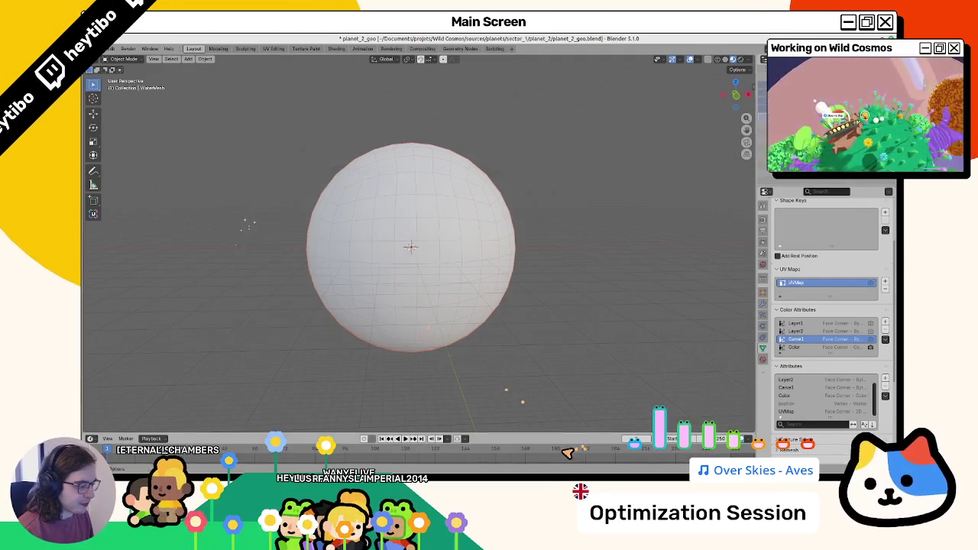
key("alt+Tab")
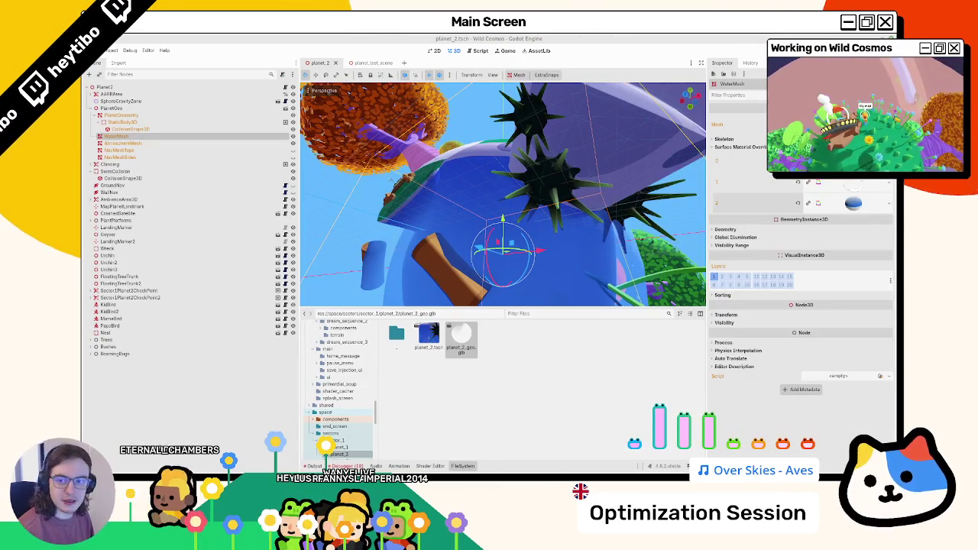
Step: Look over the reimported planet and its water, then run the test scene with F5
left_click_drag(448, 277, 458, 284)
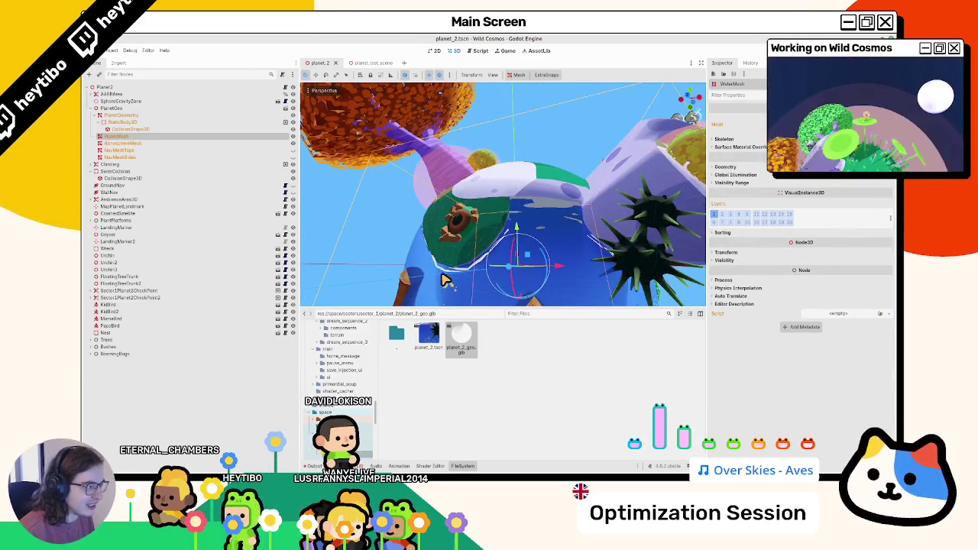
scroll(450, 271, "down", 5)
scroll(447, 269, "up", 8)
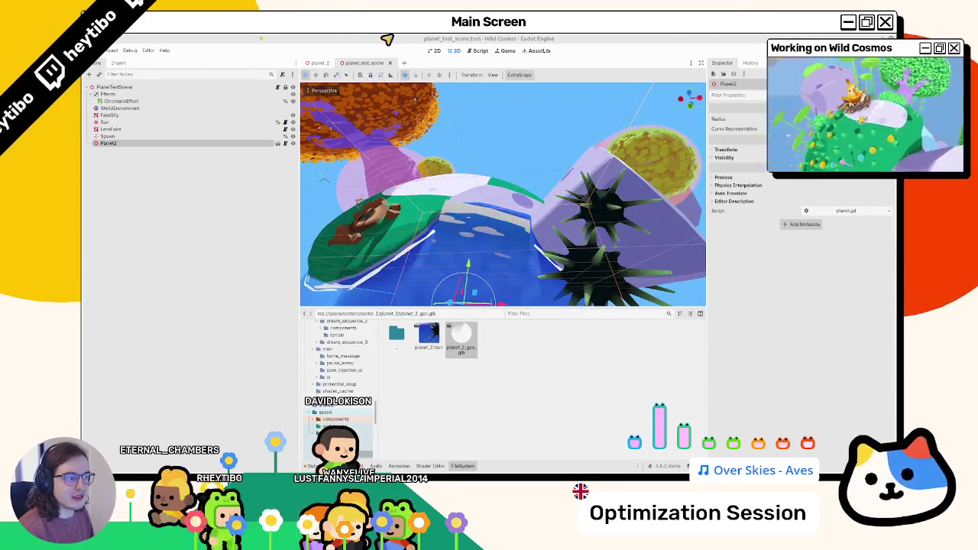
key("F5")
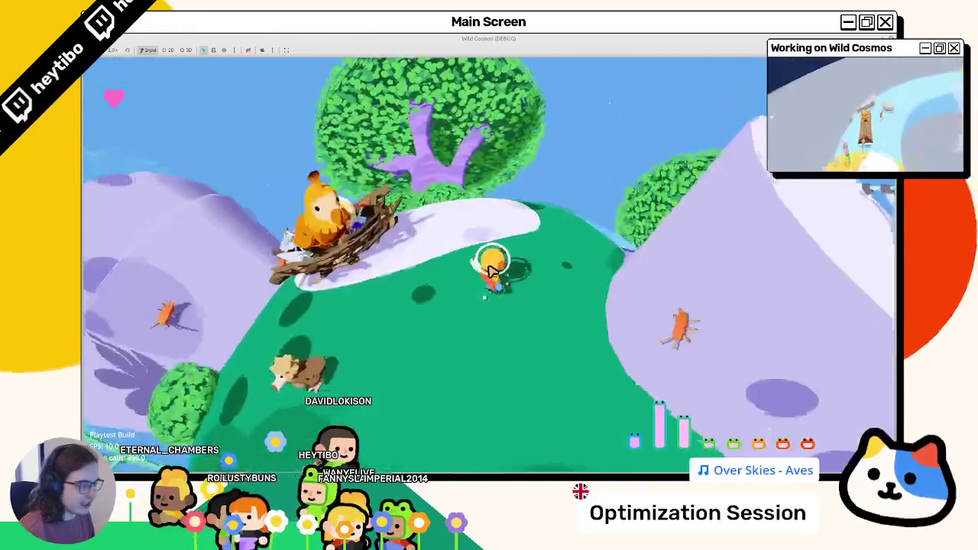
Step: Walk the character across the planet surface and through the blue water using W and A
key("w")
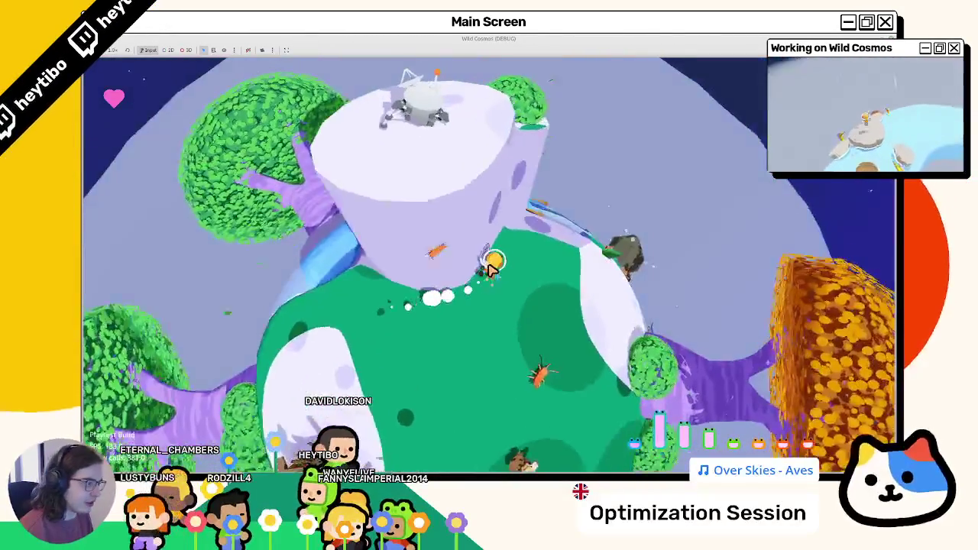
key("w")
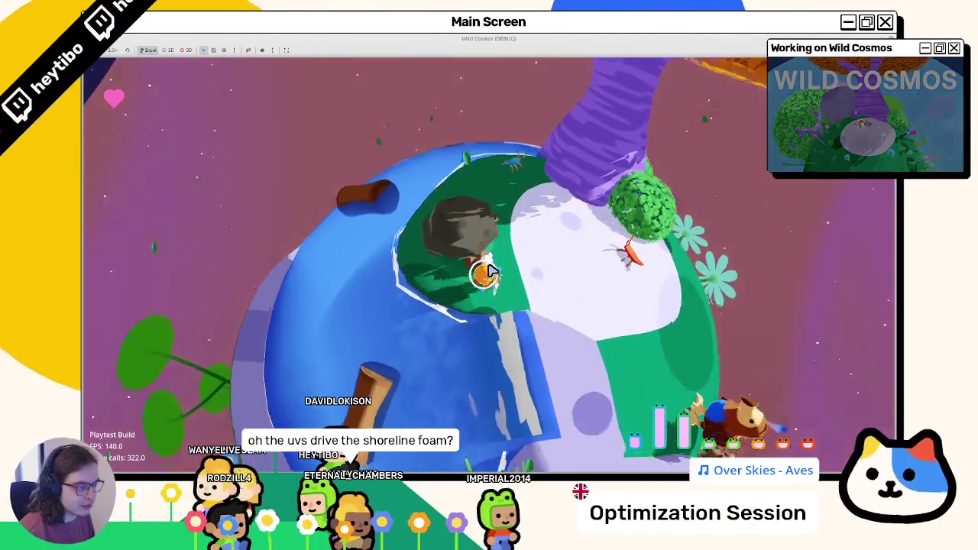
key("a")
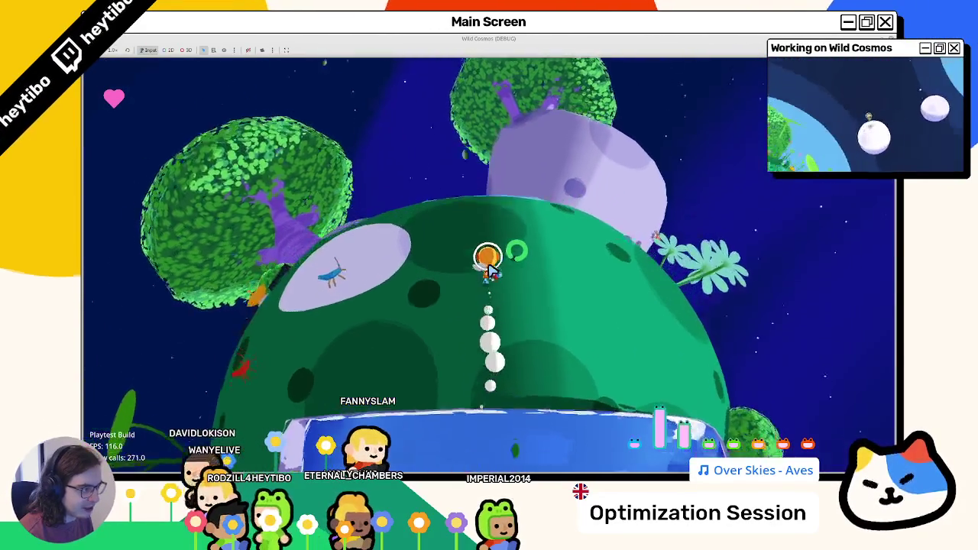
key("w")
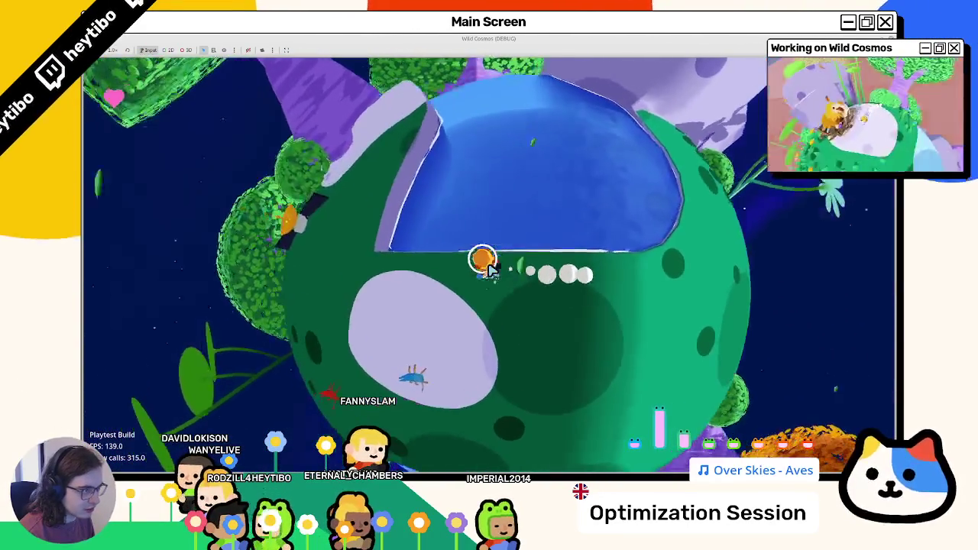
key("w")
key("w")
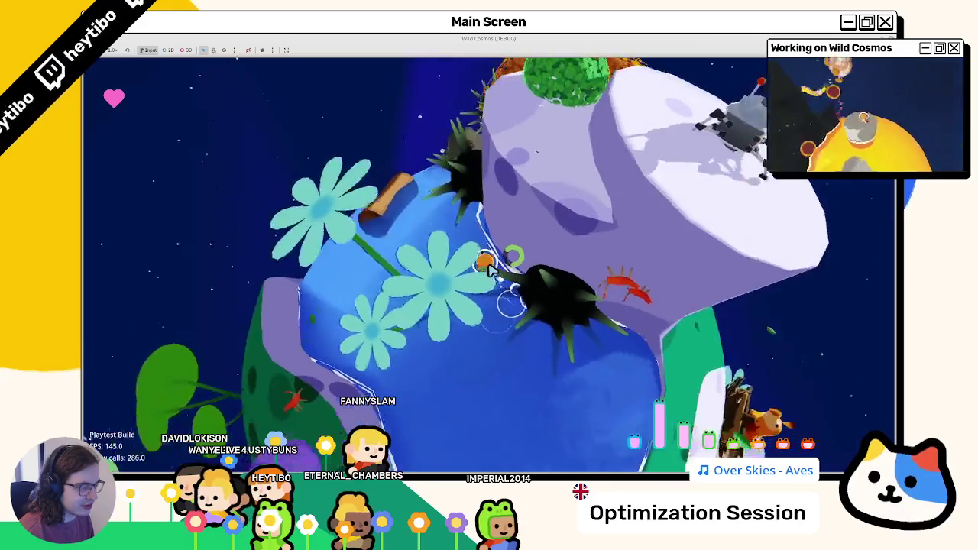
key("w")
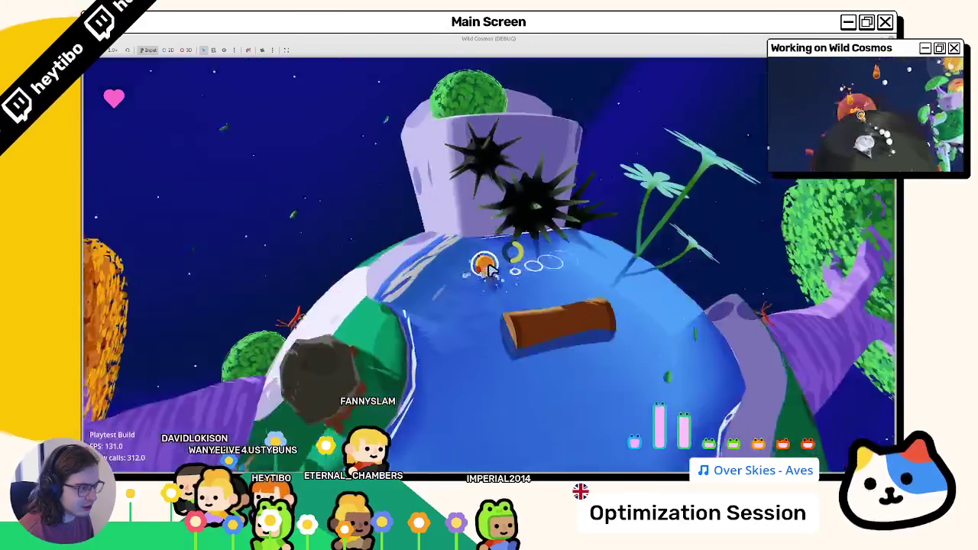
key("w")
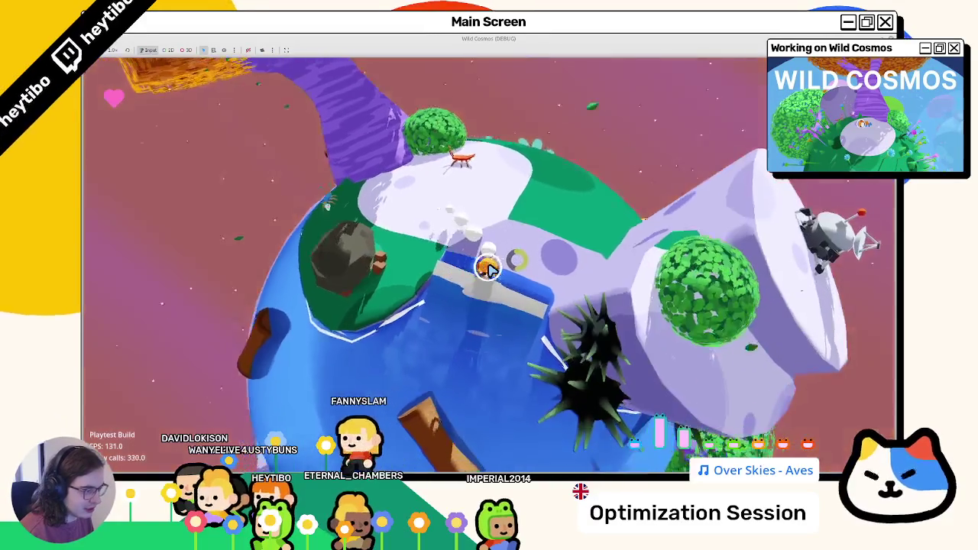
key("w")
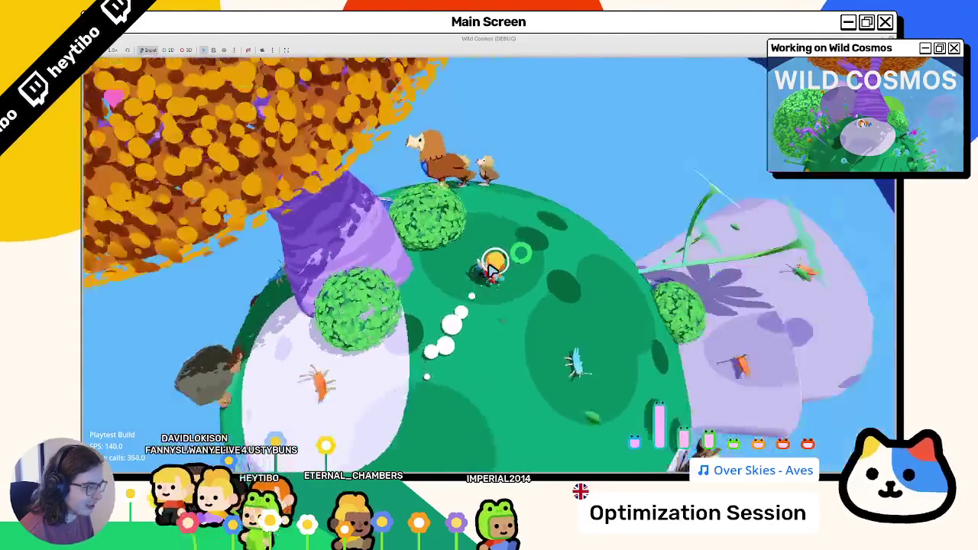
key("w")
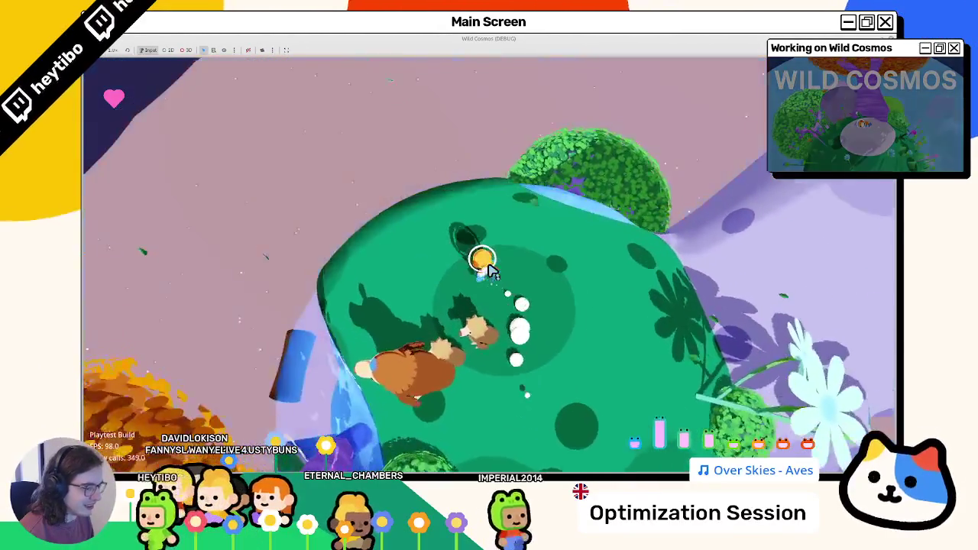
key("w")
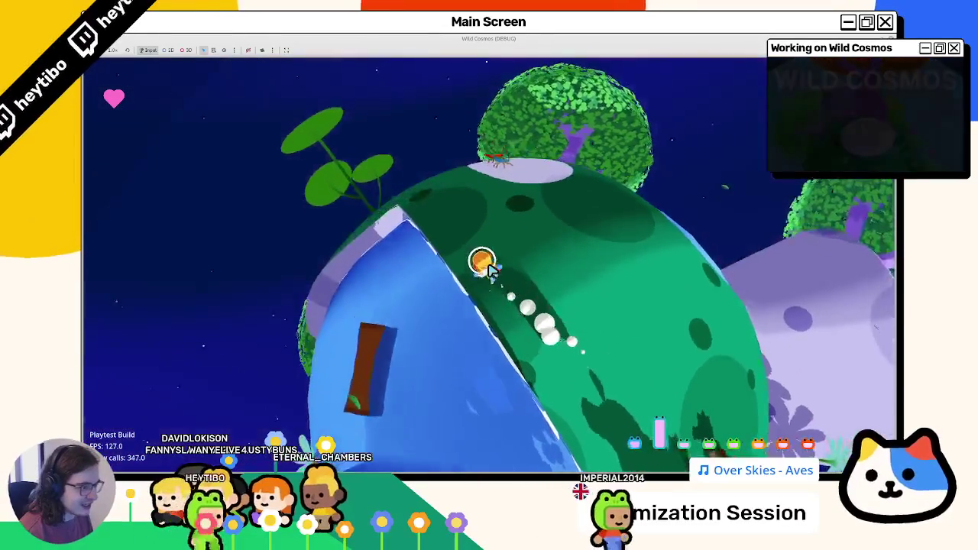
key("w")
key("w")
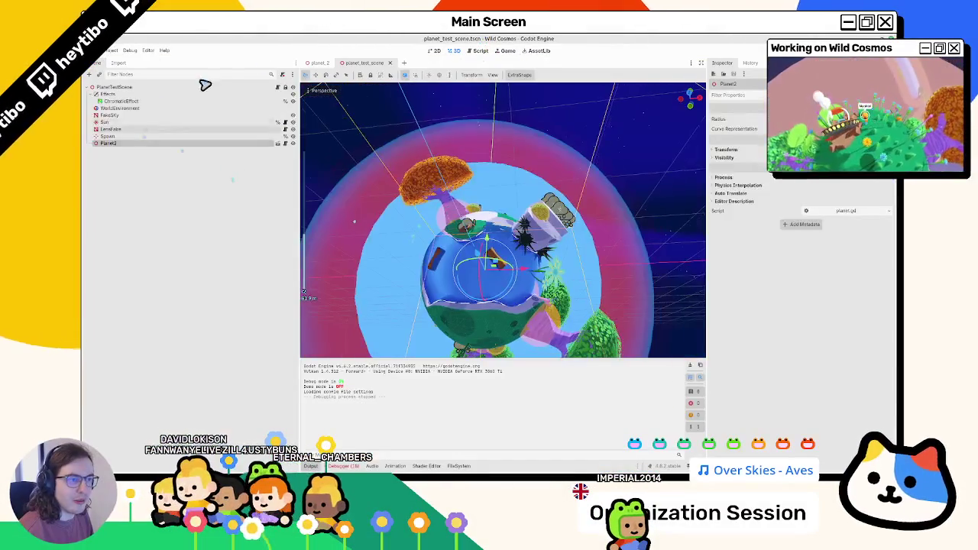
Step: In planet_2, select a PlantPlatforms path, reopen the scene, and clear the output-log warnings
left_click(319, 63)
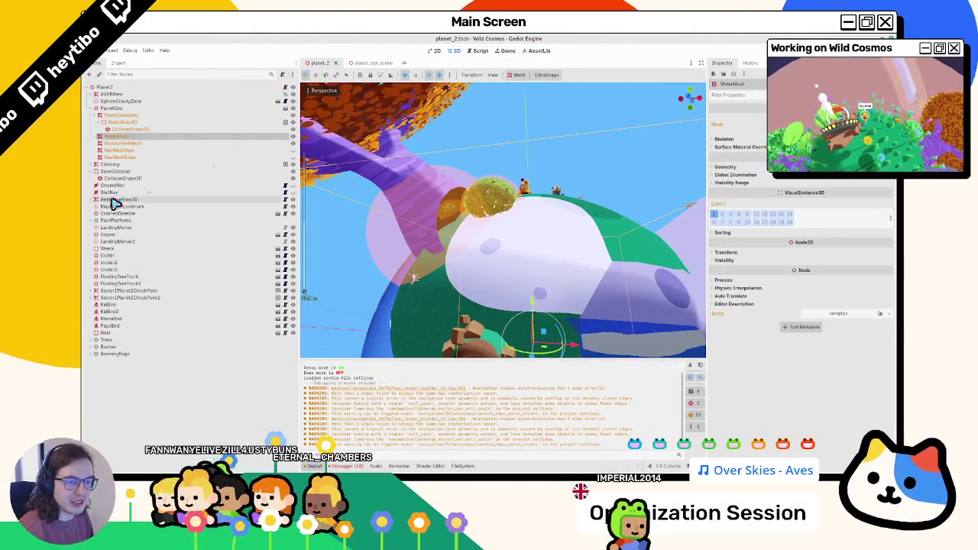
left_click(94, 221)
left_click(115, 235)
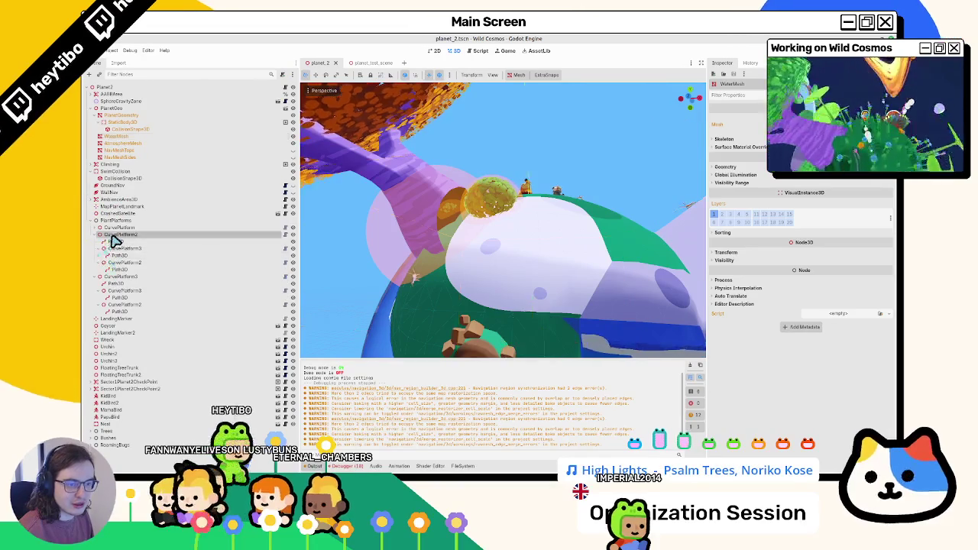
left_click(114, 241)
key("f")
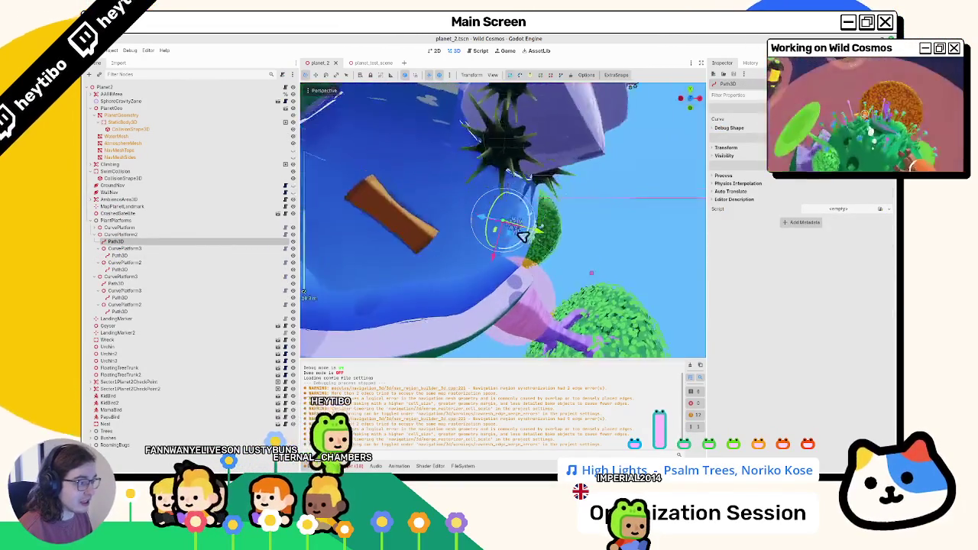
left_click(328, 63)
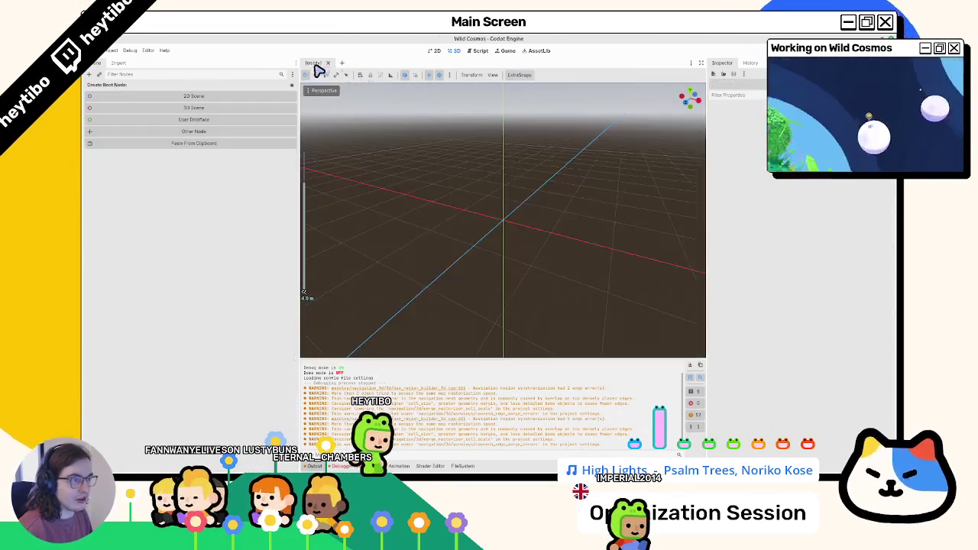
key("ctrl+shift+t")
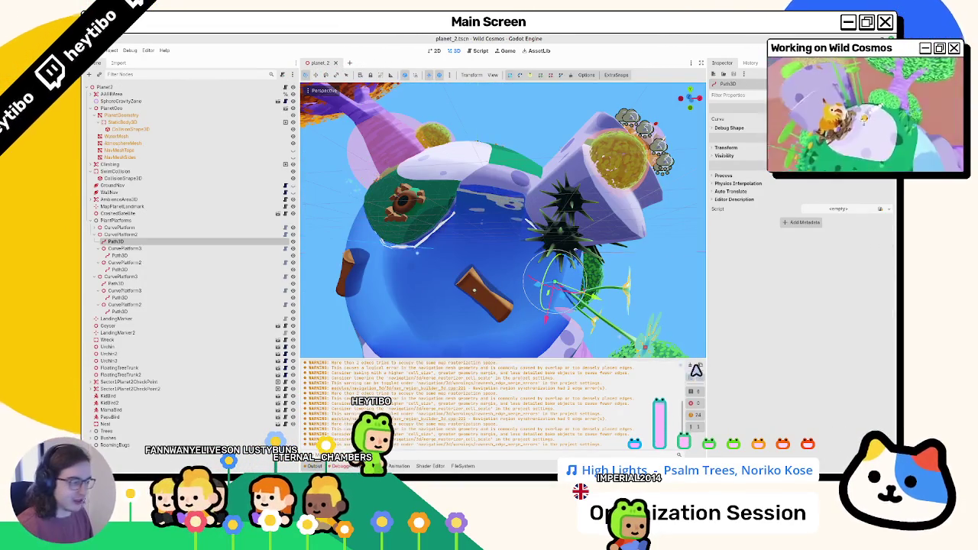
left_click(693, 369)
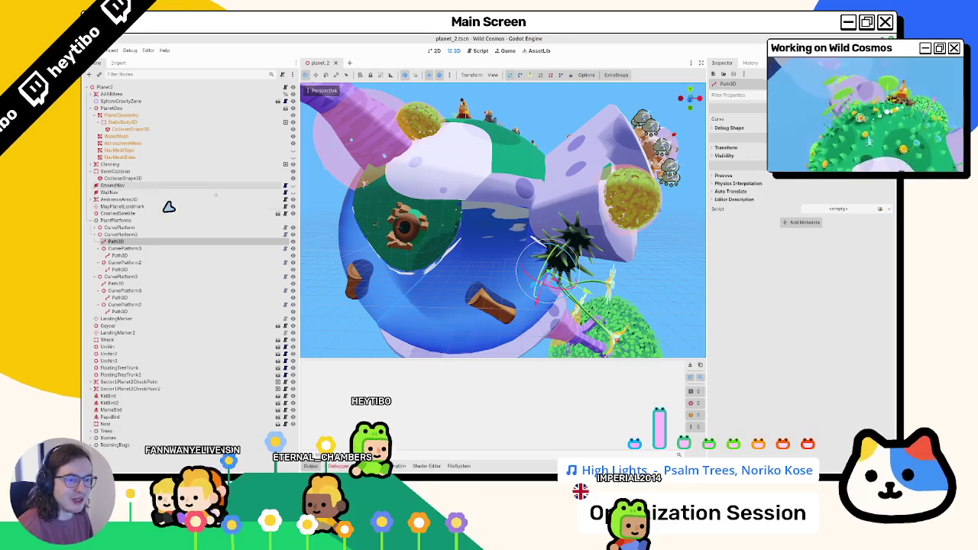
Step: Select and frame the Path3D nodes under CurvePlatform3 and CurvePlatform2
left_click(111, 236)
double_click(111, 236)
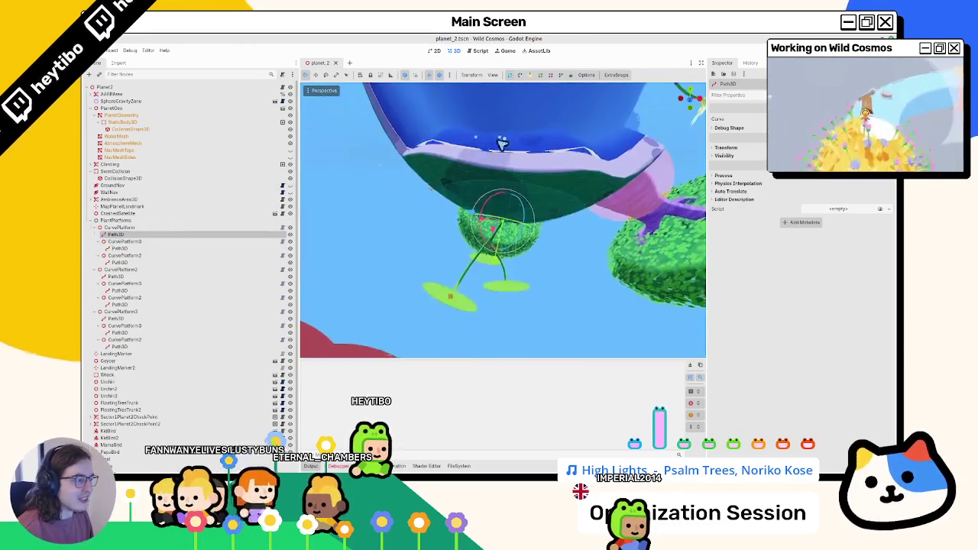
left_click(114, 249)
mouse_move(537, 295)
left_mouse_down()
mouse_move(366, 221)
mouse_move(443, 255)
mouse_move(374, 264)
left_mouse_up()
double_click(116, 278)
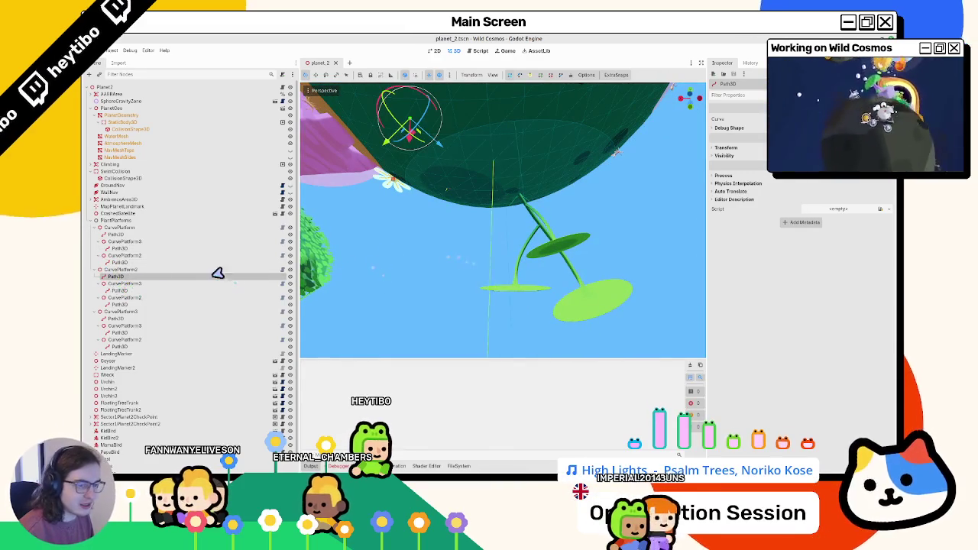
Step: Undo the accidental curve point moves on the platform path and launch another playtest
left_click(125, 263)
left_click_drag(562, 252, 465, 280)
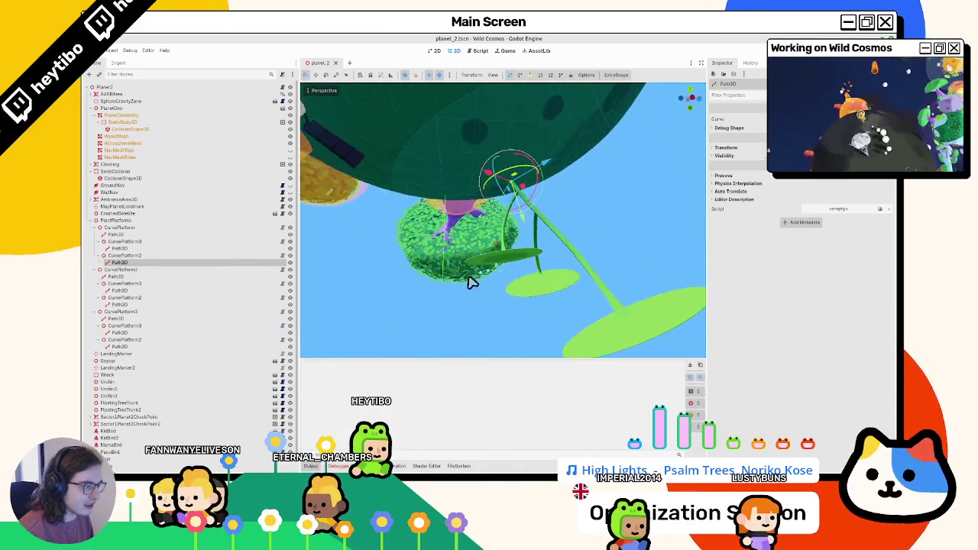
mouse_move(498, 251)
left_mouse_down()
mouse_move(483, 252)
mouse_move(466, 214)
mouse_move(481, 204)
mouse_move(487, 217)
mouse_move(497, 186)
left_mouse_up()
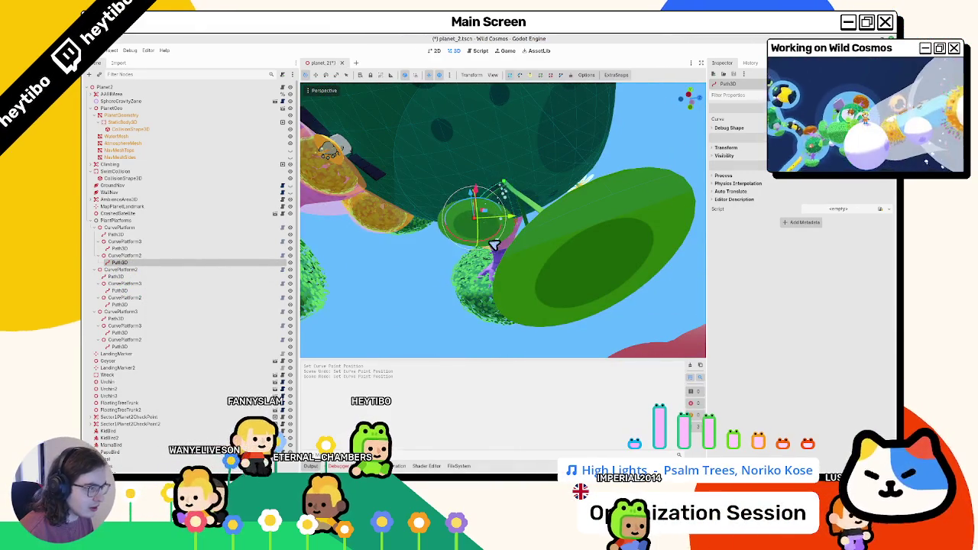
key("ctrl+z")
key("ctrl+z")
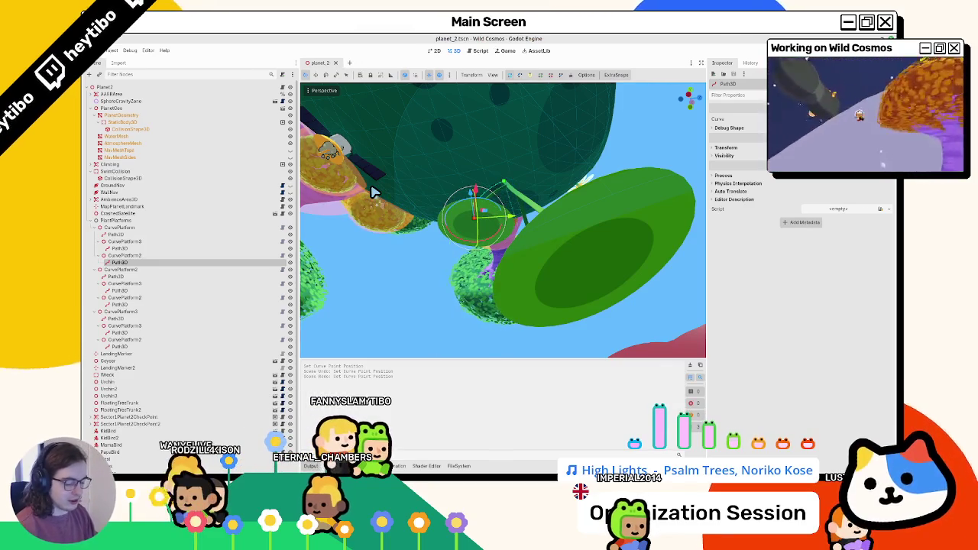
key("ctrl+shift+t")
key("F6")
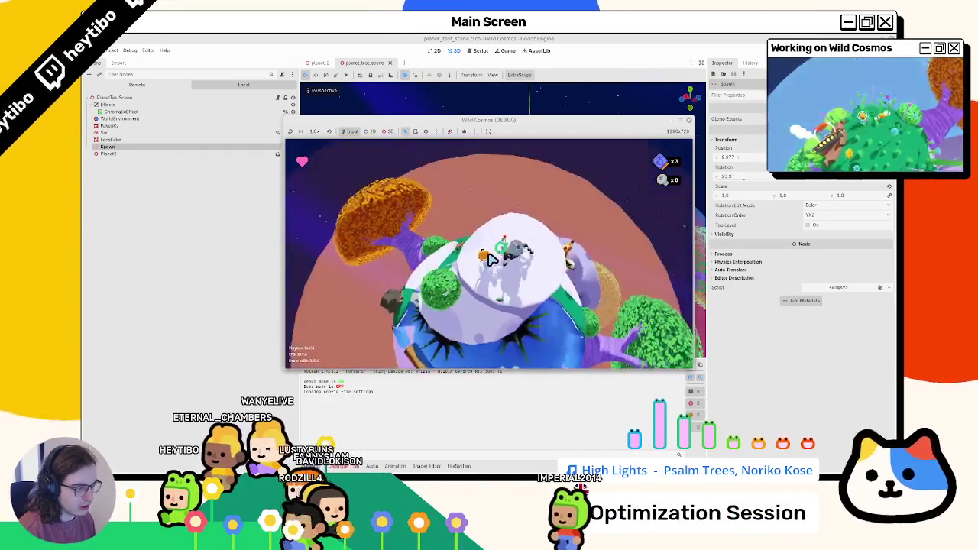
Step: Play the game briefly in fullscreen (F11), then pause and stop it with F8
key("Escape")
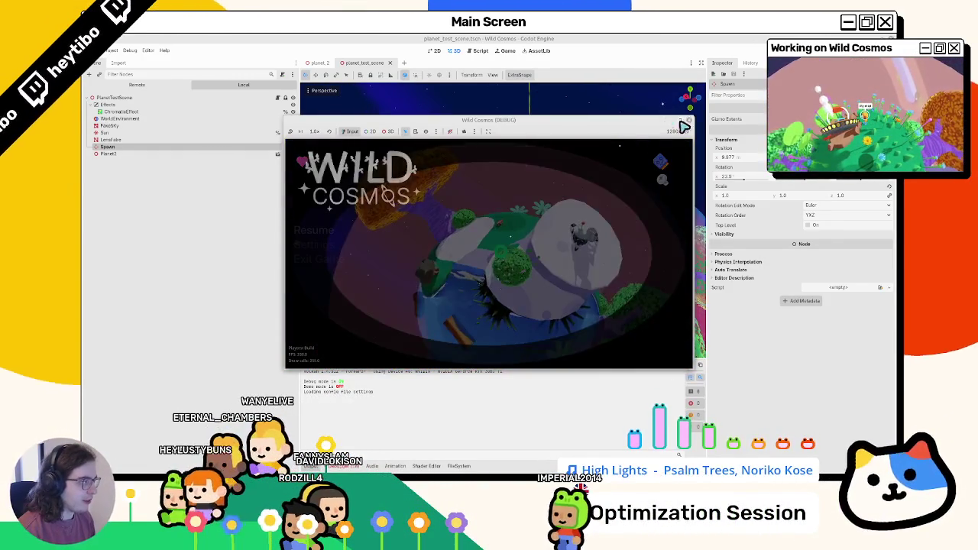
key("F11")
key("Escape")
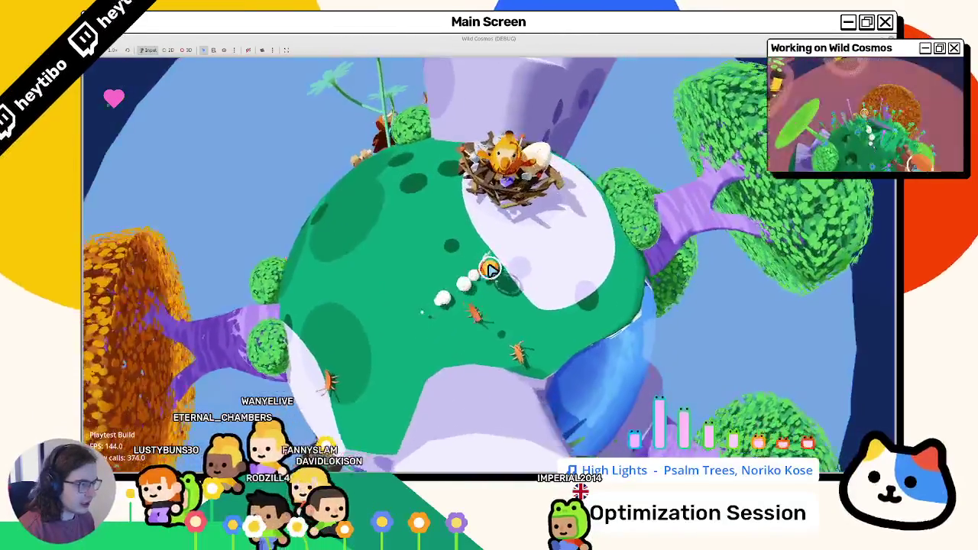
key("Escape")
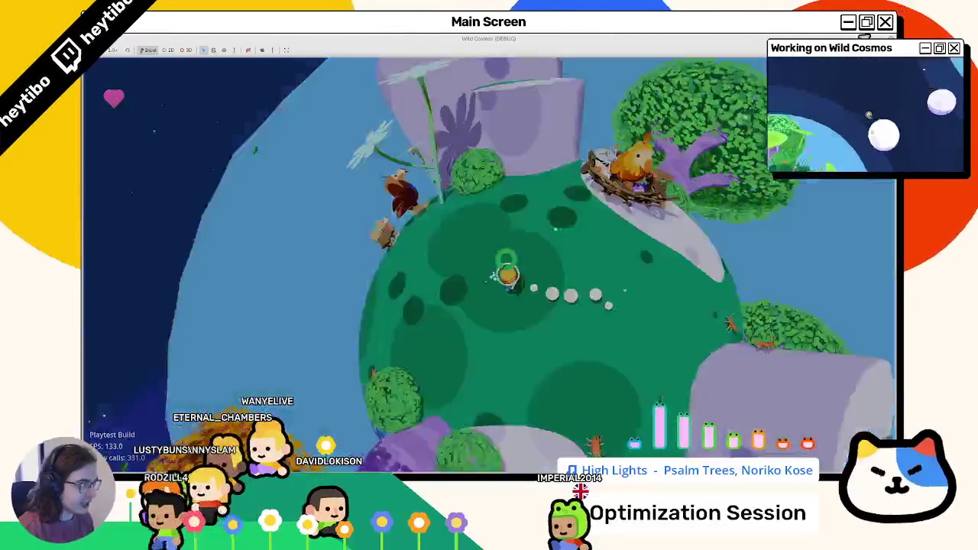
key("F8")
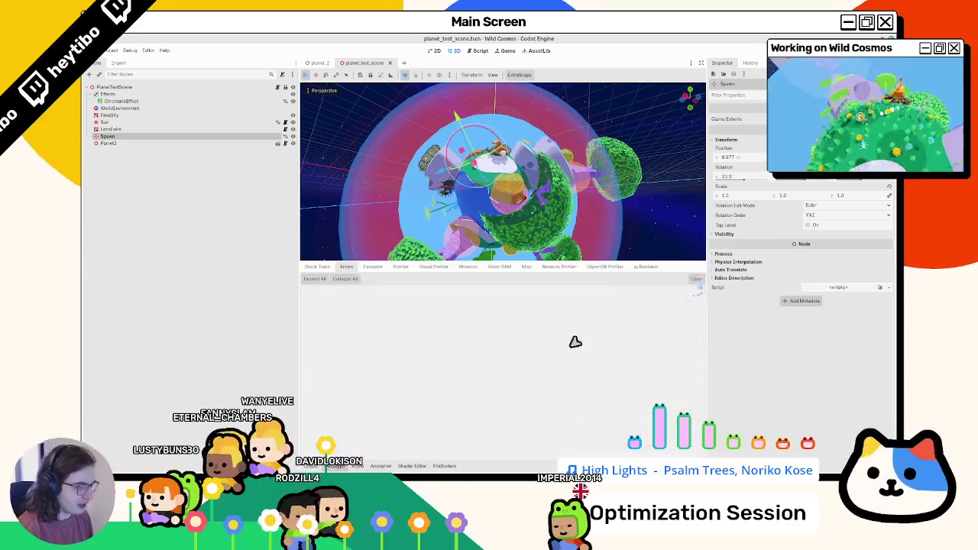
Step: Collapse the debugger, close planet_test_scene, and quick-open sector_1.tscn
left_click(342, 467)
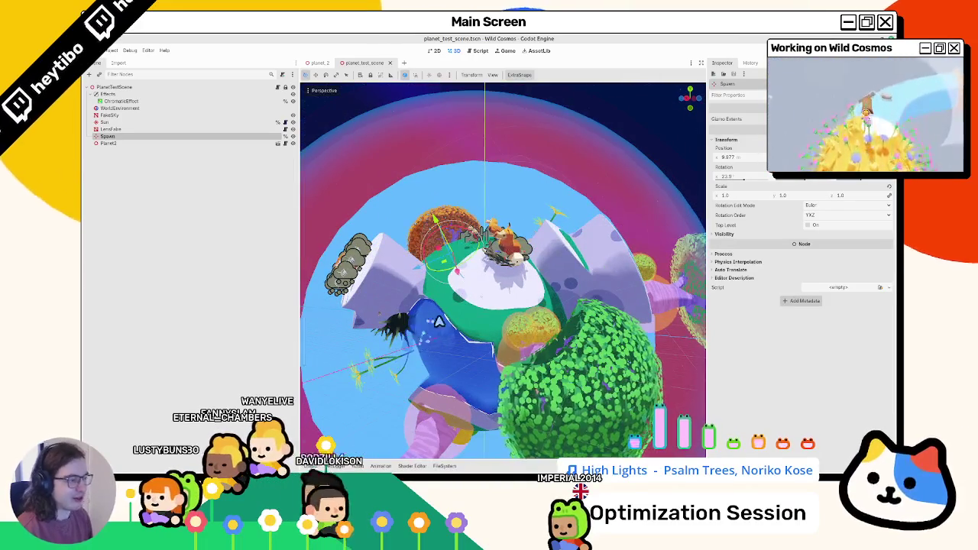
left_click(389, 62)
scroll(428, 207, "down", 5)
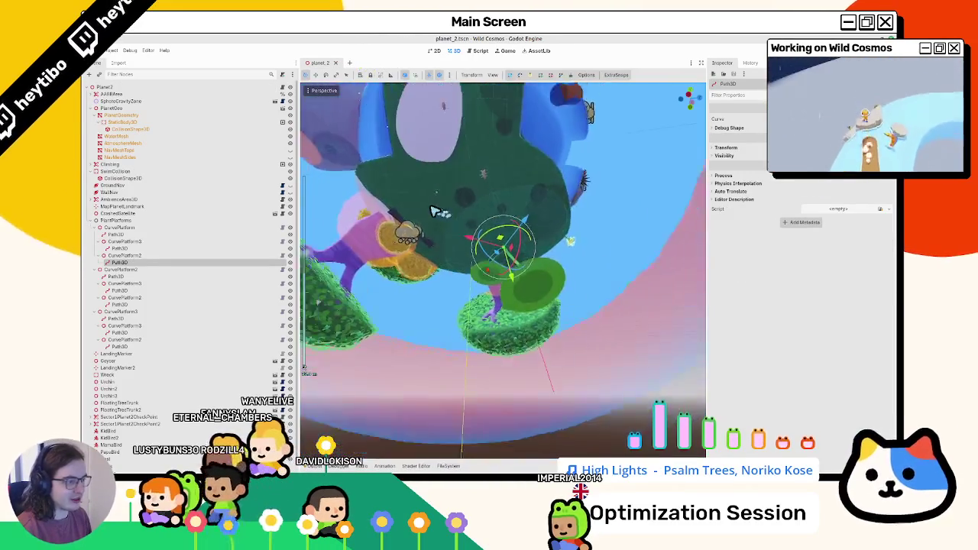
key("ctrl+shift+o")
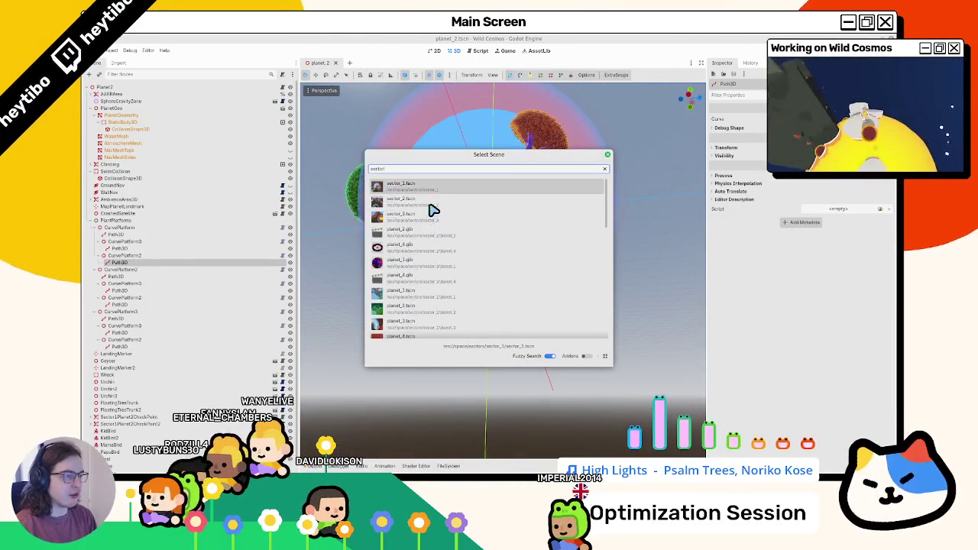
key("Return")
Step: Orbit and zoom around sector_1's planets, including the curved dark-and-yellow planet
scroll(447, 212, "down", 3)
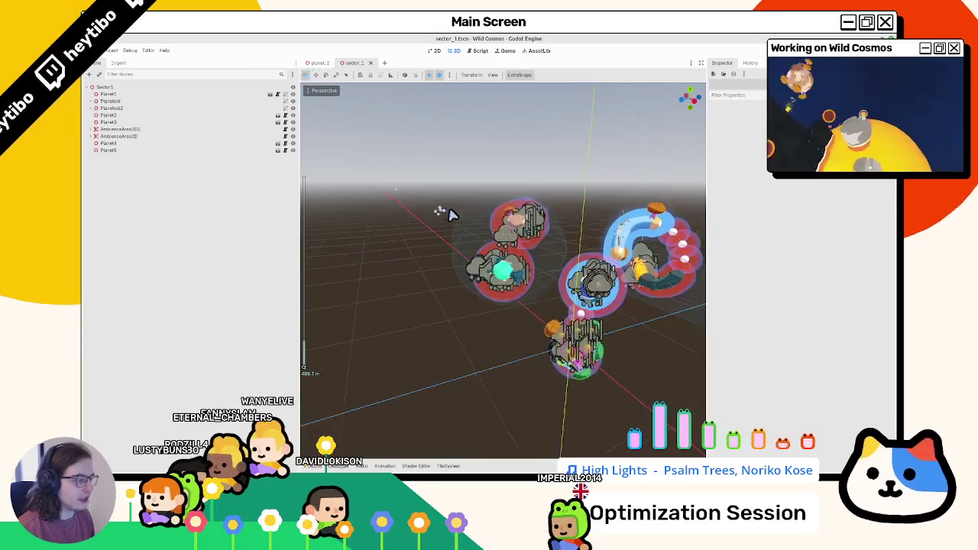
scroll(520, 253, "up", 6)
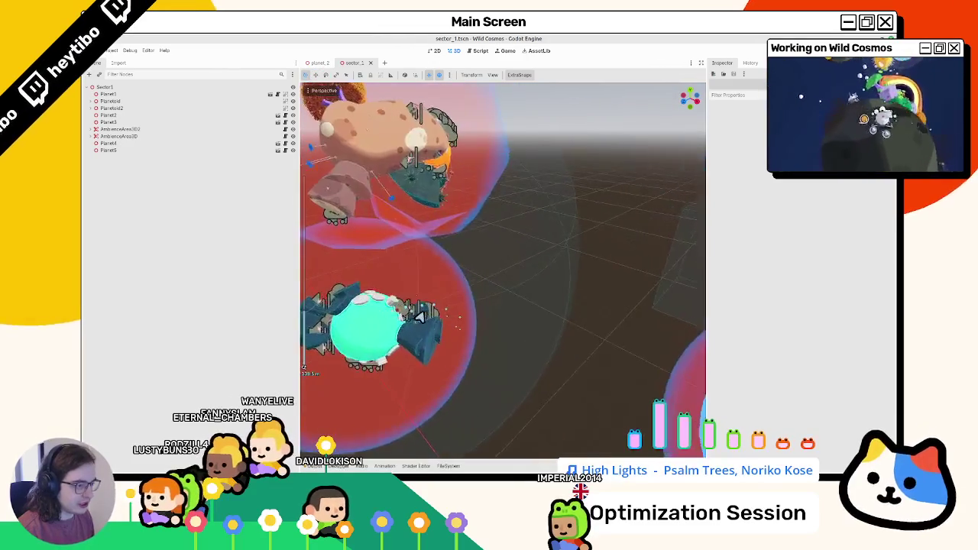
mouse_move(461, 315)
left_mouse_down()
mouse_move(382, 262)
mouse_move(377, 273)
mouse_move(516, 300)
left_mouse_up()
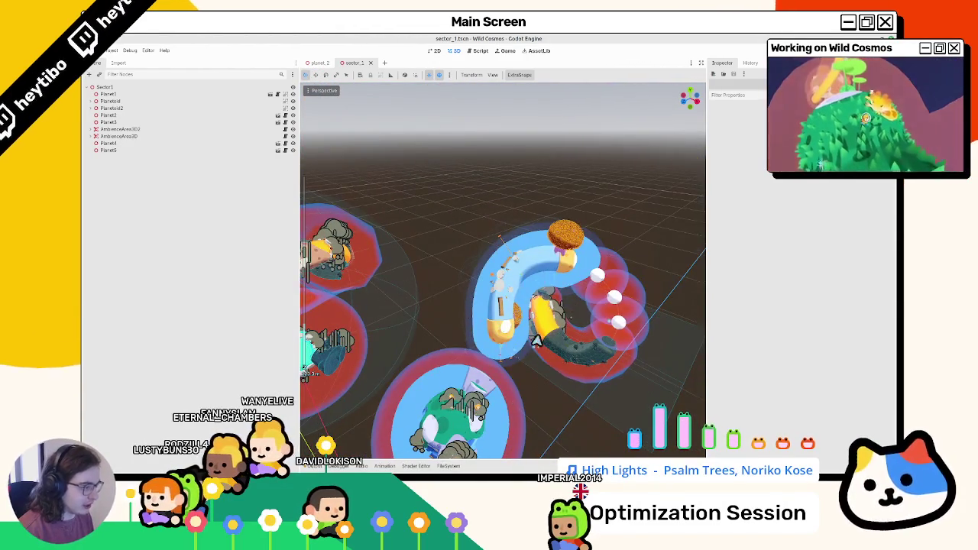
scroll(535, 344, "up", 5)
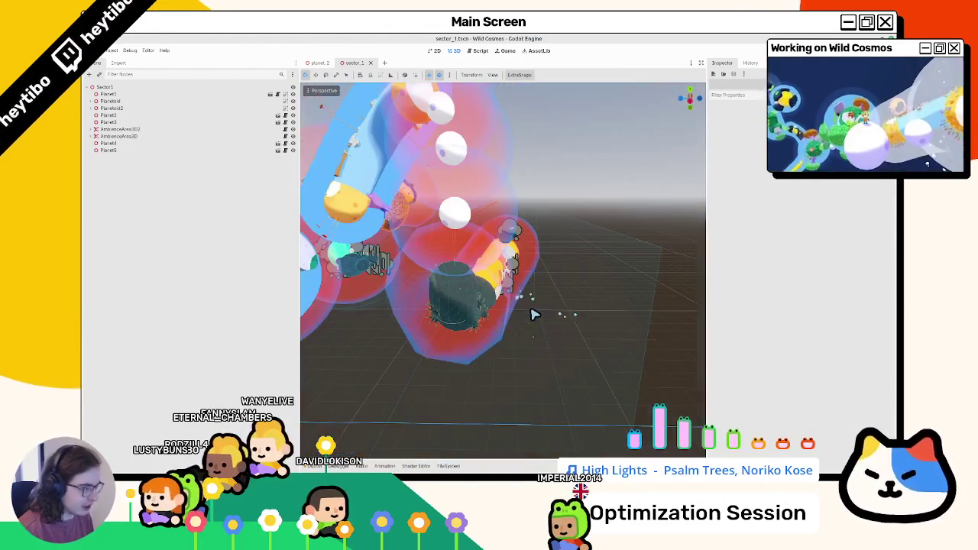
mouse_move(535, 314)
left_mouse_down()
mouse_move(431, 295)
mouse_move(461, 321)
mouse_move(481, 323)
left_mouse_up()
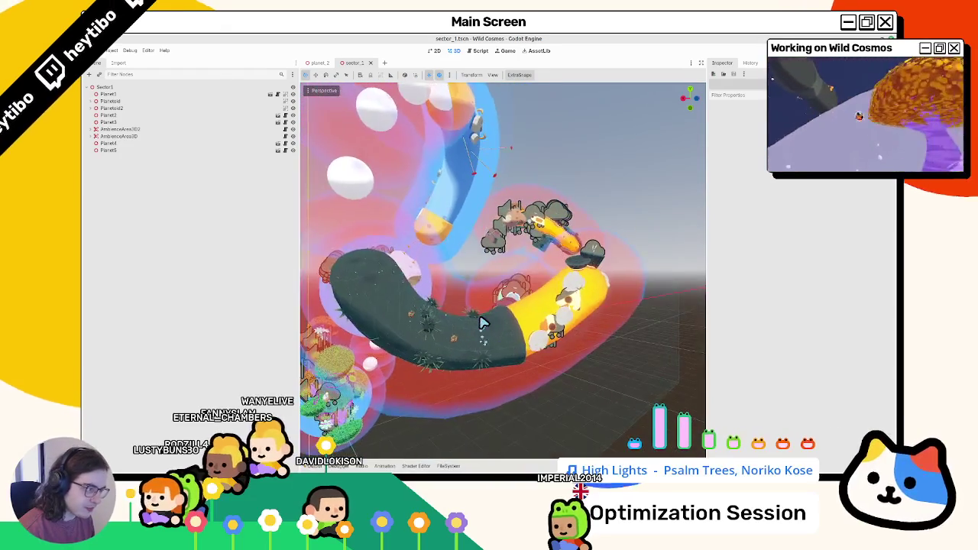
scroll(475, 315, "up", 2)
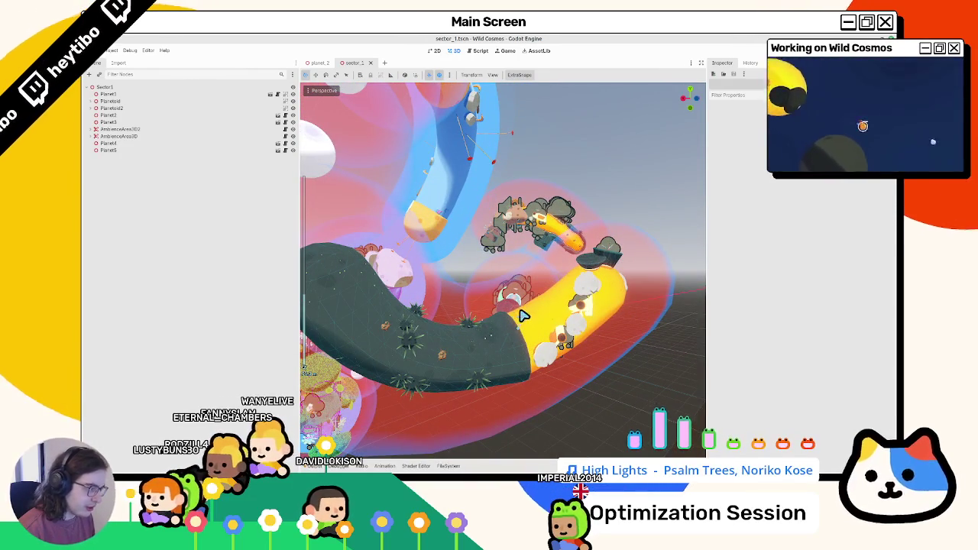
scroll(523, 311, "down", 5)
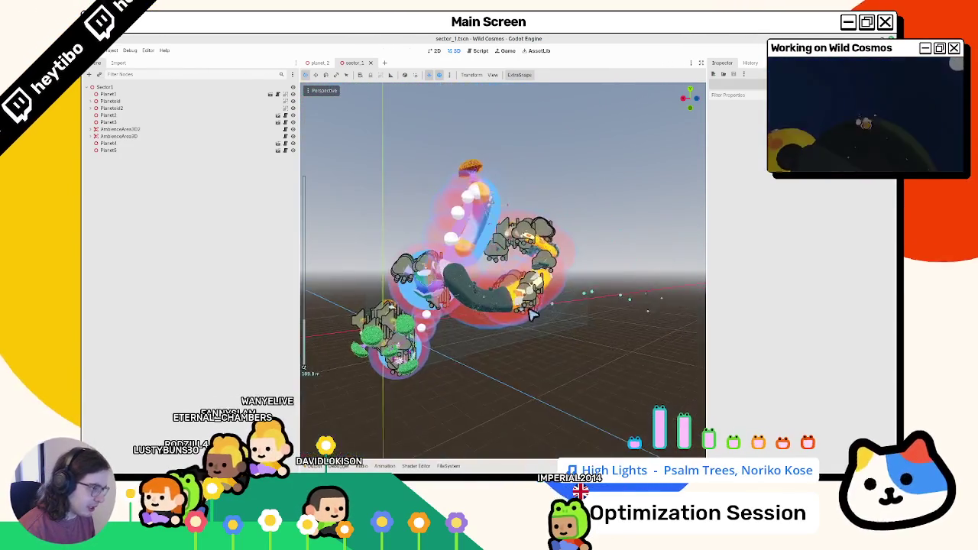